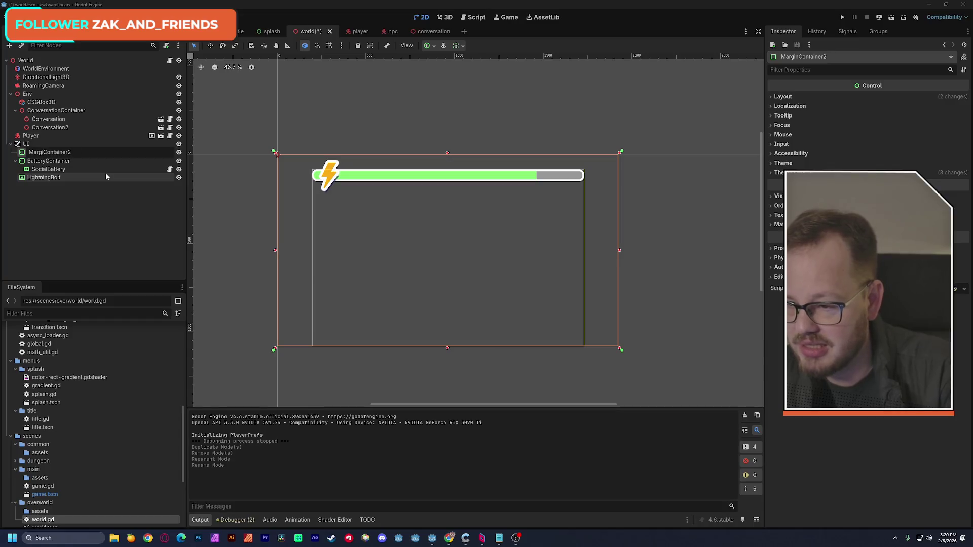
Rename MarginContainer2 to QuestContainer.
key("BackSpace")
key("BackSpace")
key("BackSpace")
type("Quest")
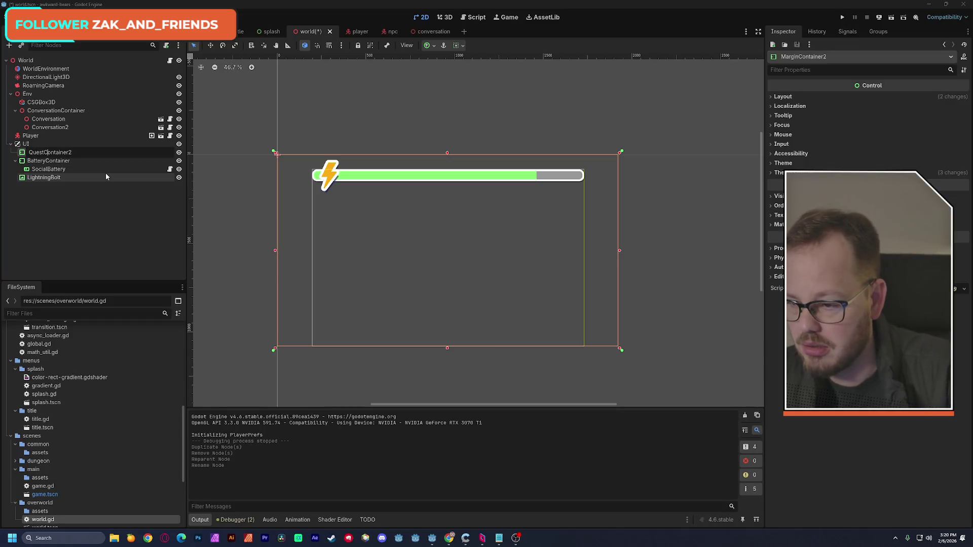
key("End")
key("BackSpace")
key("Return")
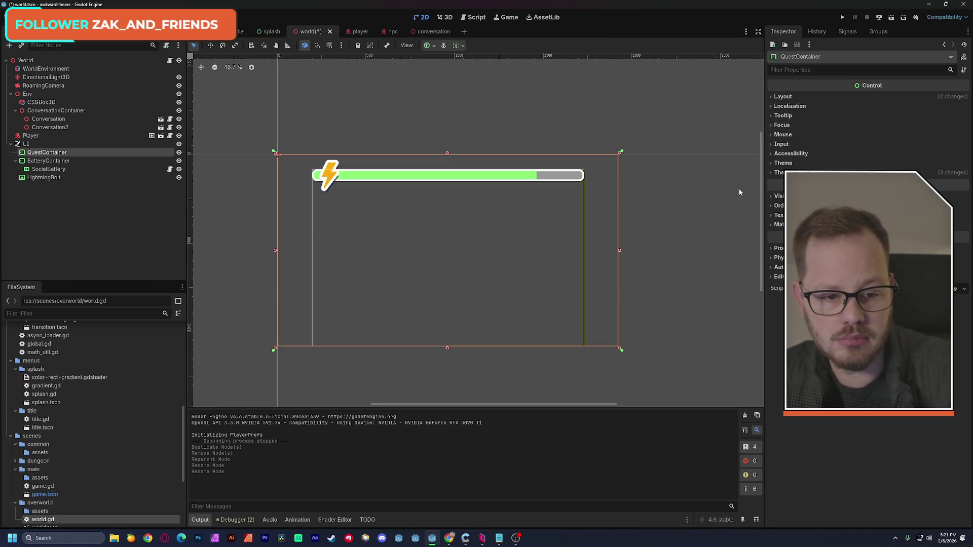
Reset QuestContainer's size and apply the Full Rect anchor preset.
left_click(800, 172)
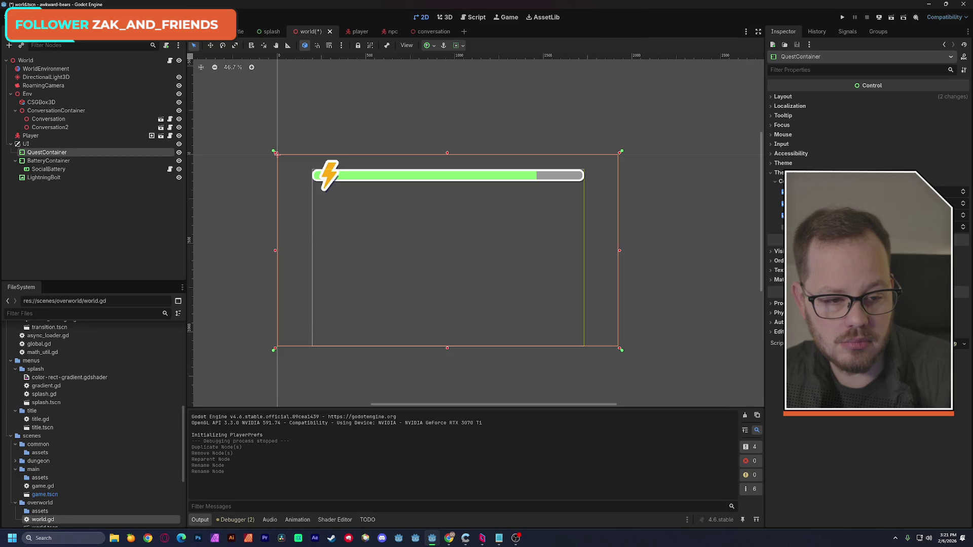
left_click(783, 96)
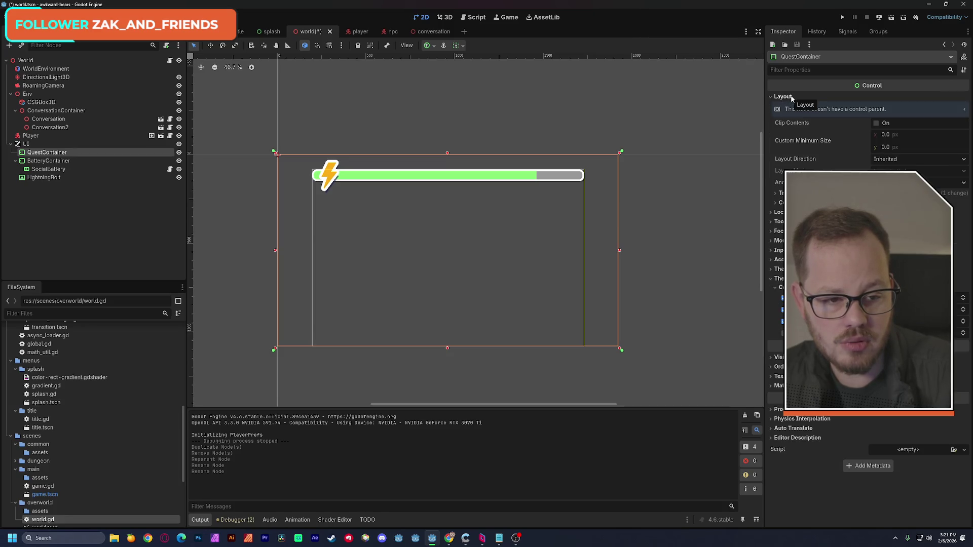
left_click(798, 192)
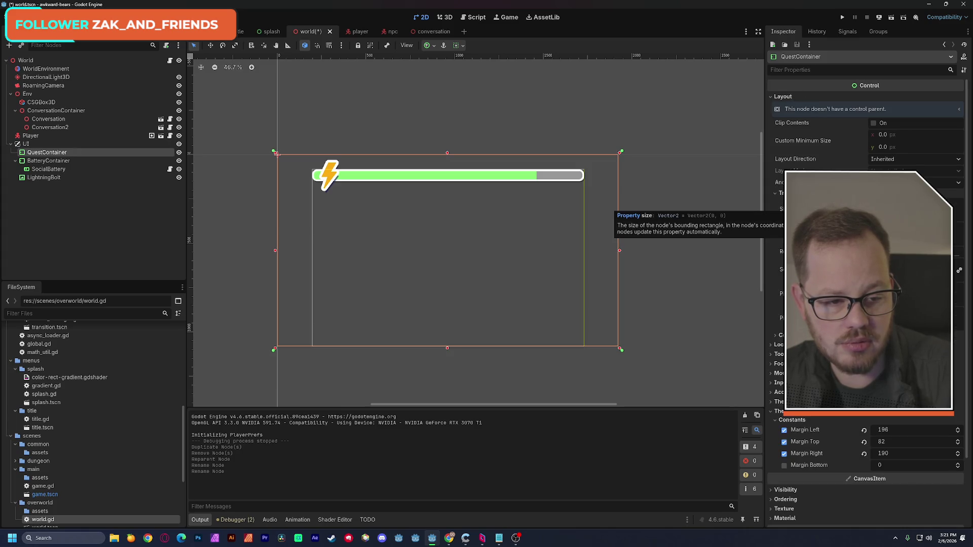
left_click(864, 208)
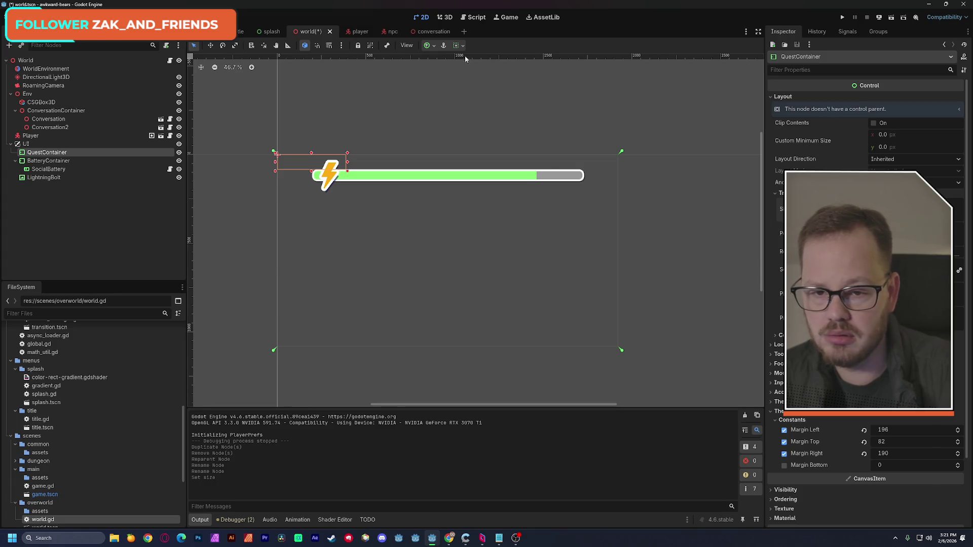
left_click(434, 45)
left_click(473, 116)
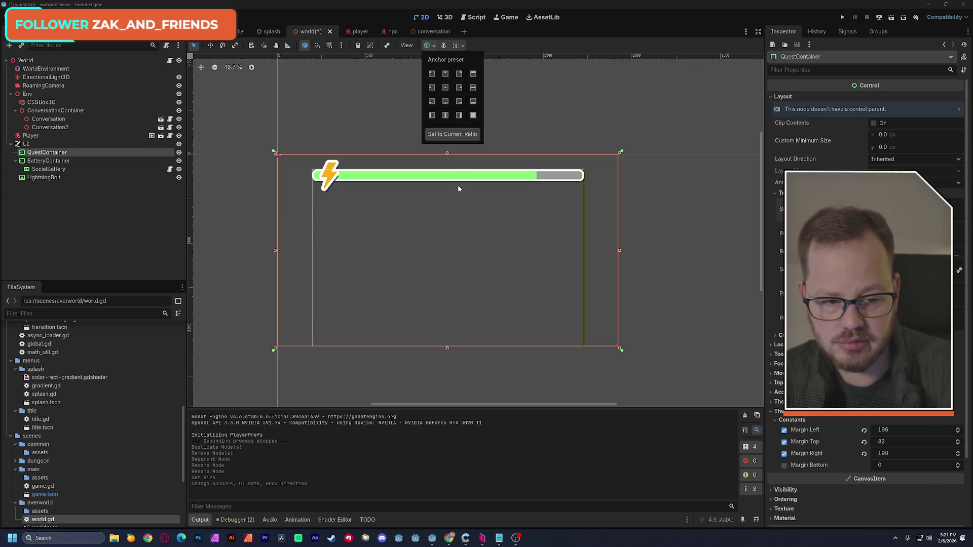
left_click(130, 227)
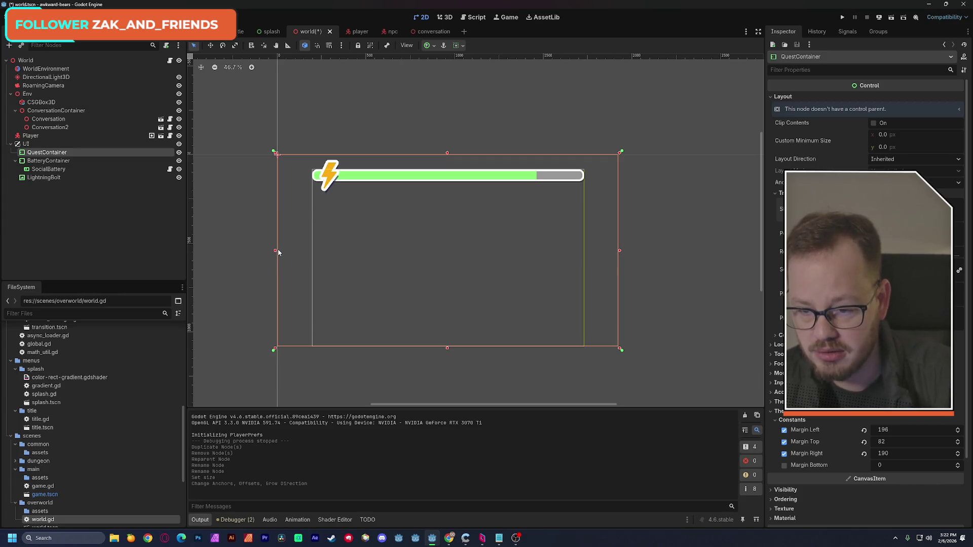
mouse_move(275, 251)
left_mouse_down()
mouse_move(463, 262)
mouse_move(264, 275)
left_mouse_up()
key("ctrl+z")
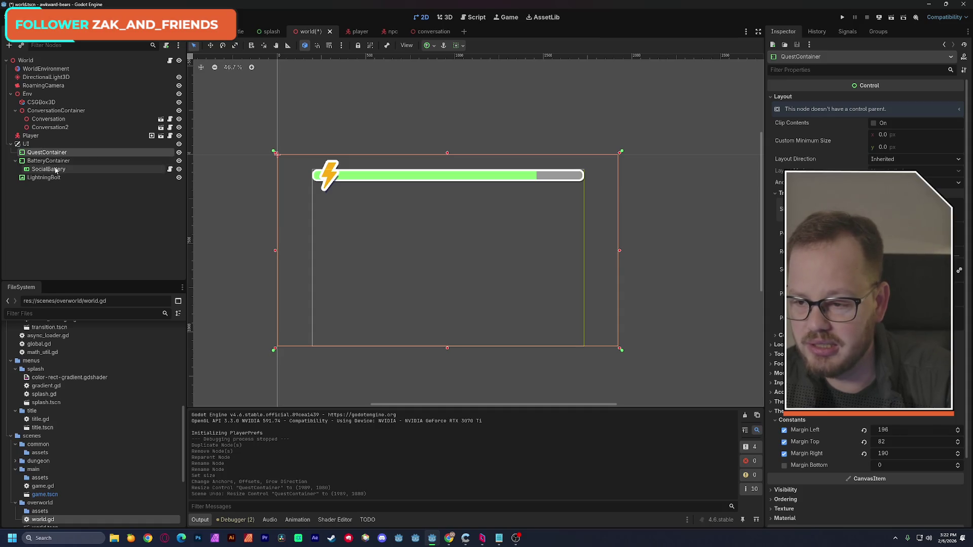
left_click(25, 144)
Add a Label as a child of QuestContainer.
left_click(47, 152)
key("ctrl+a")
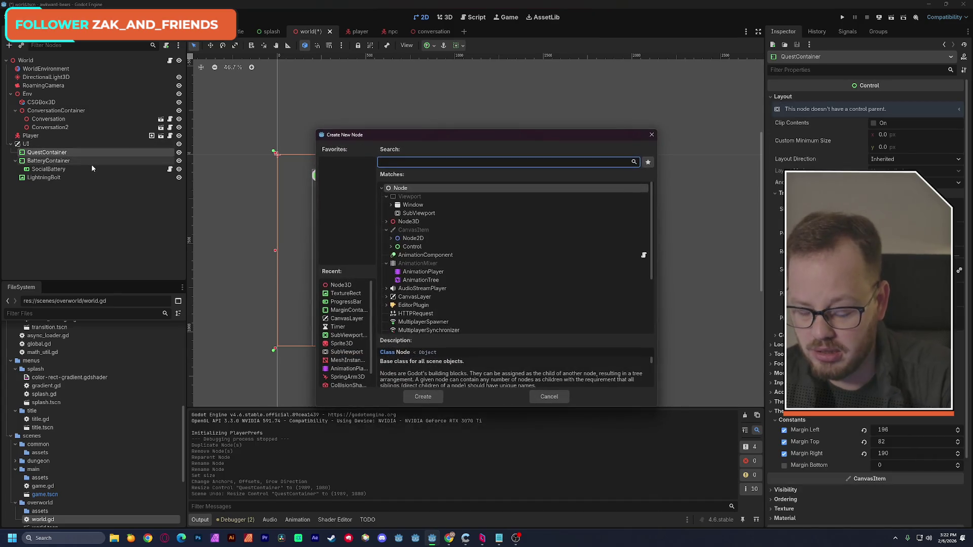
type("label")
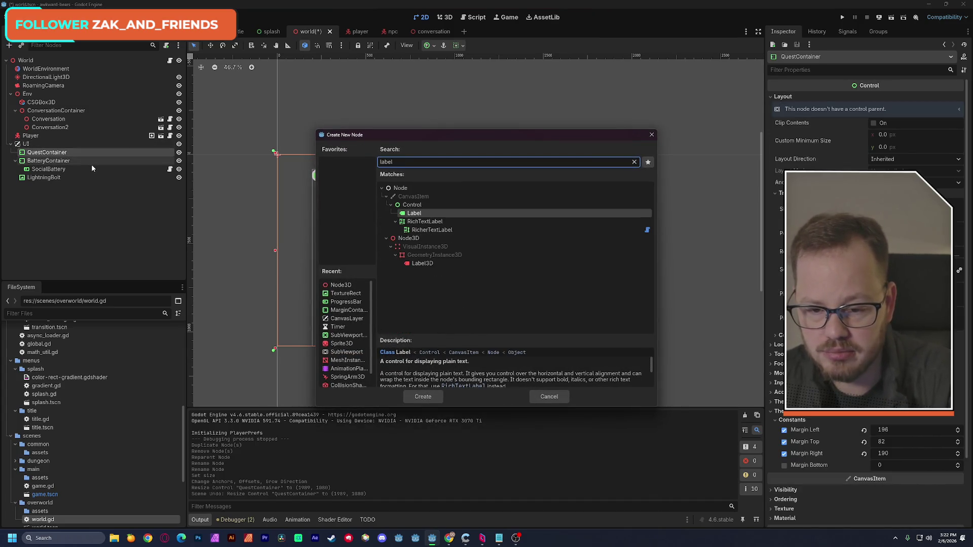
key("Return")
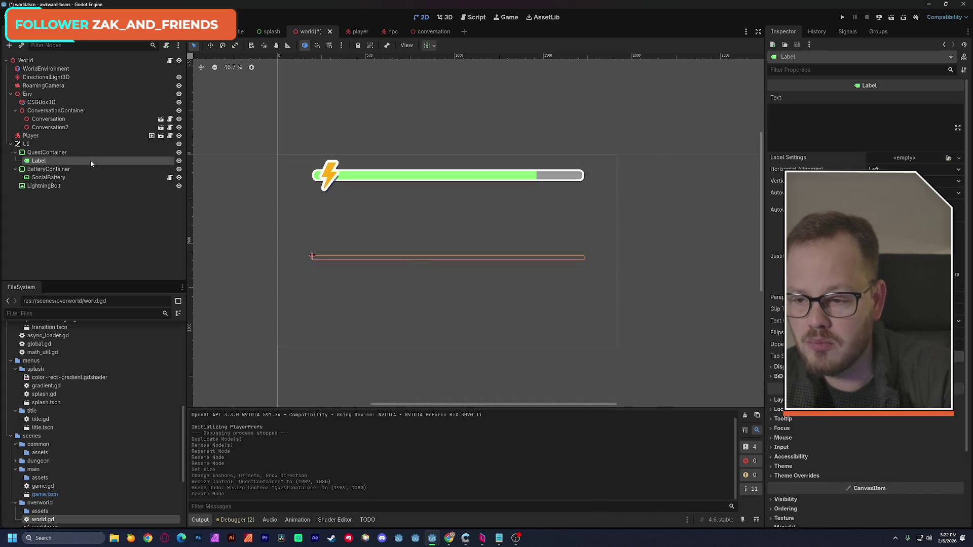
left_click(87, 153)
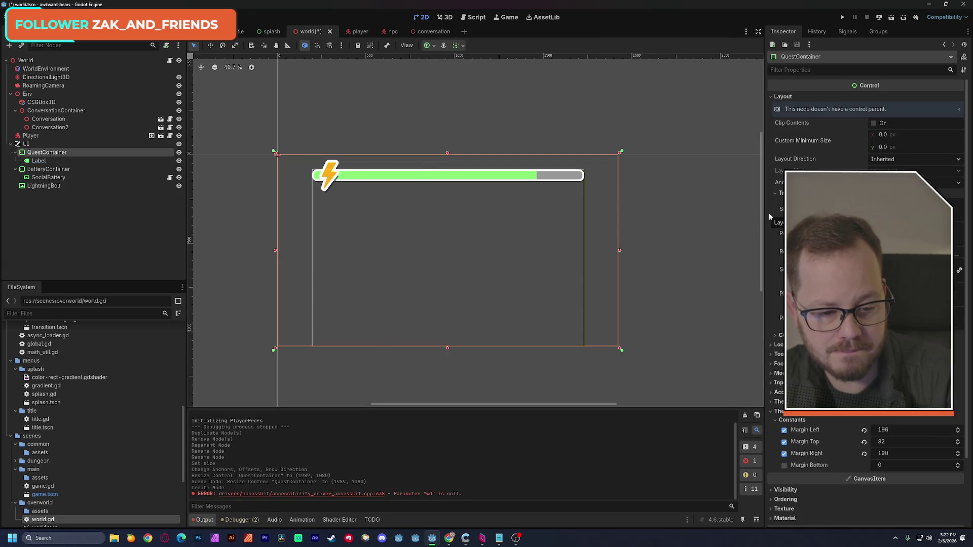
left_click(50, 160)
Add a VBoxContainer under QuestContainer and move the Label into it.
left_click(57, 153)
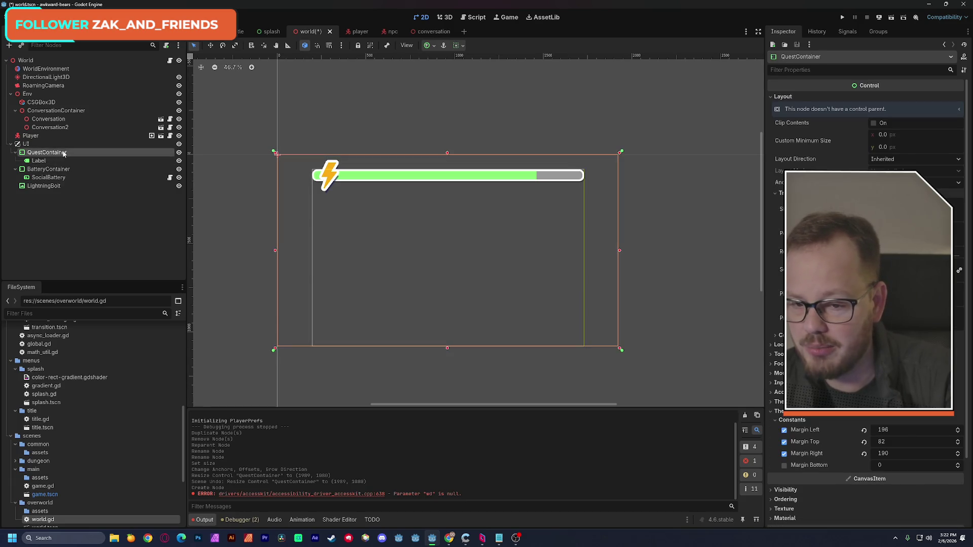
key("ctrl+a")
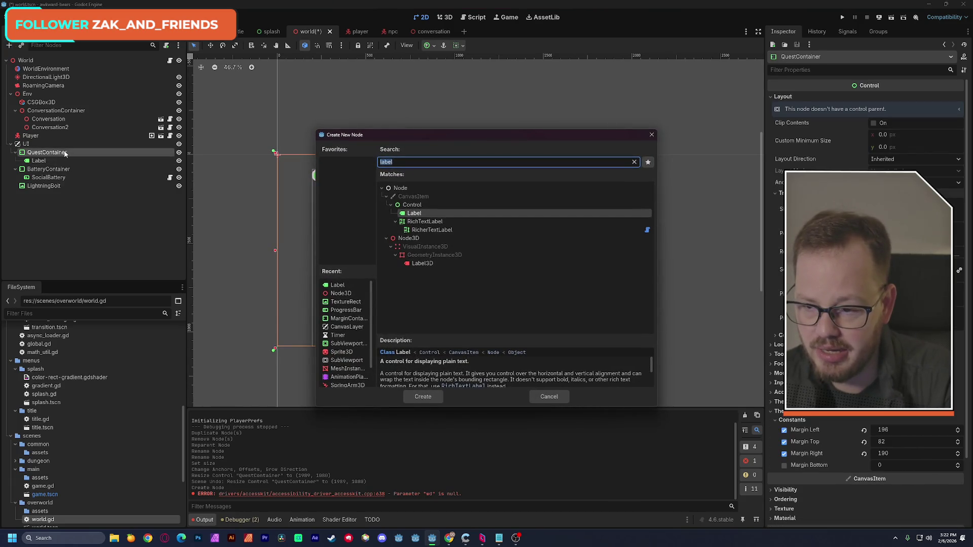
type("vbo")
key("Return")
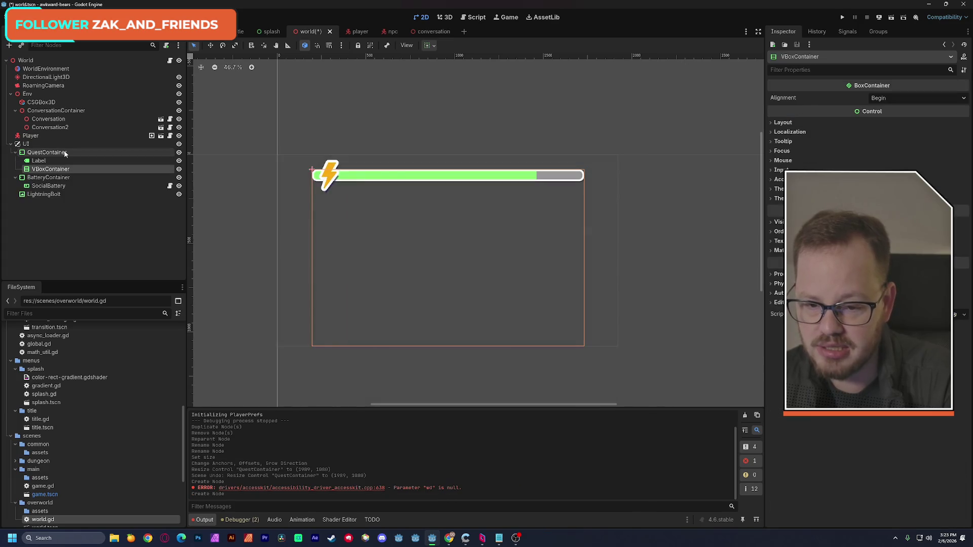
left_click_drag(38, 160, 45, 171)
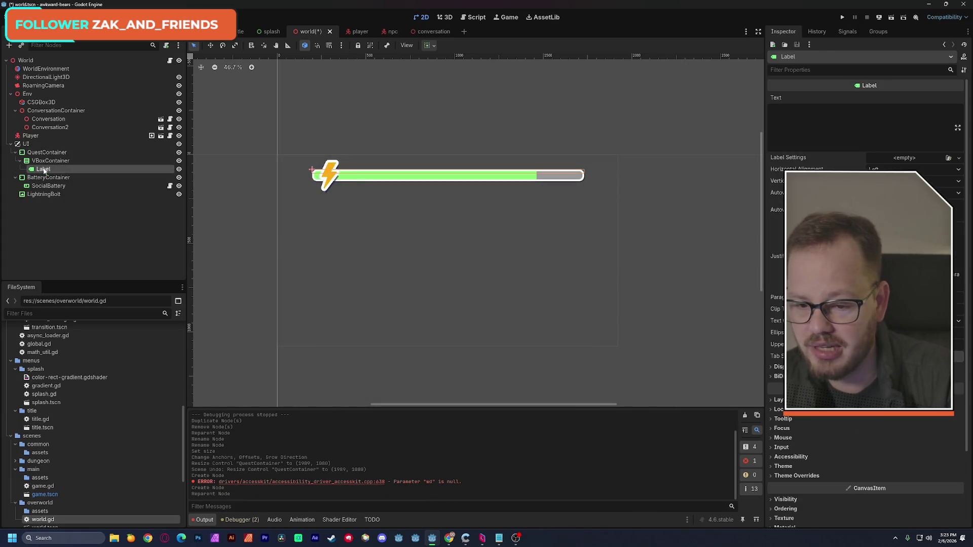
left_click(783, 137)
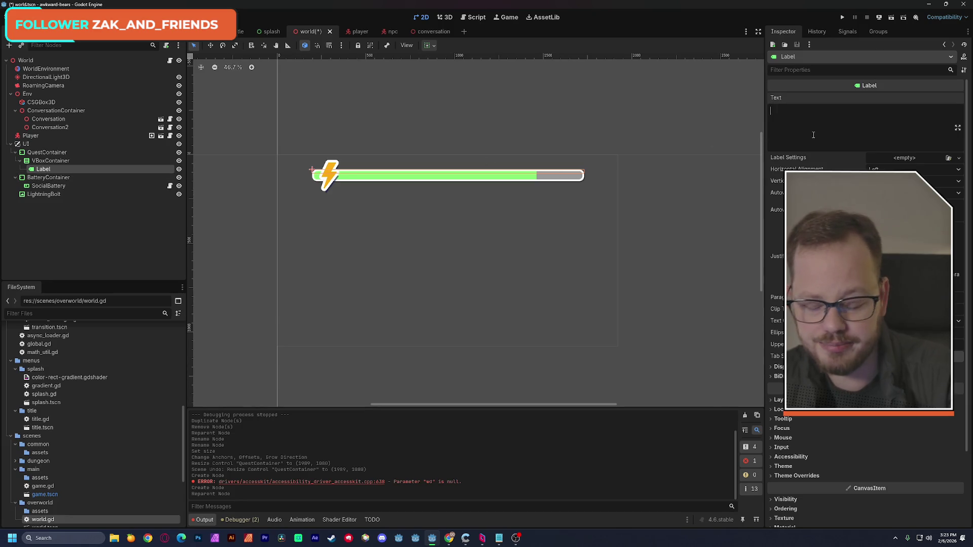
Set the Label's text to '- This is a questline' with a Font Size override of 80.
type("-")
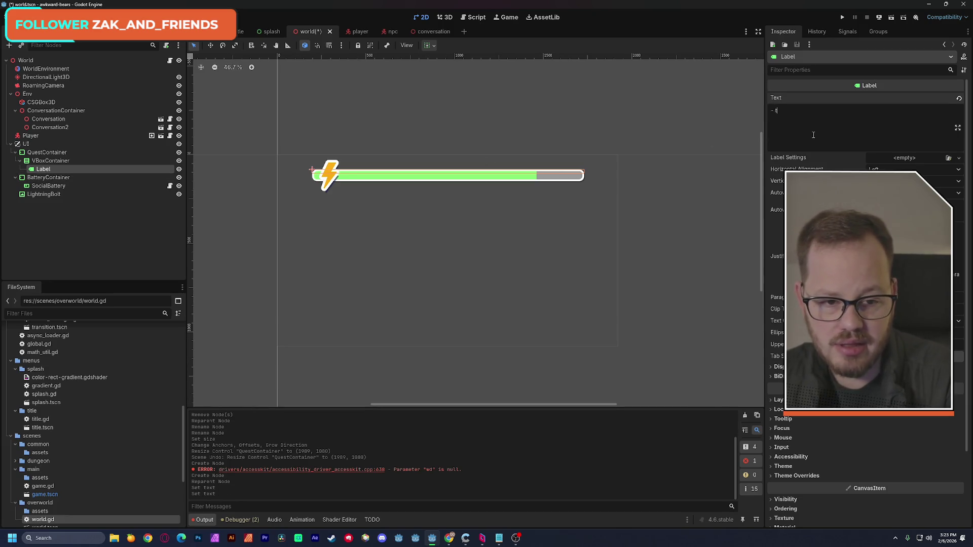
type(" This is a quest")
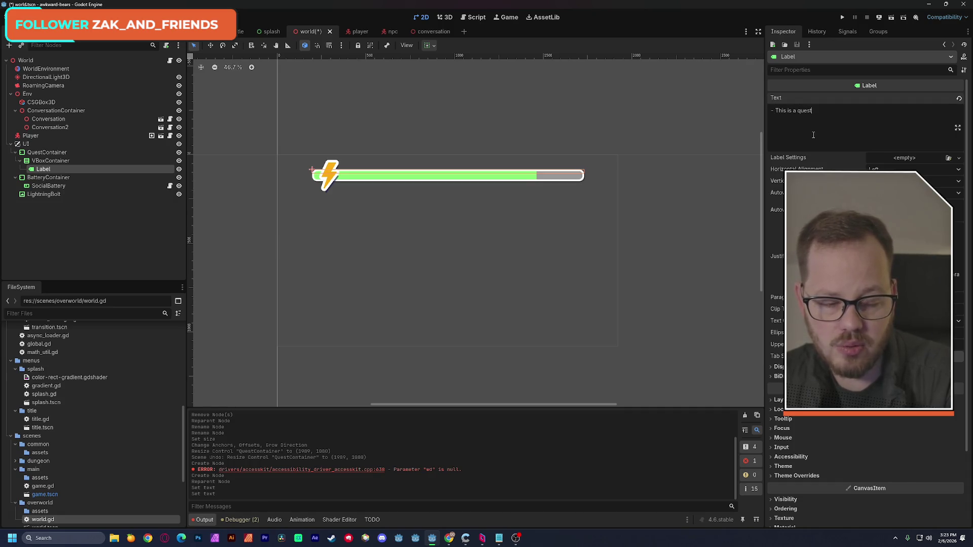
type("line")
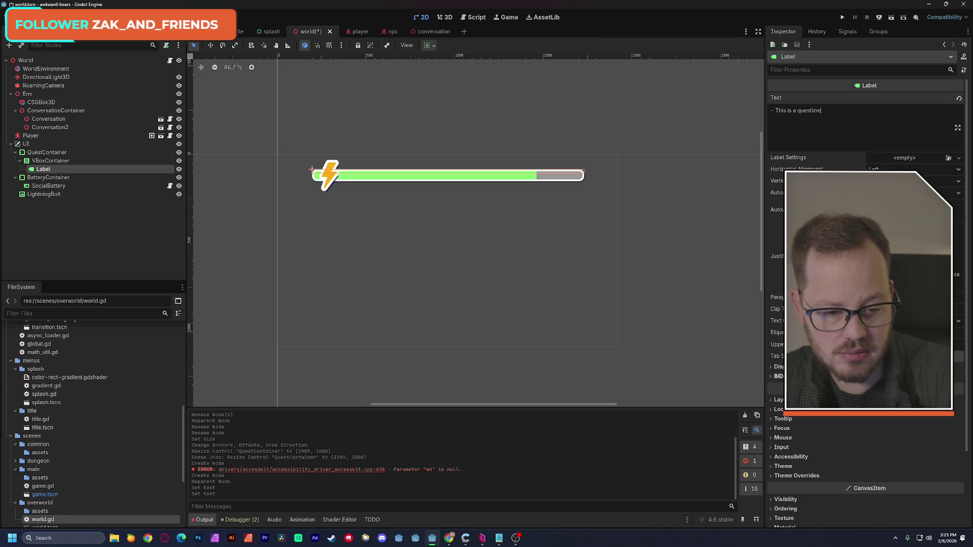
left_click(805, 475)
scroll(851, 434, "down", 5)
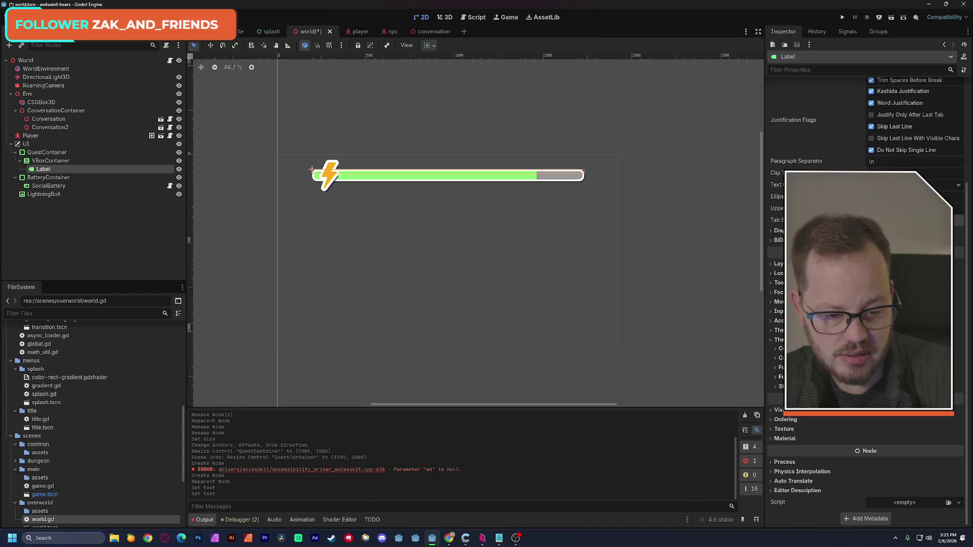
left_click(780, 377)
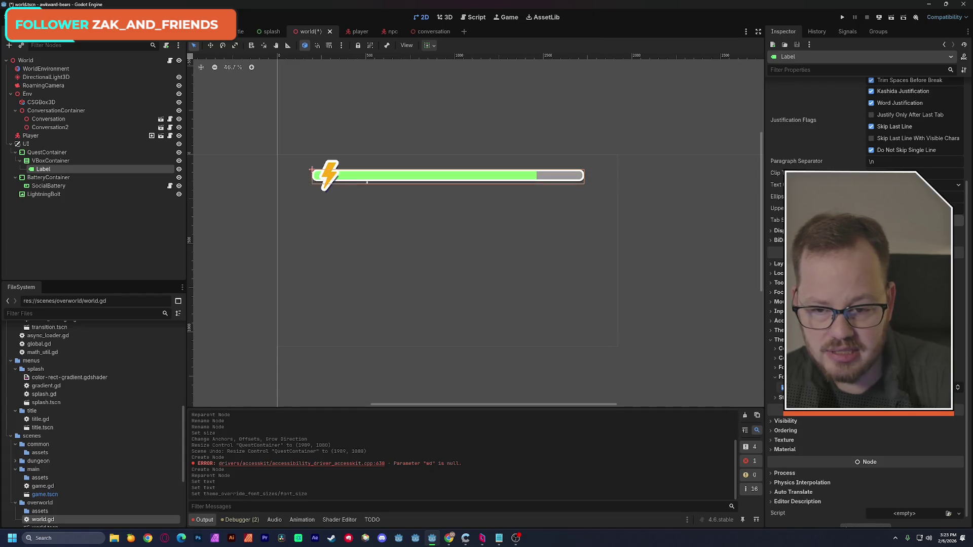
left_click_drag(872, 387, 846, 387)
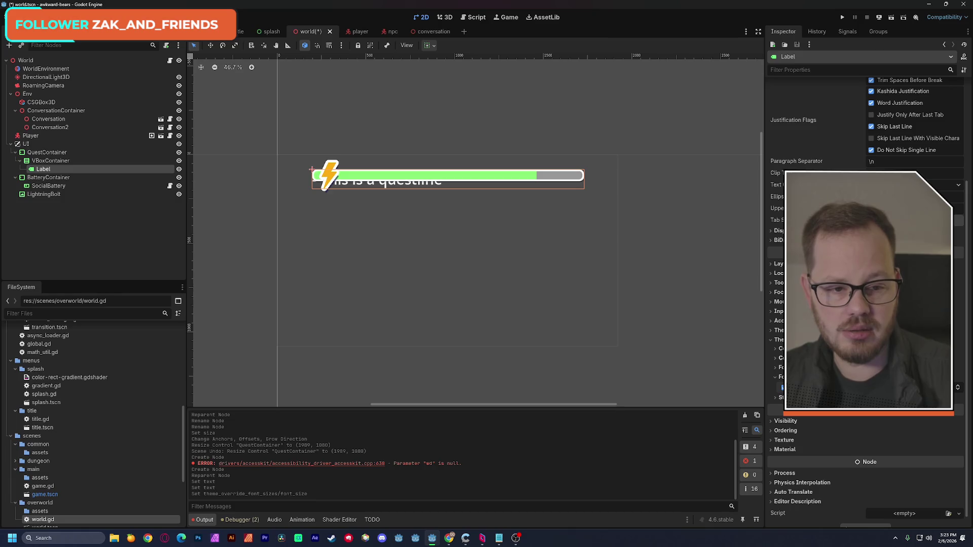
scroll(866, 304, "up", 2)
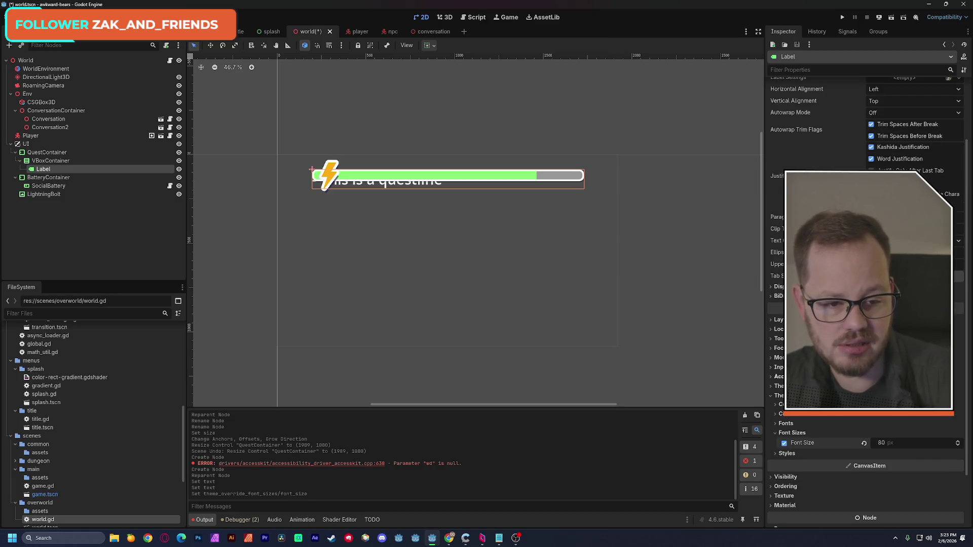
scroll(866, 304, "up", 2)
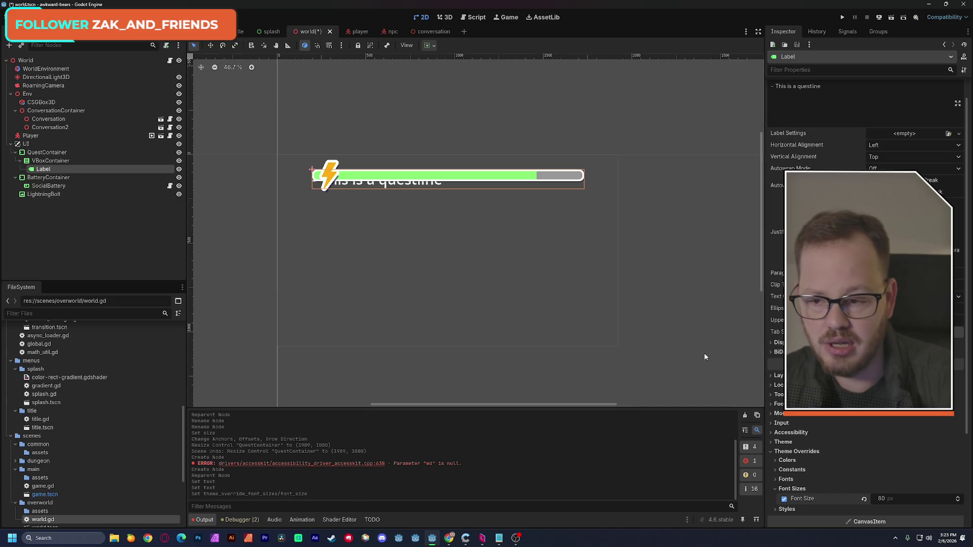
left_click(51, 161)
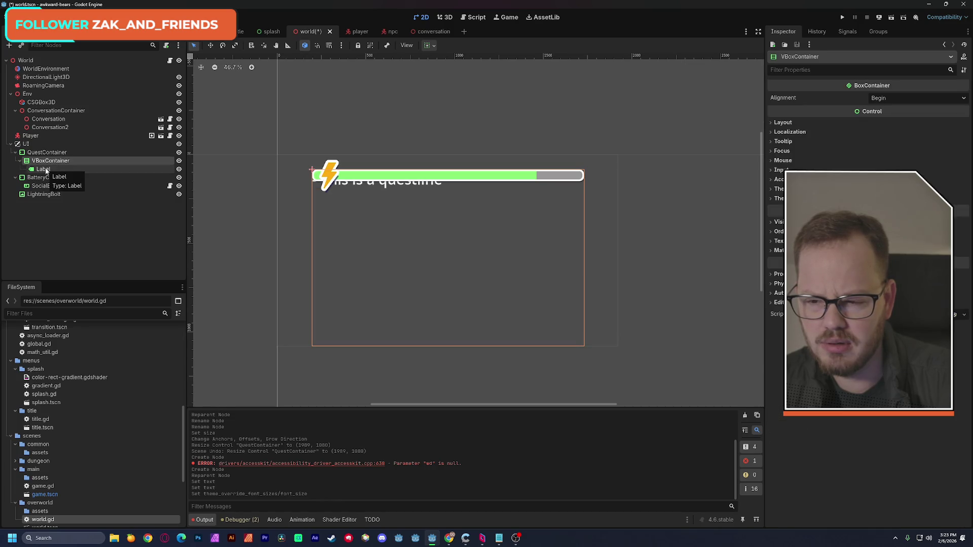
Add a RichTextLabel under the VBoxContainer and clear the Label's text.
key("ctrl+a")
type("r")
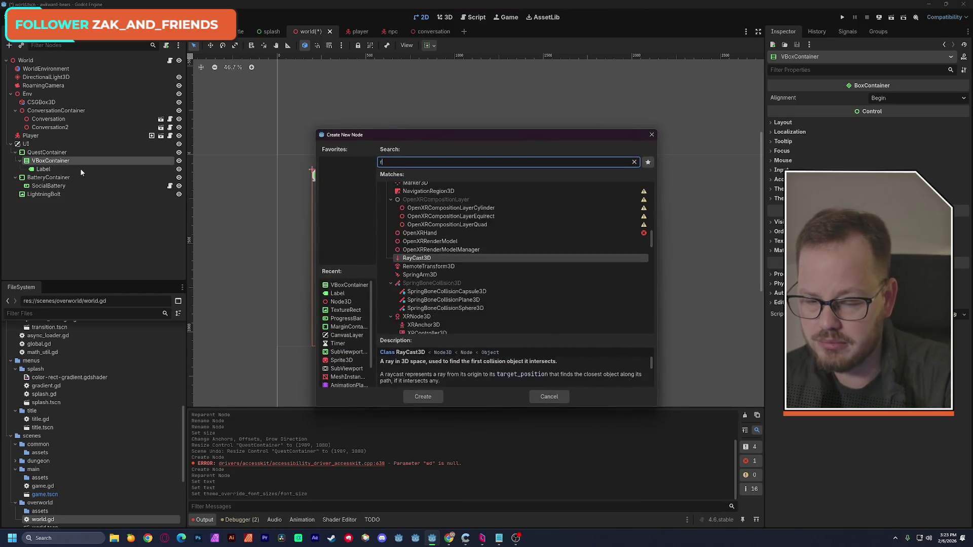
type("ich")
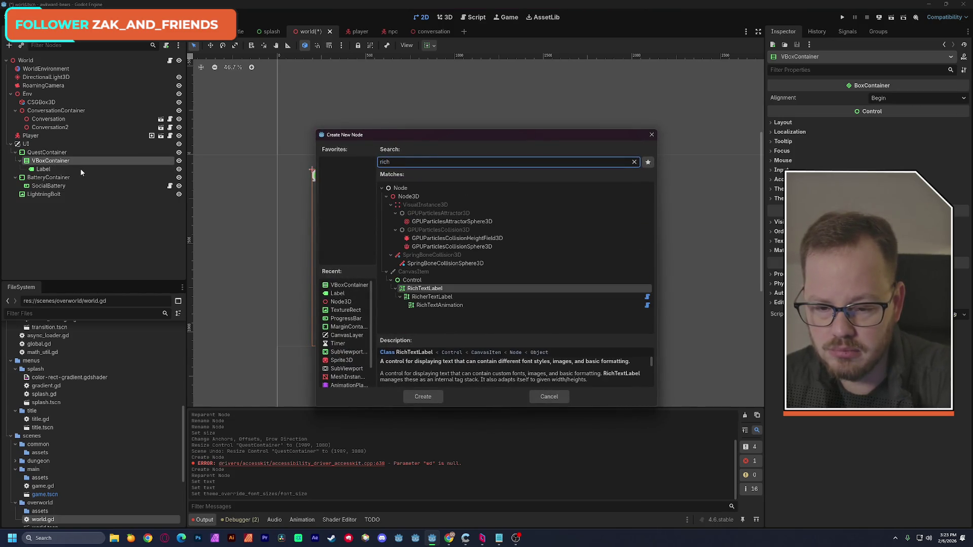
key("Return")
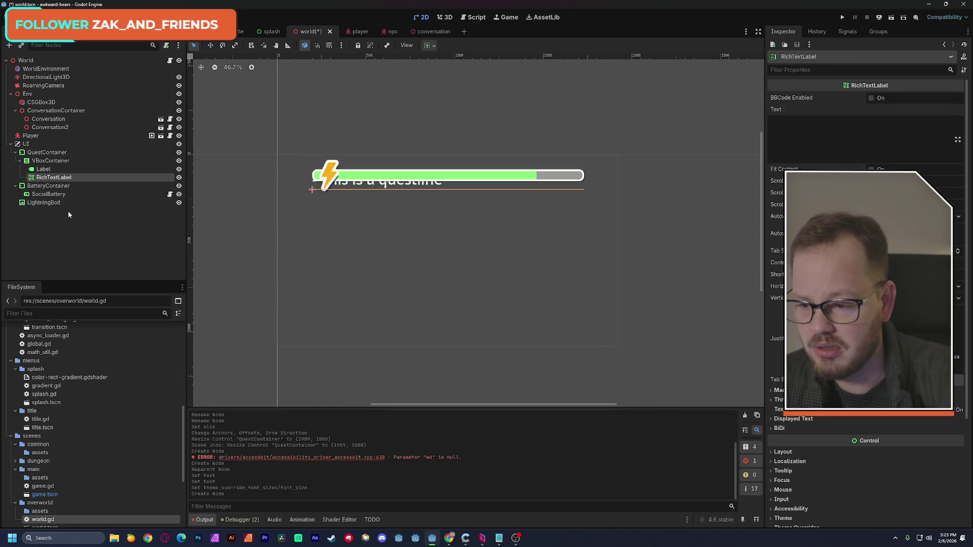
left_click(43, 169)
triple_click(832, 97)
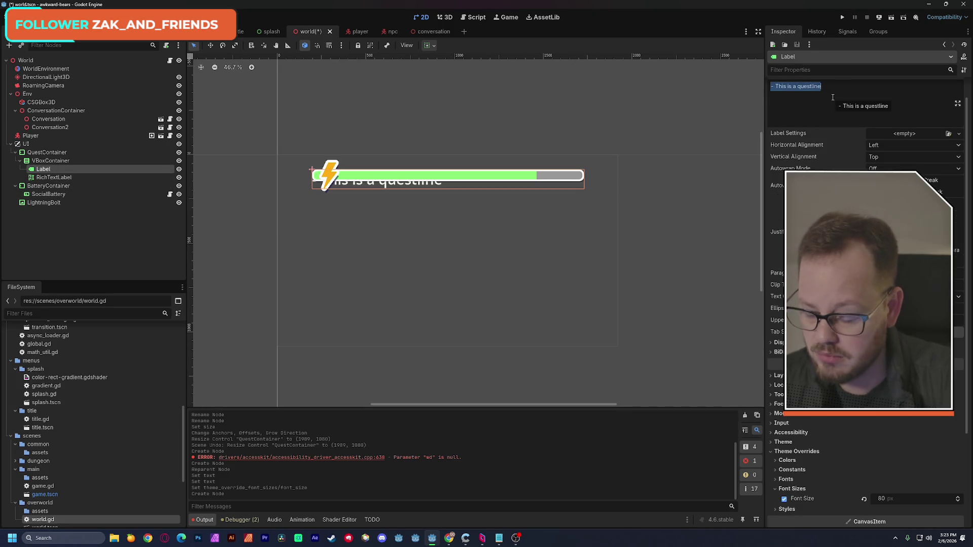
key("BackSpace")
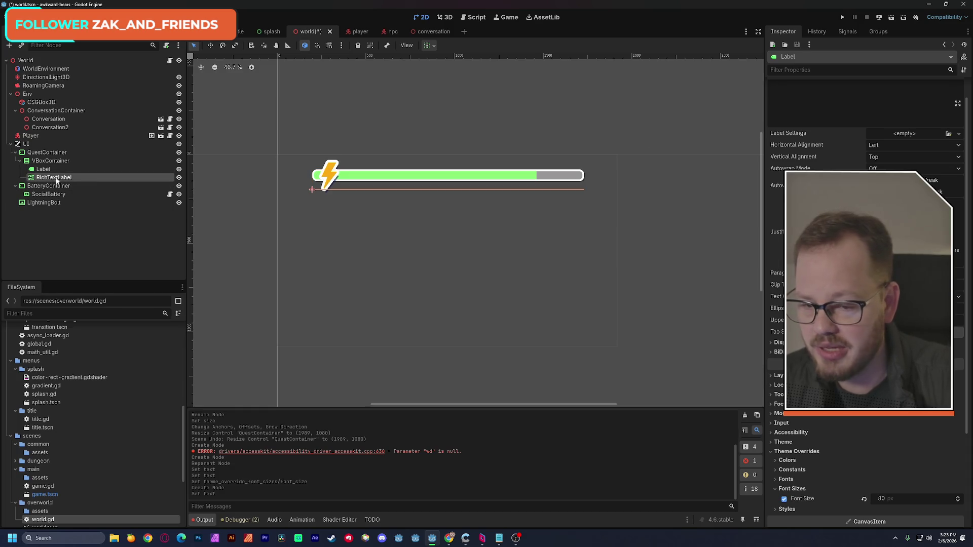
Paste '- This is a questline' into the RichTextLabel, enable BBCode, and set minimum height 40.
left_click(54, 177)
left_click(870, 122)
key("ctrl+v")
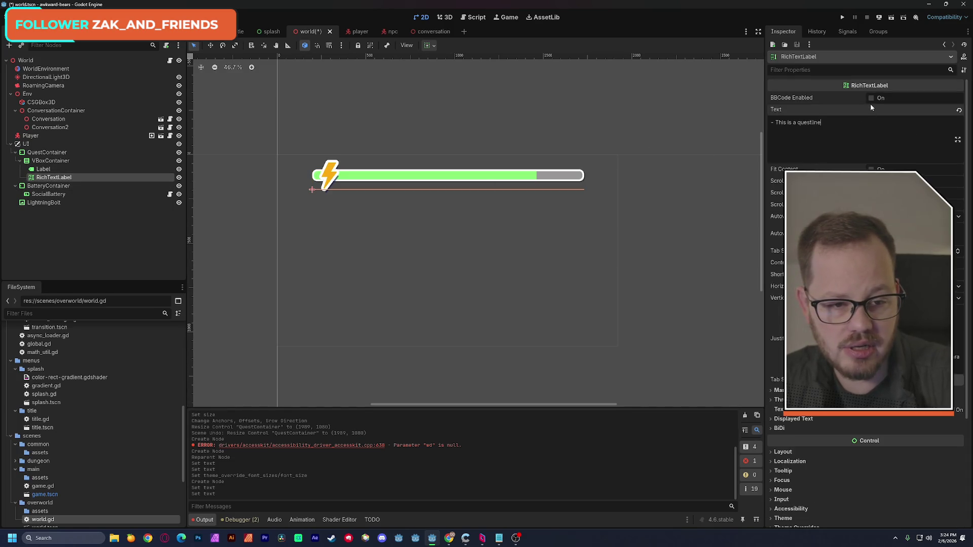
left_click(871, 98)
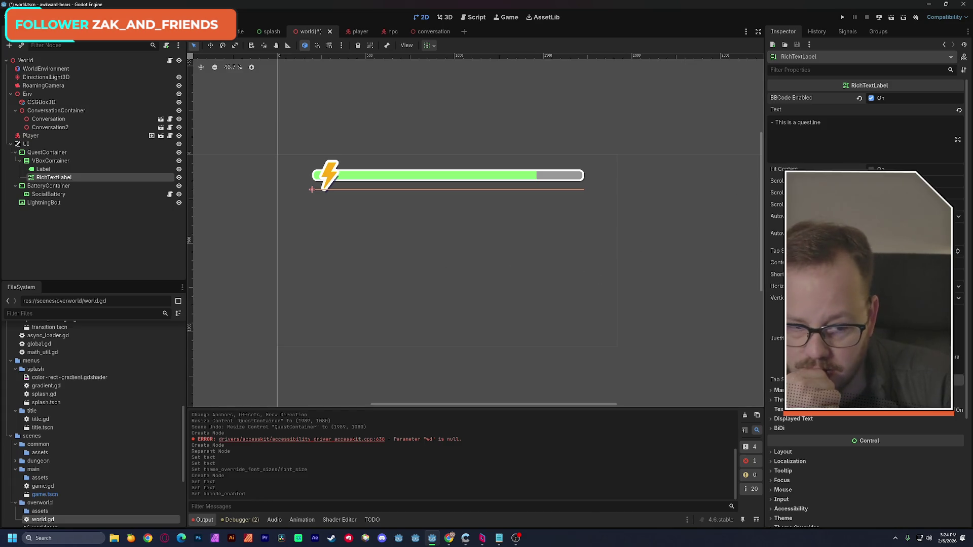
left_click(797, 450)
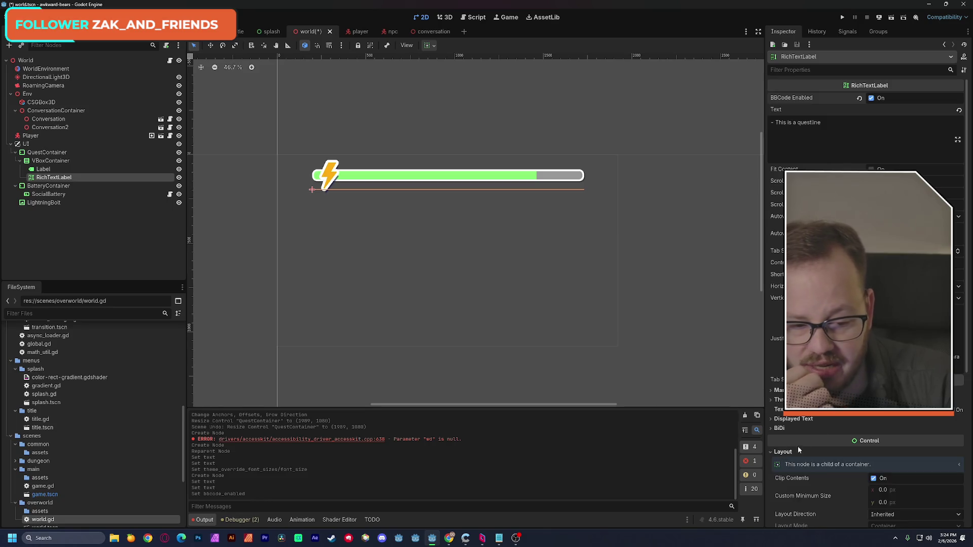
scroll(797, 445, "down", 3)
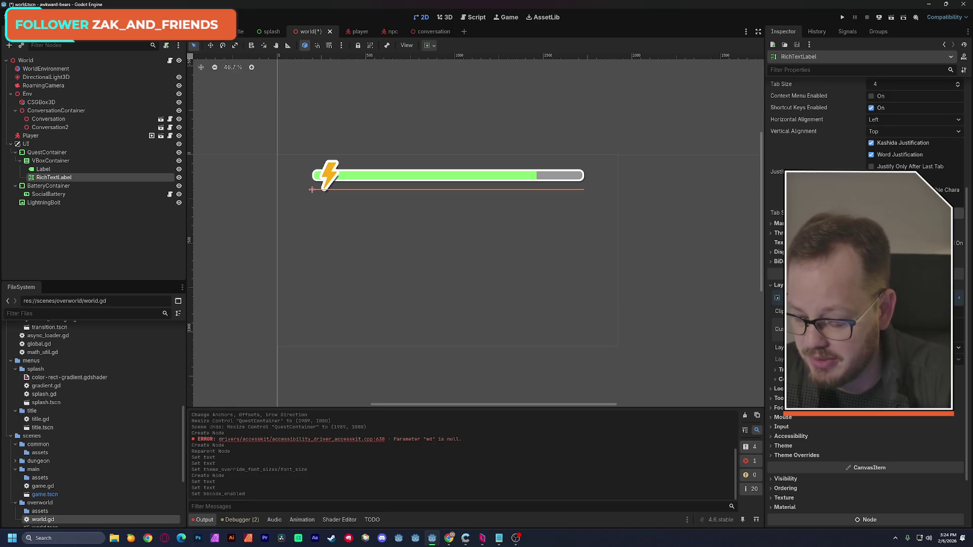
type("40")
key("Return")
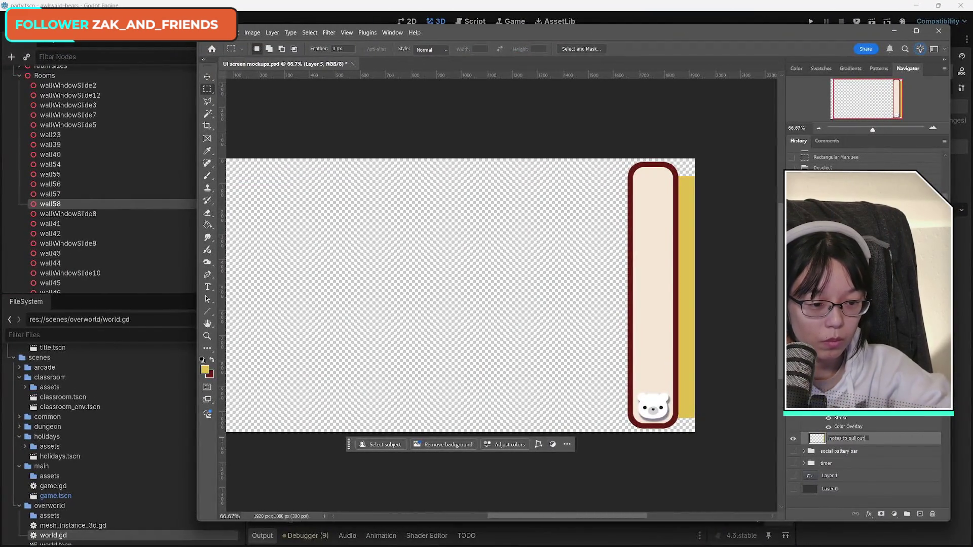
Confirm the layer name 'notes/quests to pull out' and save the mockup document.
key("Return")
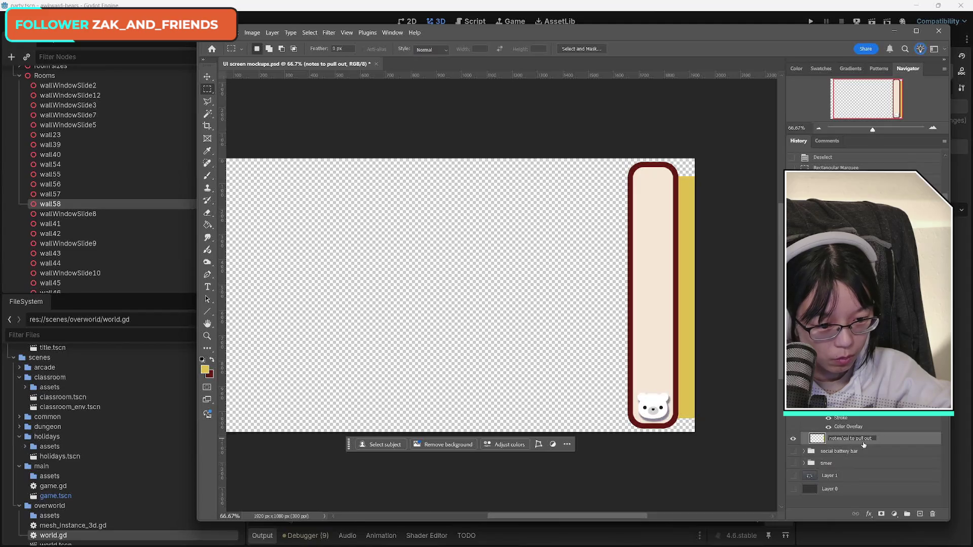
key("Return")
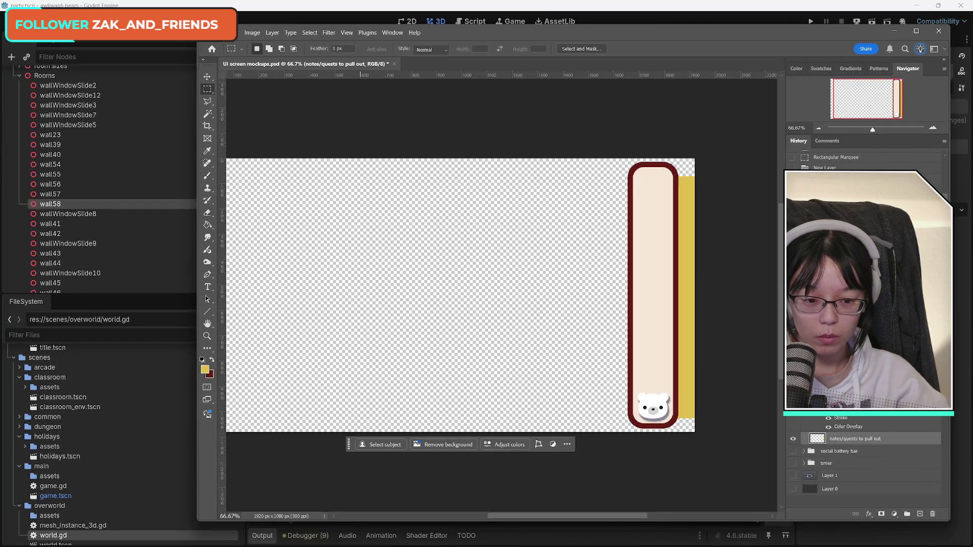
left_click(218, 32)
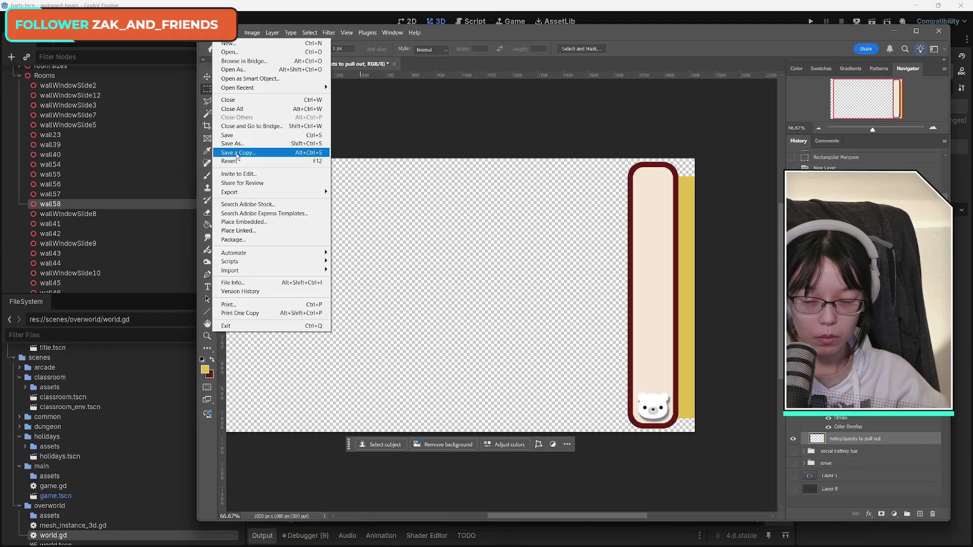
left_click(238, 136)
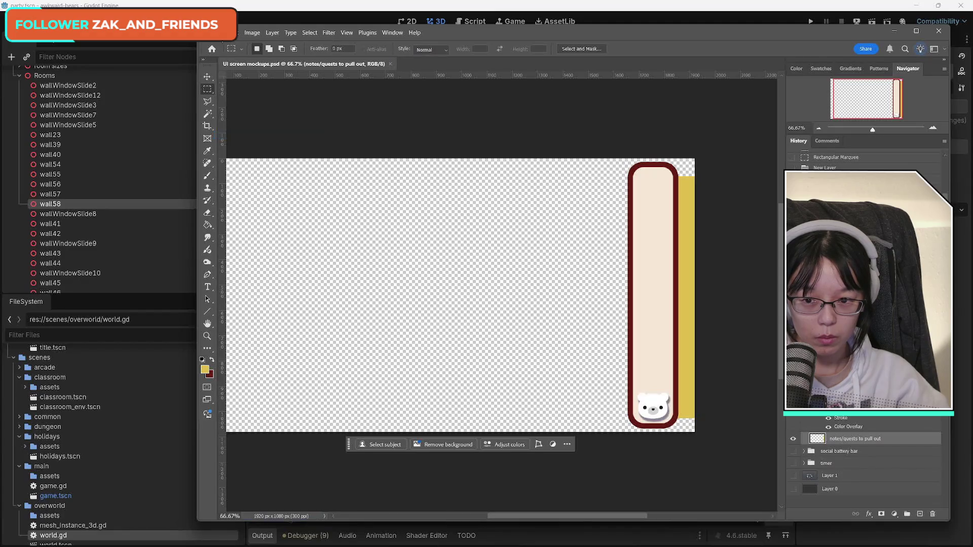
left_click(219, 32)
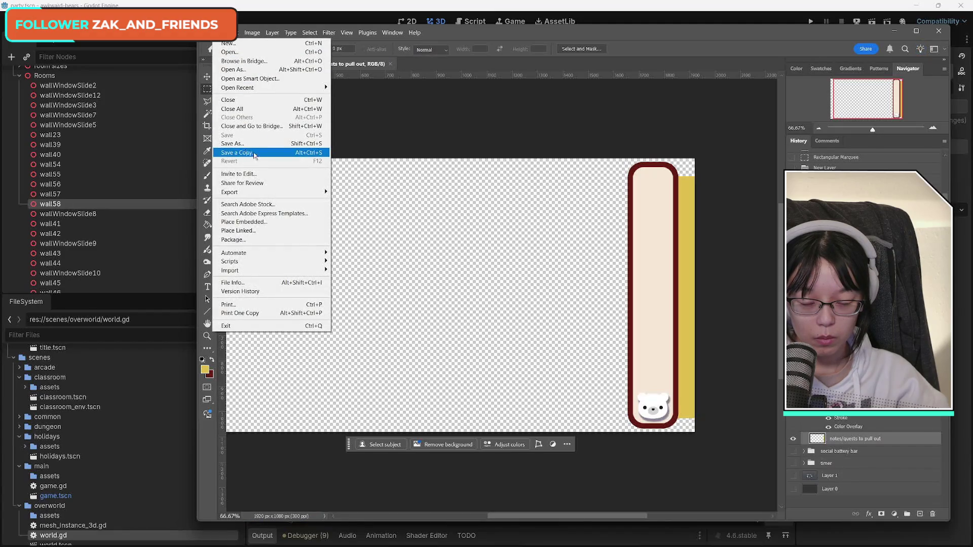
left_click(93, 535)
Launch the Snipping Tool by searching 'snip'.
type("s")
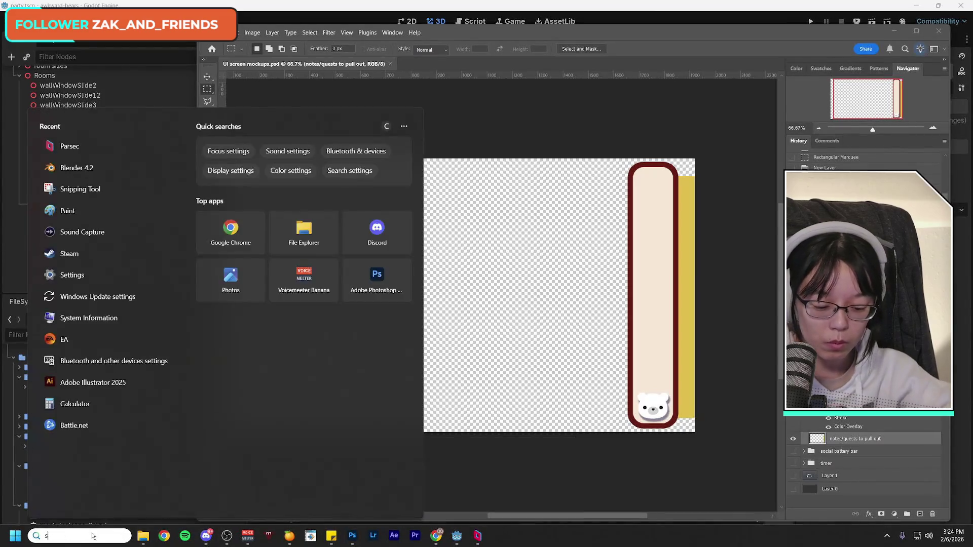
type("nip")
key("Return")
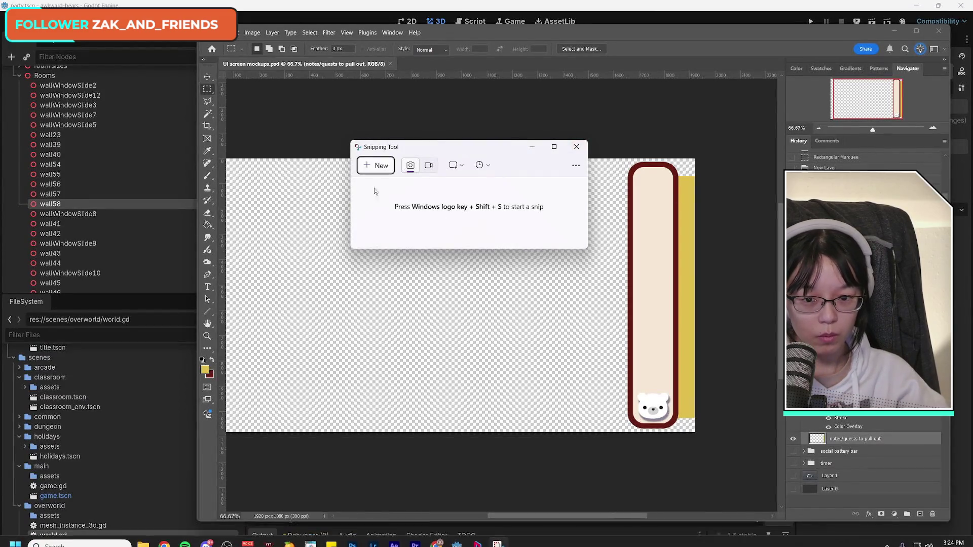
left_click(375, 165)
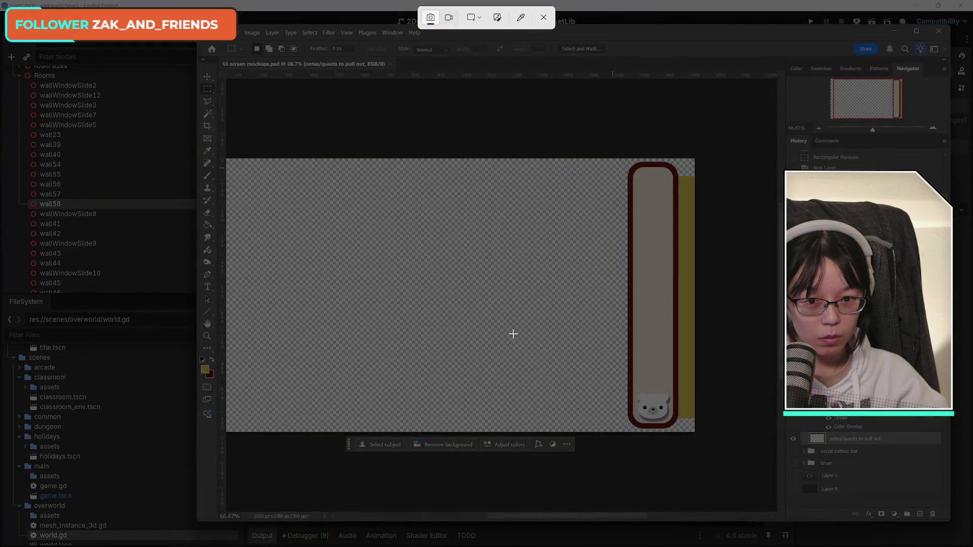
left_click(448, 18)
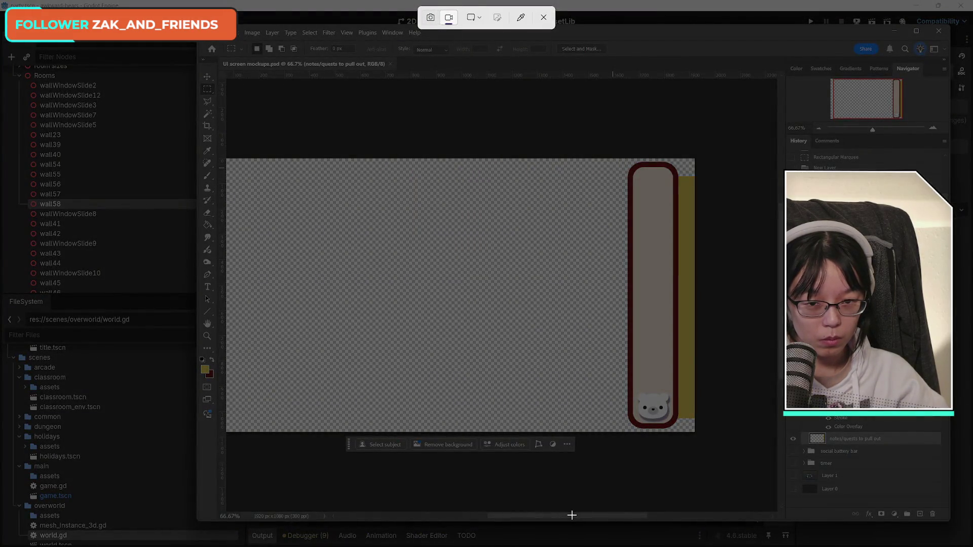
left_click(544, 18)
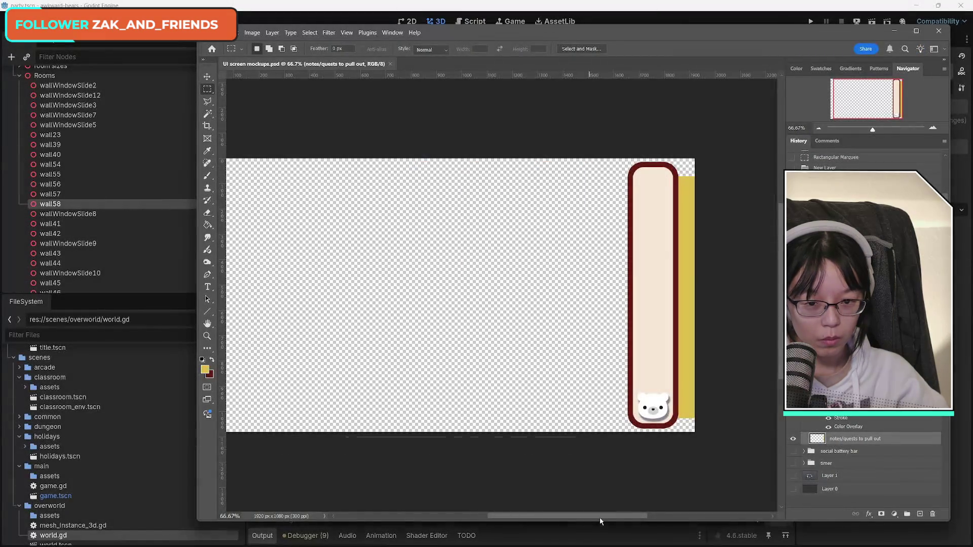
left_click_drag(603, 517, 588, 518)
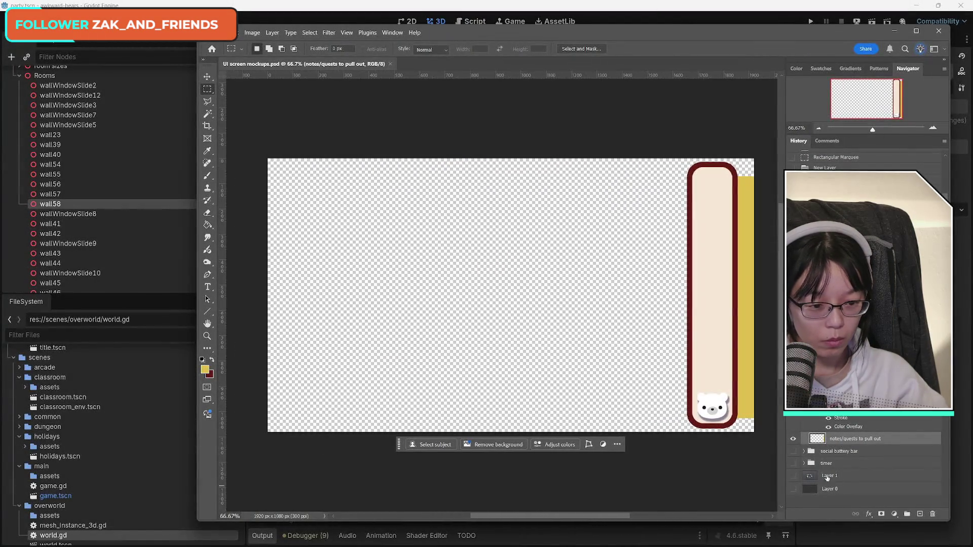
Show Layer 1's cubes, snip the canvas area, then close the tool and minimize Photoshop.
left_click(793, 477)
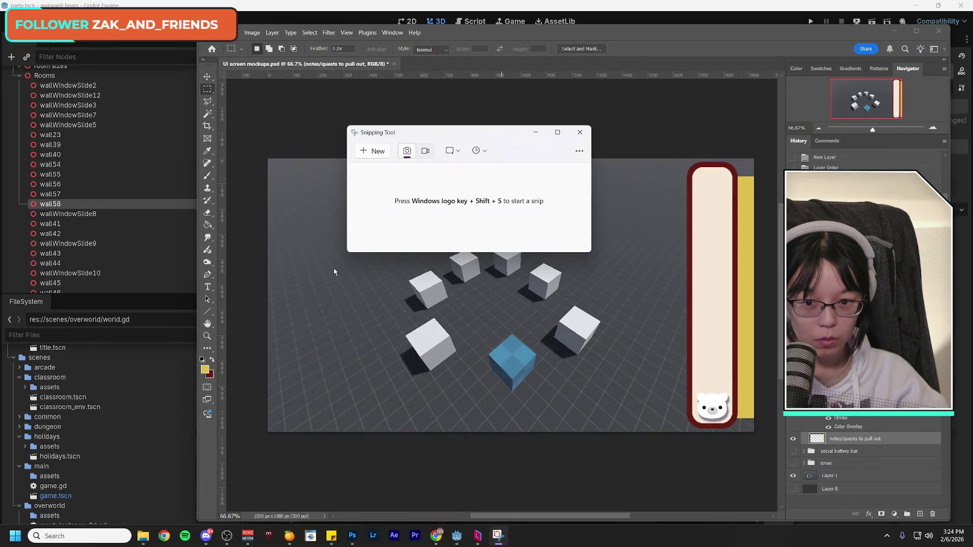
left_click(373, 151)
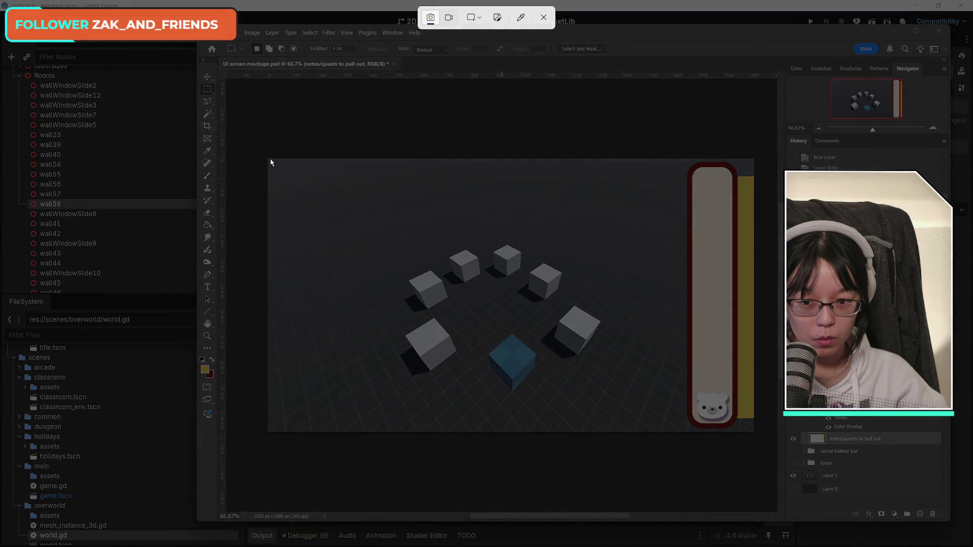
mouse_move(268, 159)
left_mouse_down()
mouse_move(783, 423)
mouse_move(754, 432)
left_mouse_up()
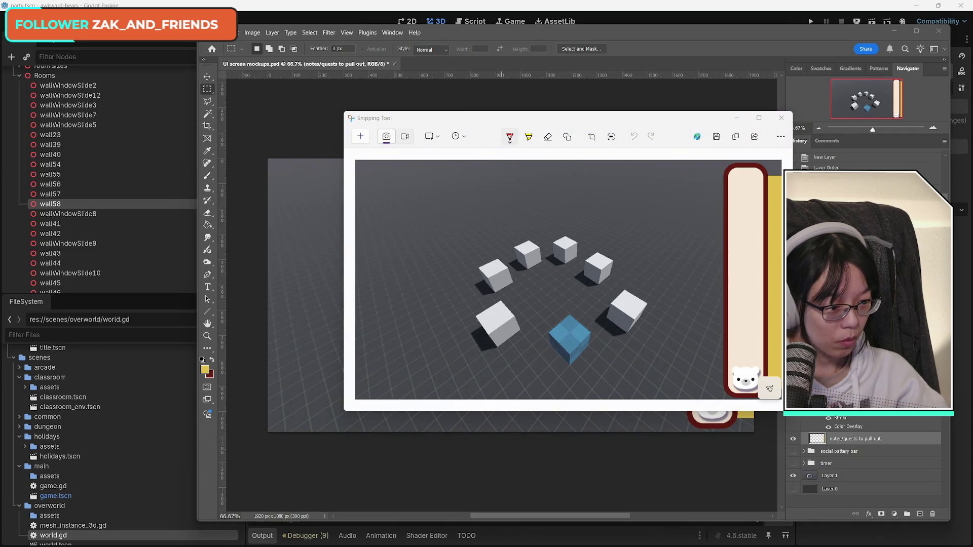
left_click(782, 117)
left_click(896, 33)
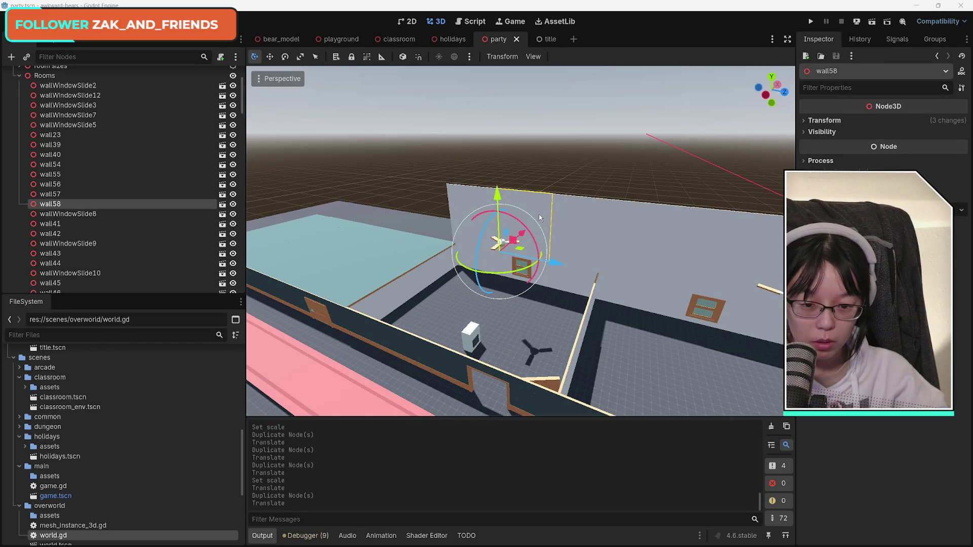
Duplicate wall58 into wall59 and rotate it to face a new direction.
left_click_drag(513, 316, 719, 302)
key("ctrl+d")
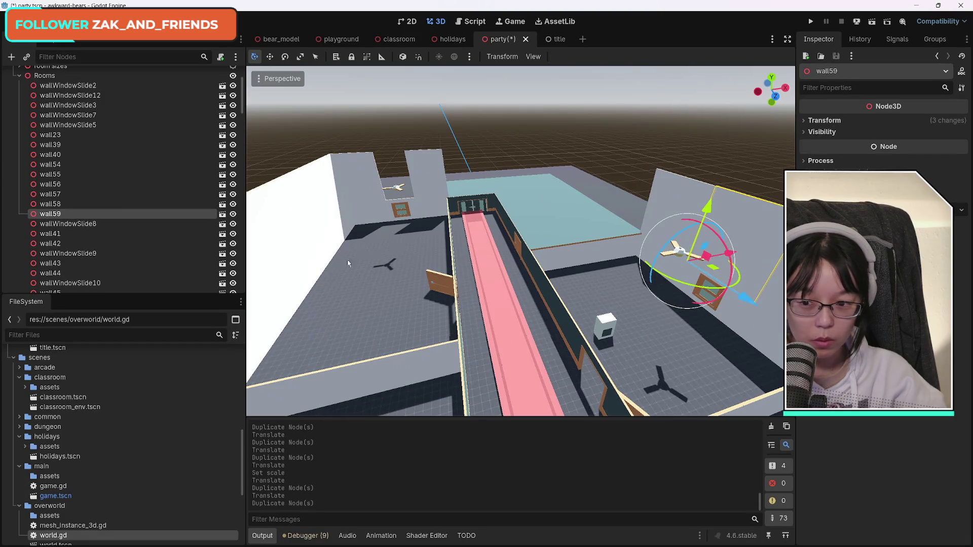
left_click_drag(722, 276, 737, 256)
left_click(824, 121)
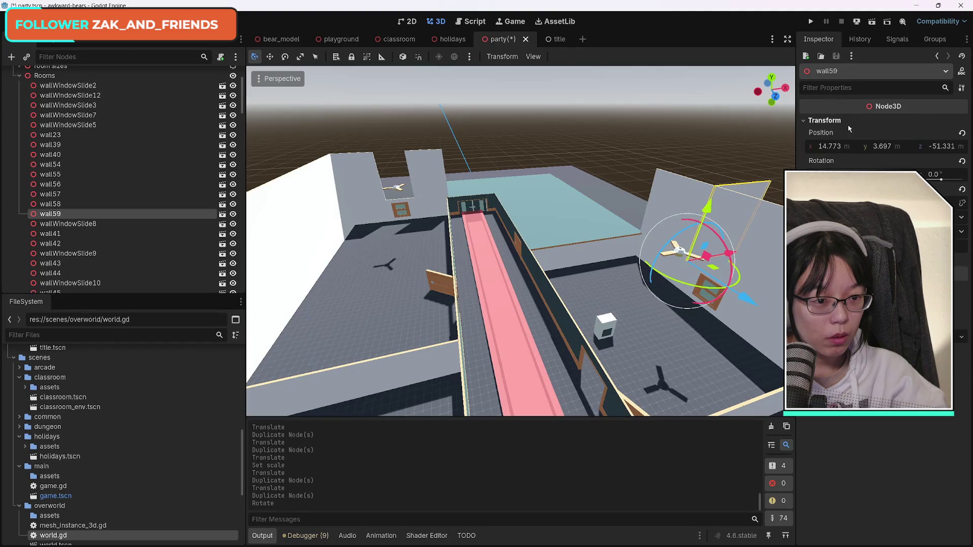
left_click_drag(886, 174, 898, 170)
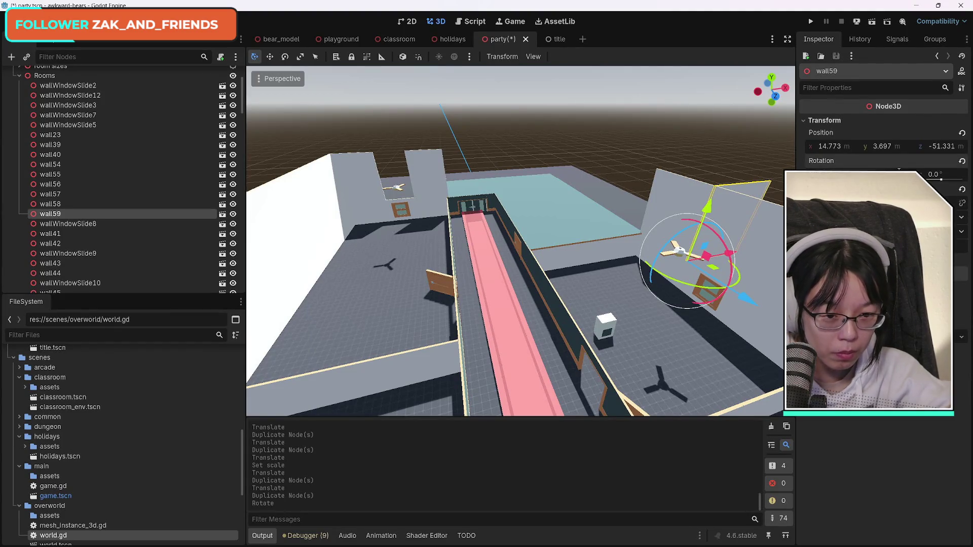
Move wall59 along X and Z to position -16.53, 3.697, -76.897.
left_click_drag(730, 256, 434, 304)
left_click_drag(342, 315, 344, 242)
key("f")
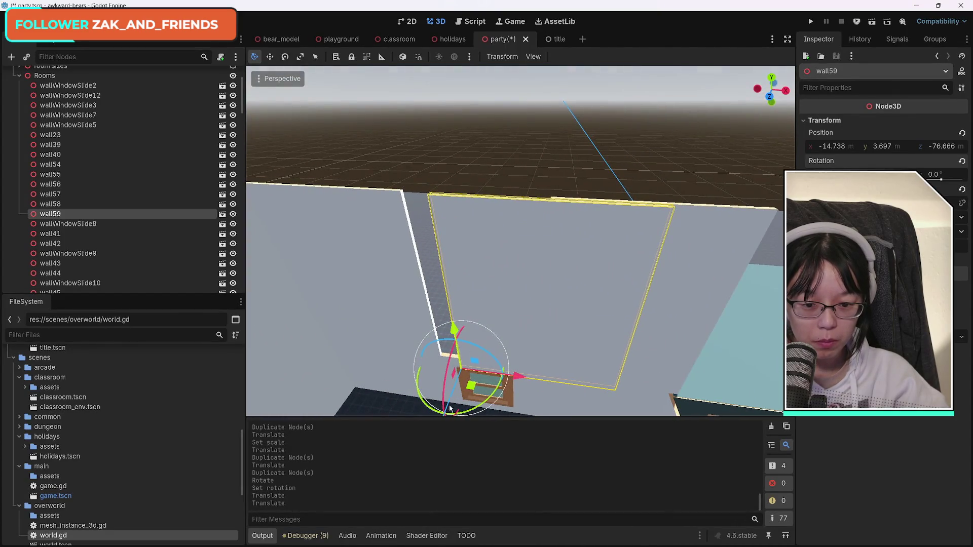
left_click_drag(464, 365, 553, 366)
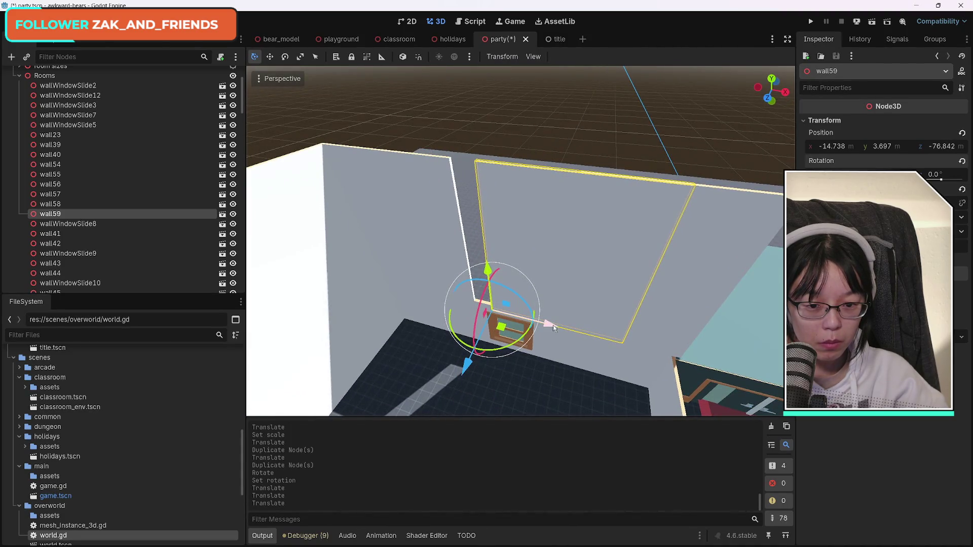
left_click_drag(552, 327, 476, 327)
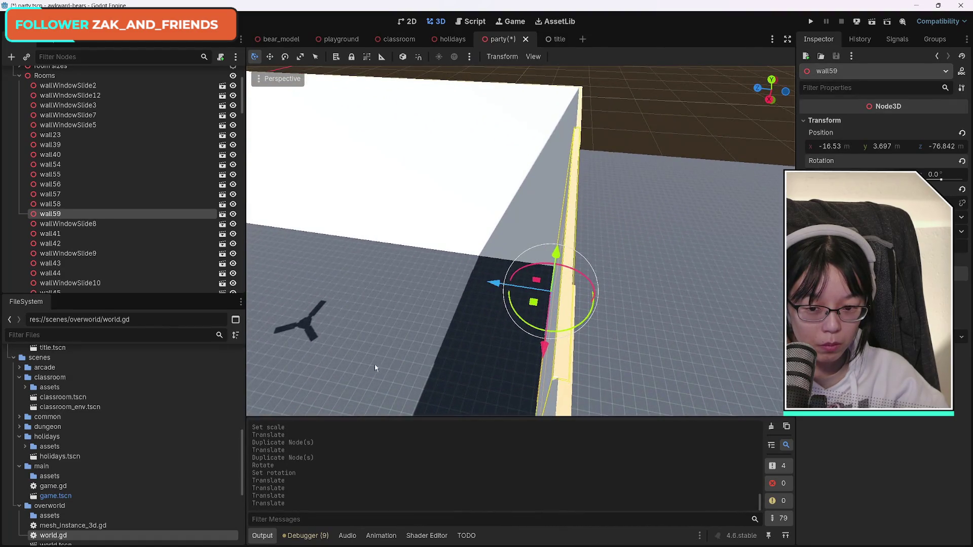
left_click_drag(494, 282, 498, 285)
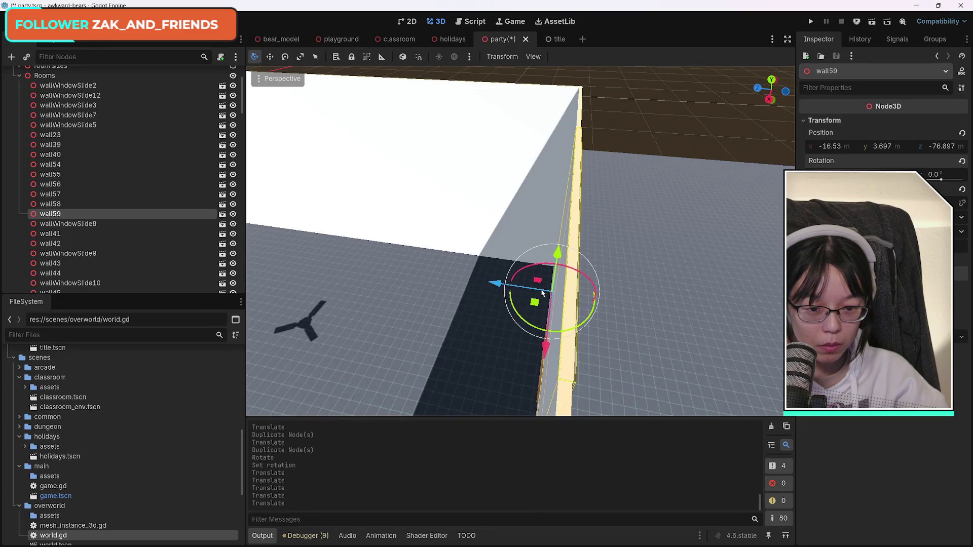
Duplicate wall56 into wall60 and turn it around its vertical axis to an exact rotation.
key("w")
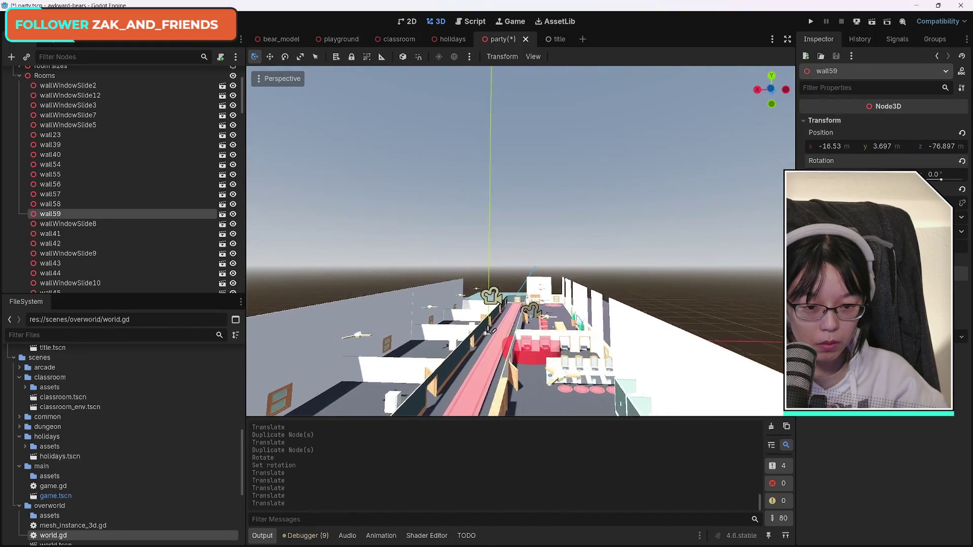
key("w")
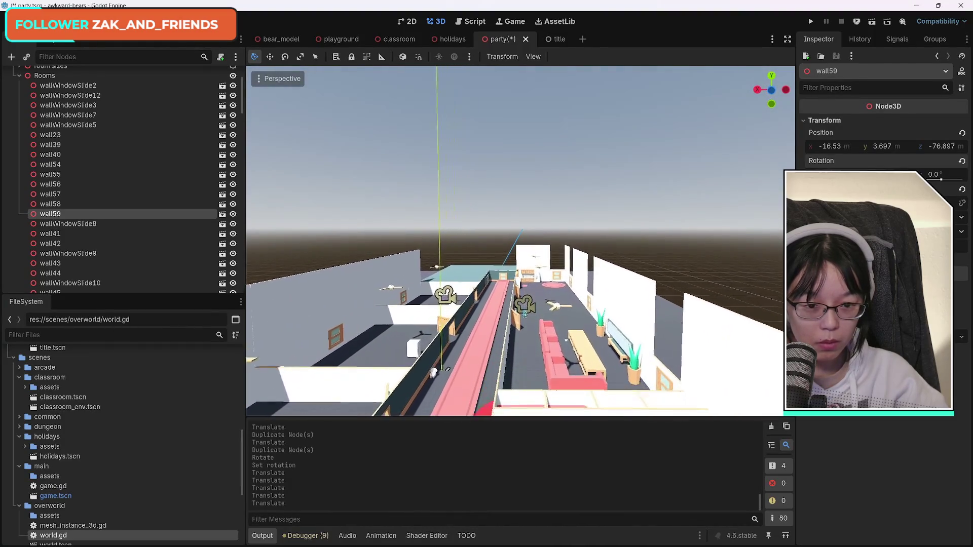
key("w")
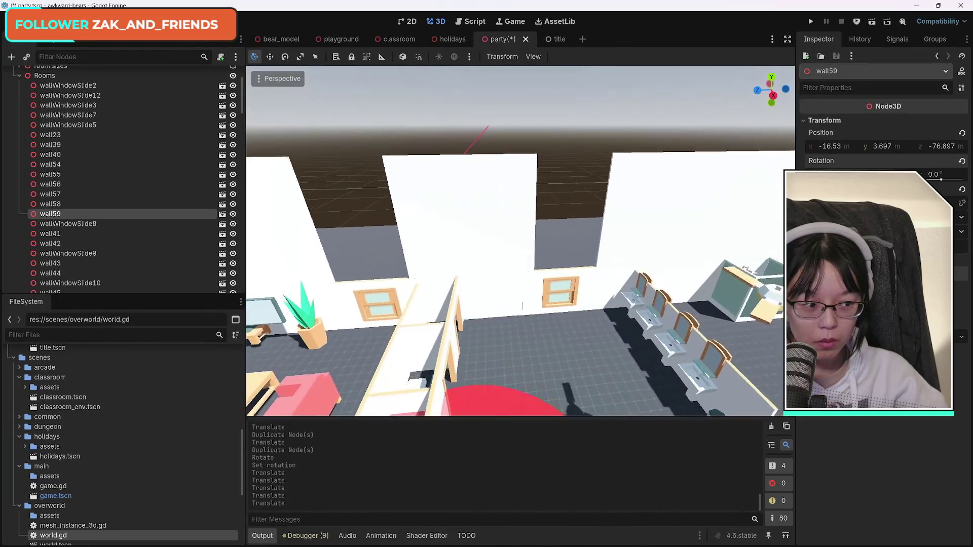
key("s")
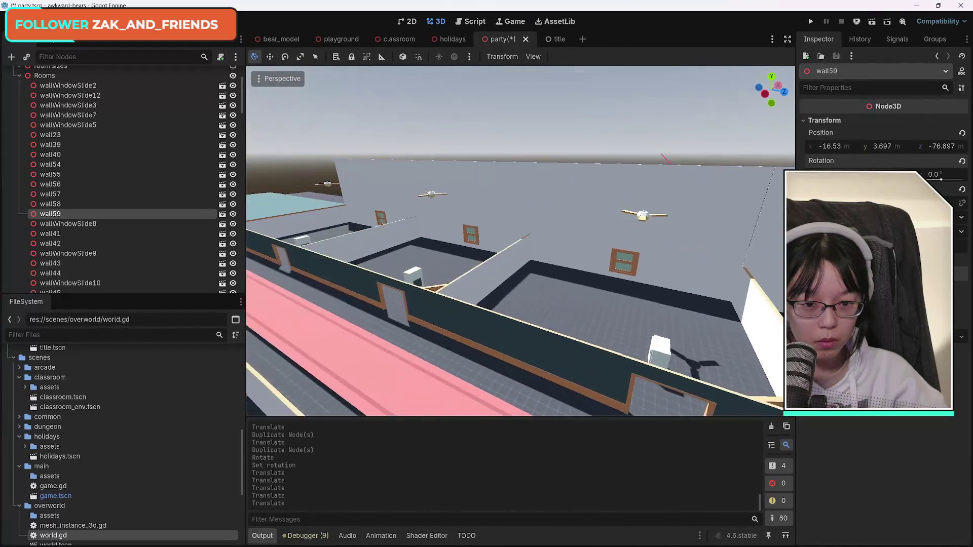
left_click(601, 184)
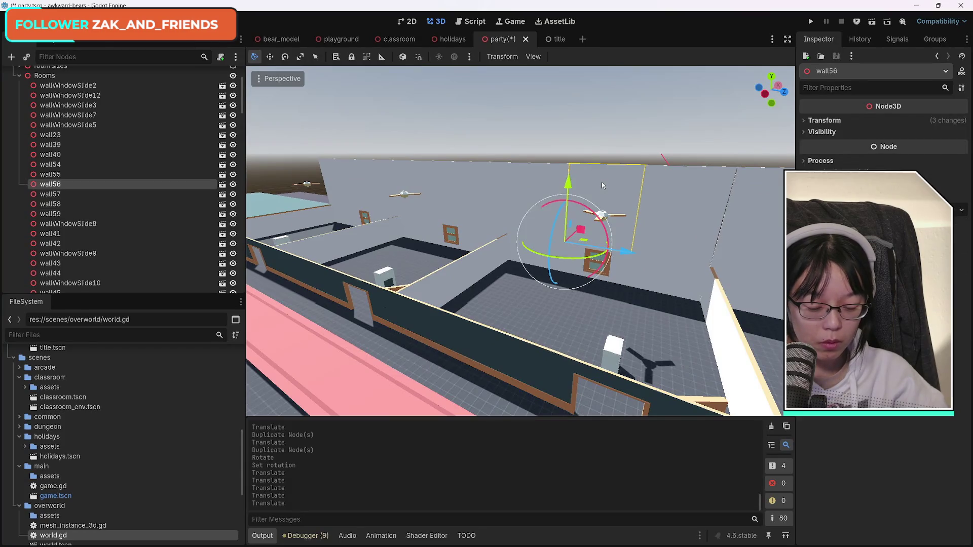
key("ctrl+d")
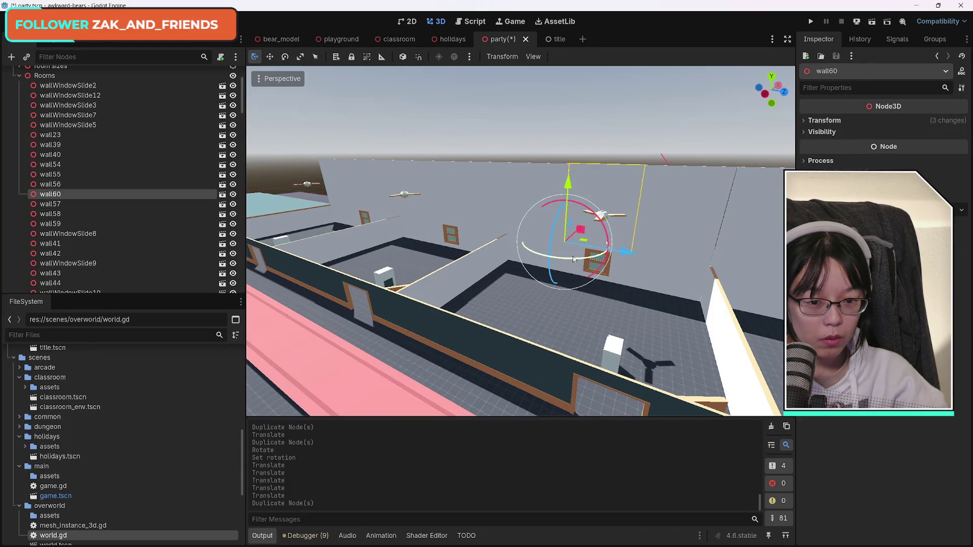
mouse_move(573, 260)
left_mouse_down()
mouse_move(588, 256)
mouse_move(605, 202)
mouse_move(607, 152)
mouse_move(587, 140)
left_mouse_up()
left_click(824, 121)
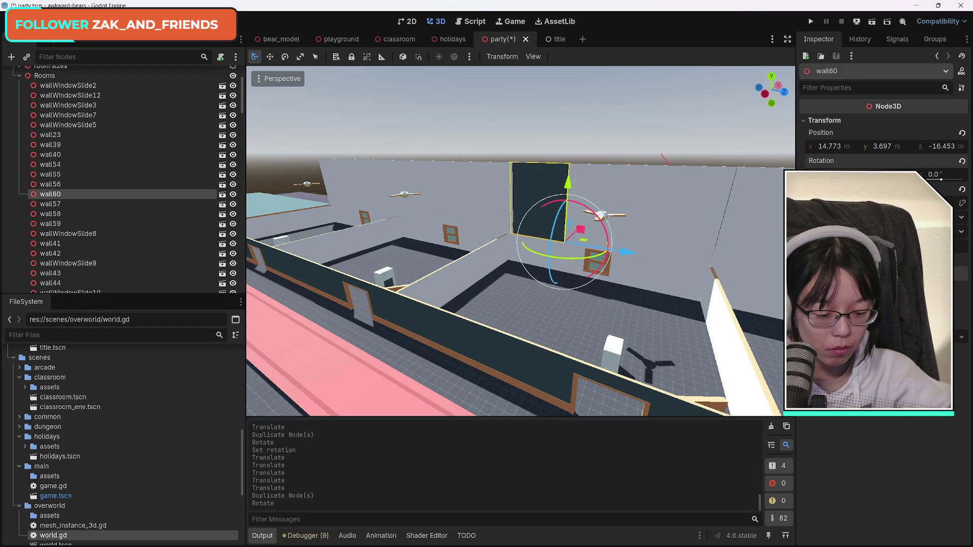
key("Return")
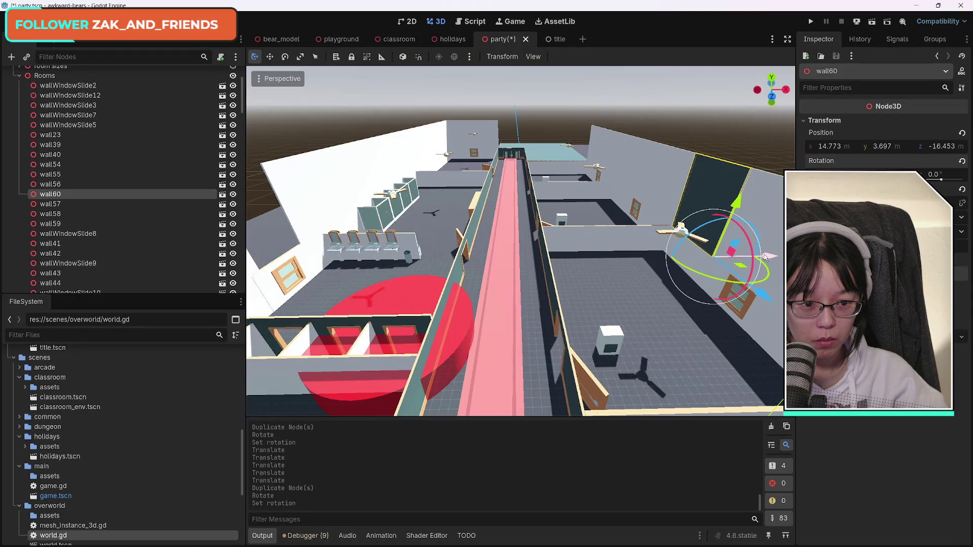
Line wall60 up along the lounge wall by the sofas, then duplicate it into wall61 and slide it along.
mouse_move(745, 256)
left_mouse_down()
mouse_move(329, 254)
mouse_move(402, 297)
left_mouse_up()
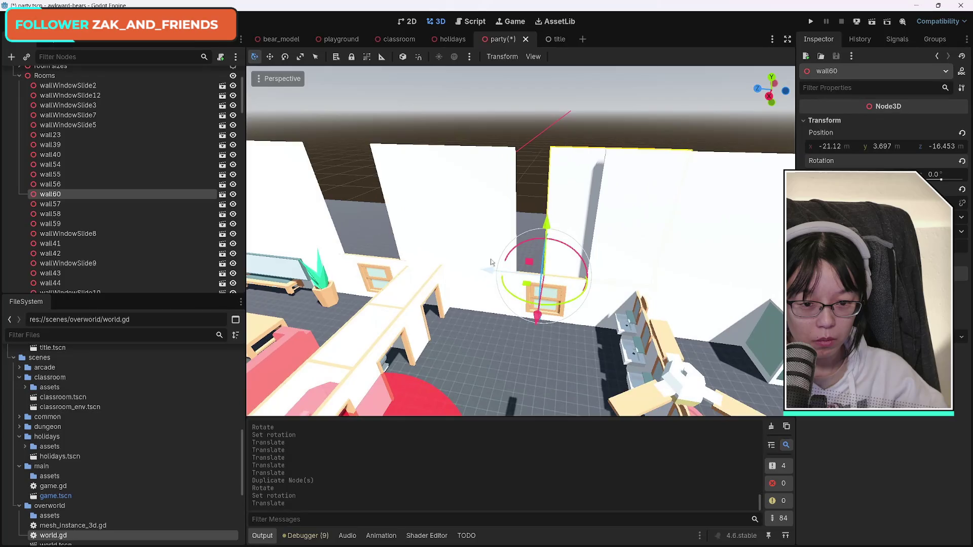
left_click_drag(479, 283, 455, 281)
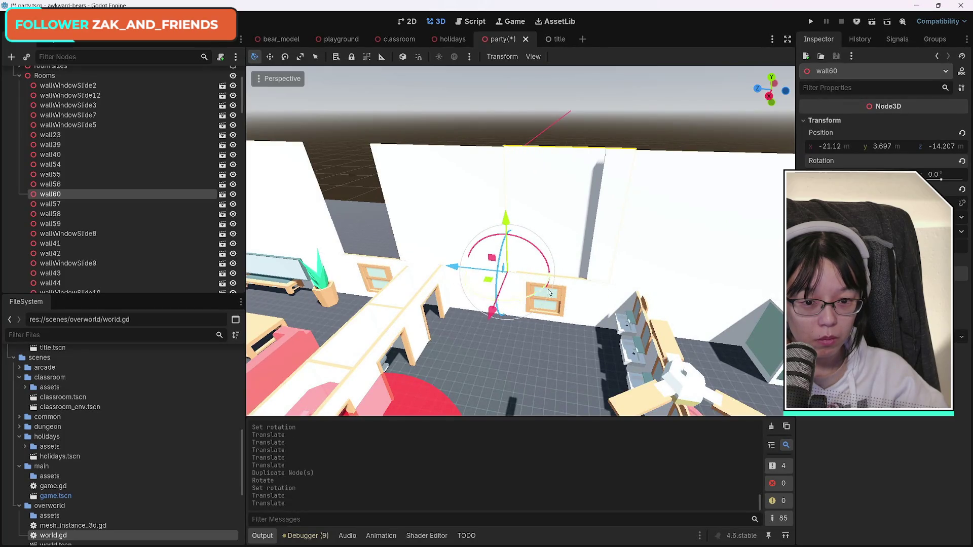
left_click_drag(497, 314, 497, 318)
left_click_drag(509, 231, 508, 234)
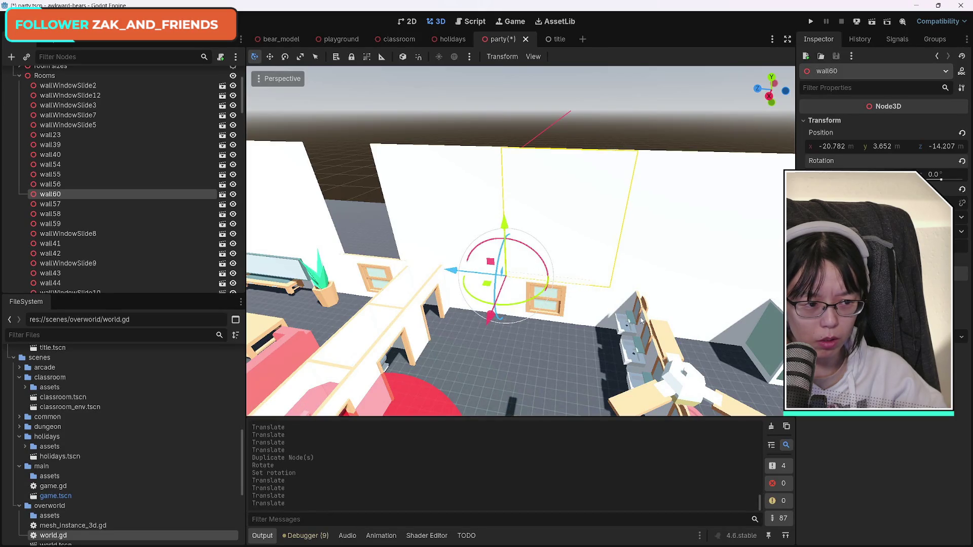
mouse_move(618, 342)
left_mouse_down()
mouse_move(618, 284)
mouse_move(625, 335)
mouse_move(648, 325)
left_mouse_up()
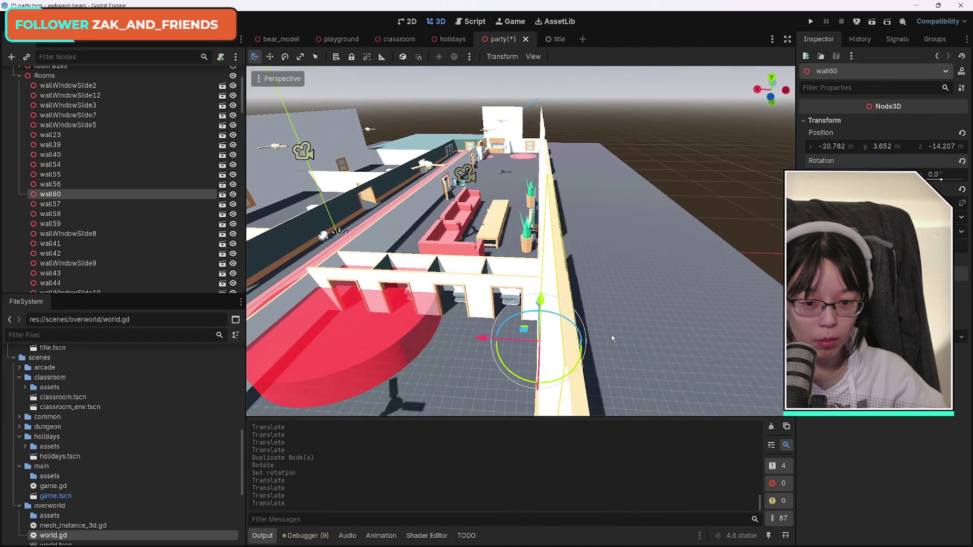
left_click_drag(483, 340, 487, 345)
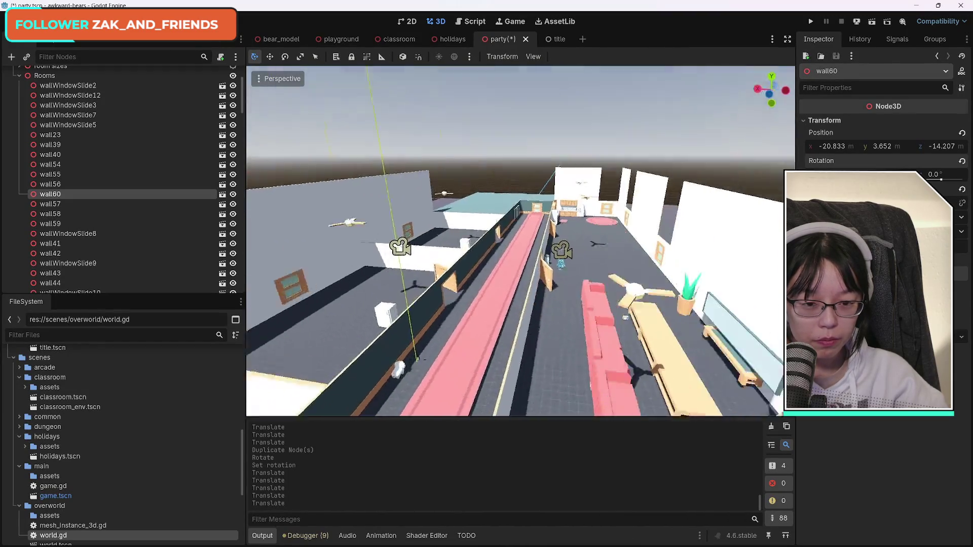
key("f")
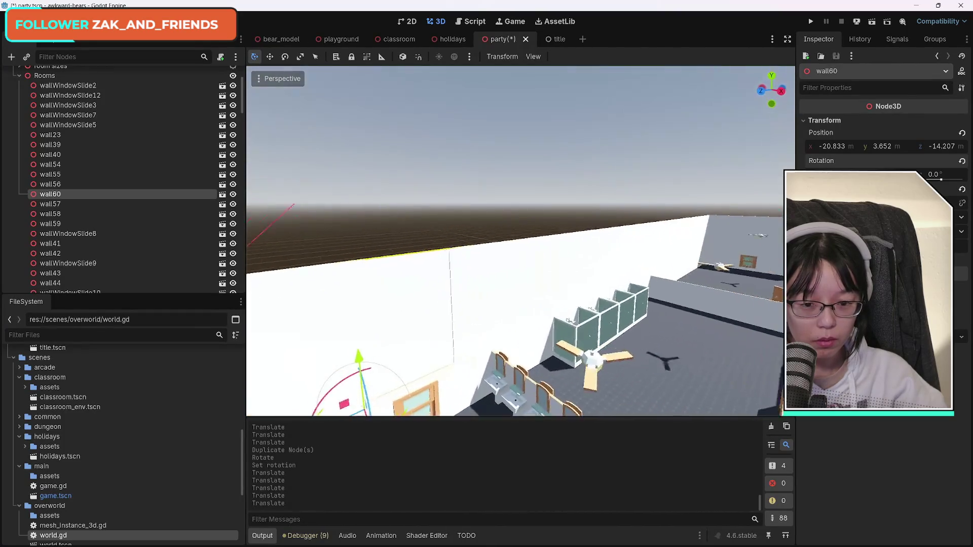
mouse_move(397, 369)
left_mouse_down()
mouse_move(324, 314)
mouse_move(340, 270)
left_mouse_up()
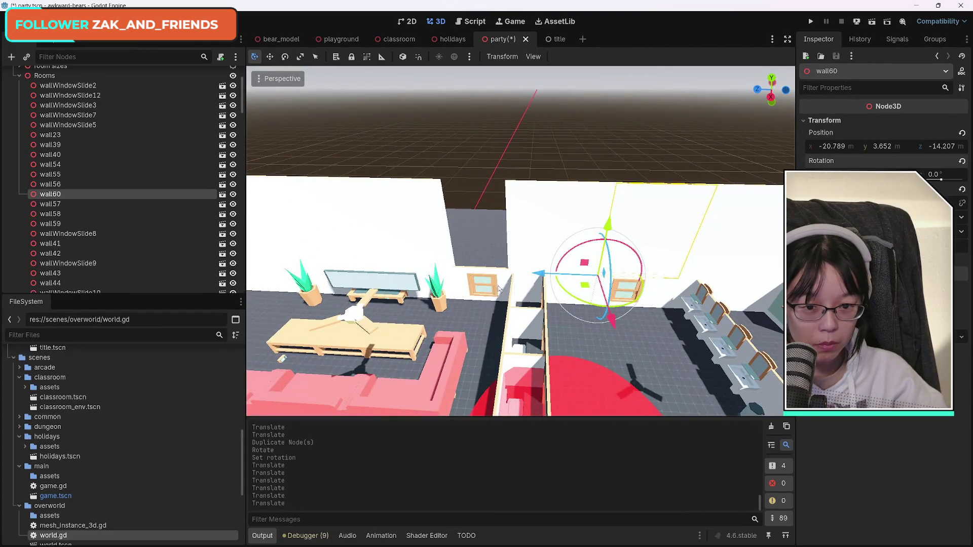
key("ctrl+d")
left_click_drag(538, 274, 389, 267)
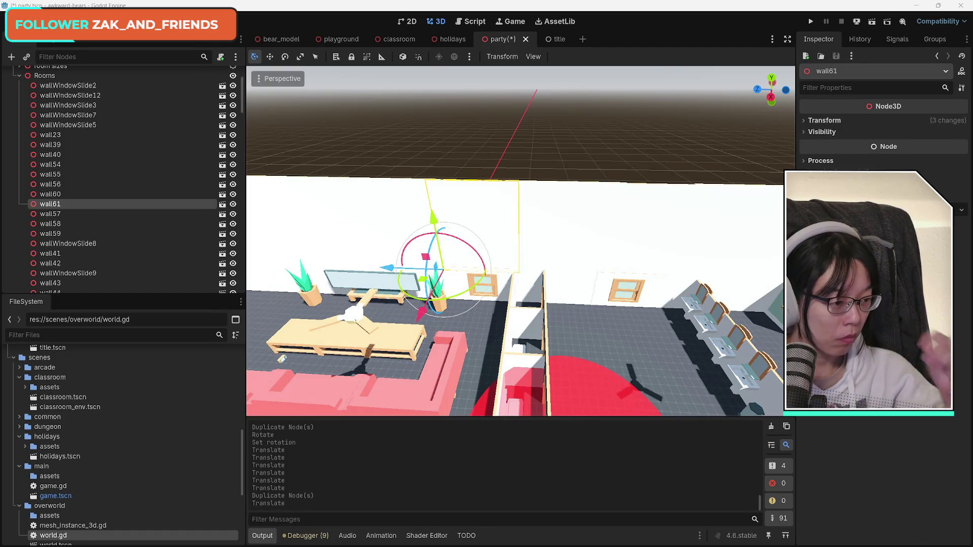
Duplicate wall61 into wall62 and wall63, sliding each along to continue the wall toward the kitchen.
left_click_drag(517, 243, 608, 238)
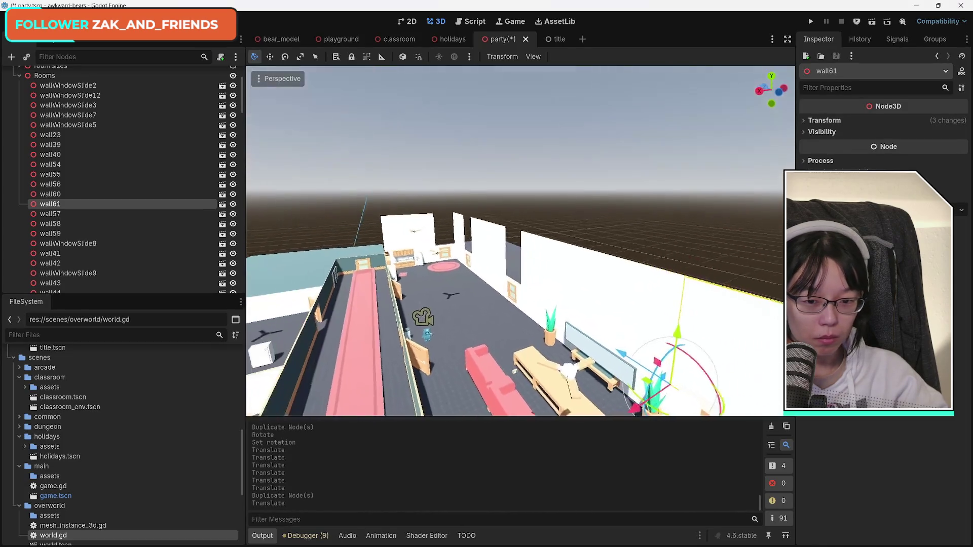
left_click_drag(659, 304, 746, 349)
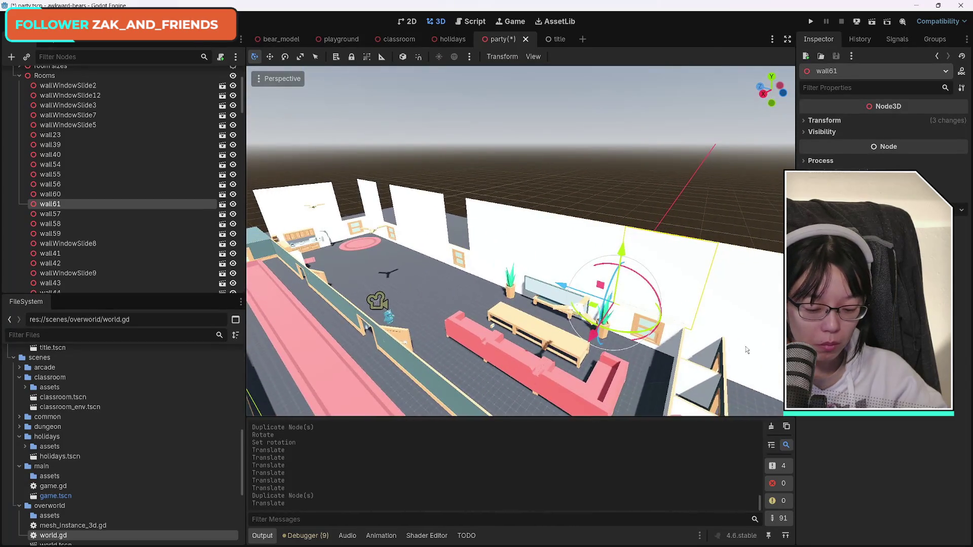
key("ctrl+d")
mouse_move(583, 294)
left_mouse_down()
mouse_move(476, 283)
mouse_move(419, 254)
left_mouse_up()
key("w")
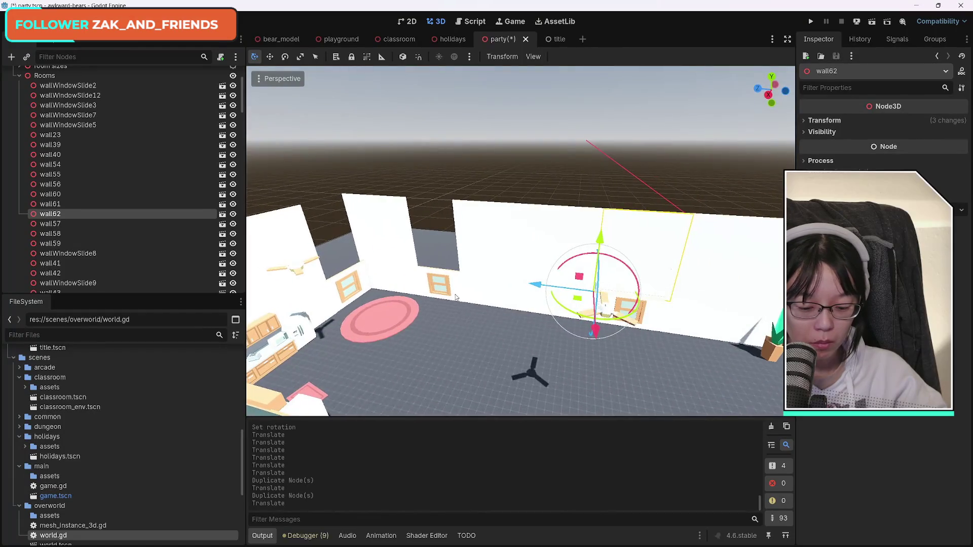
key("ctrl+d")
left_click_drag(536, 285, 369, 276)
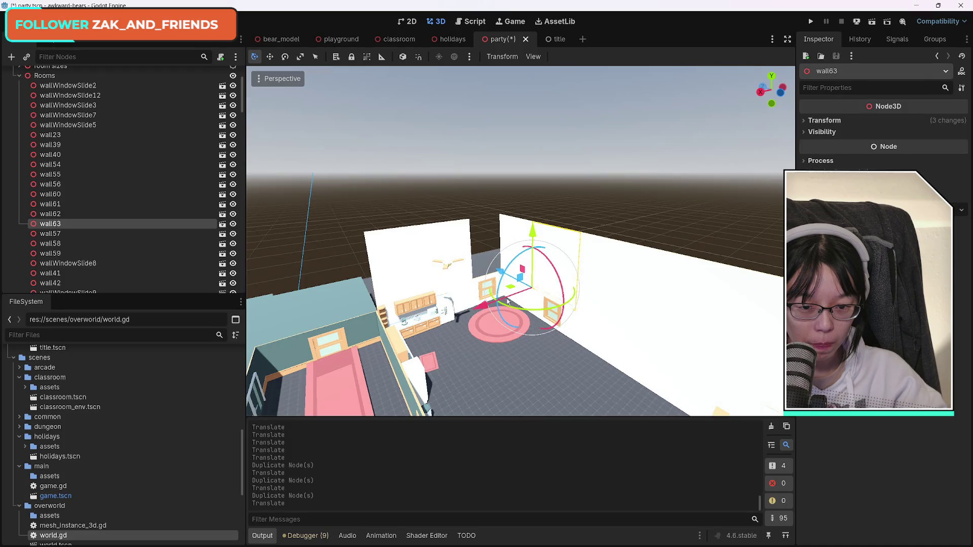
Duplicate wall63 into wall64, rotate it to close the corner, and place it at -14.92, 3.652, 45.341.
key("ctrl+d")
left_click_drag(533, 305, 567, 303)
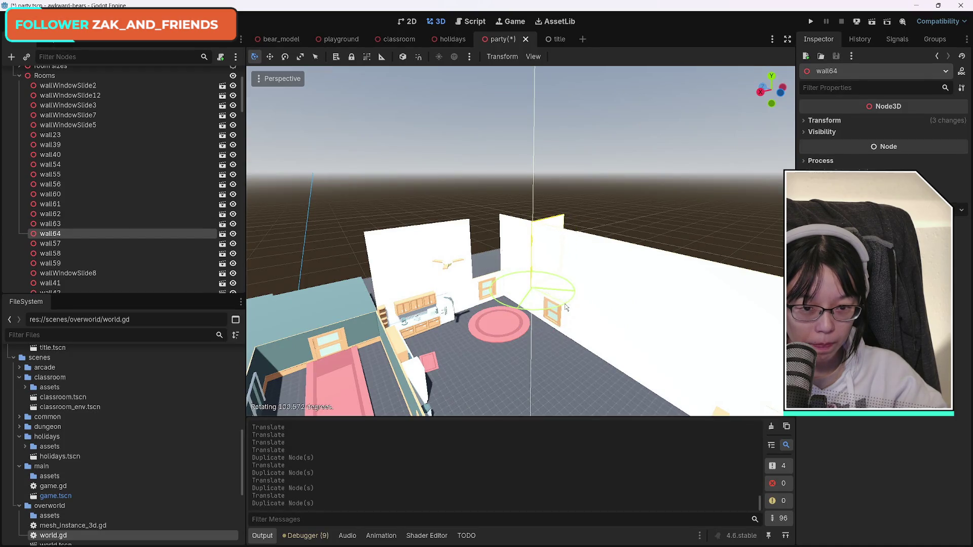
left_click(826, 121)
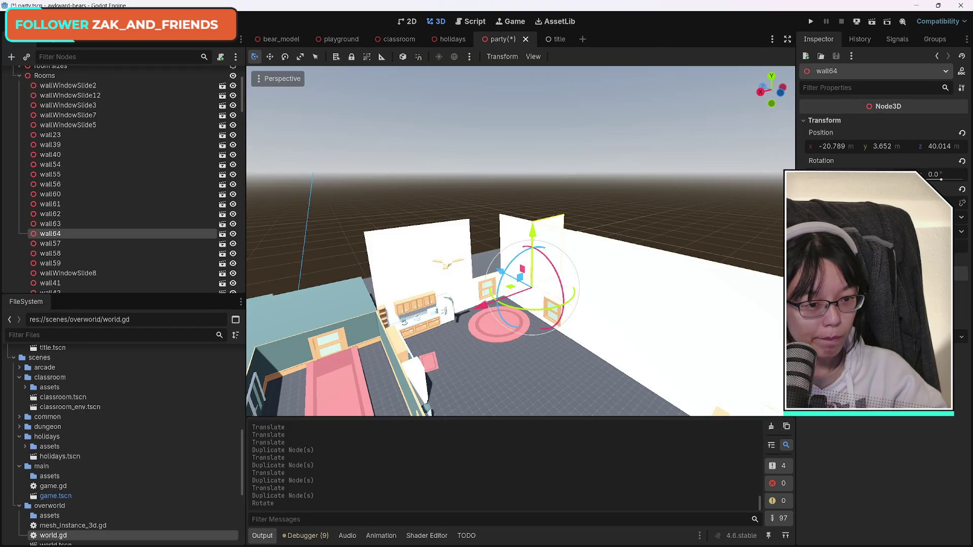
left_click_drag(483, 308, 478, 306)
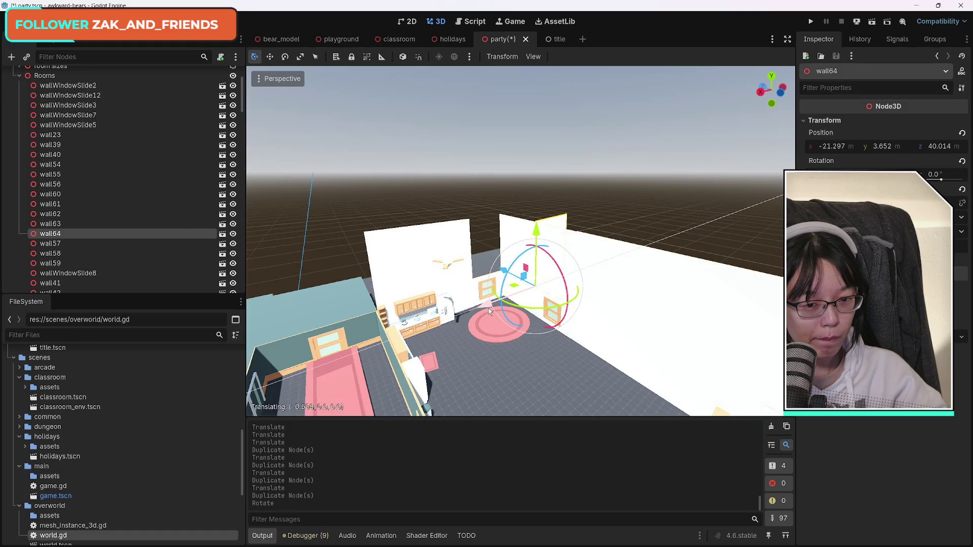
key("Return")
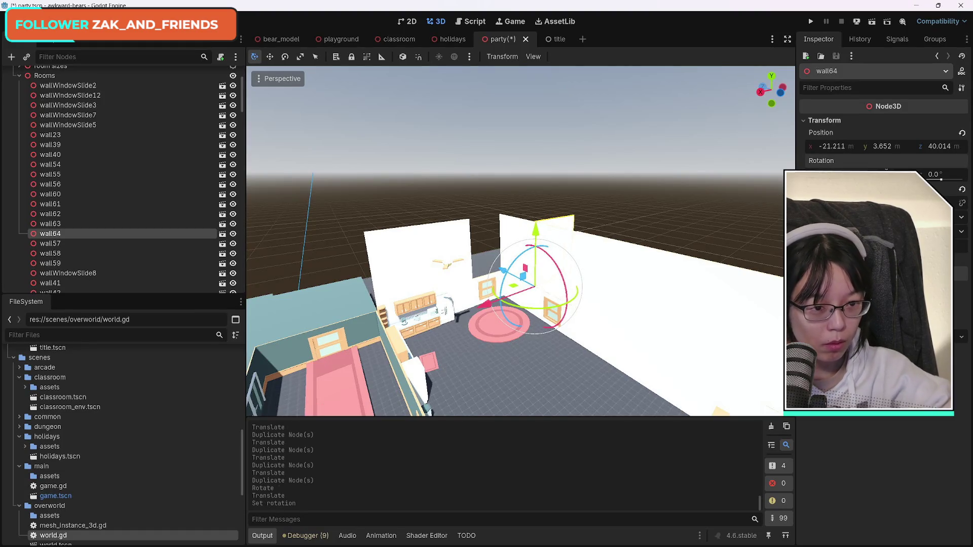
left_click_drag(499, 315, 446, 329)
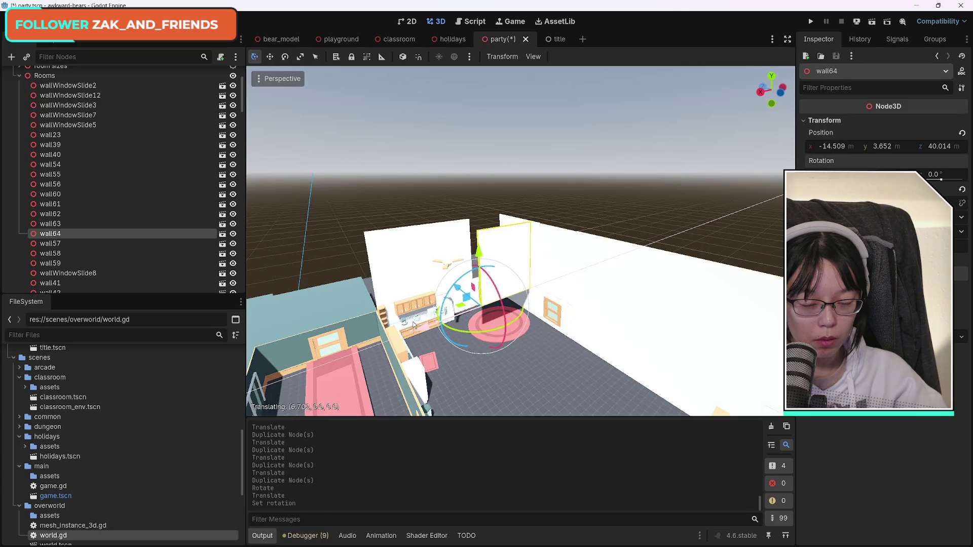
key("f")
mouse_move(441, 411)
left_mouse_down()
mouse_move(490, 294)
mouse_move(487, 243)
mouse_move(498, 225)
left_mouse_up()
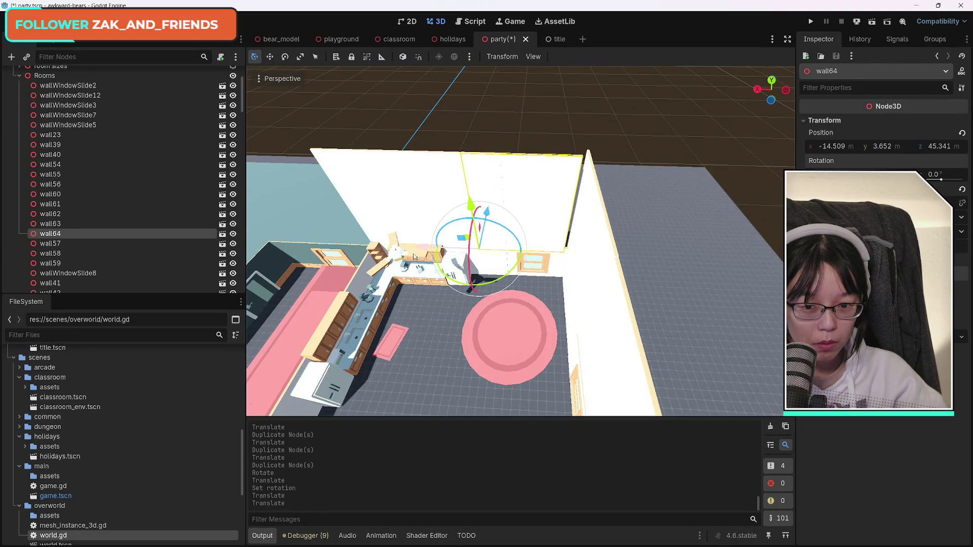
key("g")
key("x")
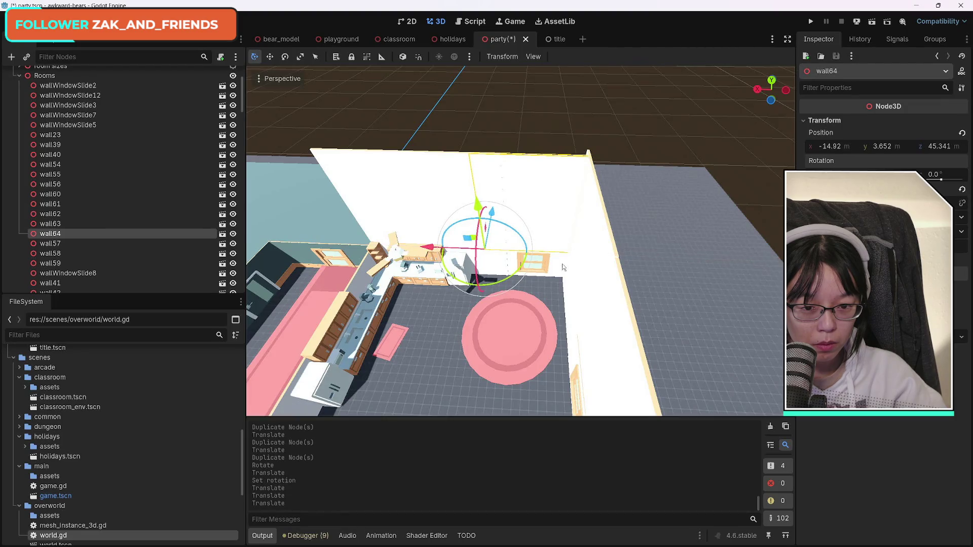
scroll(563, 267, "up", 3)
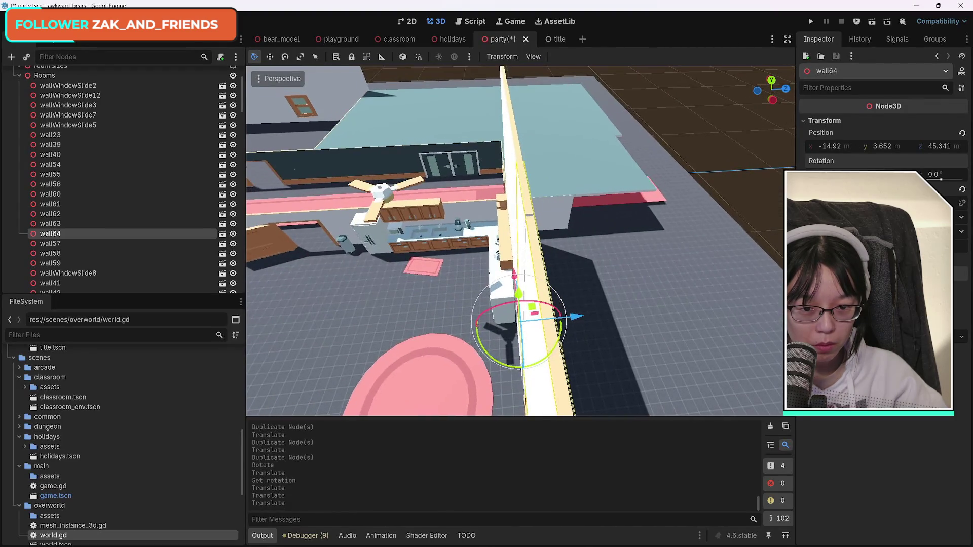
Fly the view along the pink walkway to the teal room and select wall38.
key("w")
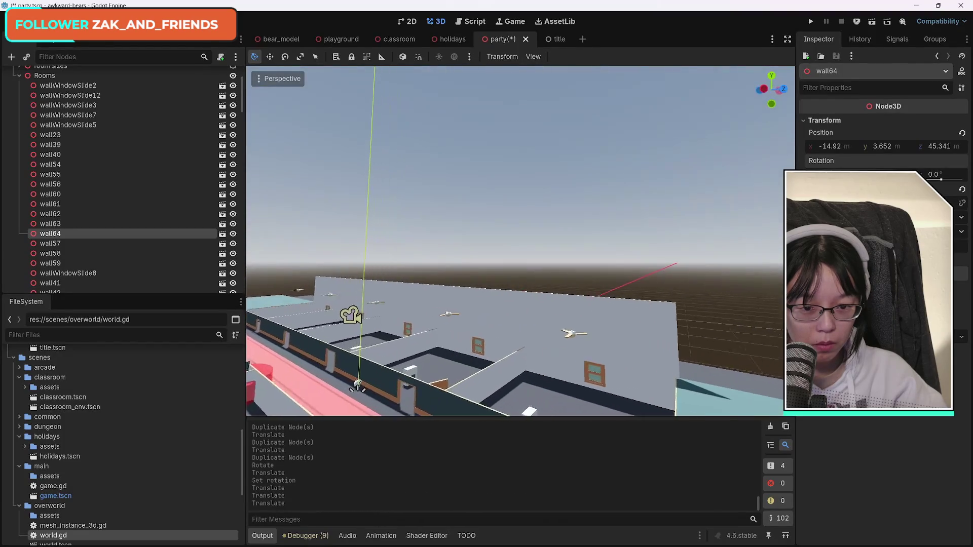
key("w")
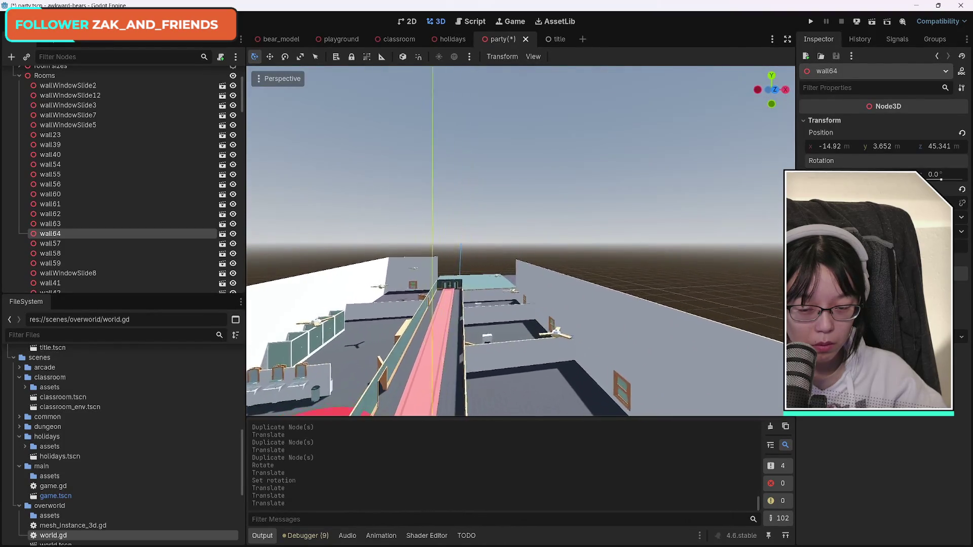
key("w")
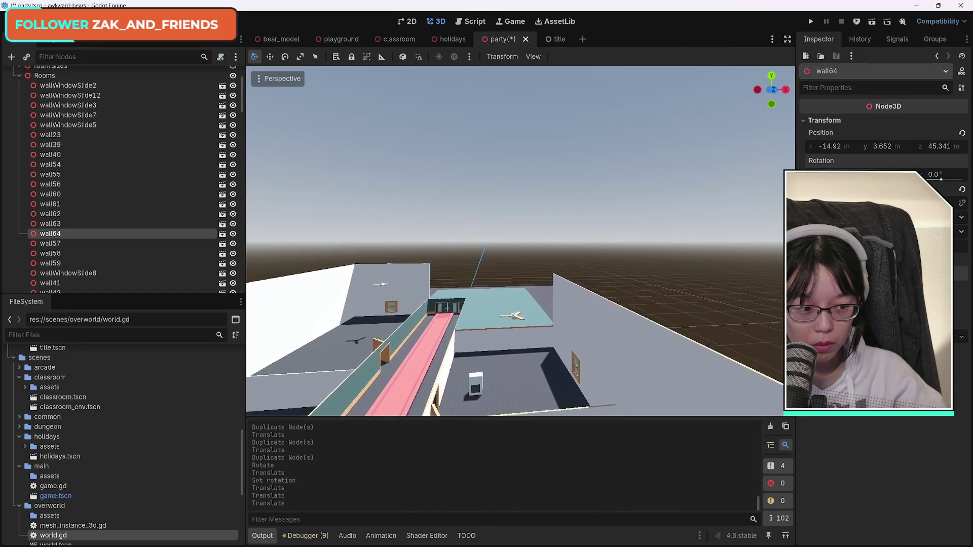
key("w")
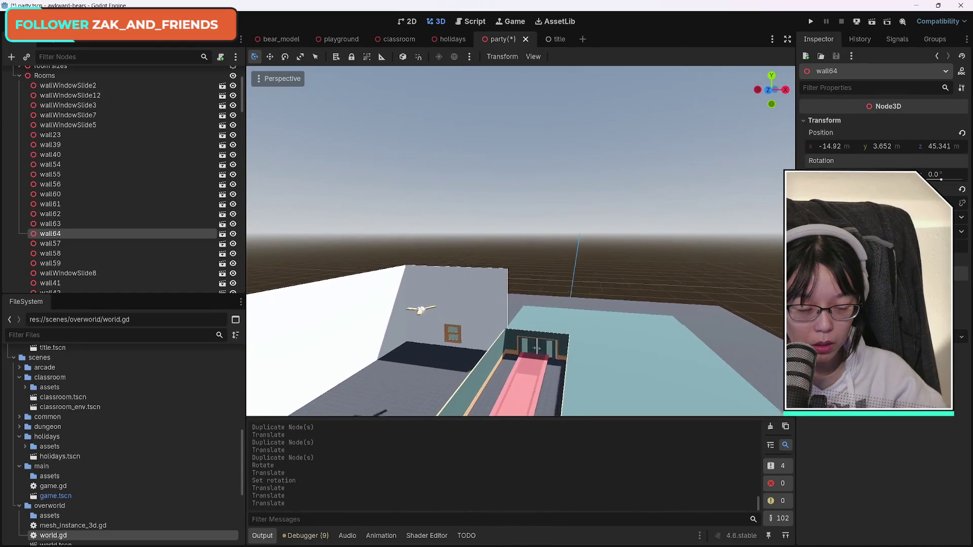
key("w")
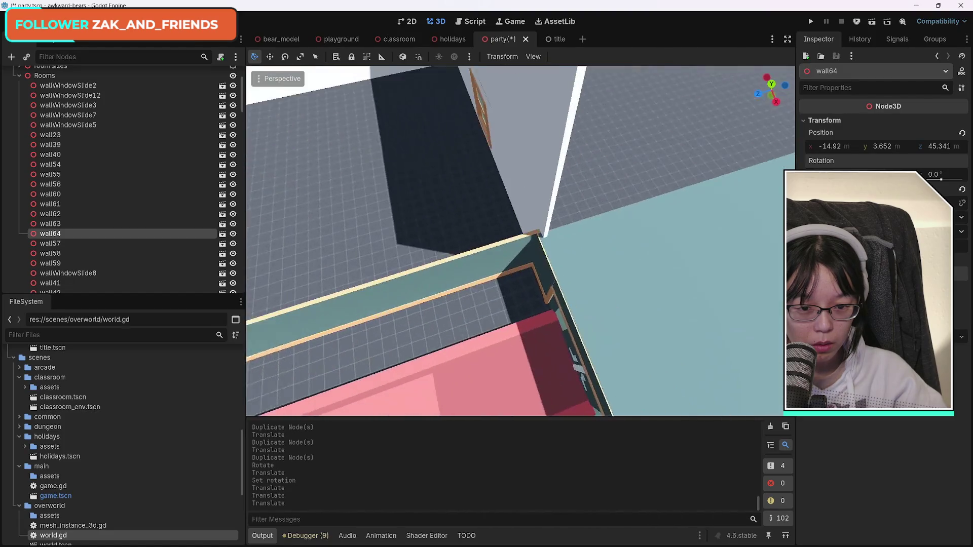
key("s")
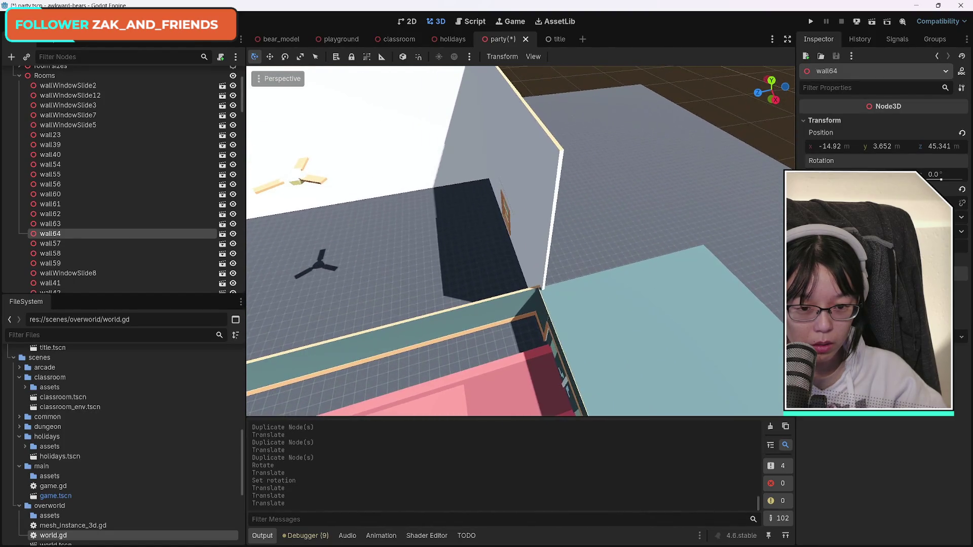
key("s")
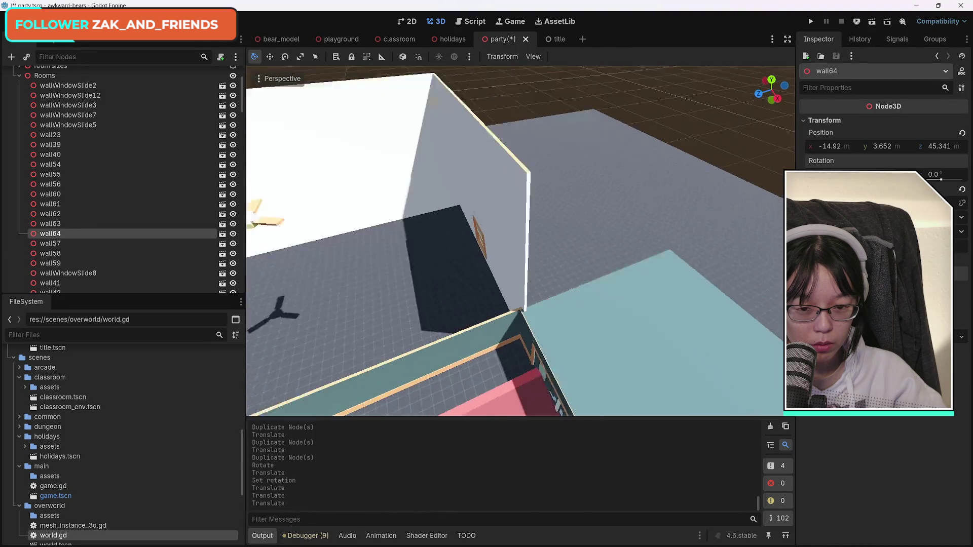
key("w")
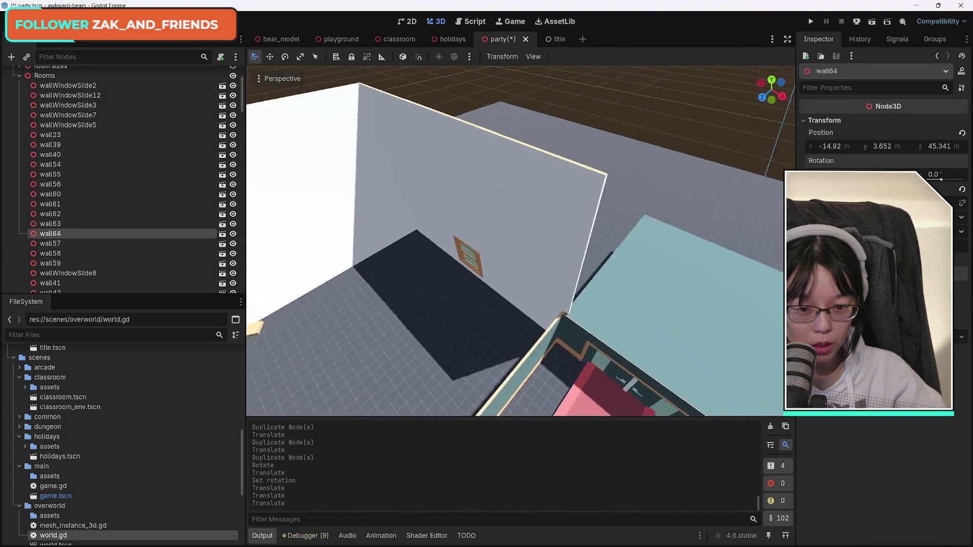
left_click(470, 277)
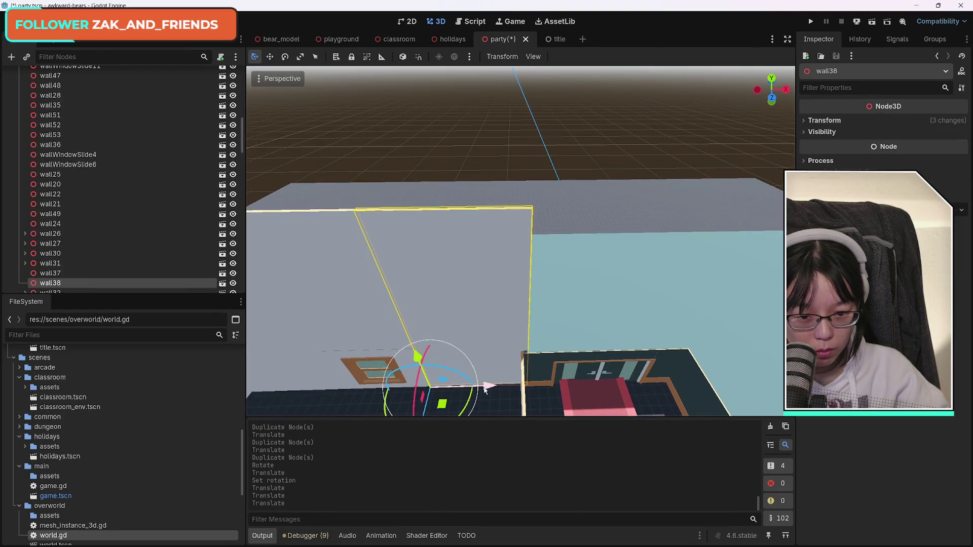
Nudge wall38 a little left along X and slide wall47 right along X.
left_click_drag(484, 388, 482, 388)
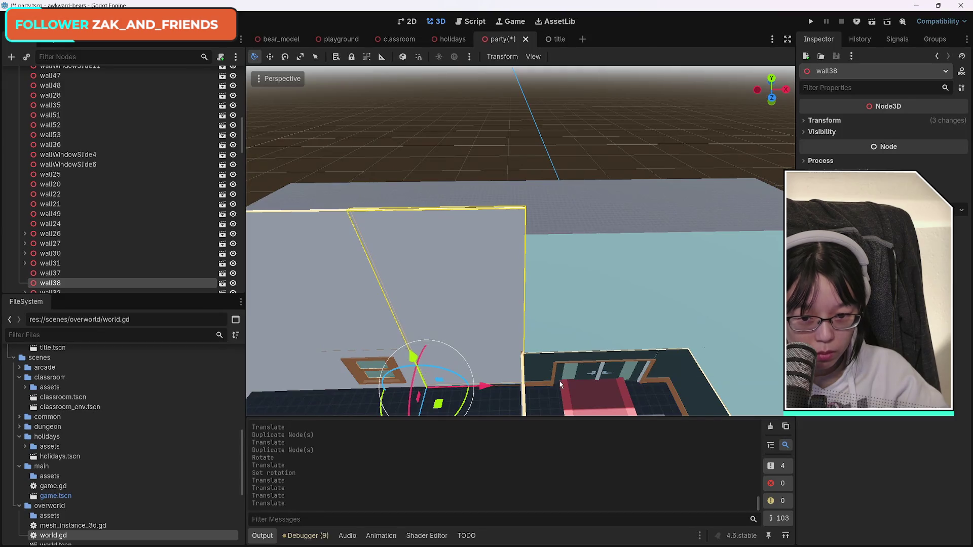
key("s")
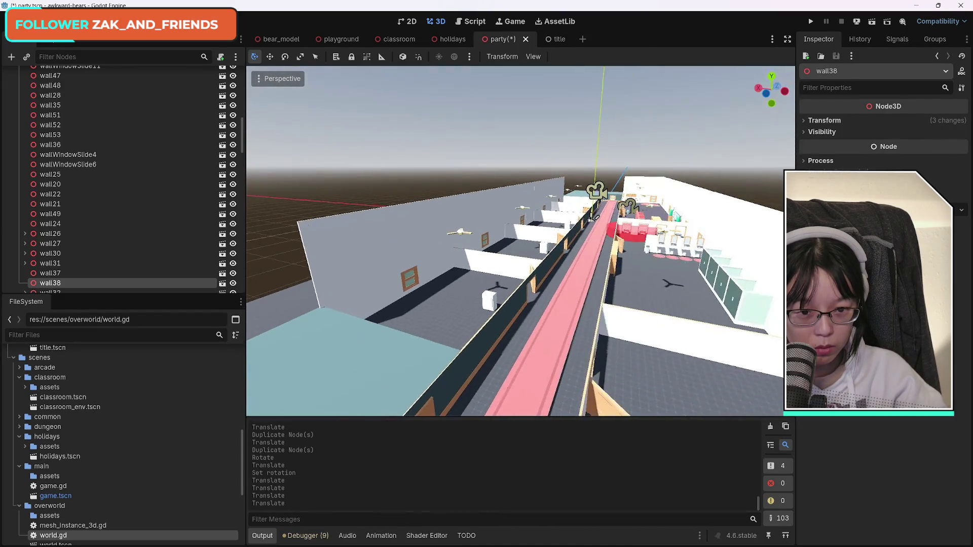
key("w")
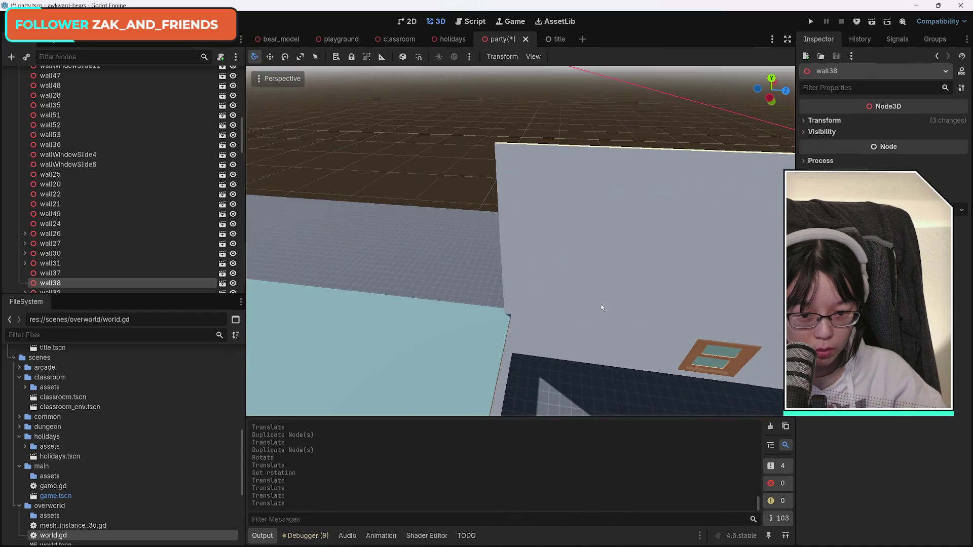
left_click(569, 285)
left_click_drag(561, 361, 566, 359)
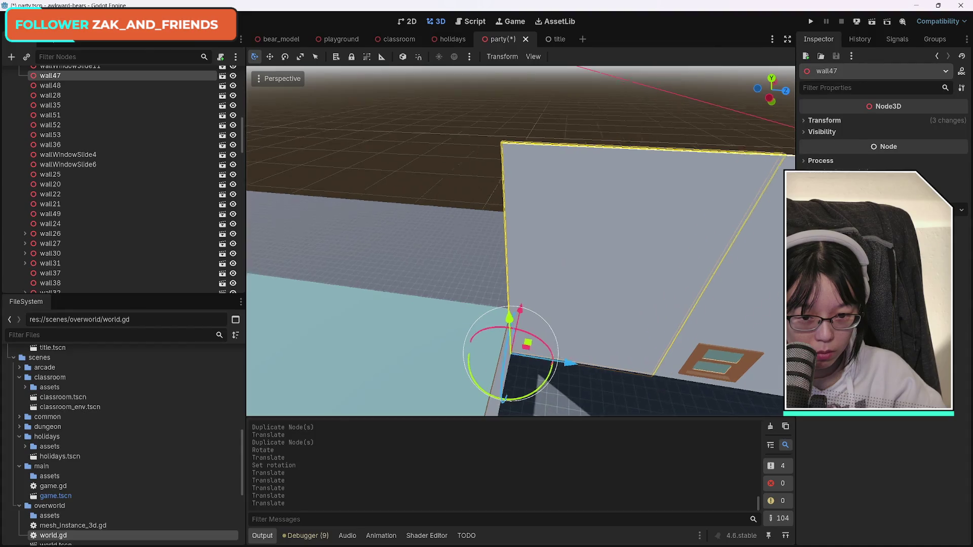
Fly around the building to check the walls along the long corridor and pink-rug room.
key("s")
key("s")
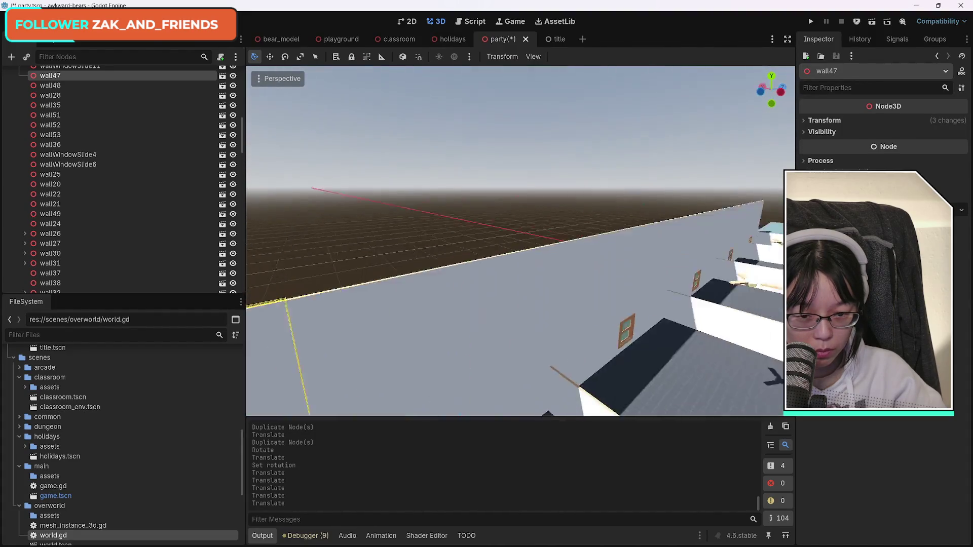
key("w")
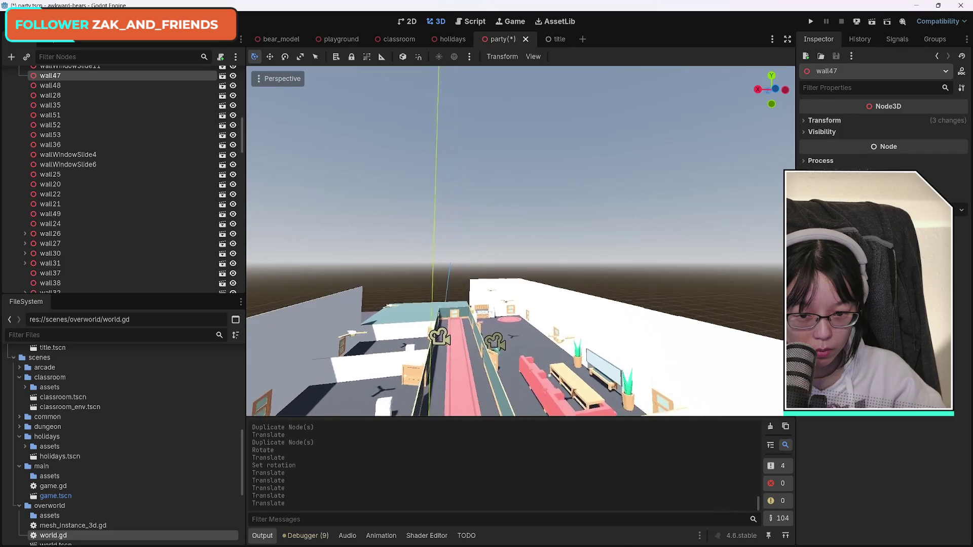
key("w")
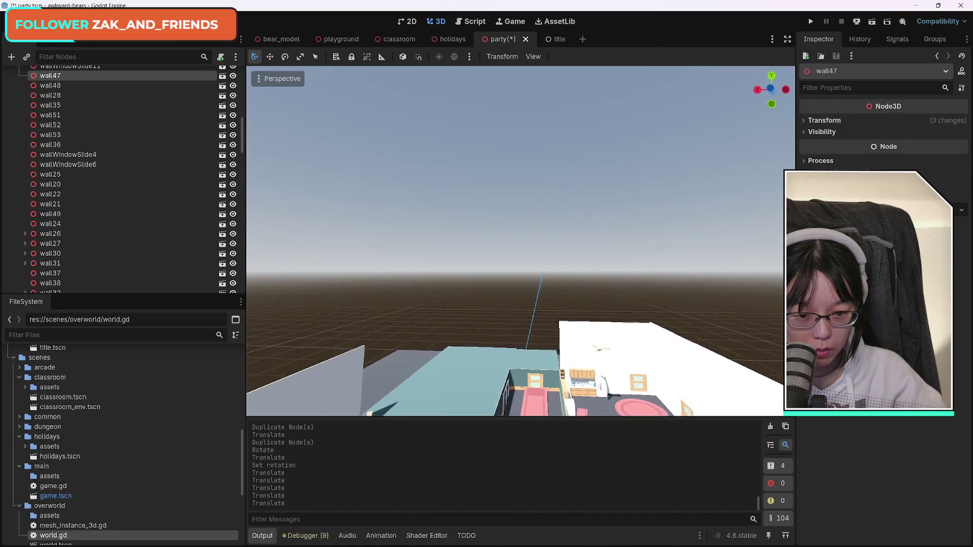
key("w")
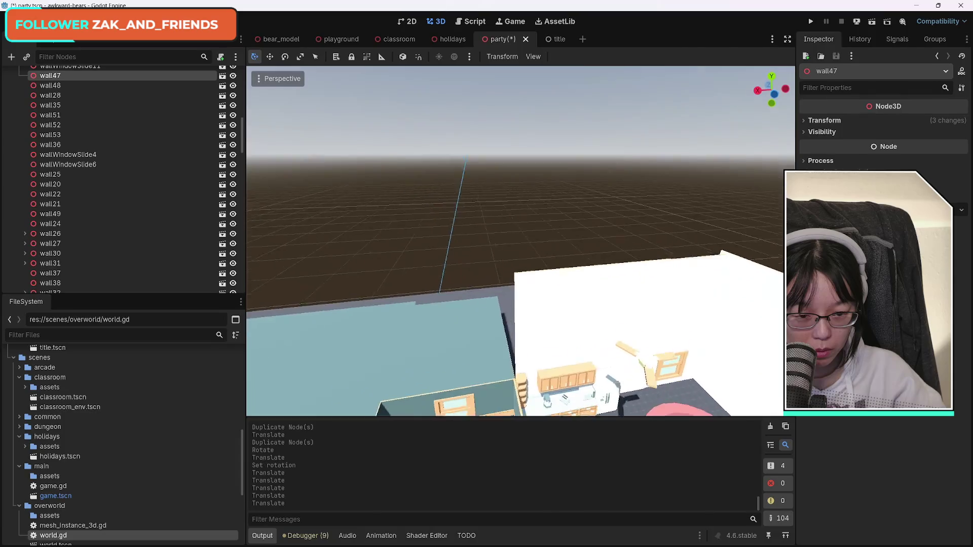
key("w")
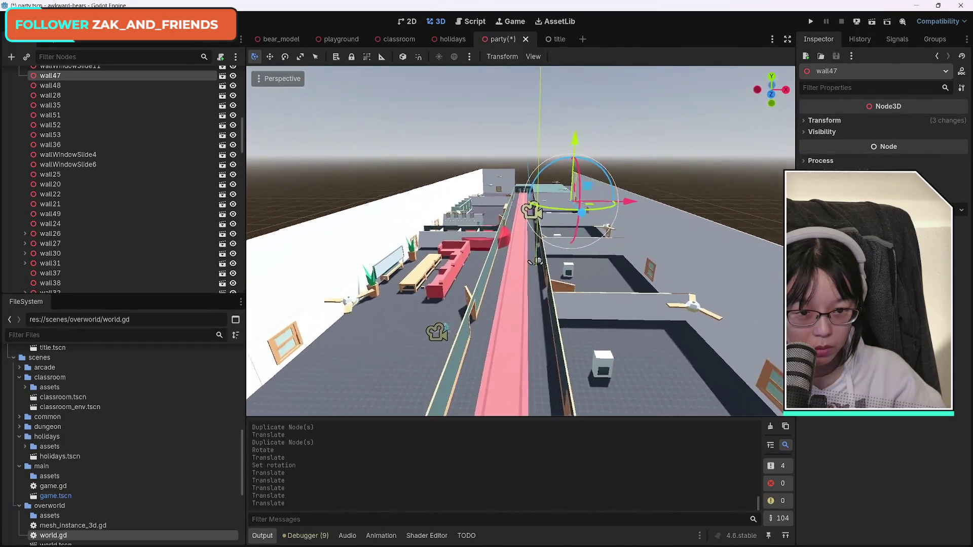
key("w")
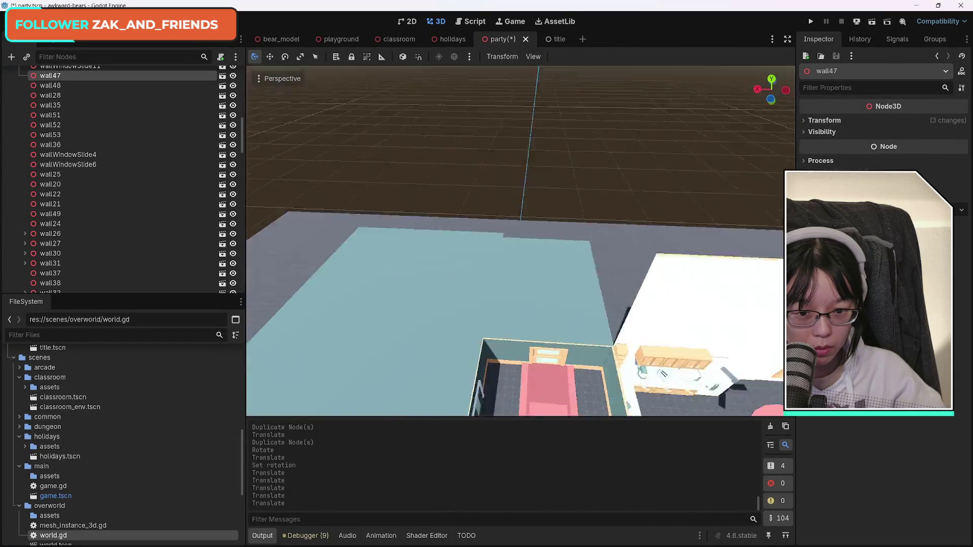
key("w")
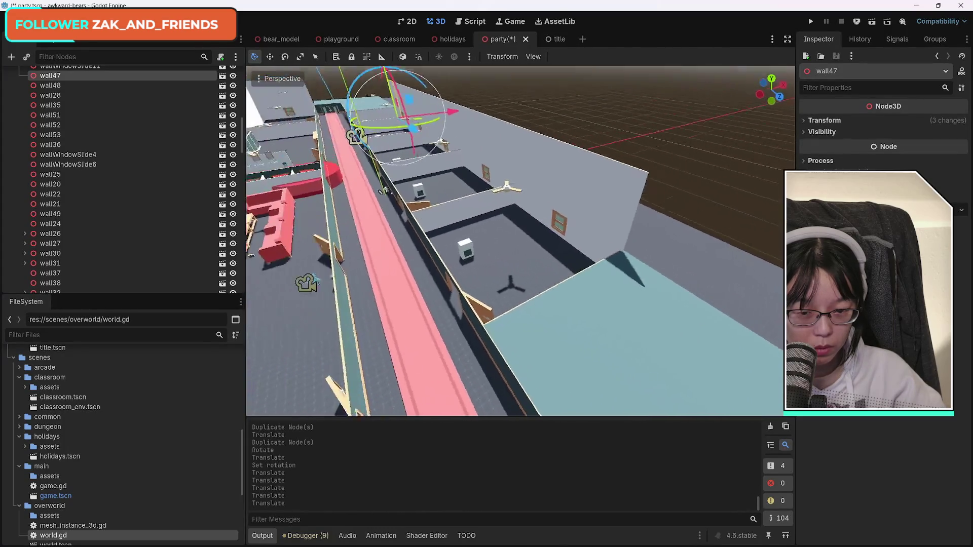
key("w")
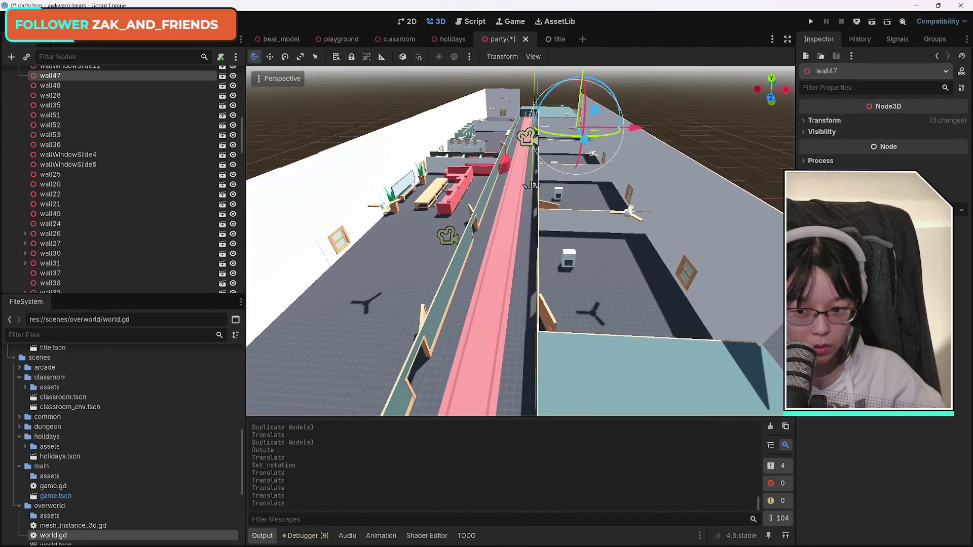
scroll(85, 218, "up", 5)
scroll(87, 218, "up", 5)
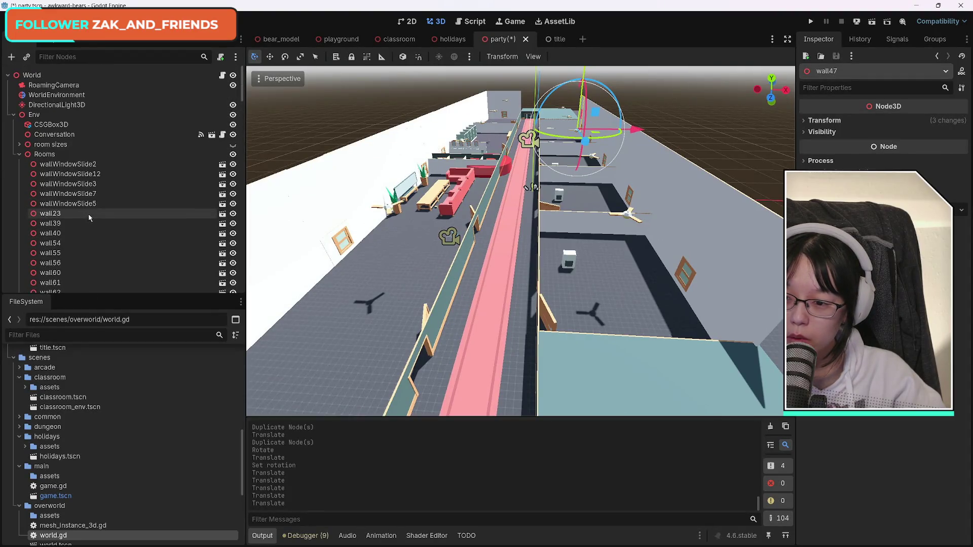
Expand the room sizes group, select wall17, and make the room sizes floors visible.
left_click(20, 155)
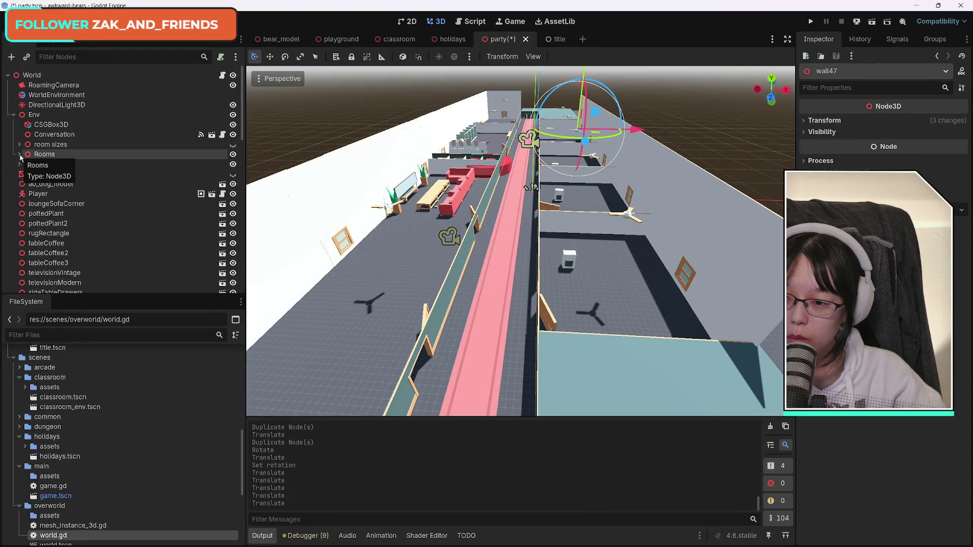
left_click(28, 145)
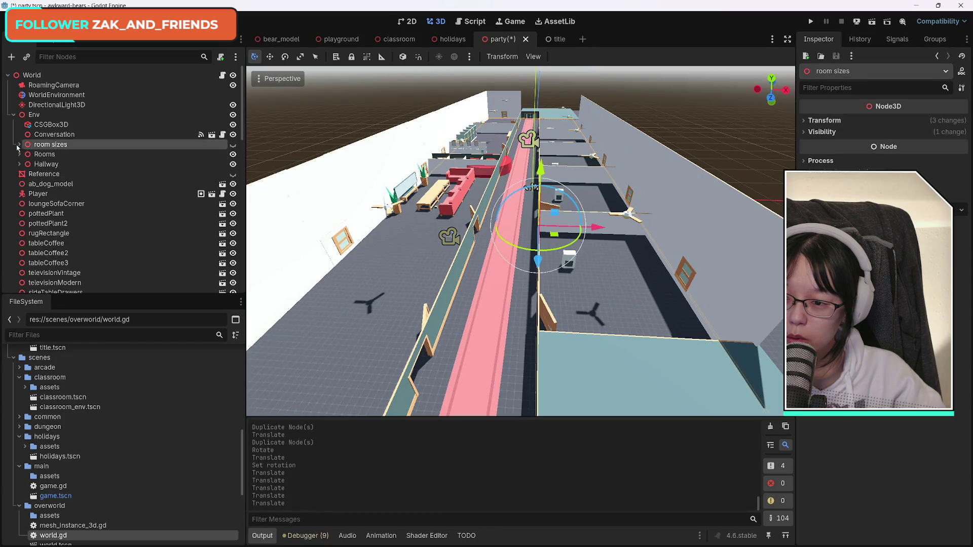
left_click(19, 145)
left_click(58, 156)
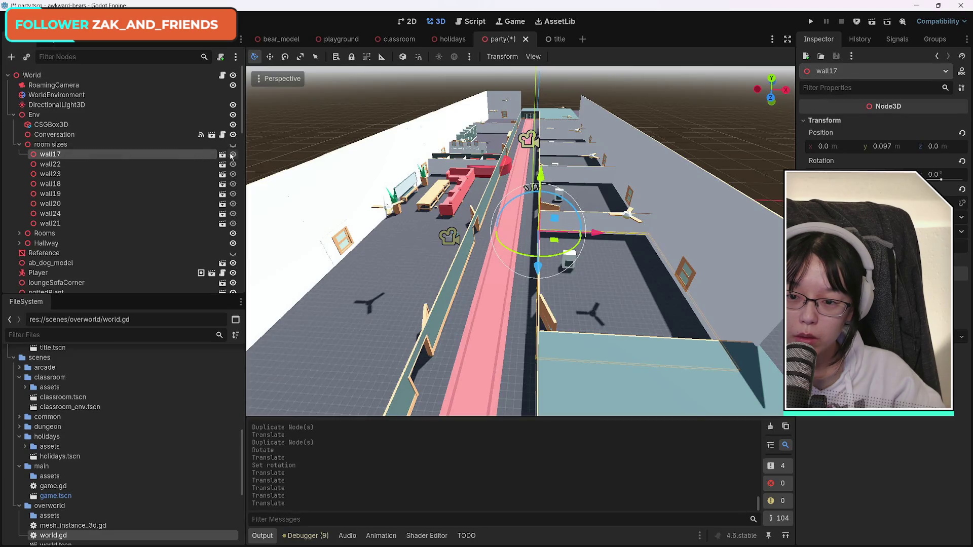
left_click(232, 145)
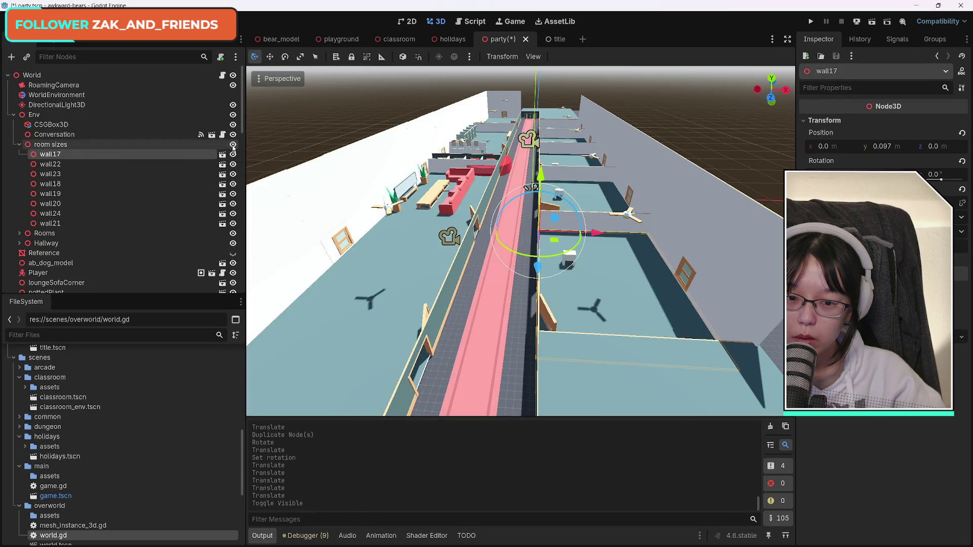
left_click(232, 145)
left_click(232, 145)
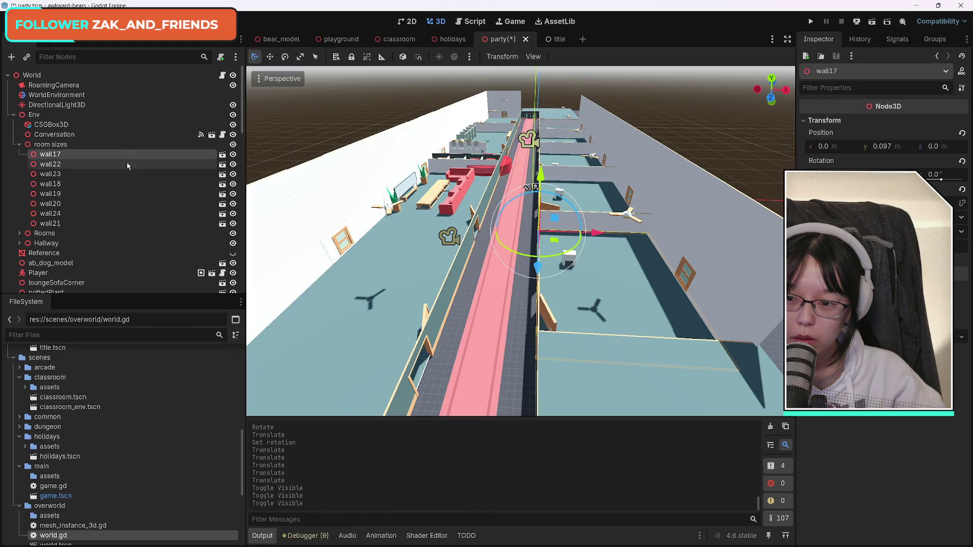
Duplicate wall17 as wall25 and move the copy directly under Env.
key("ctrl+d")
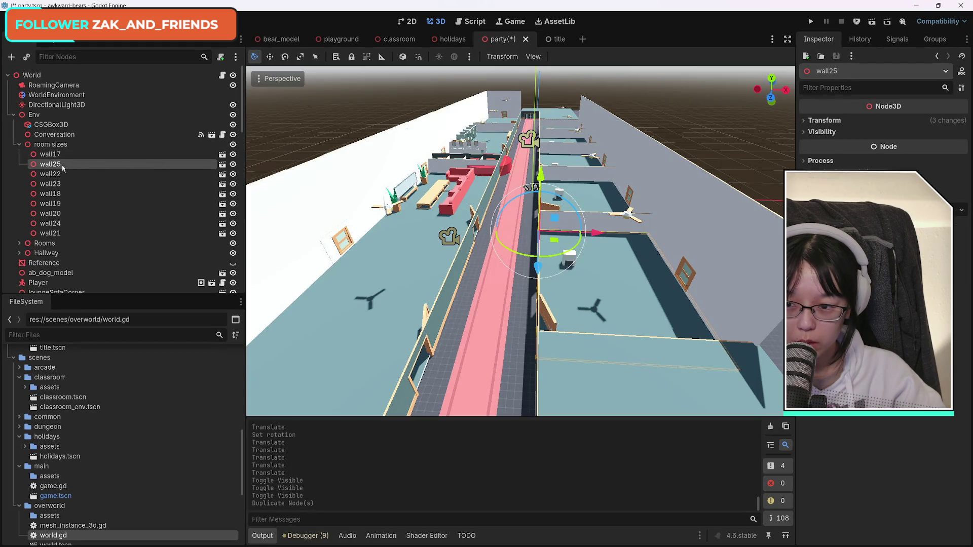
left_click_drag(67, 142, 64, 144)
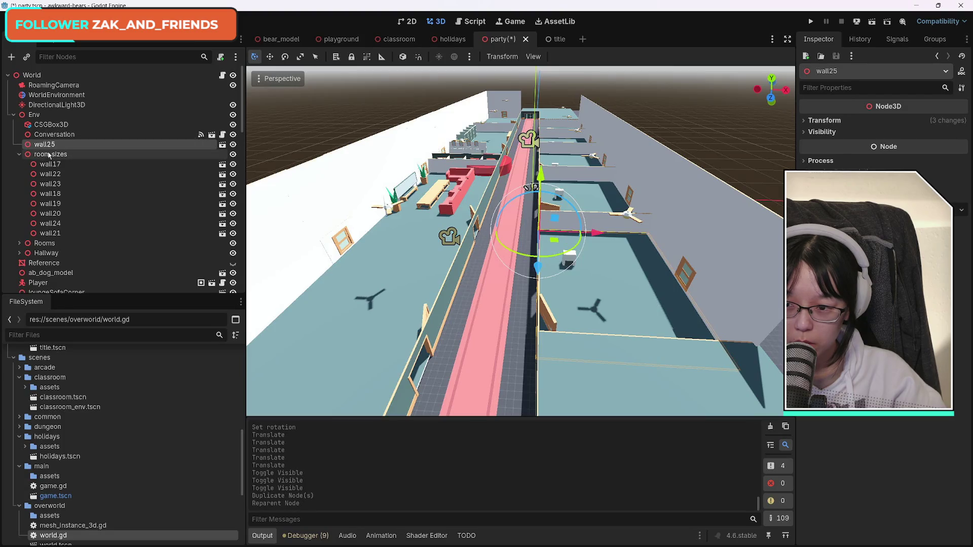
left_click(19, 154)
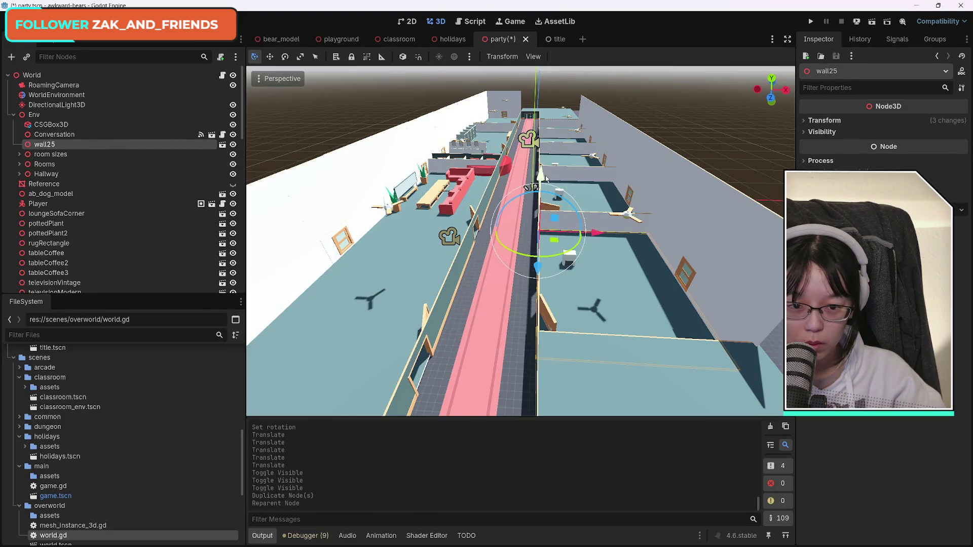
Lift wall25 upward and slide it left over the rooms.
left_click_drag(546, 177, 537, 72)
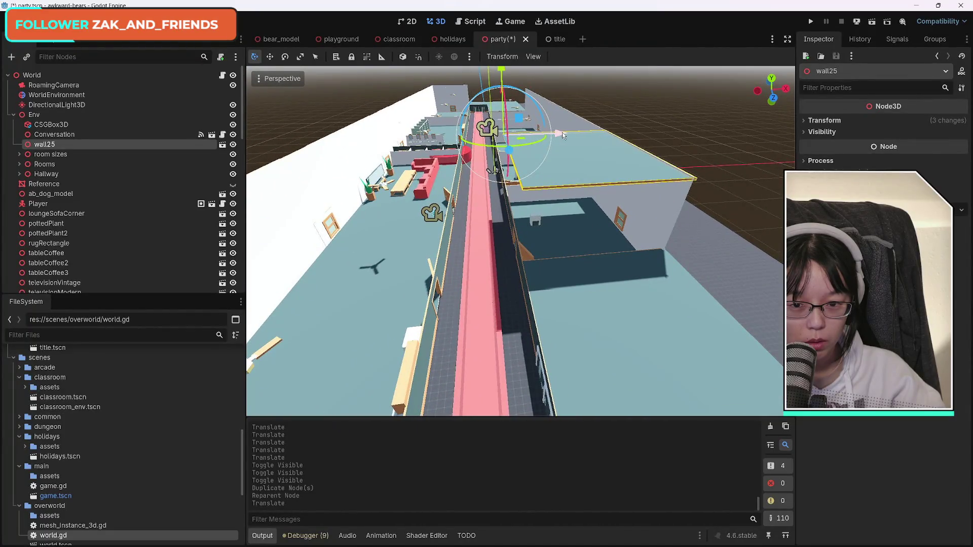
mouse_move(561, 132)
left_mouse_down()
mouse_move(395, 152)
mouse_move(388, 161)
left_mouse_up()
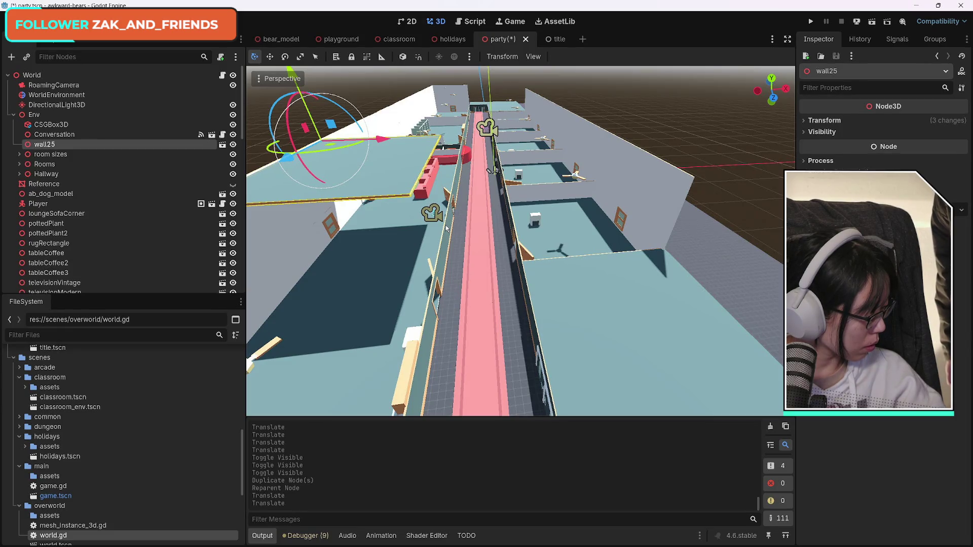
mouse_move(404, 249)
left_mouse_down()
mouse_move(386, 238)
mouse_move(405, 253)
mouse_move(400, 212)
mouse_move(405, 264)
left_mouse_up()
mouse_move(507, 243)
left_mouse_down()
mouse_move(507, 208)
mouse_move(444, 123)
left_mouse_up()
left_click_drag(500, 146, 502, 148)
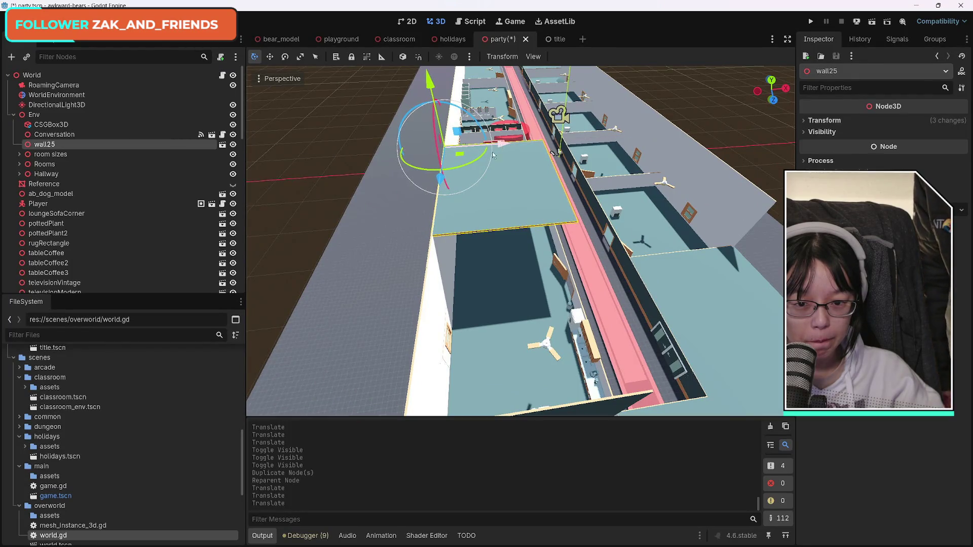
Place the wall25 slab at about (-20.872, 10.664, 27.881) and show its Transform values.
mouse_move(497, 184)
left_mouse_down()
mouse_move(400, 333)
mouse_move(405, 324)
left_mouse_up()
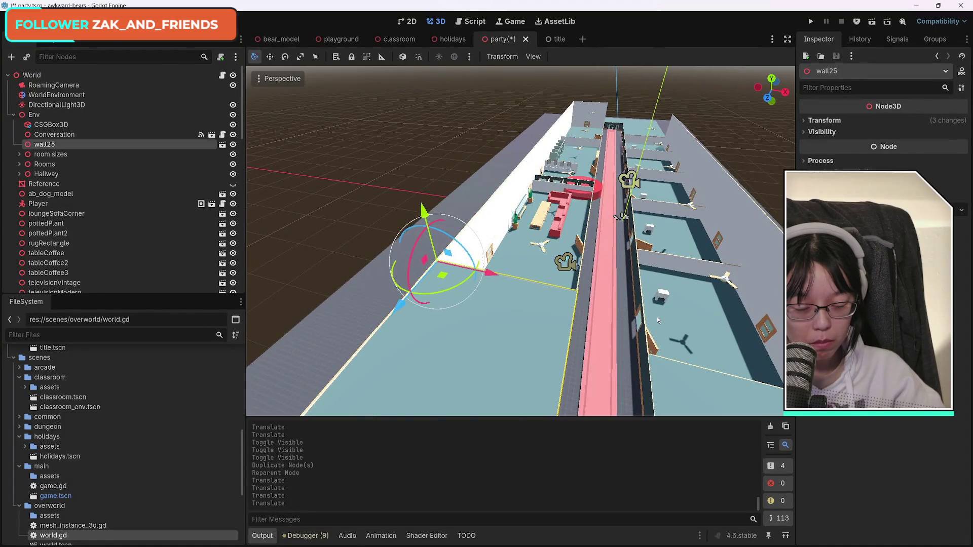
left_click_drag(656, 317, 614, 299)
left_click_drag(516, 188, 528, 177)
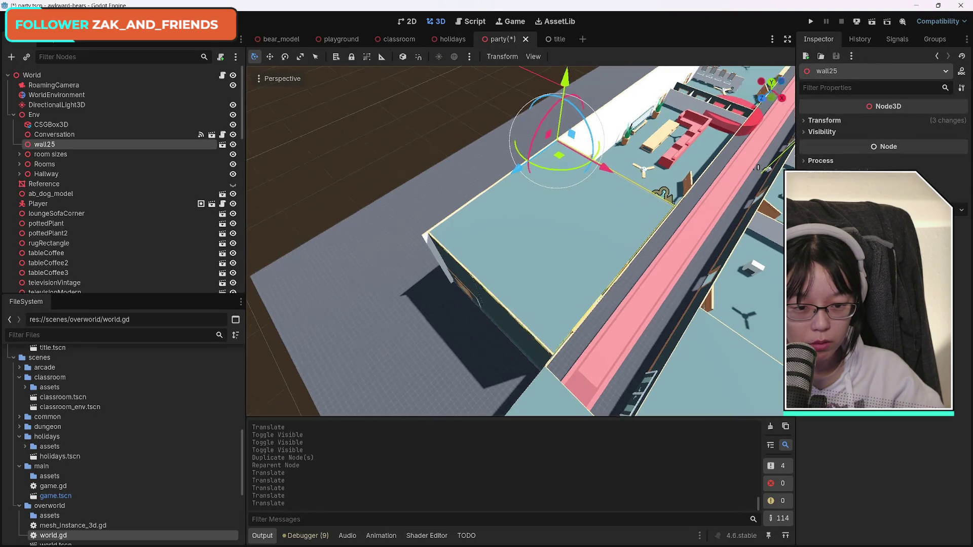
scroll(717, 256, "down", 3)
scroll(658, 167, "up", 3)
mouse_move(661, 167)
left_mouse_down()
mouse_move(479, 146)
mouse_move(532, 233)
left_mouse_up()
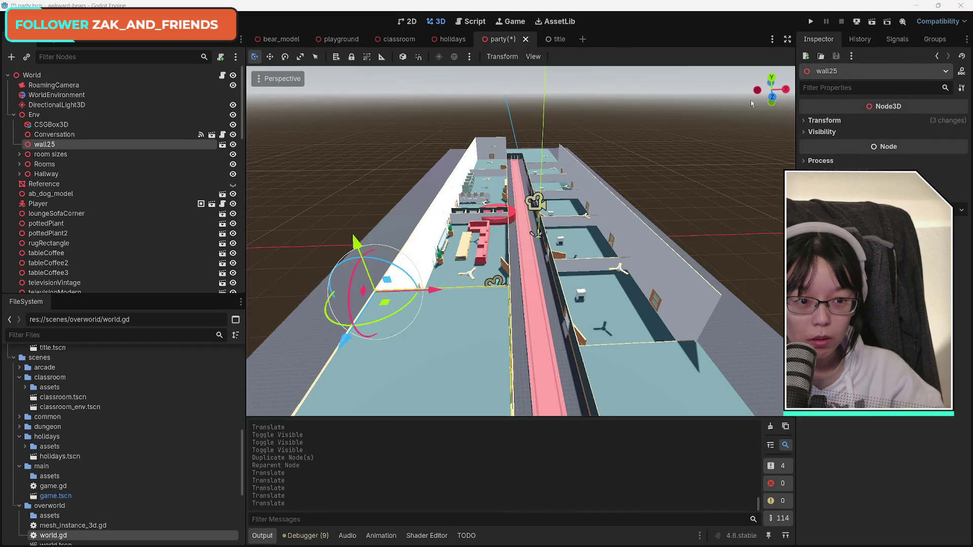
left_click(823, 121)
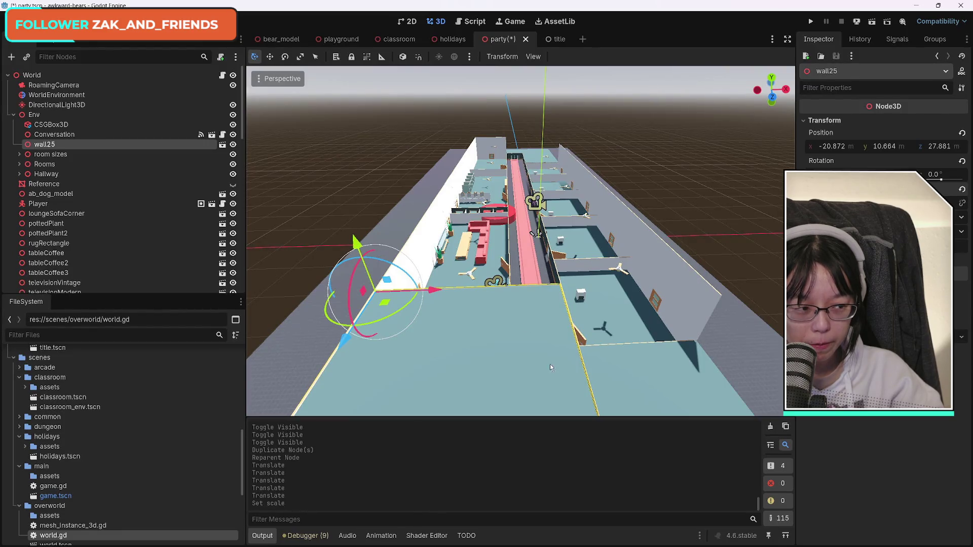
Move wall25 along Z to -77.219 and save the party scene.
key("w")
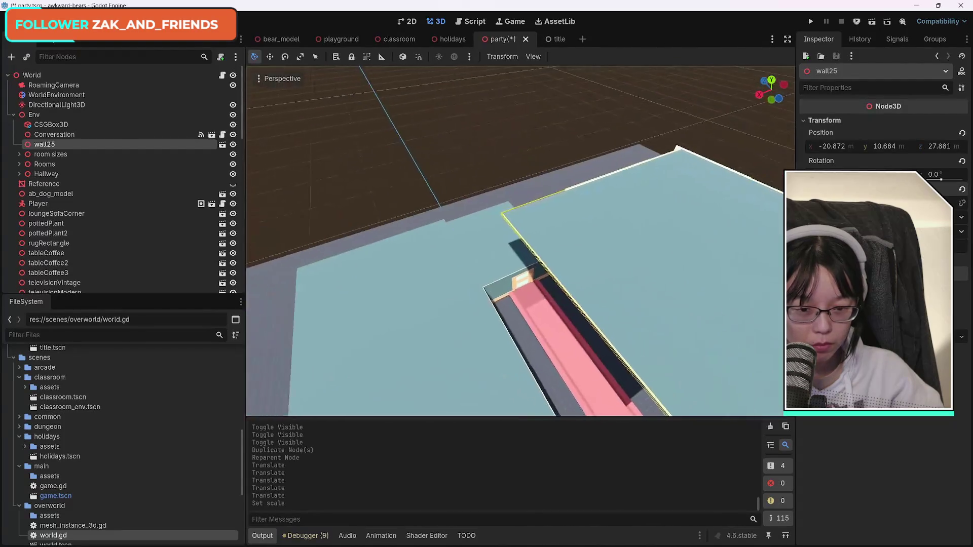
key("s")
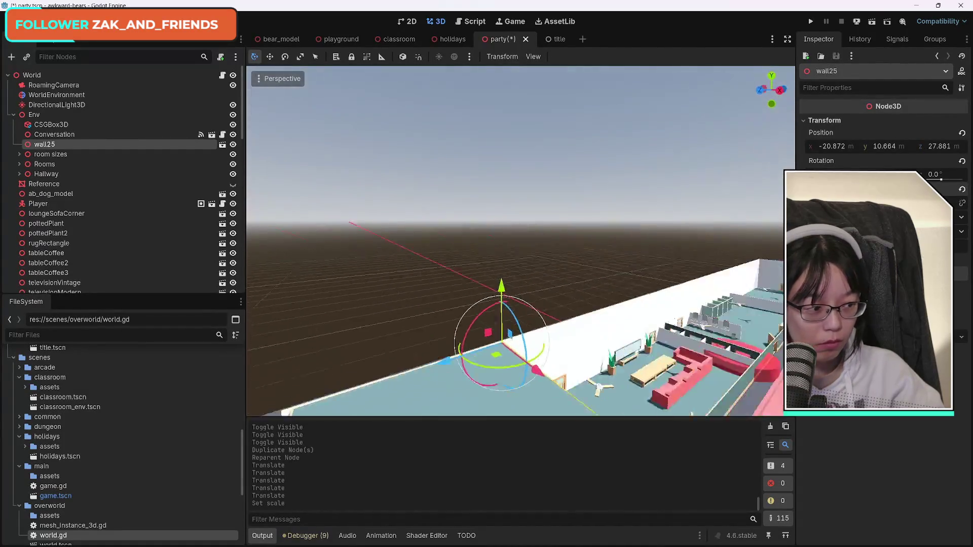
left_click_drag(639, 358, 639, 358)
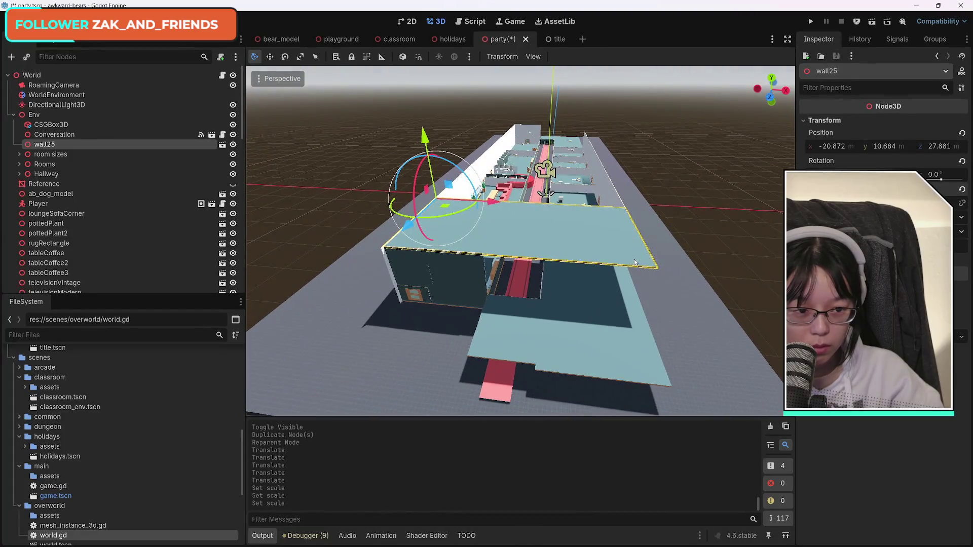
key("s")
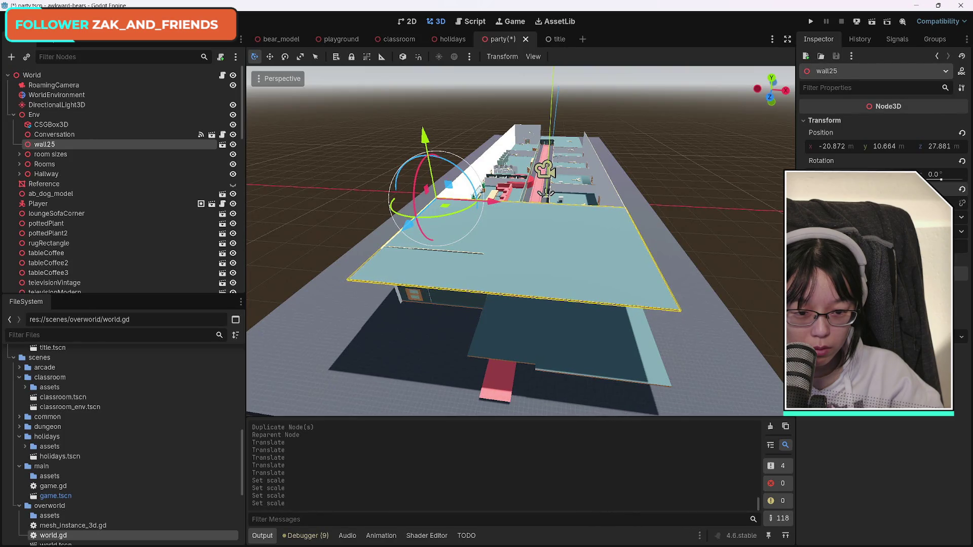
left_click_drag(408, 225, 494, 145)
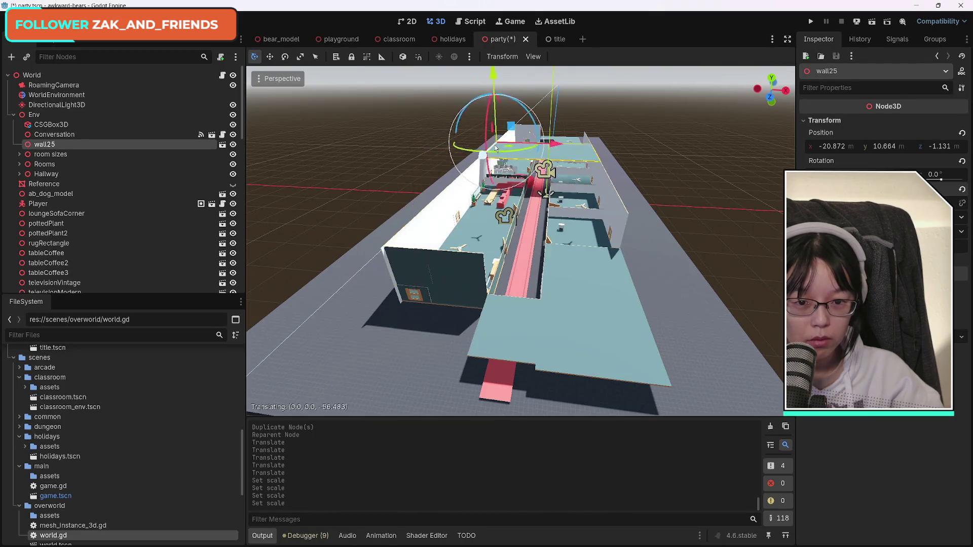
scroll(486, 365, "down", 5)
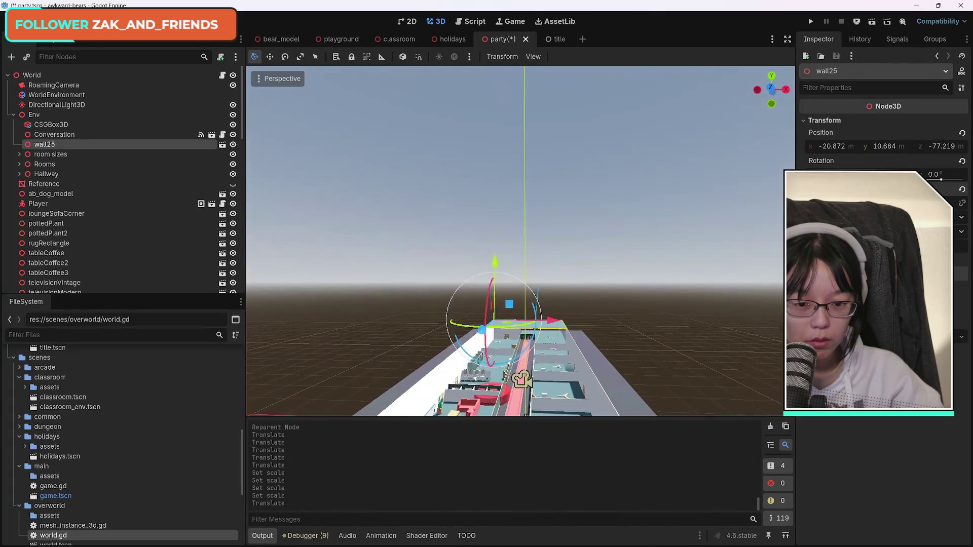
scroll(521, 240, "up", 3)
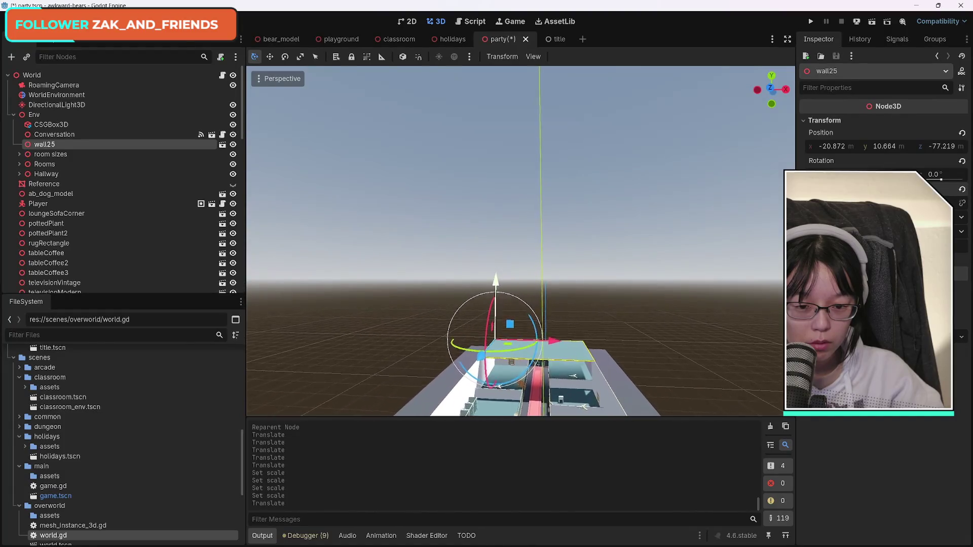
scroll(515, 240, "up", 5)
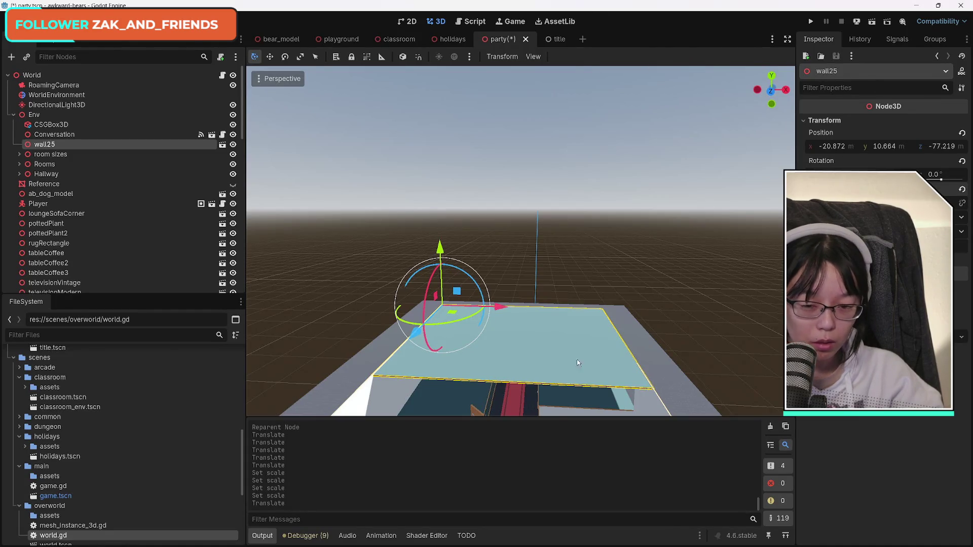
key("ctrl+s")
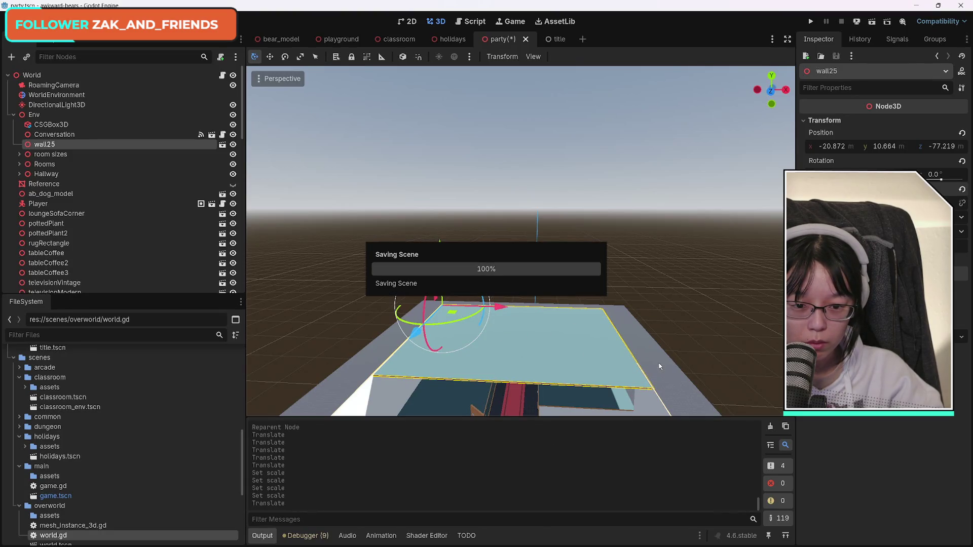
Stretch wall25 further downward, then save and run the game to test it.
scroll(659, 366, "down", 5)
scroll(659, 367, "down", 3)
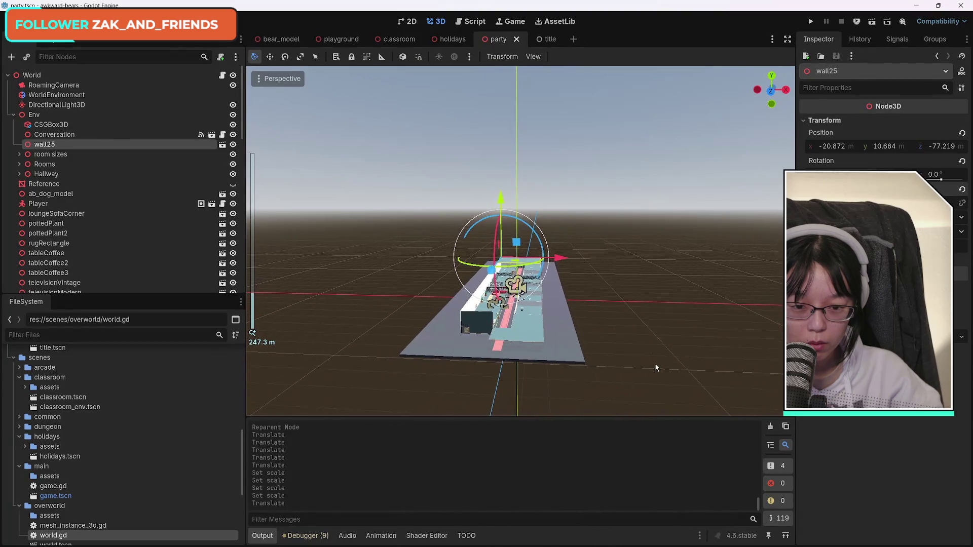
scroll(655, 364, "down", 1)
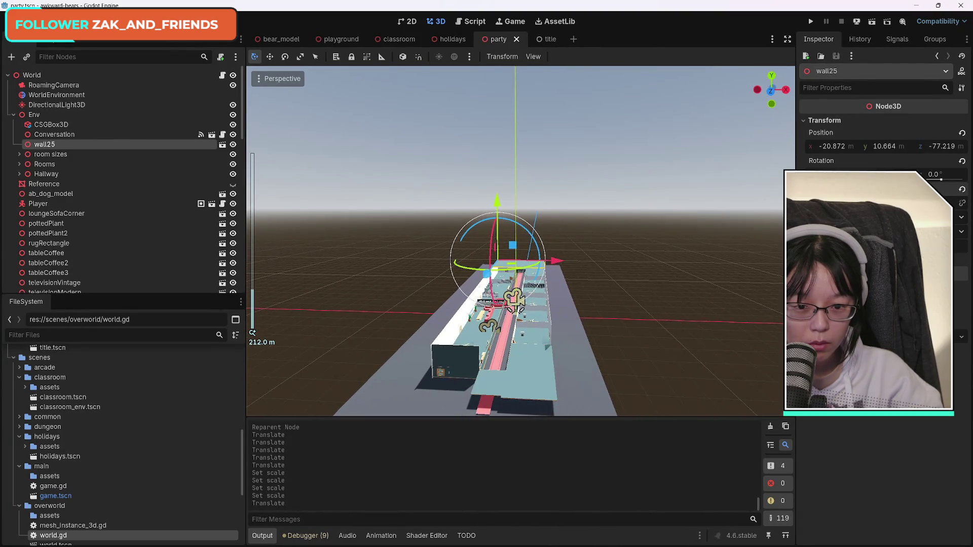
key("ctrl+z")
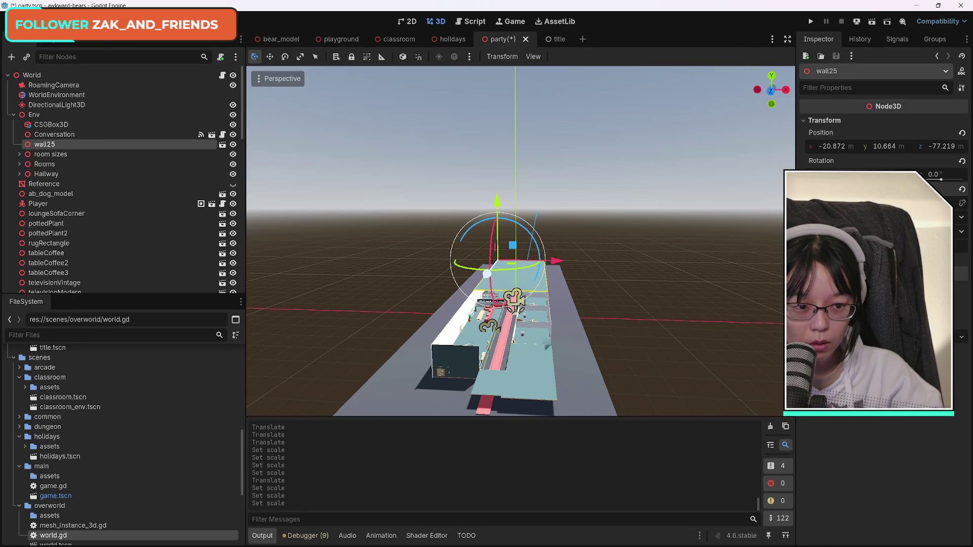
key("ctrl+z")
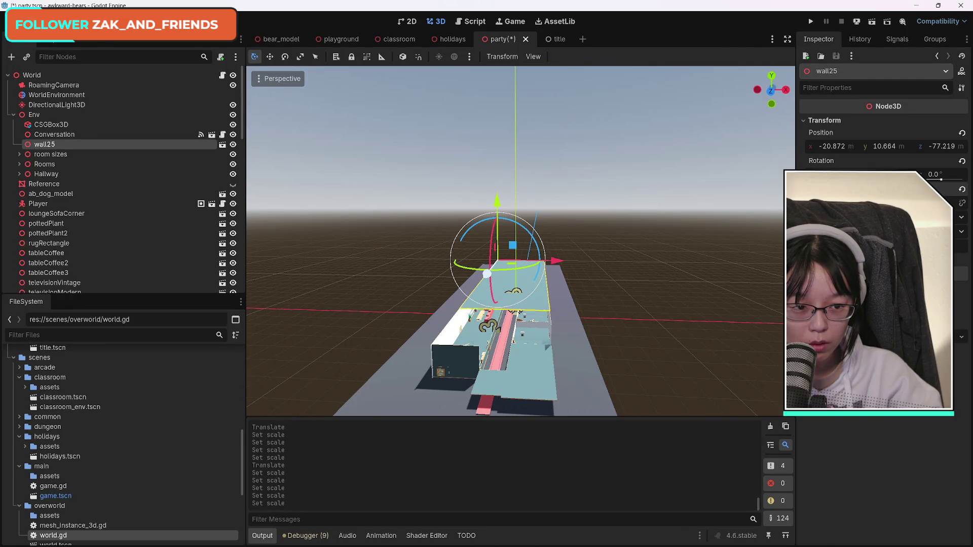
key("ctrl+z")
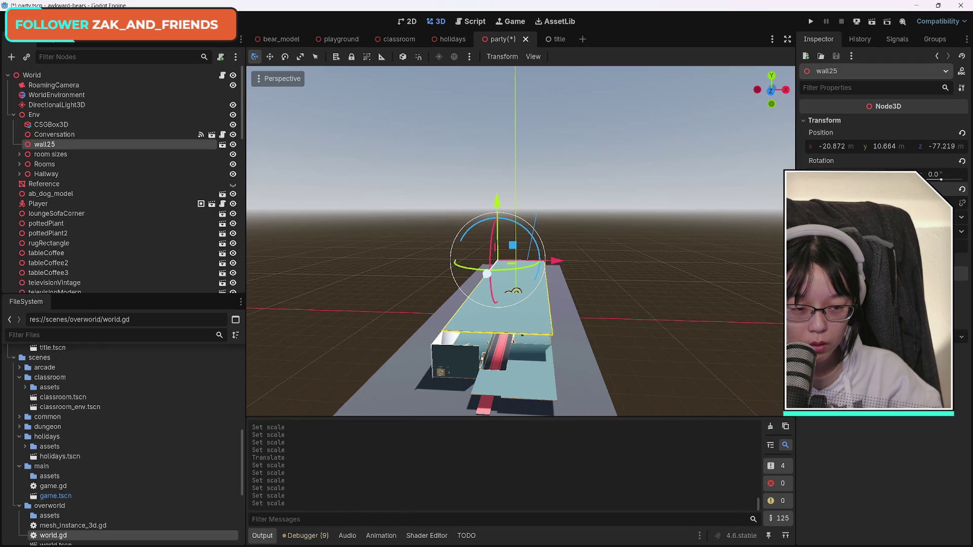
key("ctrl+z")
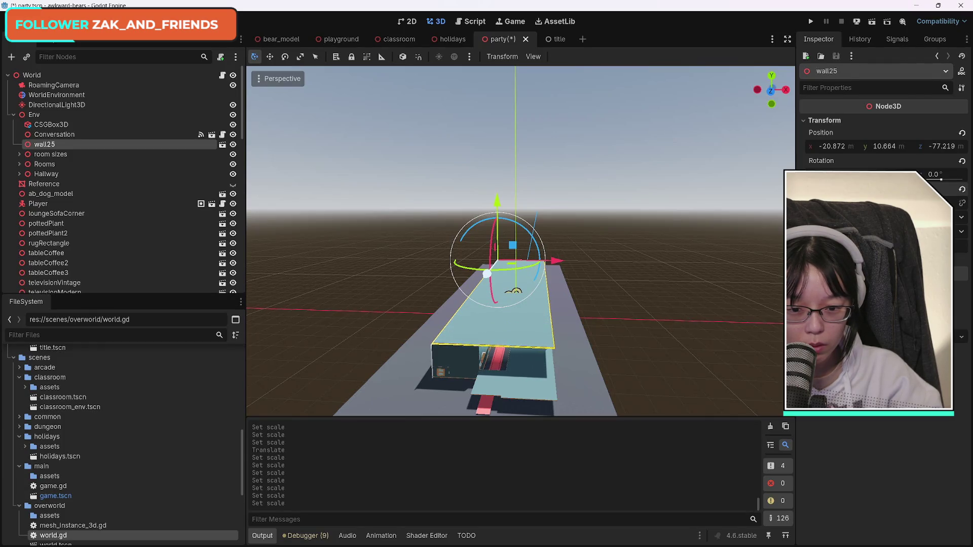
left_click(872, 23)
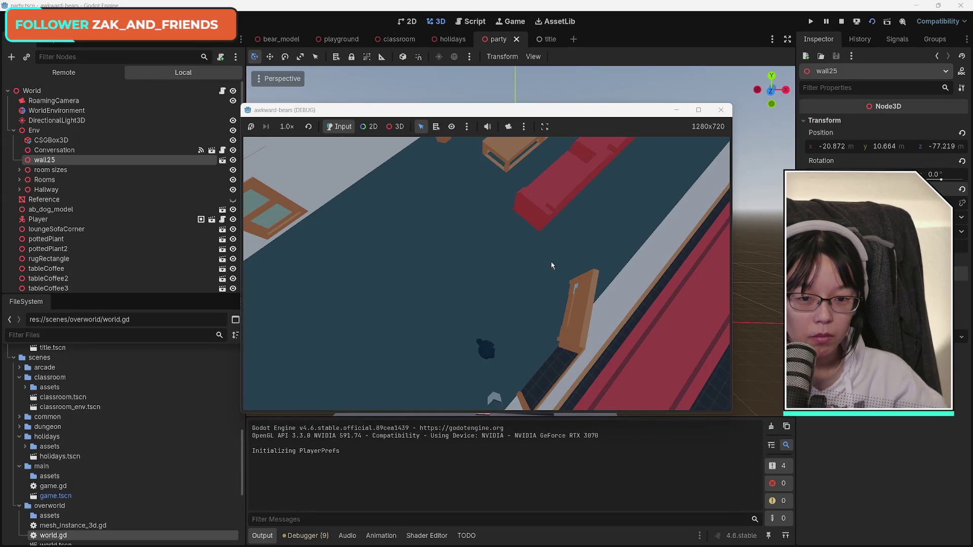
Walk the player down the corridor in the running game to the white bear.
key("w")
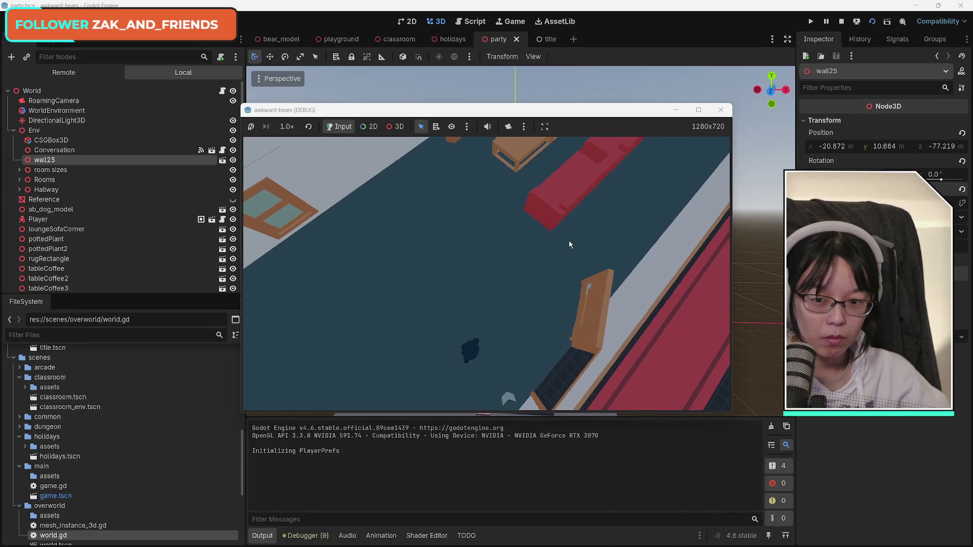
key("s")
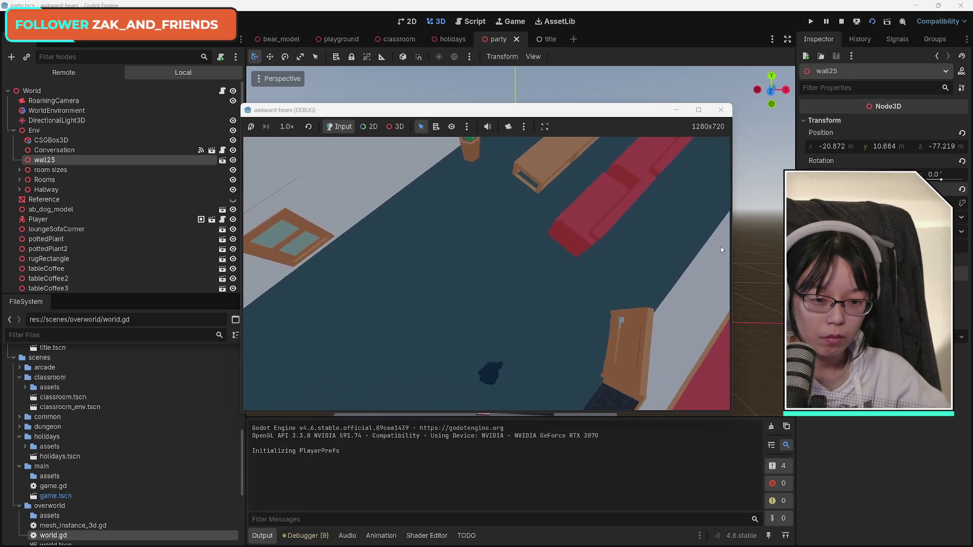
key("s")
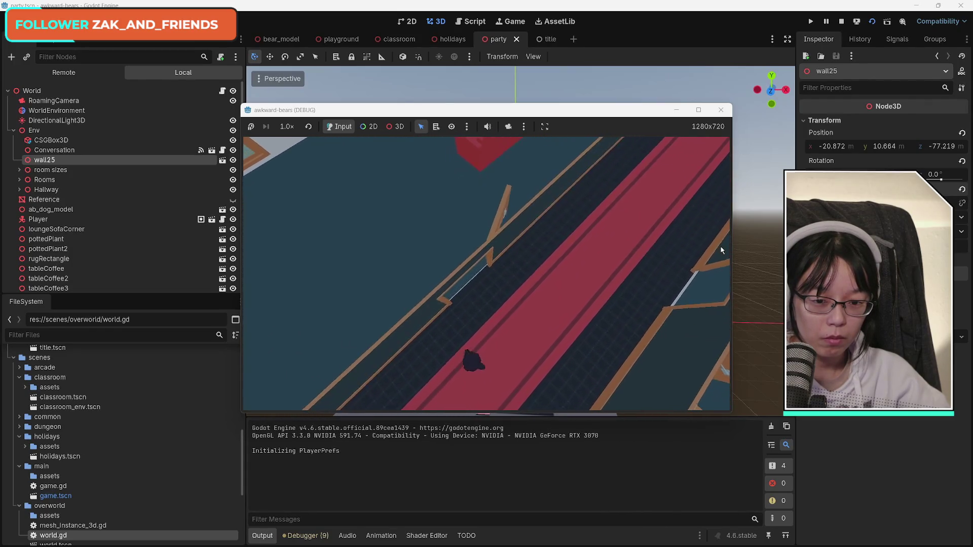
key("d")
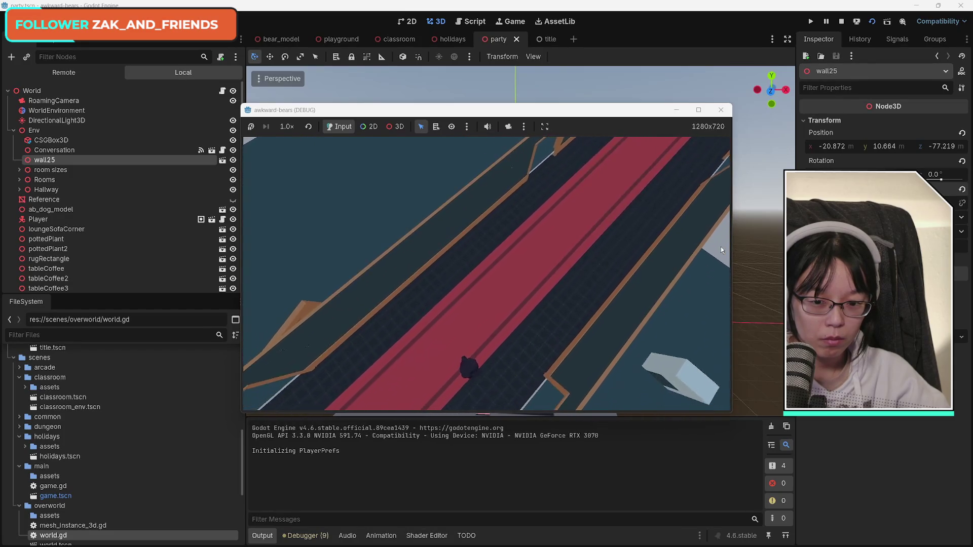
key("d")
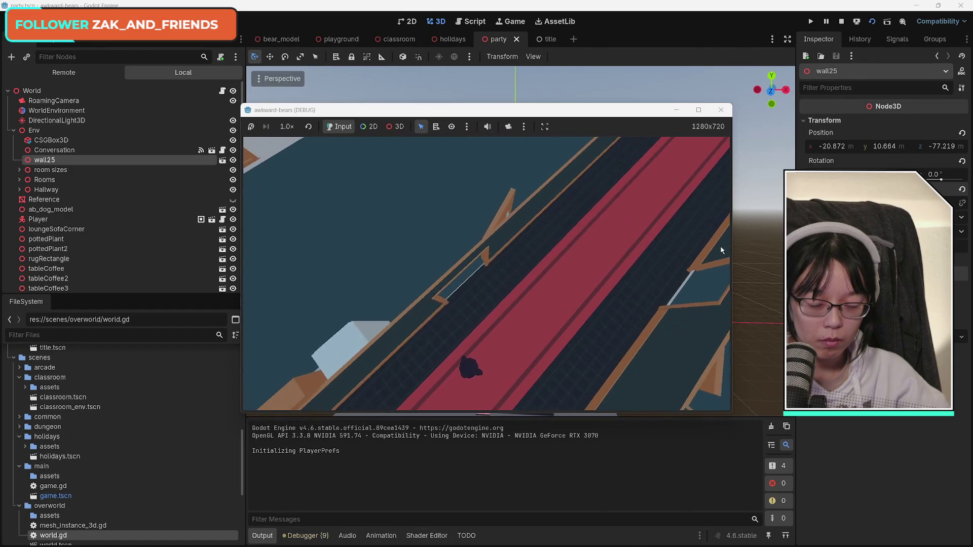
key("d")
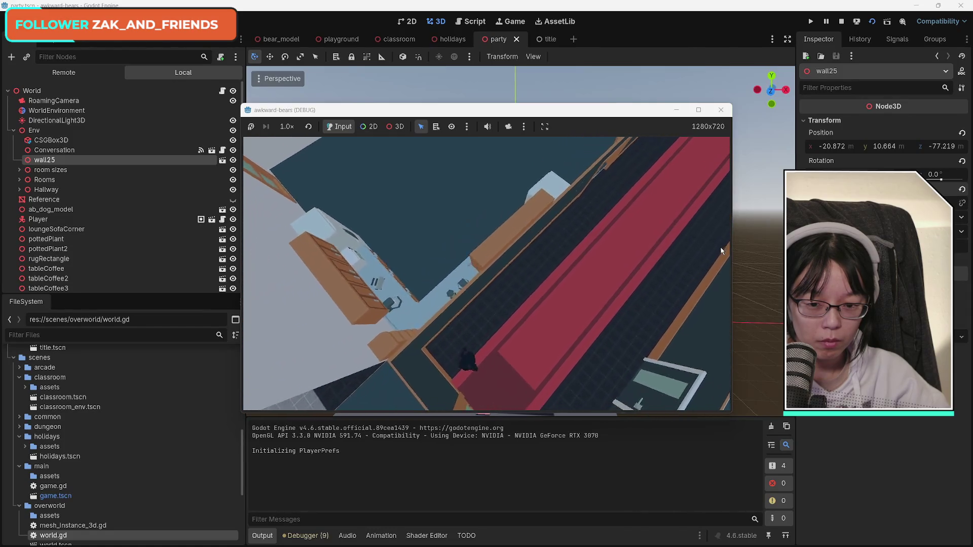
key("d")
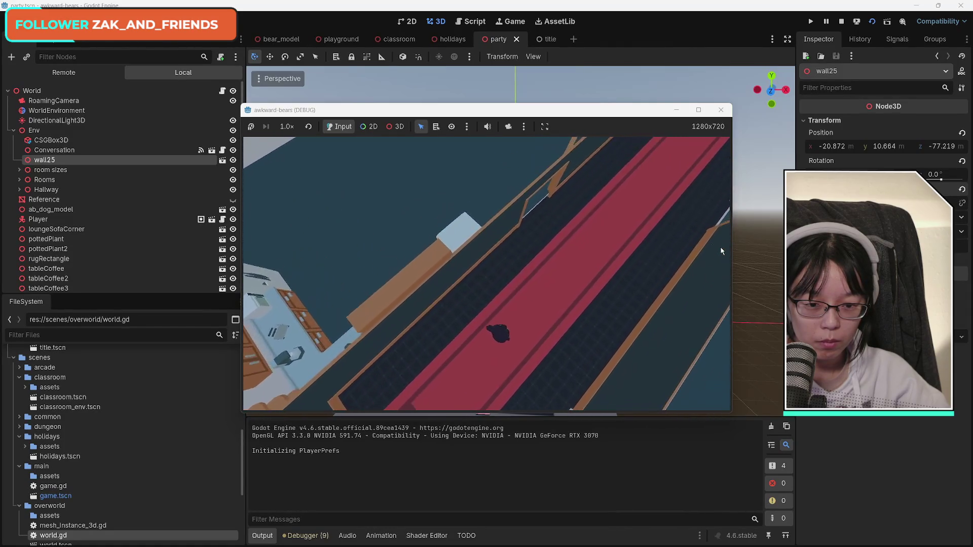
key("d")
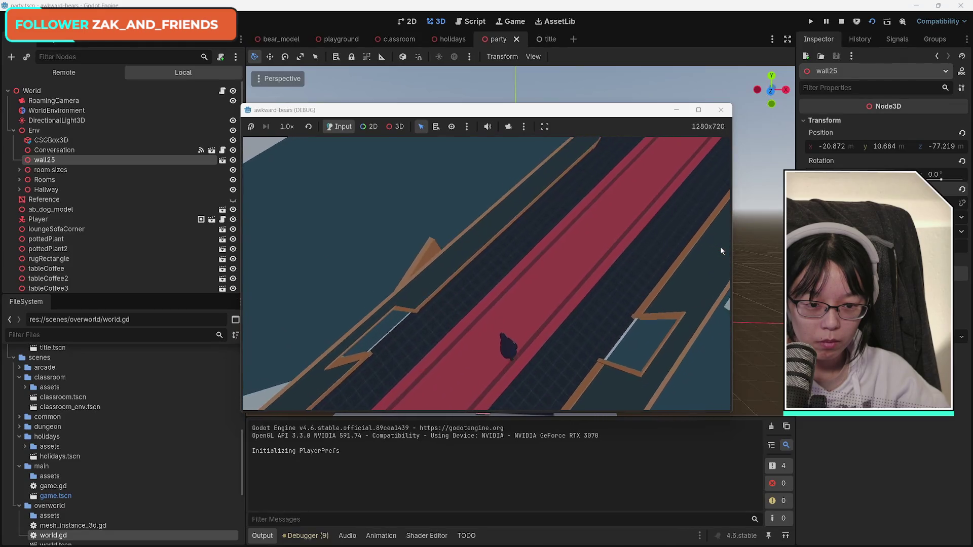
key("d")
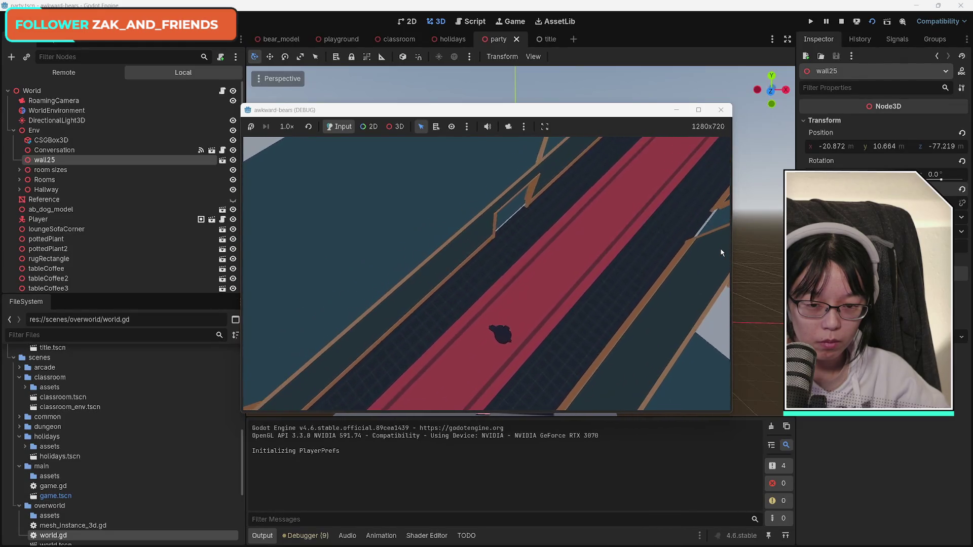
key("d")
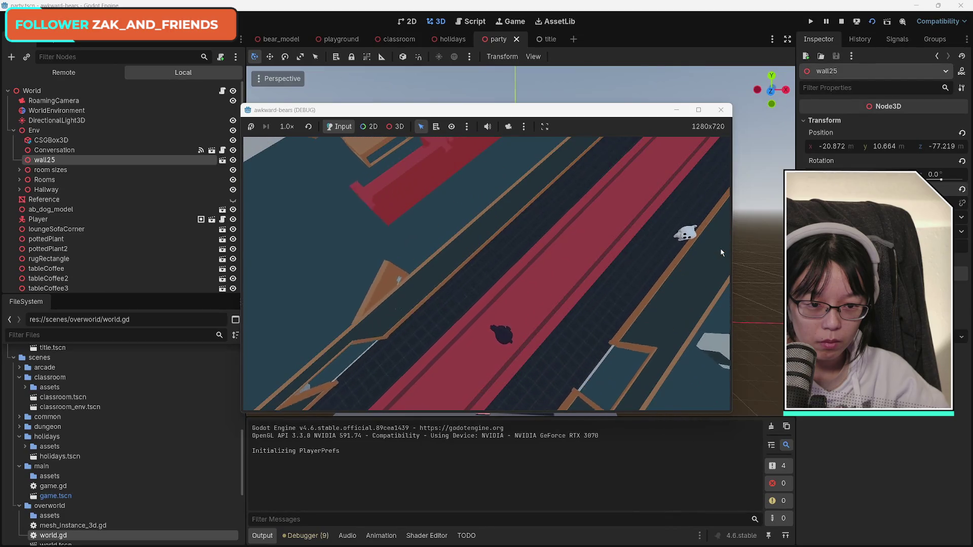
key("d")
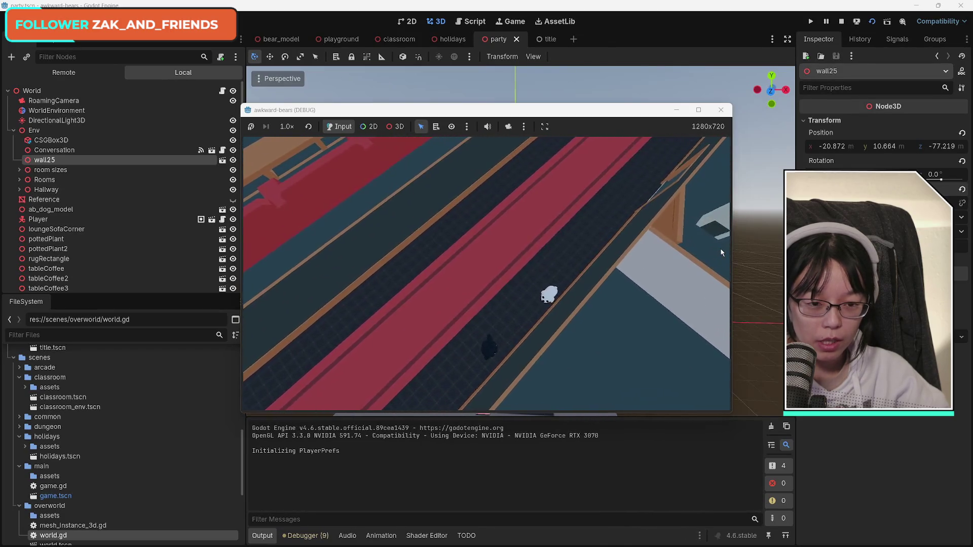
key("d")
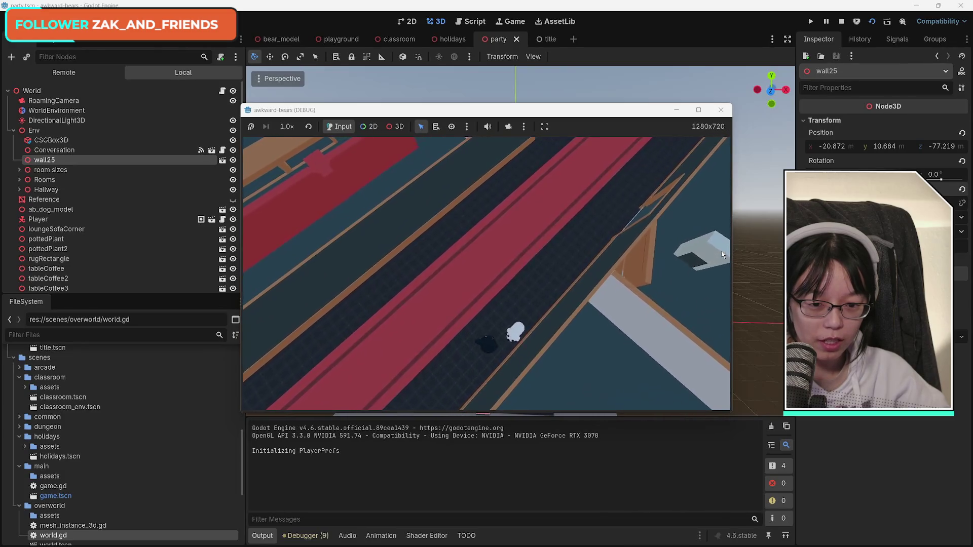
key("d")
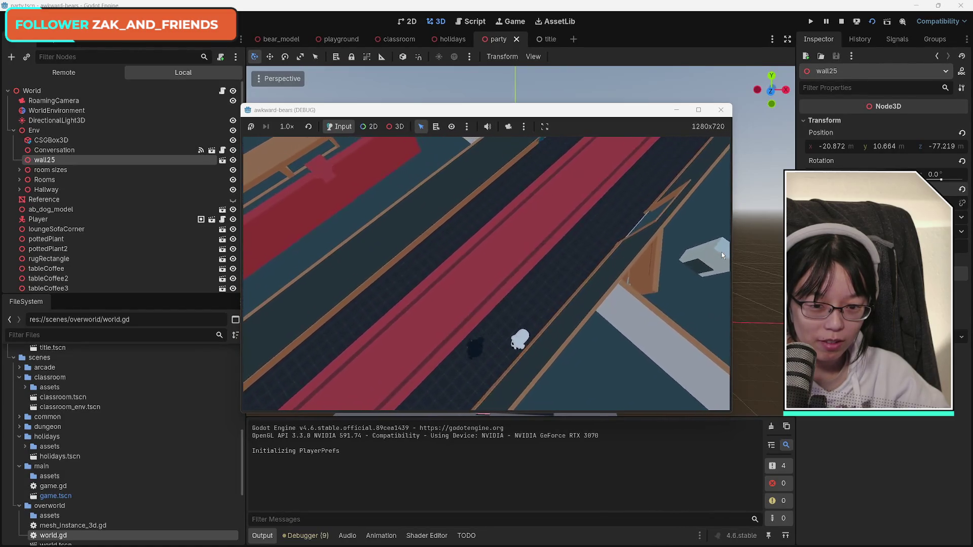
Walk the player back up the corridor into the pink-lit room, then stop the game.
key("w")
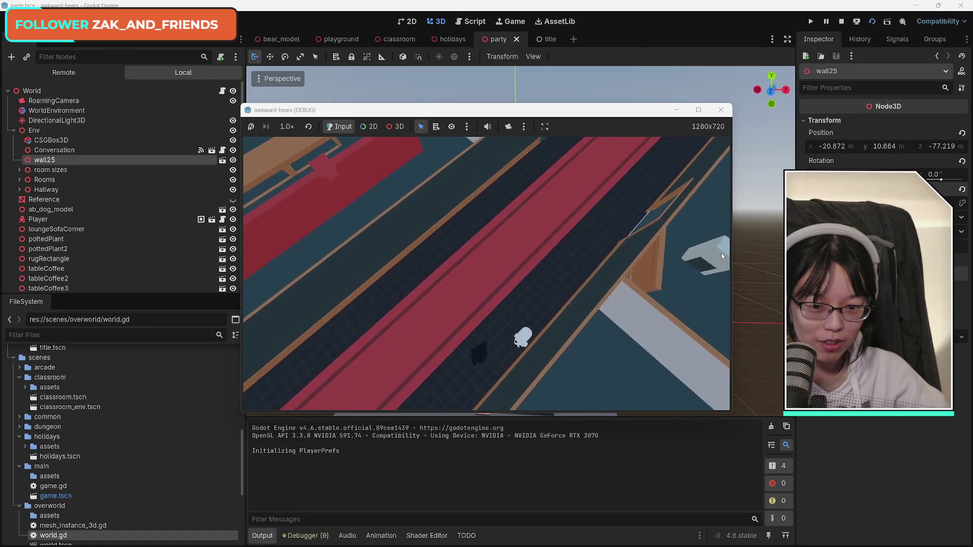
key("w")
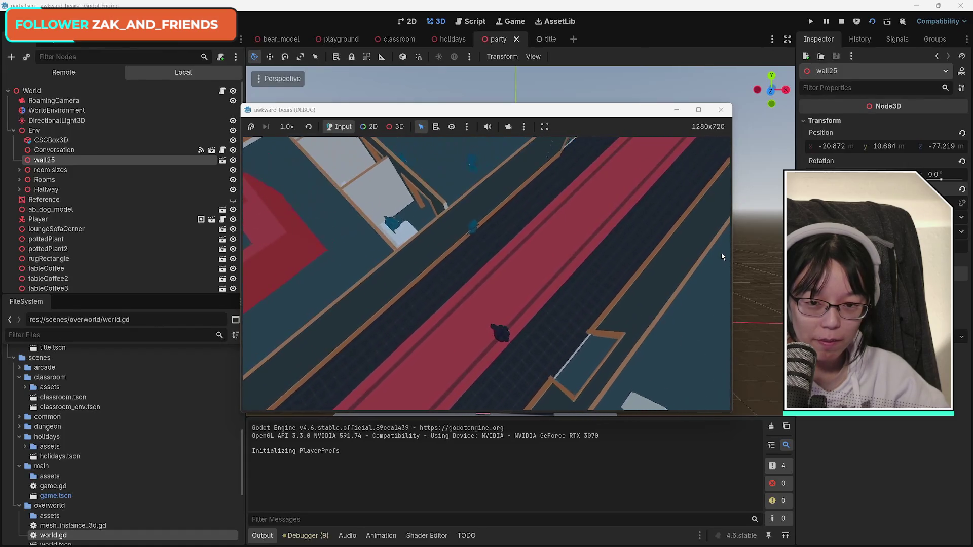
key("w")
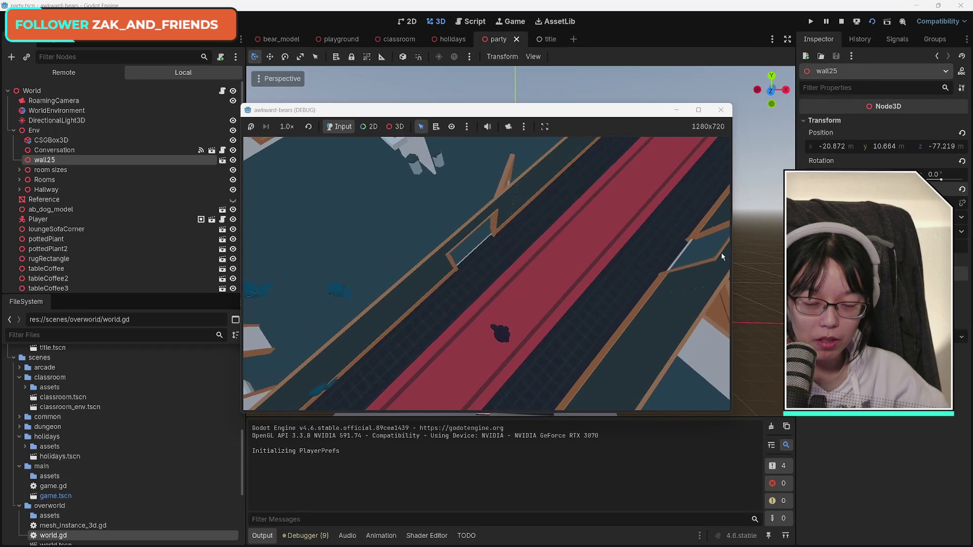
key("w")
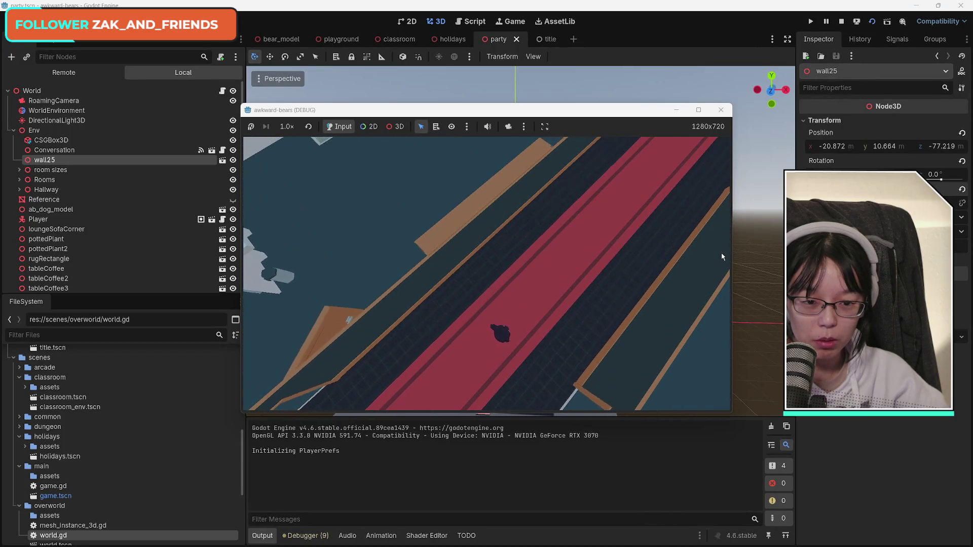
key("w")
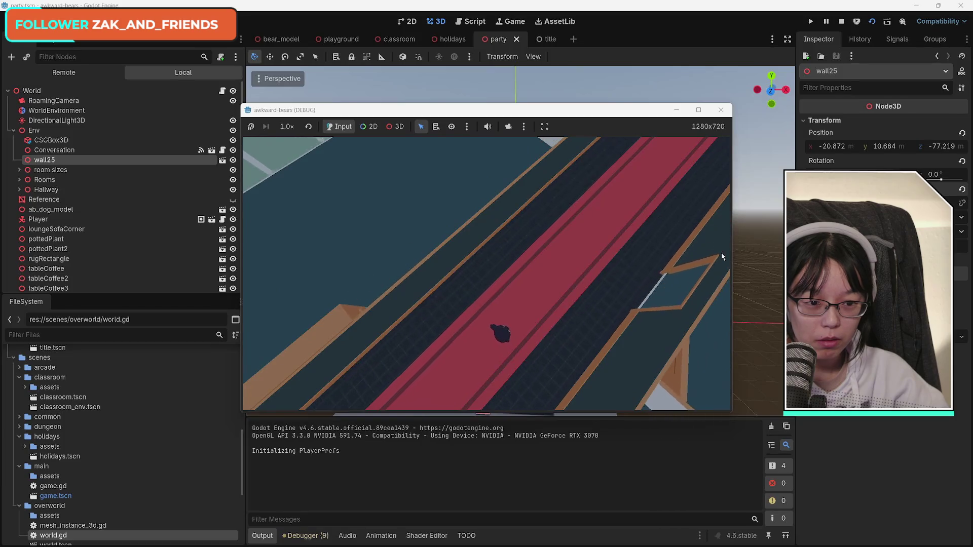
key("w")
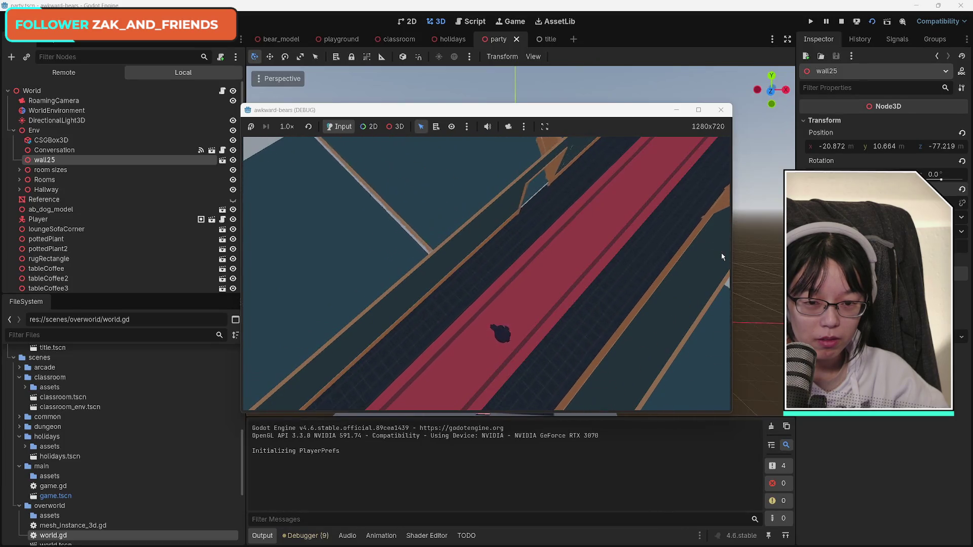
key("w")
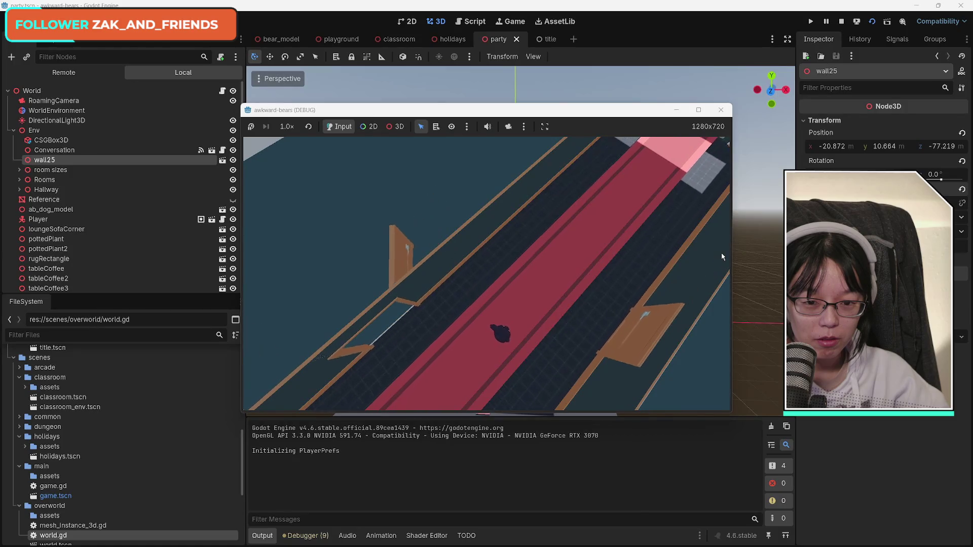
key("w")
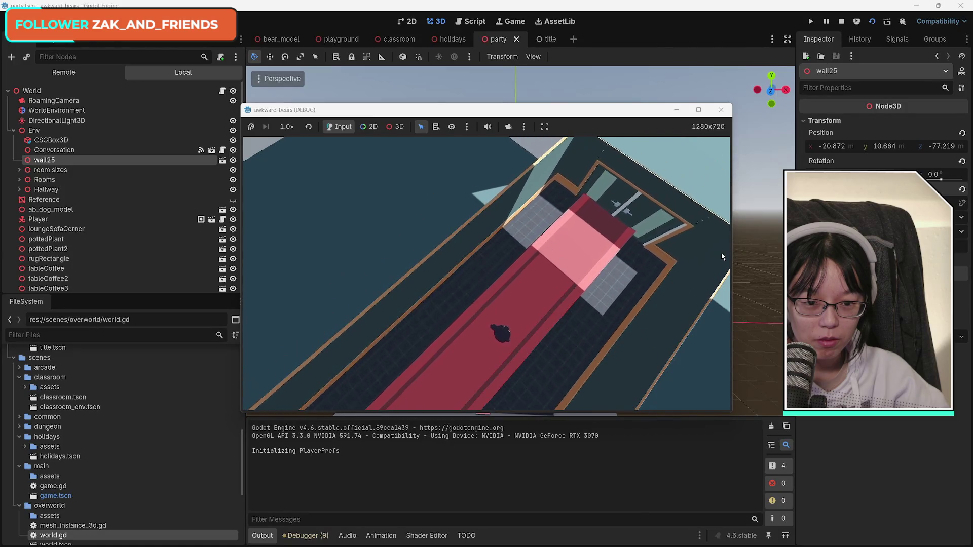
key("w")
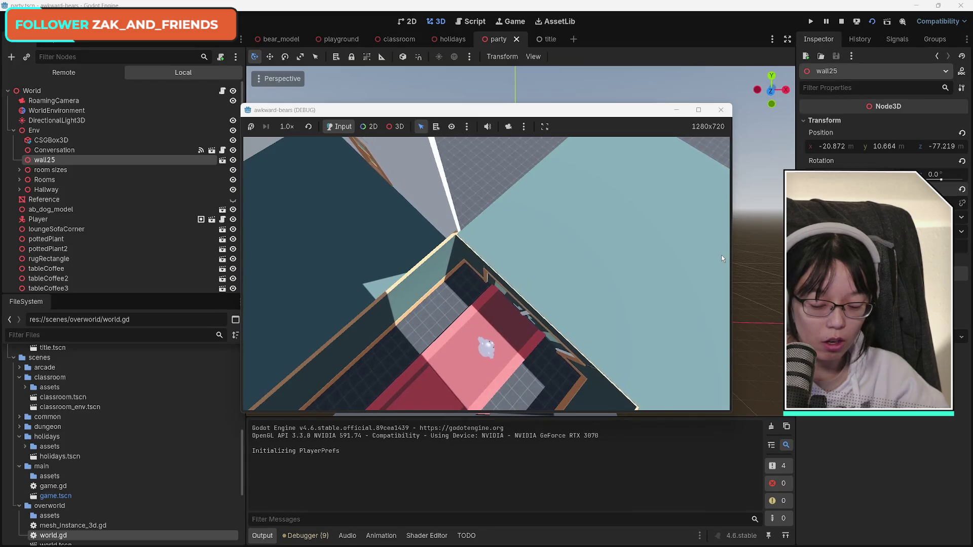
left_click(720, 110)
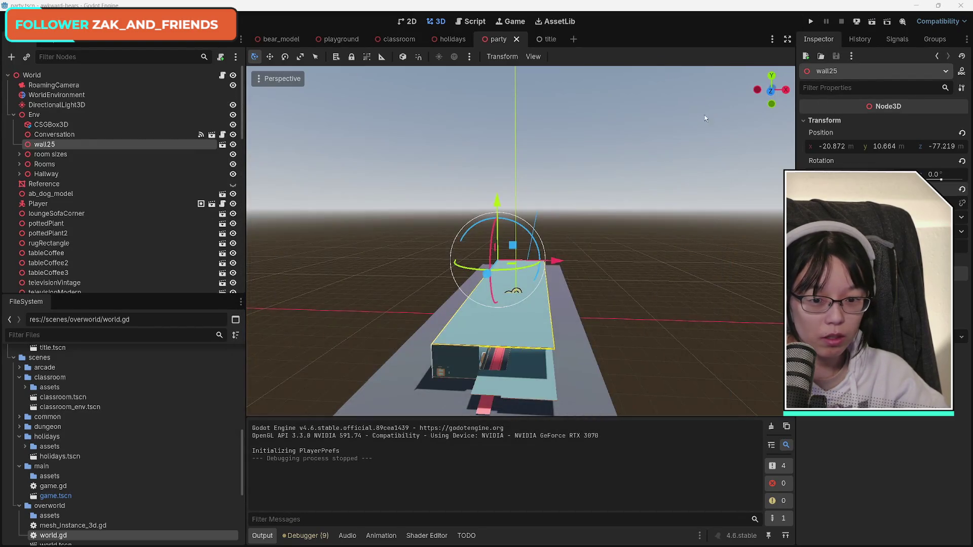
Move the wall25 slab along Z to -87.495.
mouse_move(517, 243)
left_mouse_down()
mouse_move(517, 188)
mouse_move(481, 193)
mouse_move(473, 142)
left_mouse_up()
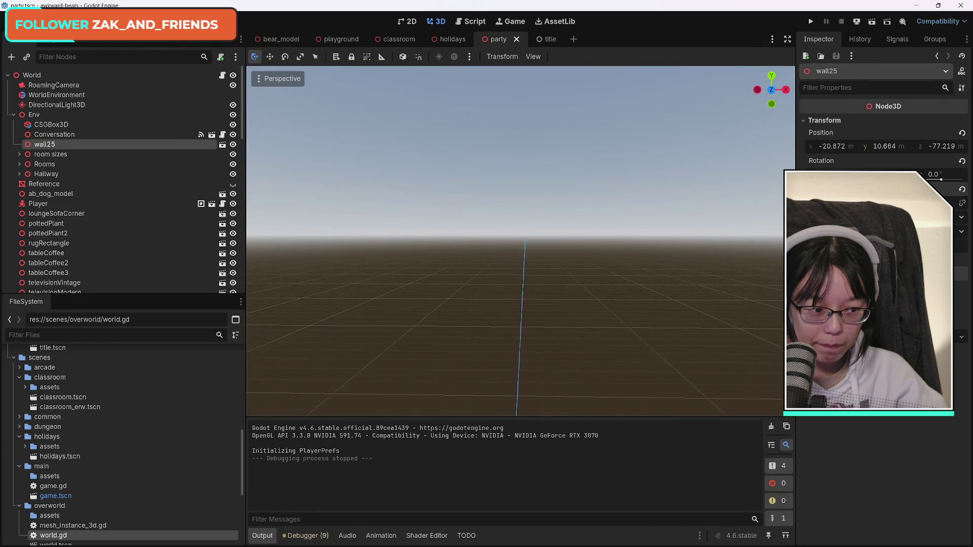
mouse_move(474, 142)
left_mouse_down()
mouse_move(476, 187)
mouse_move(488, 160)
mouse_move(568, 189)
left_mouse_up()
left_click_drag(518, 166, 565, 192)
mouse_move(771, 229)
left_mouse_down()
mouse_move(760, 291)
mouse_move(812, 333)
mouse_move(826, 374)
mouse_move(607, 248)
left_mouse_up()
Stretch the wall25 slab to cover the whole room and save the party scene.
key("s")
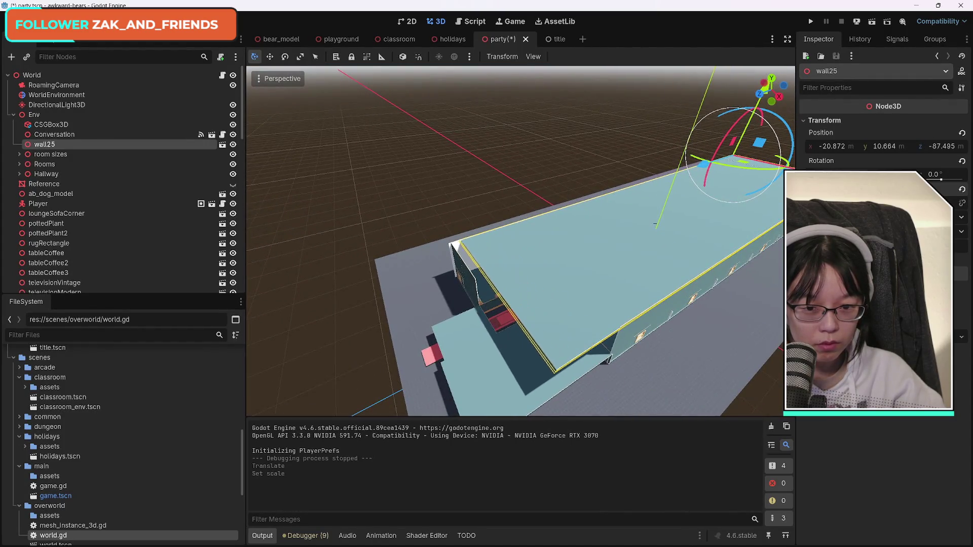
left_click_drag(831, 203, 851, 203)
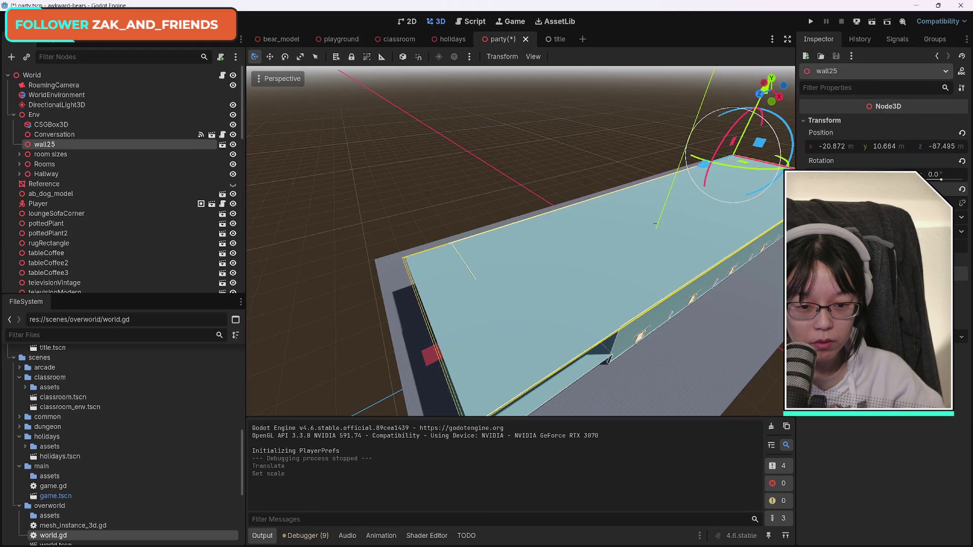
left_click_drag(665, 340, 657, 346)
key("ctrl+s")
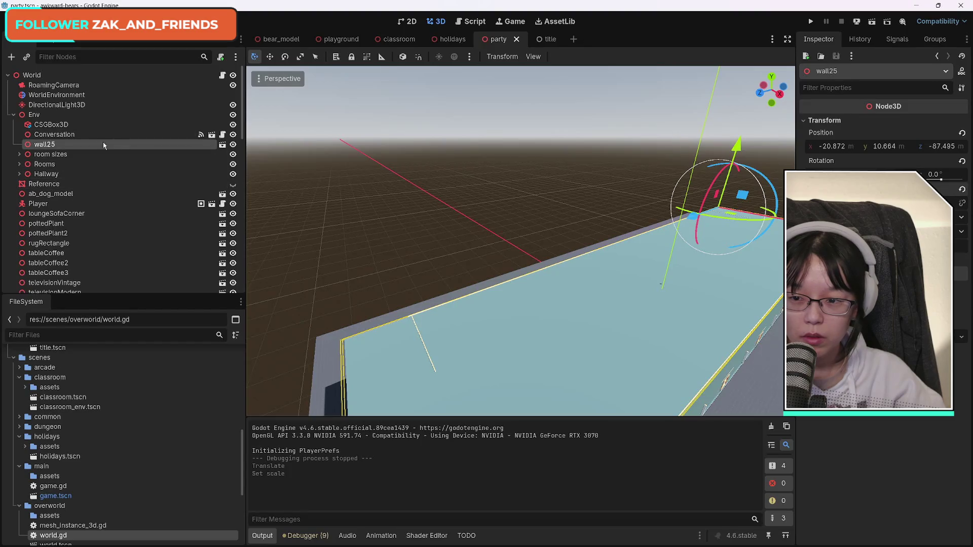
double_click(47, 145)
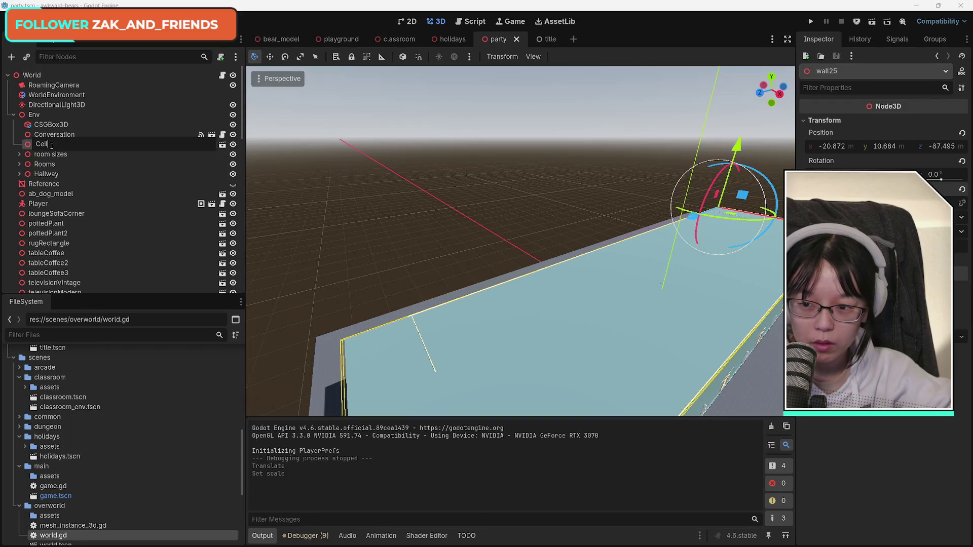
Rename wall25 to Ceiling, hide it to reveal the interior, and save the scene.
key("Return")
left_click(232, 145)
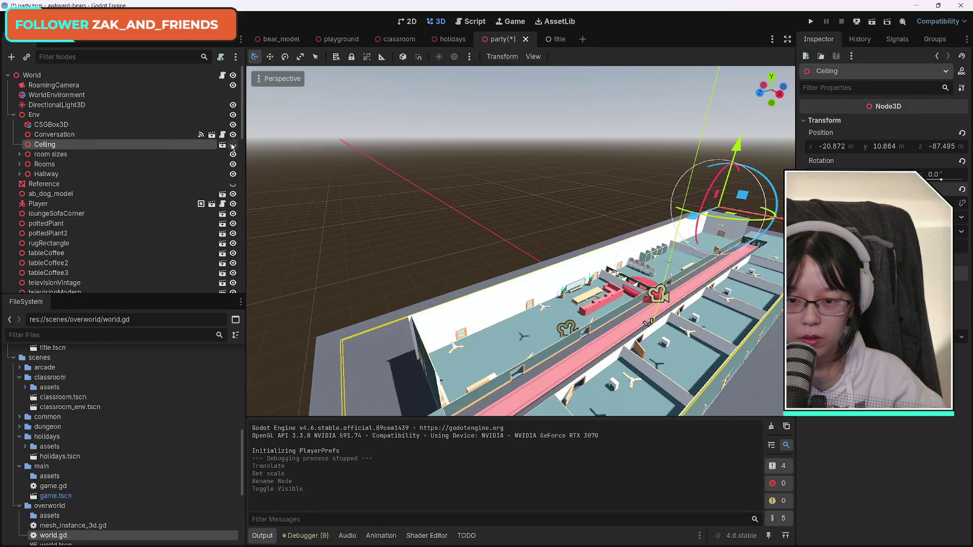
mouse_move(520, 241)
left_mouse_down()
mouse_move(471, 233)
mouse_move(746, 160)
left_mouse_up()
key("ctrl+s")
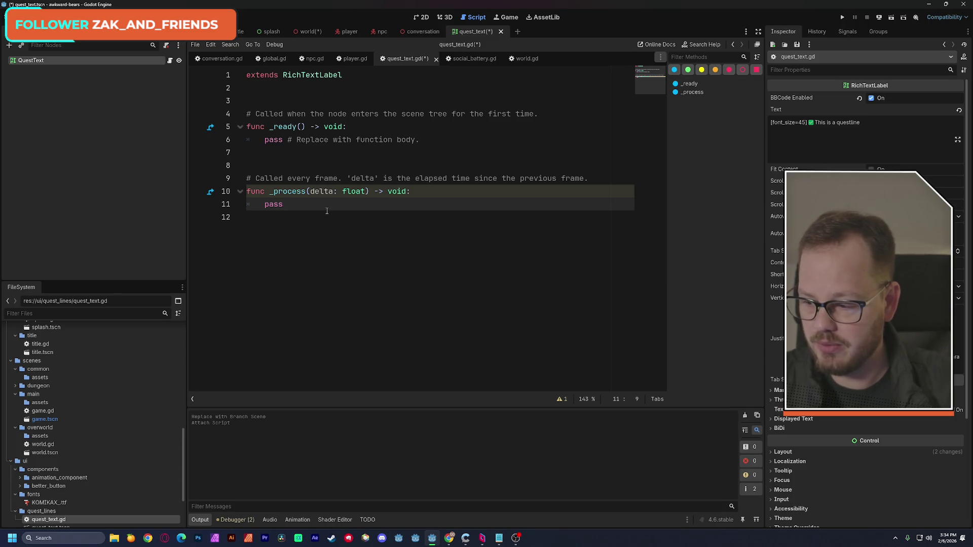
Delete the _ready and per-frame template comments and the empty _process function from quest_text.gd.
left_click(339, 150)
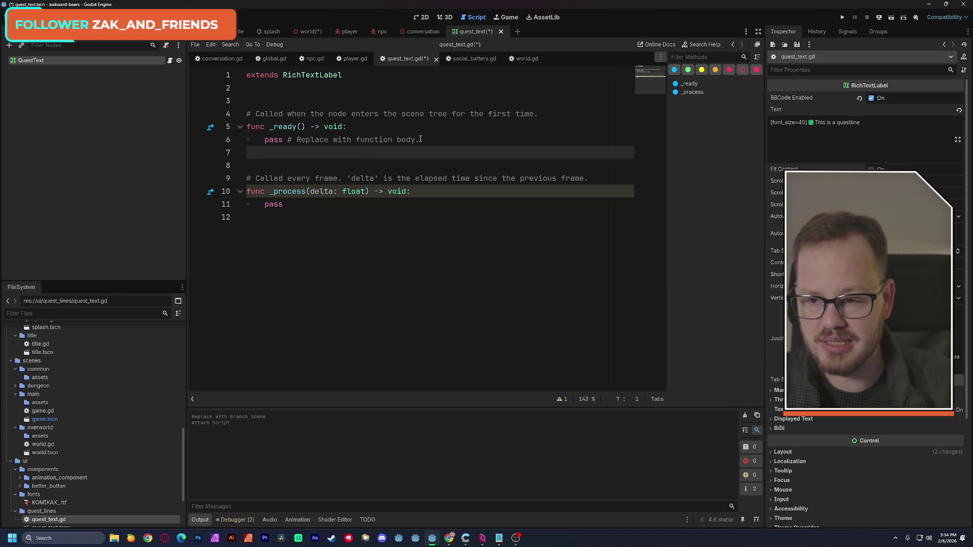
key("ctrl+s")
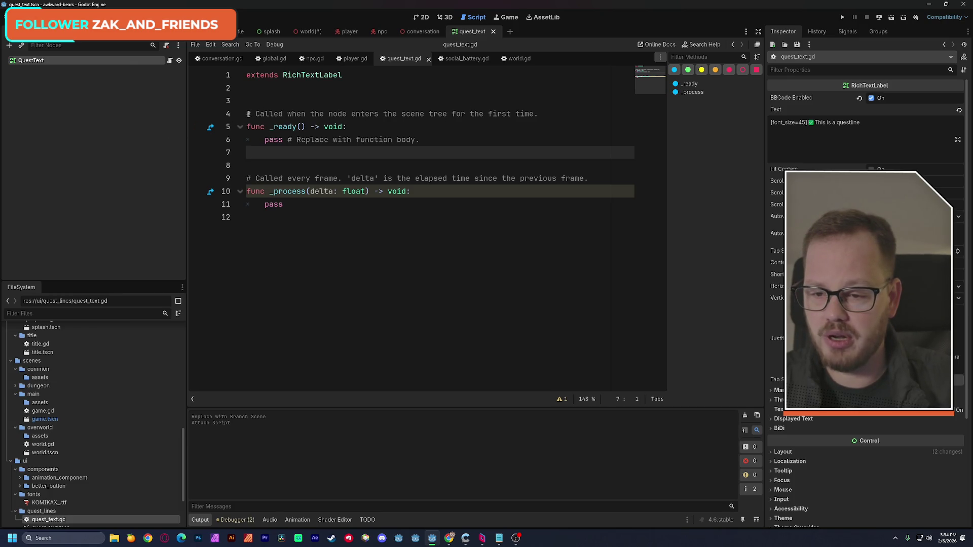
left_click_drag(248, 114, 538, 113)
key("BackSpace")
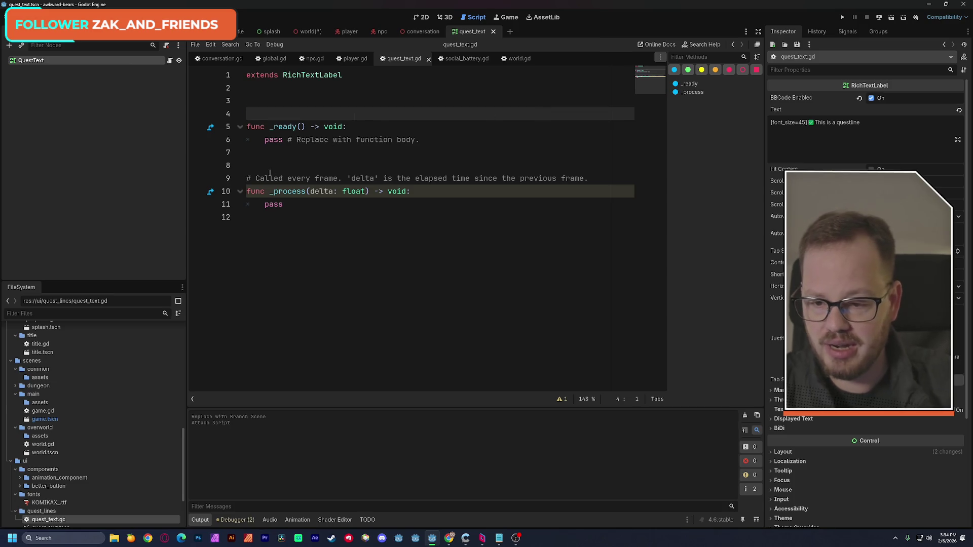
left_click_drag(251, 178, 559, 181)
key("BackSpace")
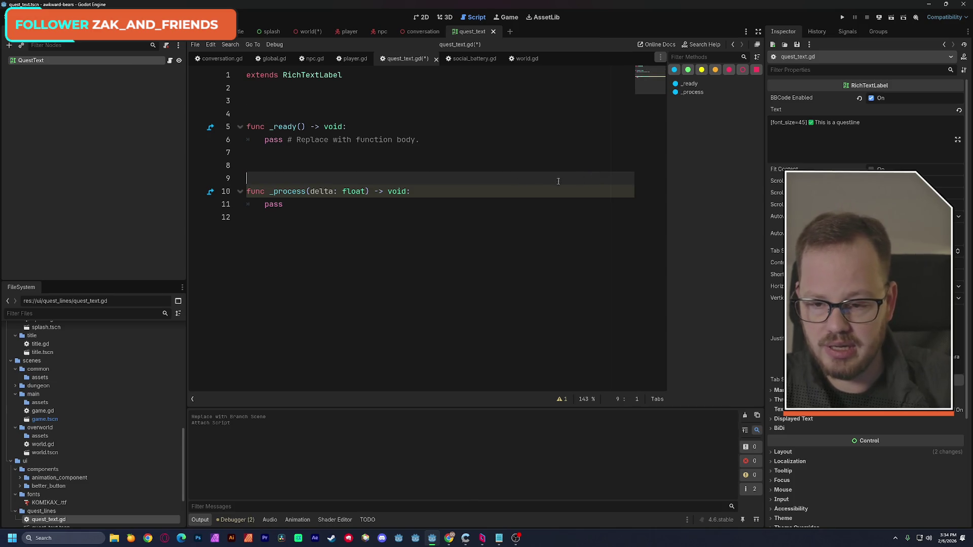
mouse_move(249, 190)
left_mouse_down()
mouse_move(412, 193)
mouse_move(284, 204)
left_mouse_up()
key("BackSpace")
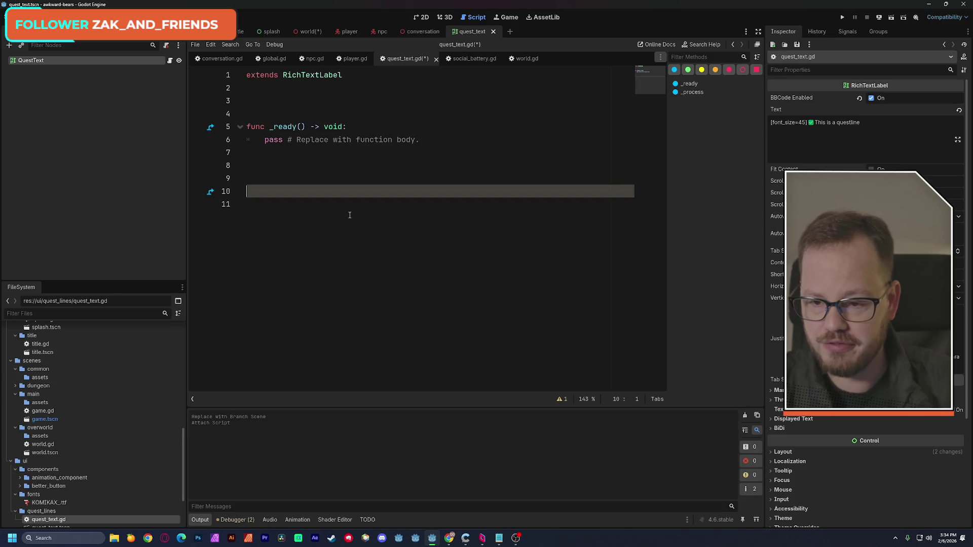
left_click(326, 102)
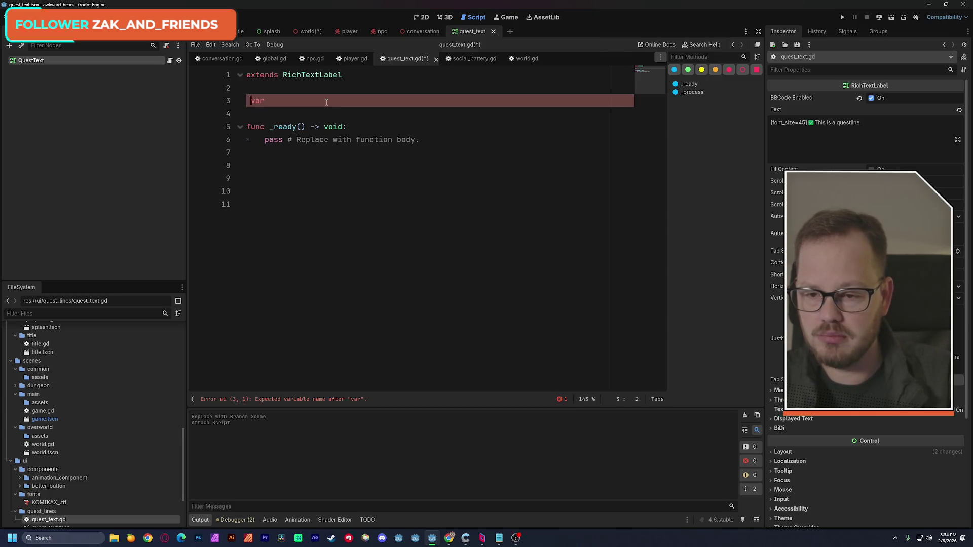
key("shift+alt+o")
key("Escape")
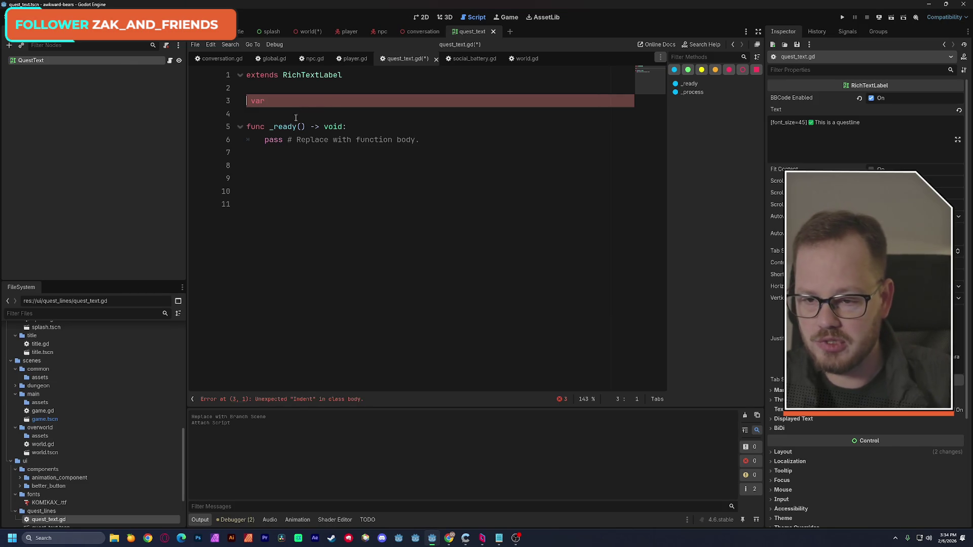
type("ex")
key("Return")
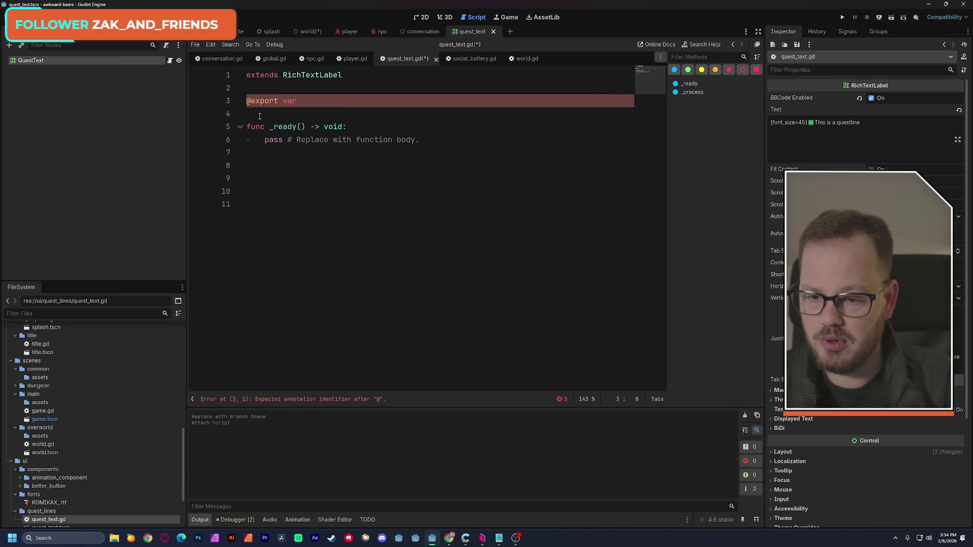
key("Right")
type("comp")
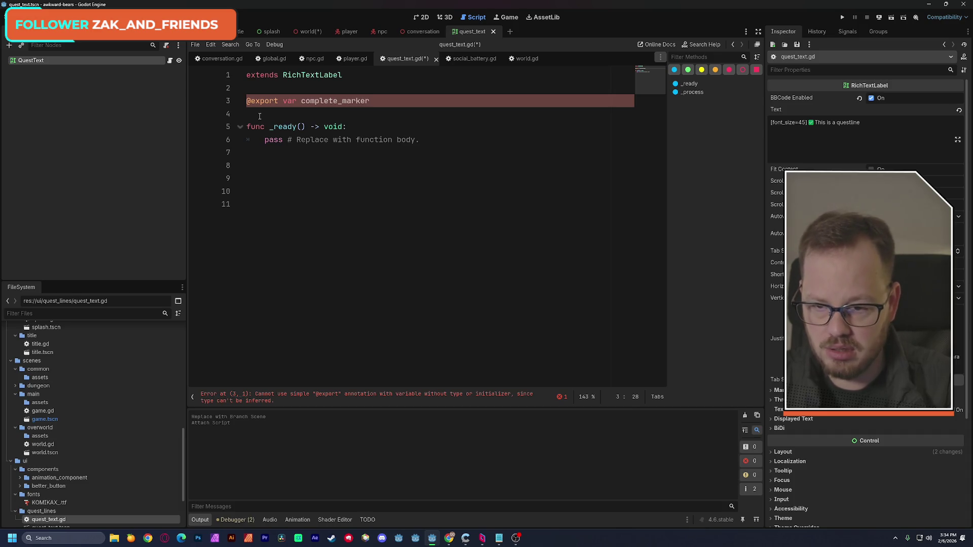
type("r")
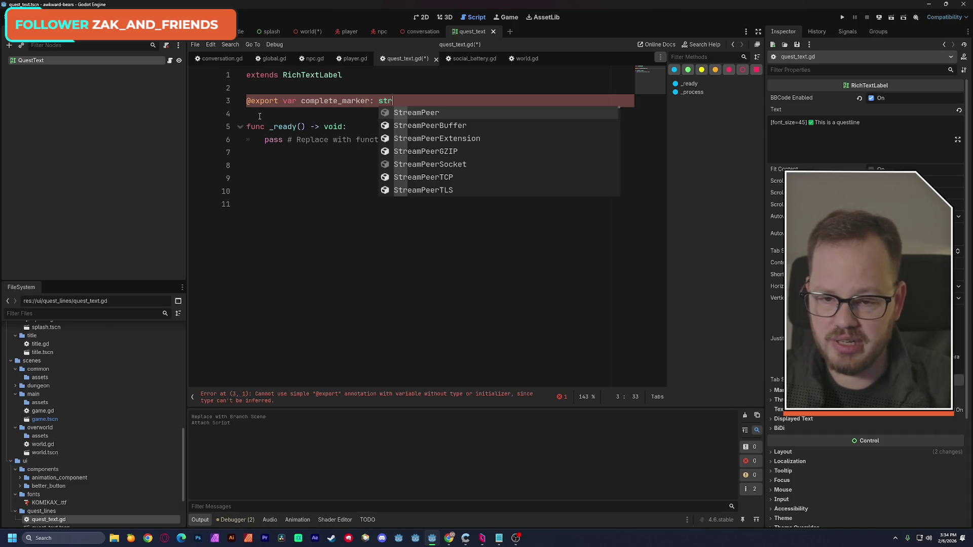
key("Return")
double_click(381, 104)
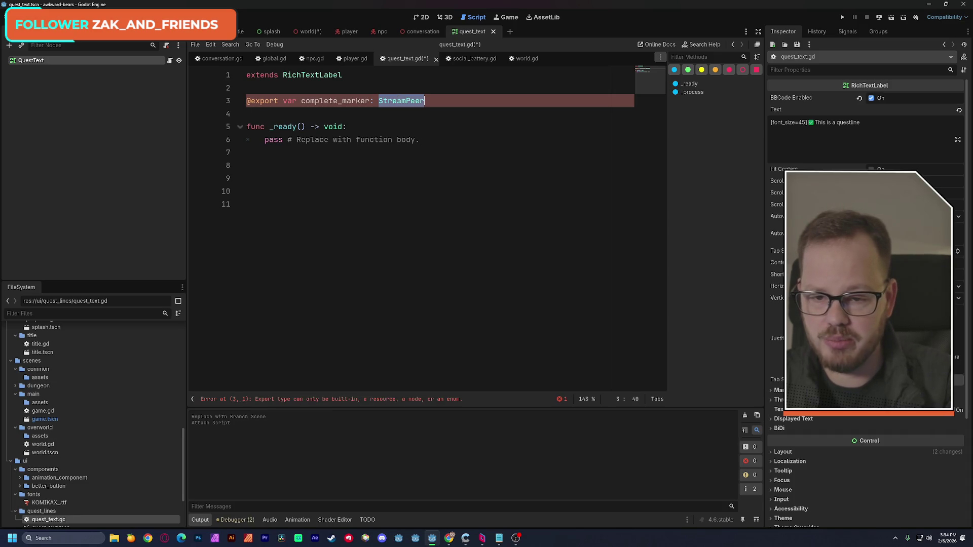
type("st")
key("Return")
left_click(461, 118)
key("ctrl+s")
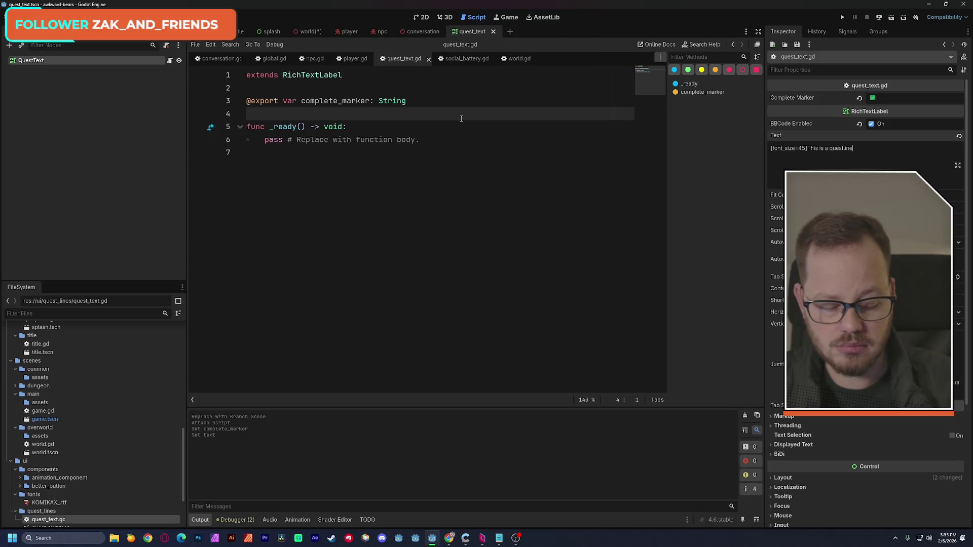
left_click(438, 102)
key("Return")
type("@")
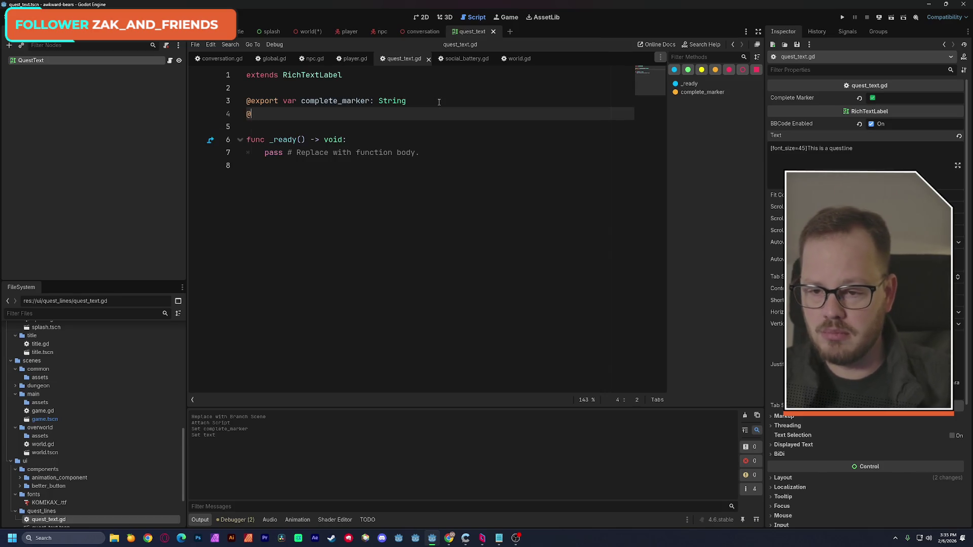
type("ex")
key("Return")
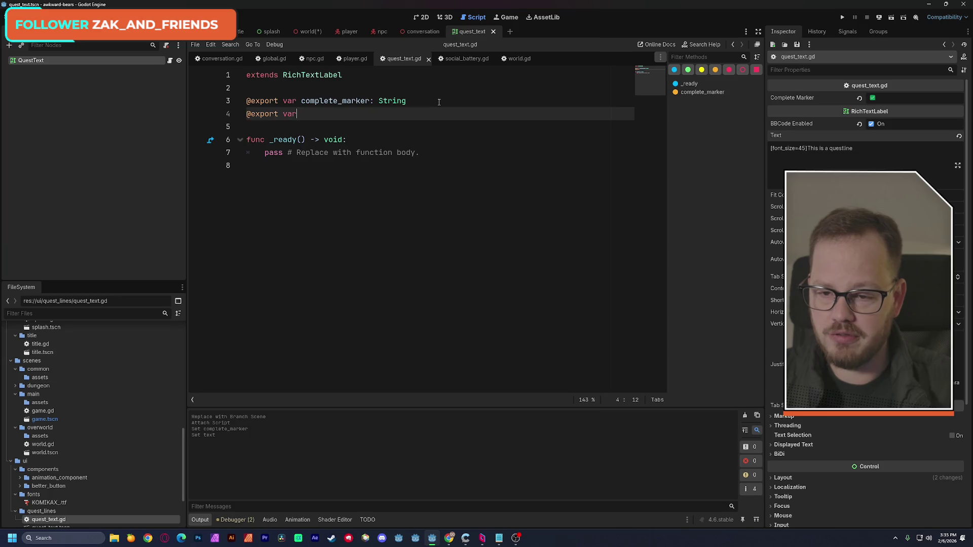
key("Up")
key("ctrl+shift+Return")
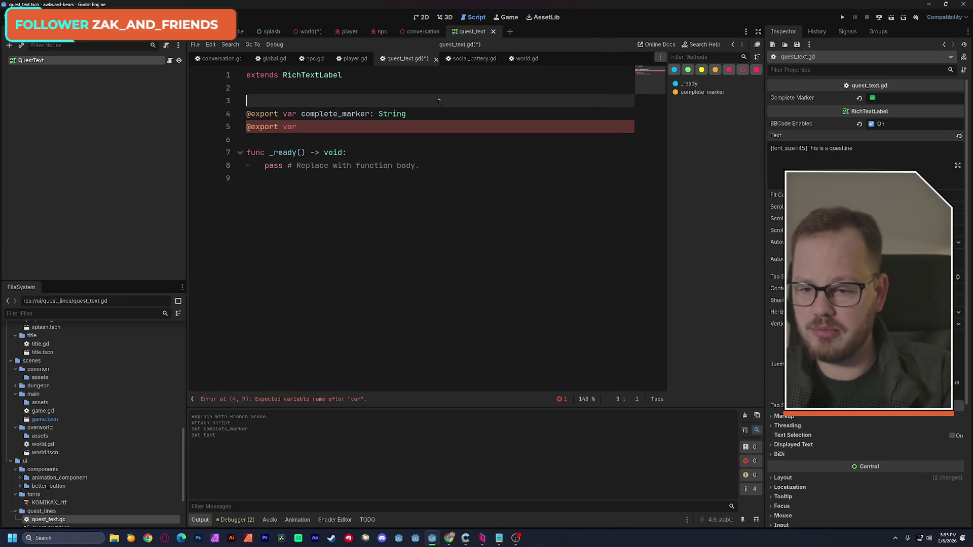
type("e")
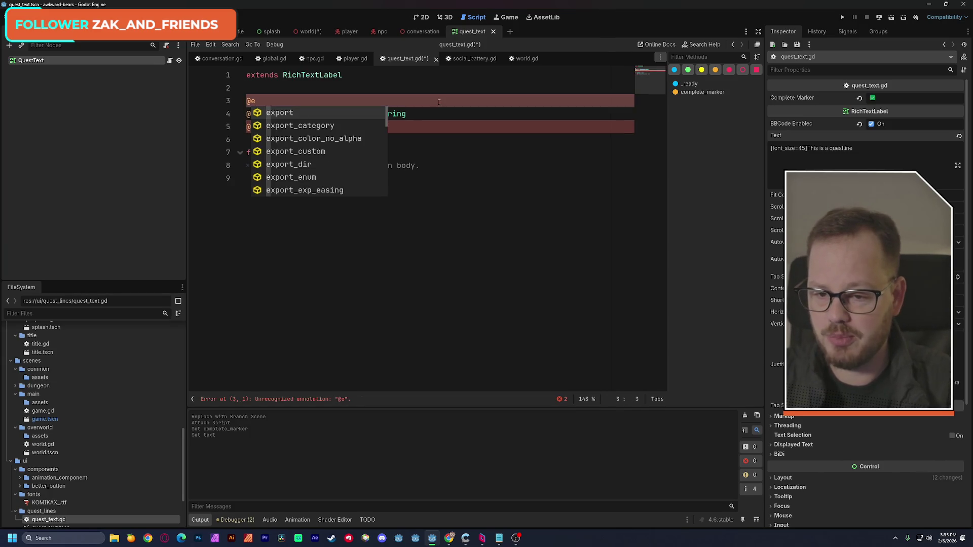
key("Down")
key("Return")
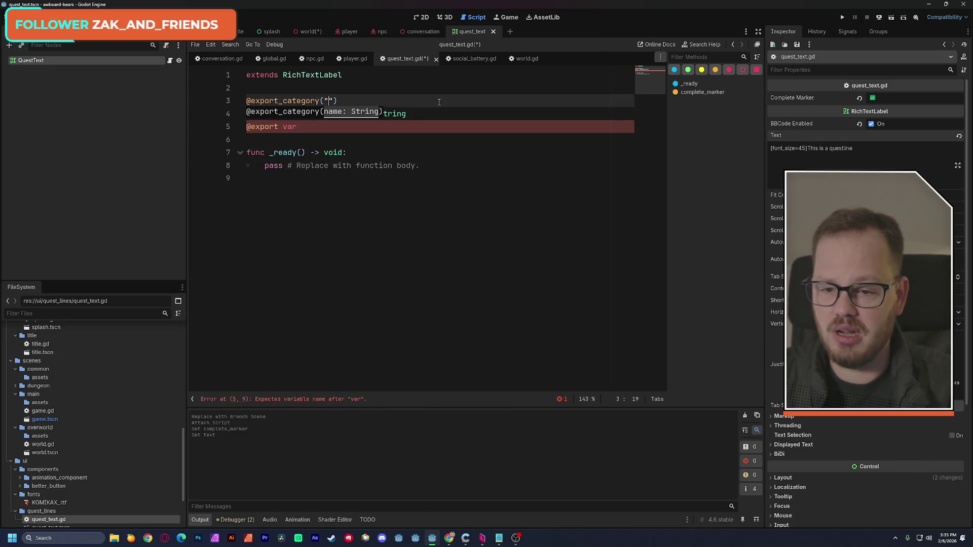
type("lay Setti")
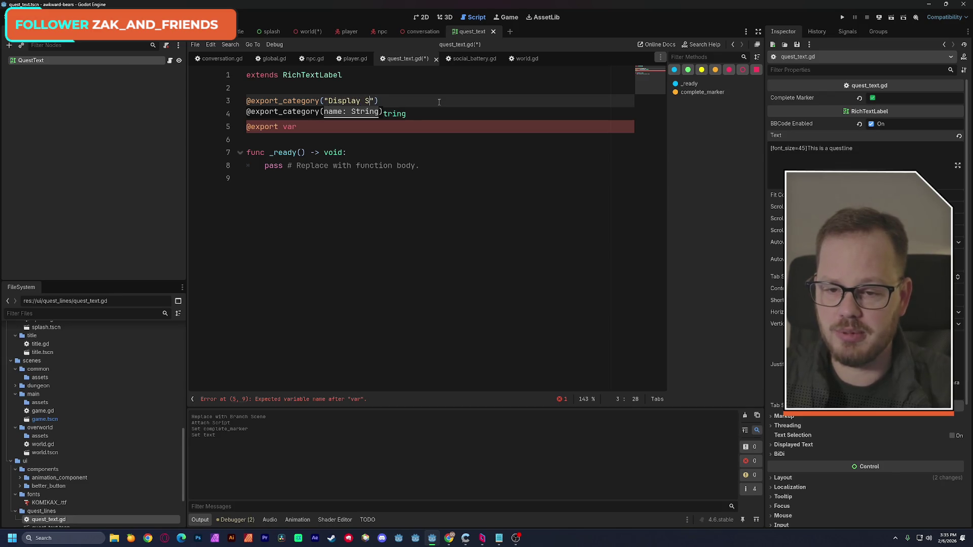
type("ngs")
key("Return")
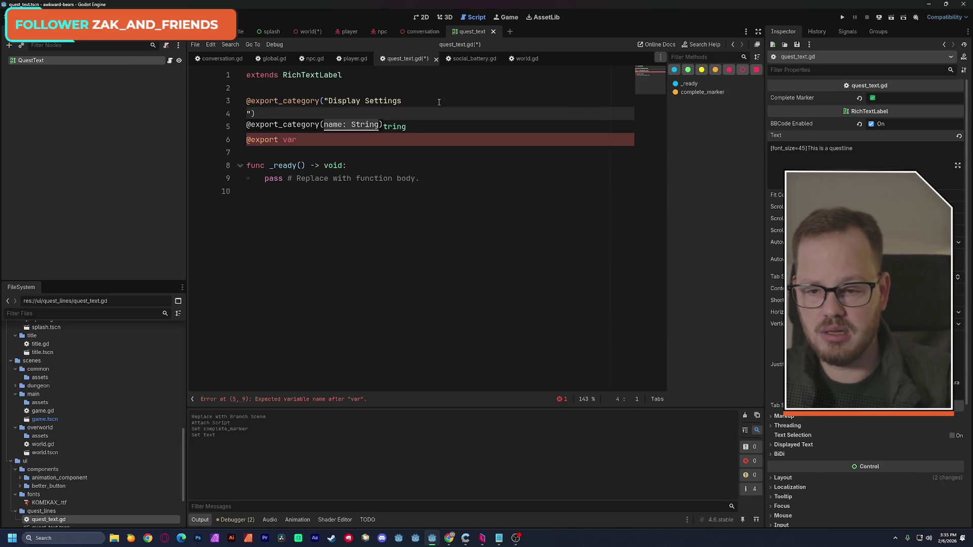
key("BackSpace")
left_click(410, 146)
key("ctrl+s")
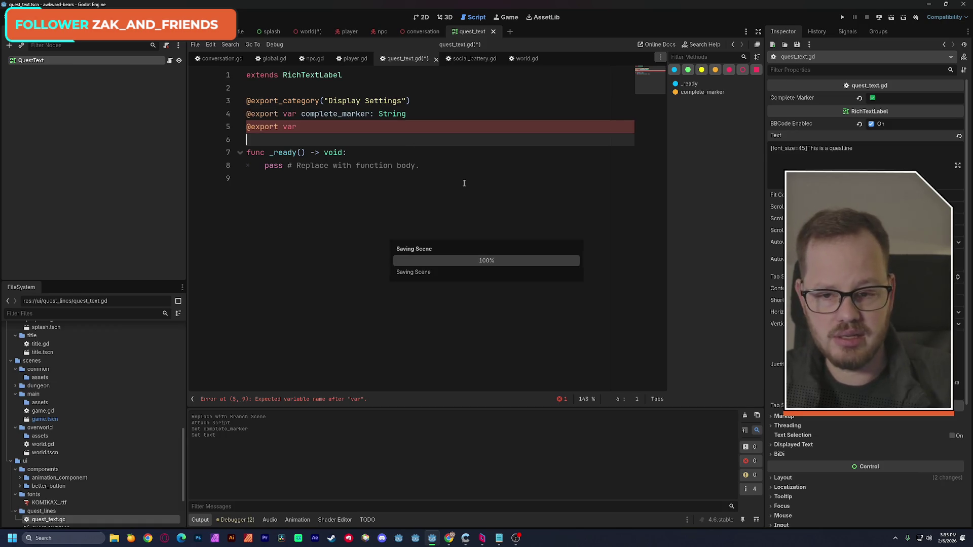
Paste the complete_marker declaration onto line 5 and rename its variable to font_settings.
left_click(334, 133)
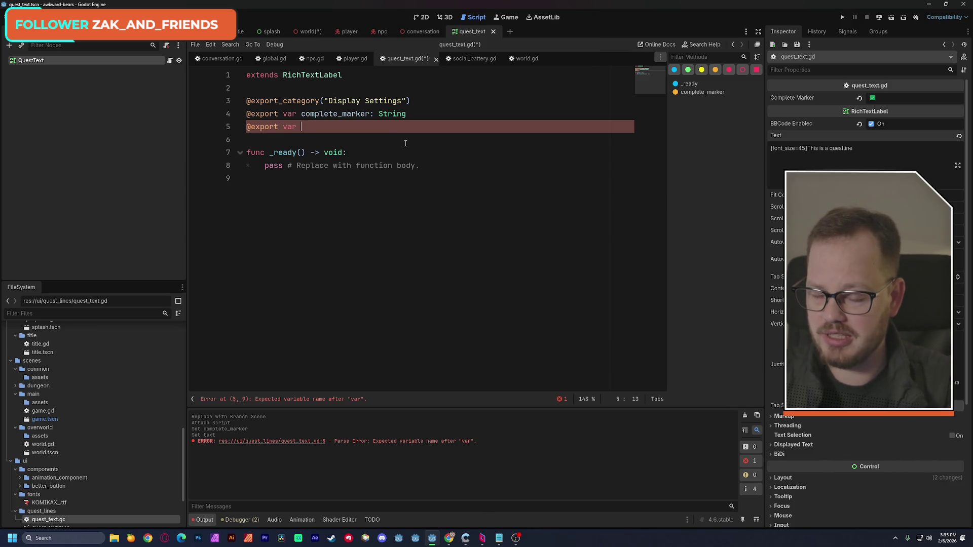
left_click(249, 114, "shift")
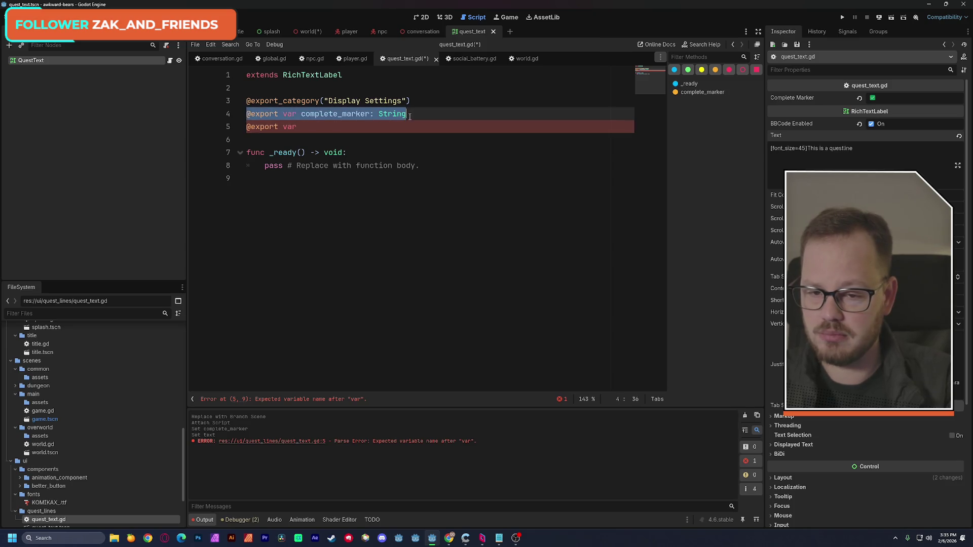
left_click(225, 128, "shift")
type("@export var complete_marker: String")
left_click(343, 127)
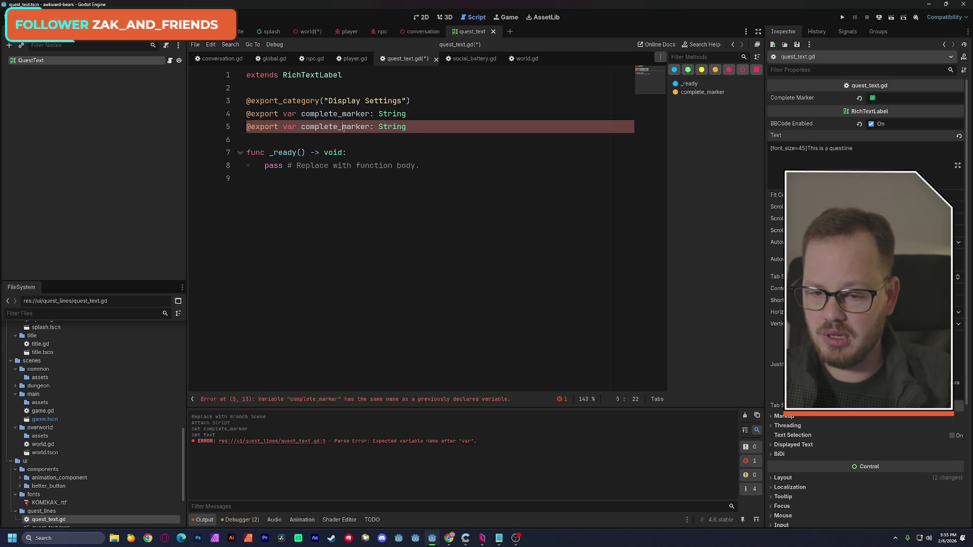
double_click(325, 127)
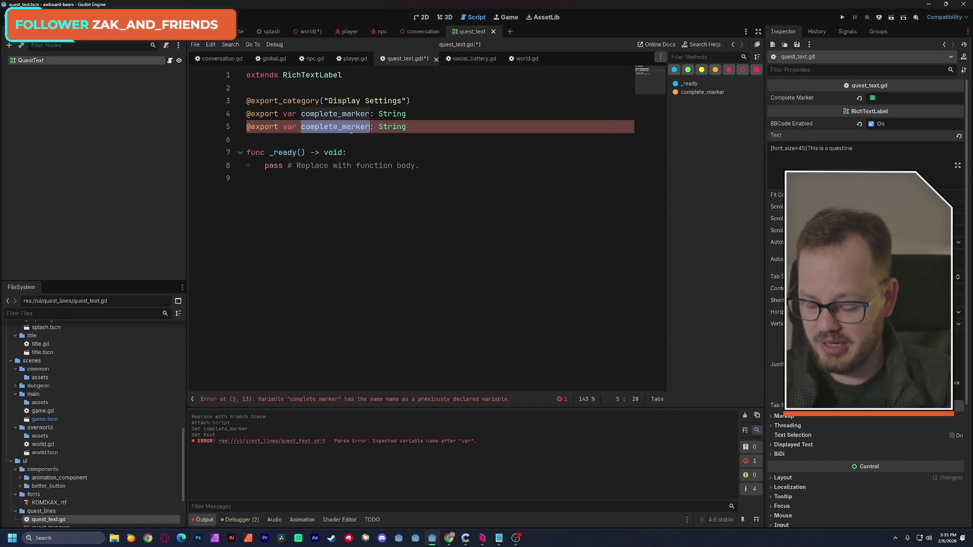
type("font_se")
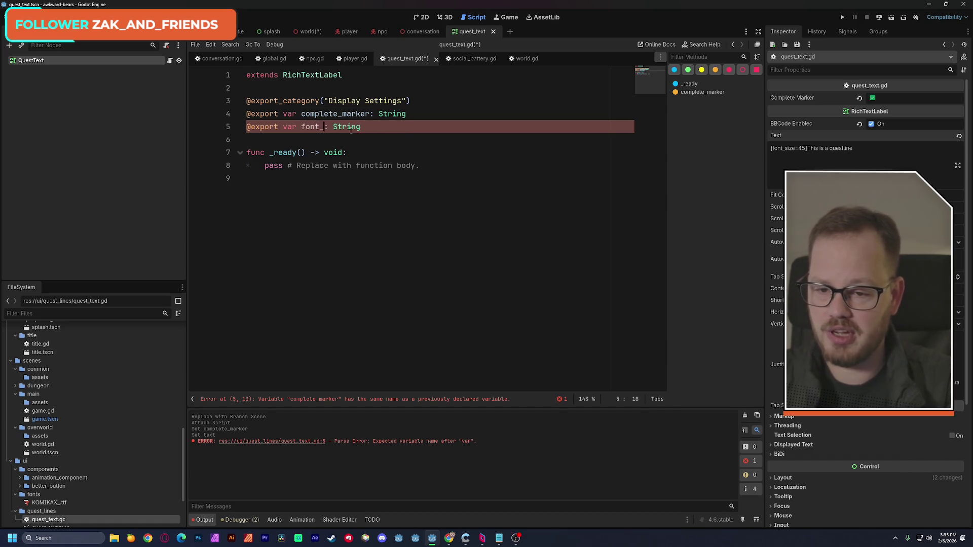
type("ttings")
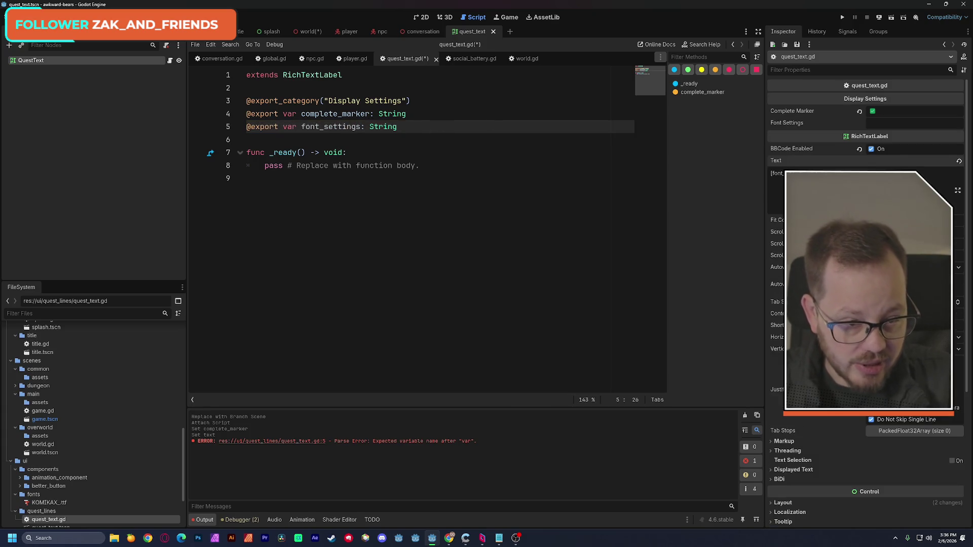
Move the [font_size=45] tag out of the label's Text and into the Font Settings value.
double_click(773, 174)
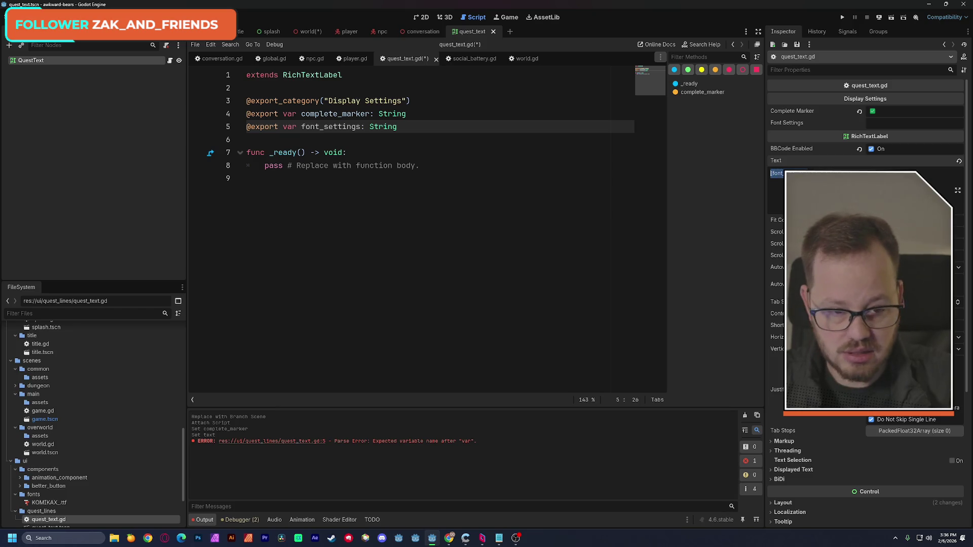
key("ctrl+v")
left_click(872, 124)
type("[font_size=45]")
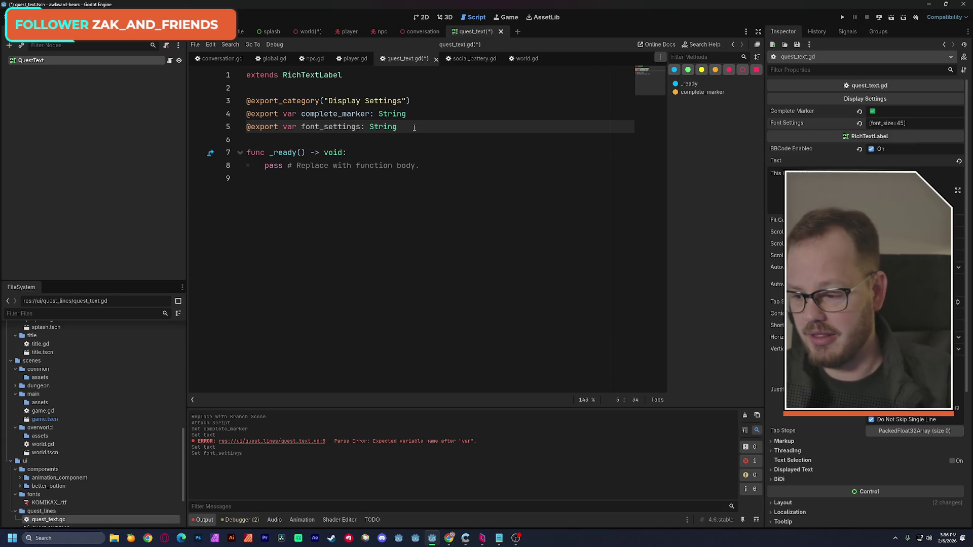
key("Return")
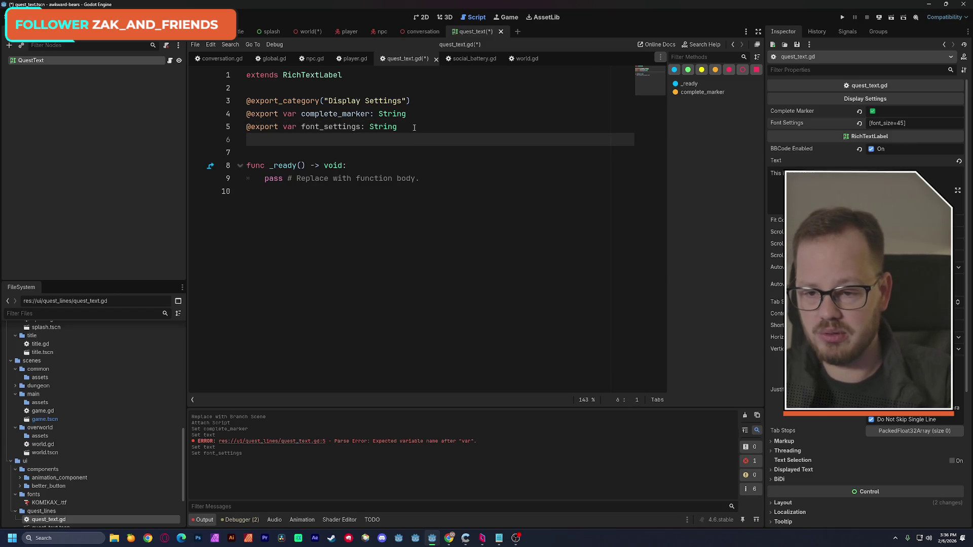
type("@export var")
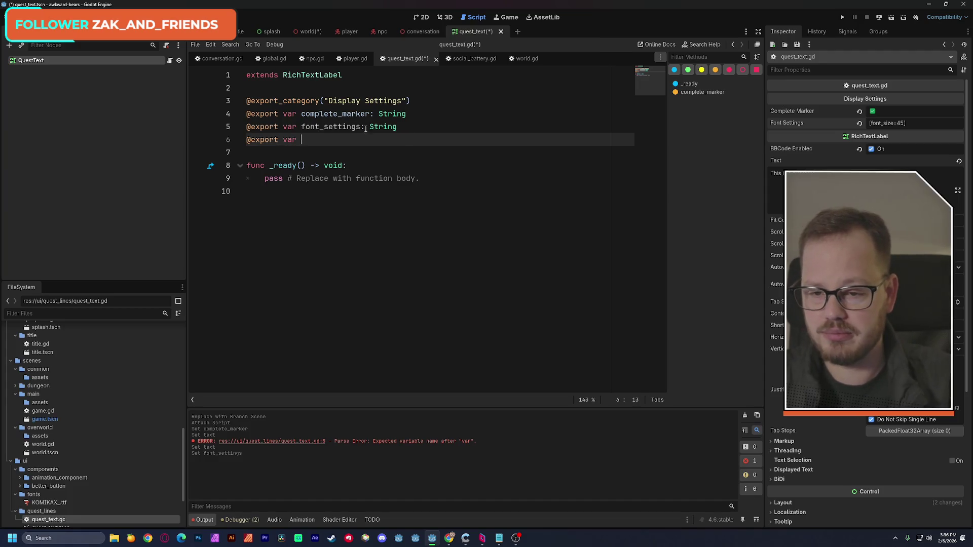
double_click(312, 127)
key("ctrl+c")
left_click(311, 141)
key("ctrl+v")
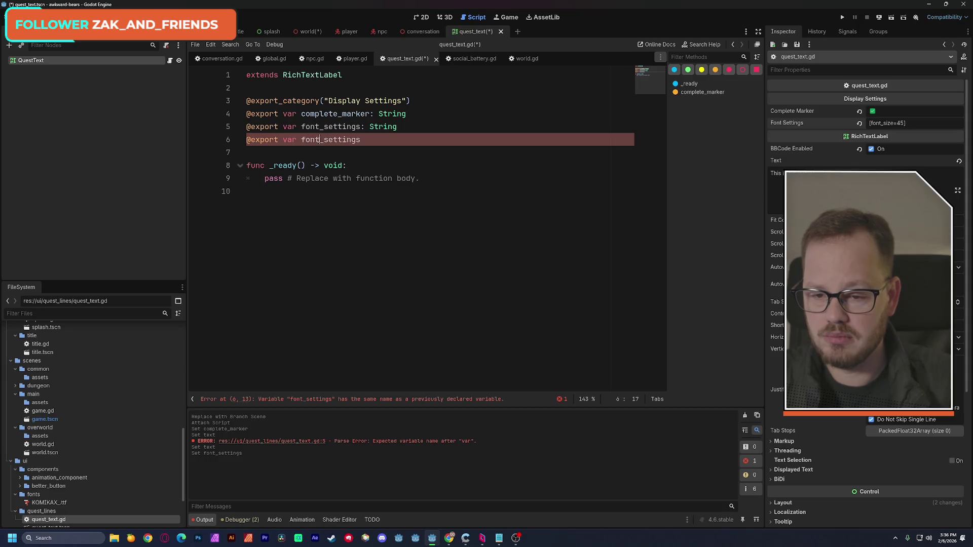
left_click_drag(321, 140, 302, 139)
type("t")
key("BackSpace")
type("strike")
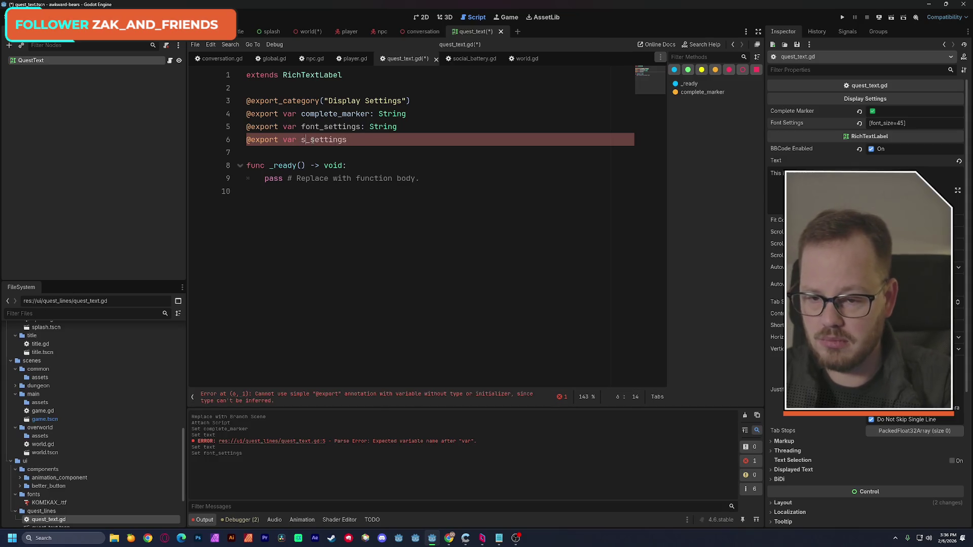
type("through")
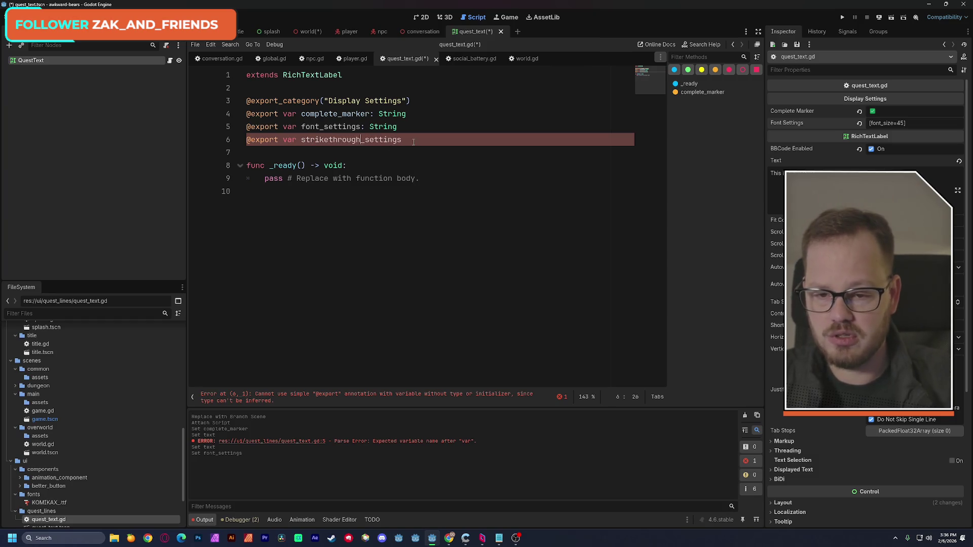
left_click_drag(362, 126, 398, 127)
key("ctrl+c")
left_click(446, 140)
key("ctrl+v")
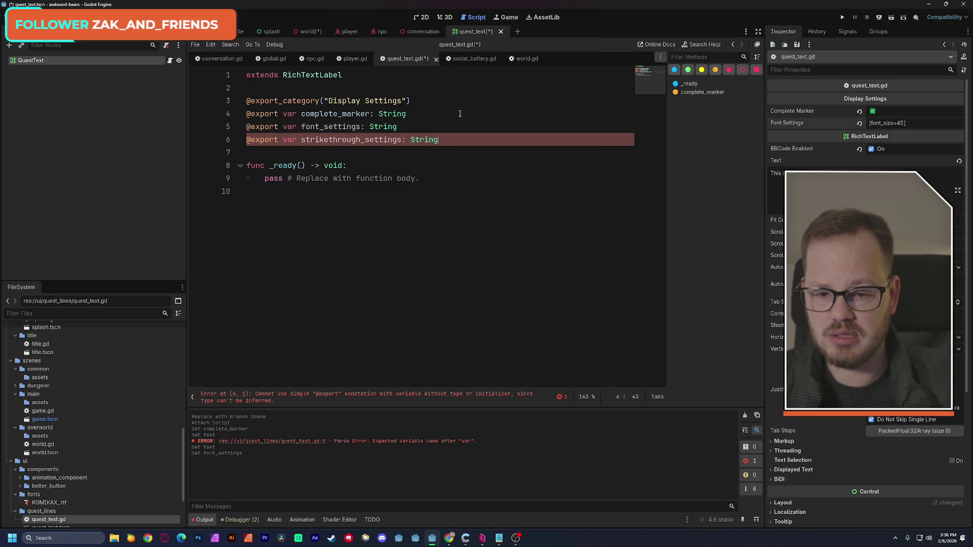
Save the script and set Strikethrough Settings to [s] in the Inspector.
left_click(520, 118)
key("ctrl+s")
left_click(882, 136)
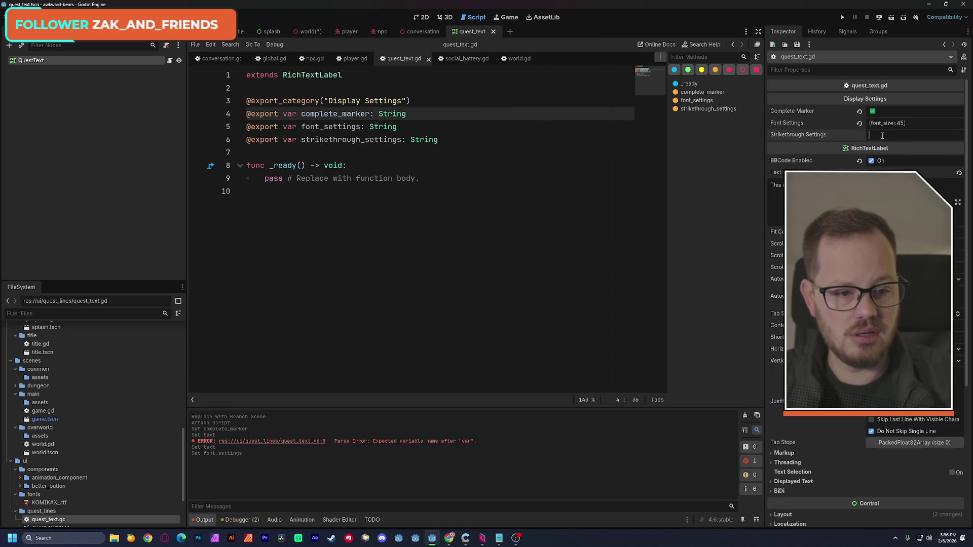
type("[s")
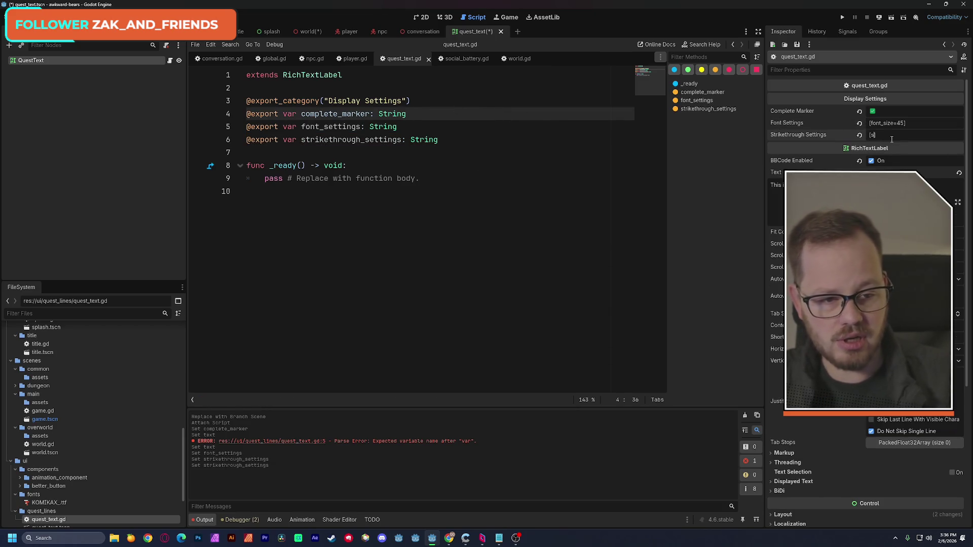
type("]")
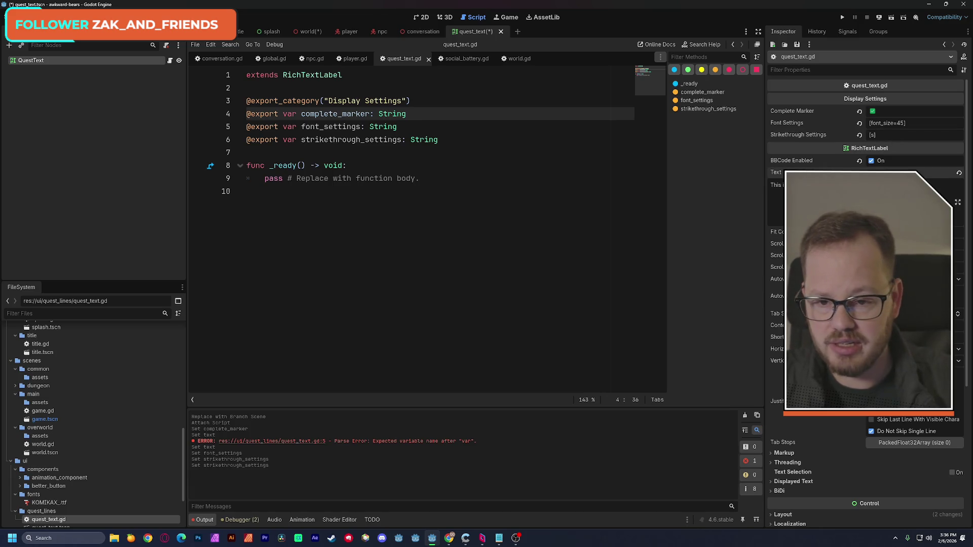
left_click(470, 127)
Save the quest_text scene and return to the 2D scene view.
key("ctrl+s")
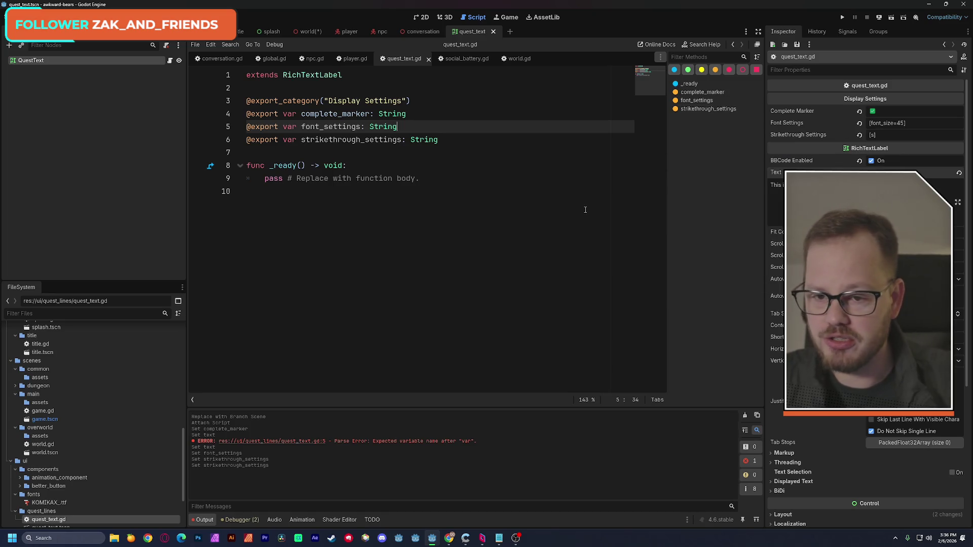
left_click(423, 18)
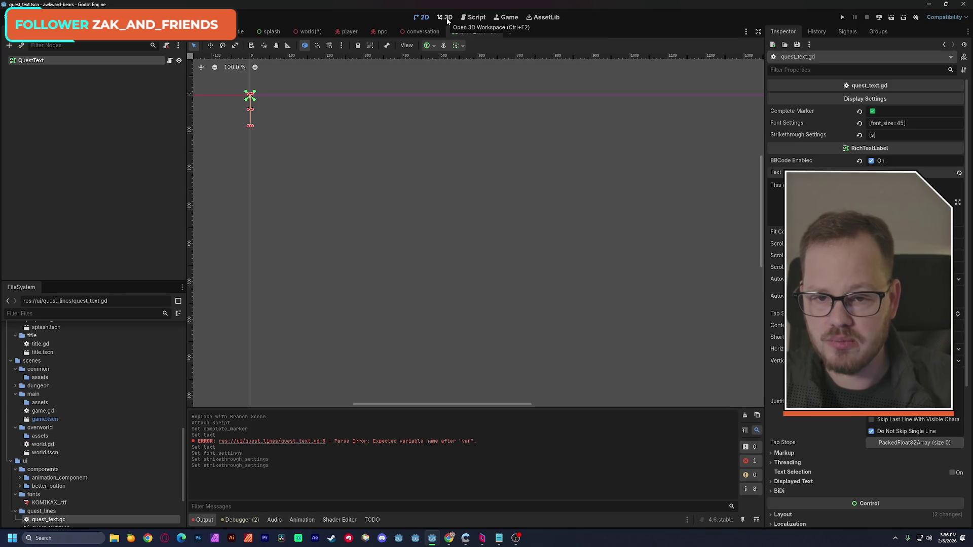
left_click(446, 18)
left_click(473, 17)
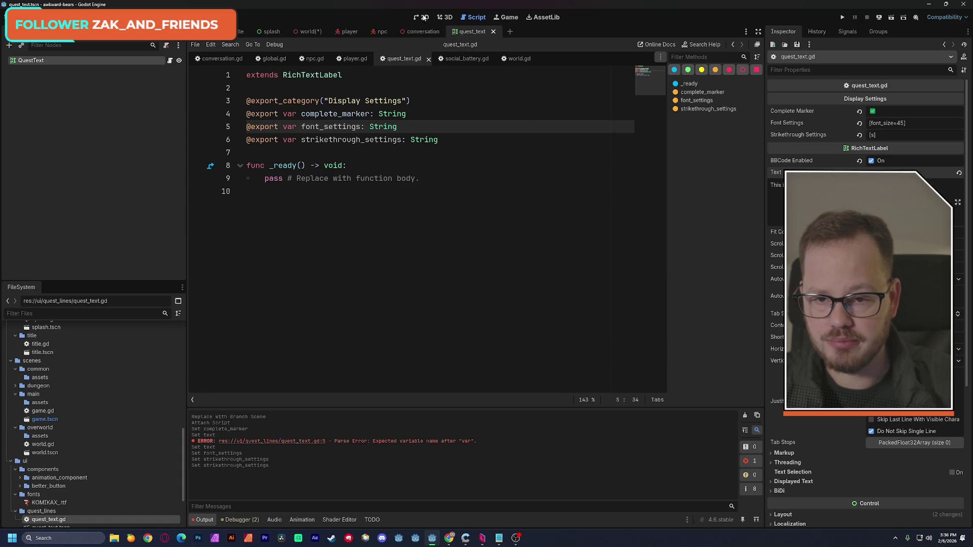
left_click(421, 17)
Expand the Layout and Transform sections in the Inspector.
scroll(407, 154, "down", 3)
scroll(405, 154, "up", 2)
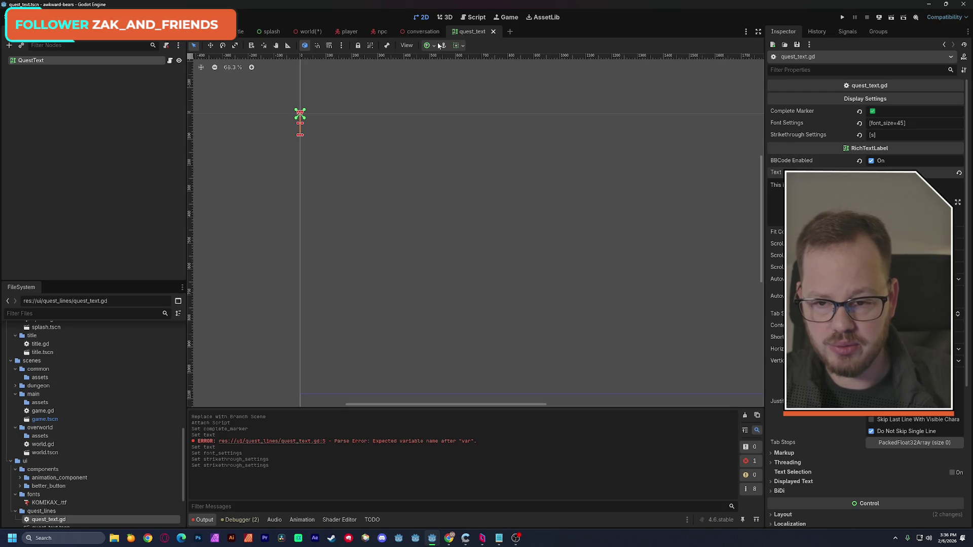
scroll(778, 279, "down", 5)
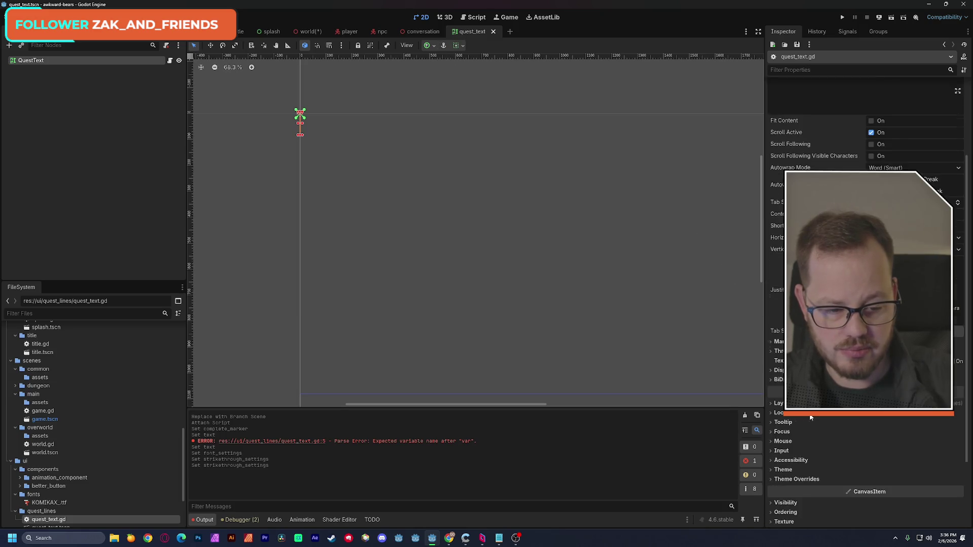
left_click(778, 347)
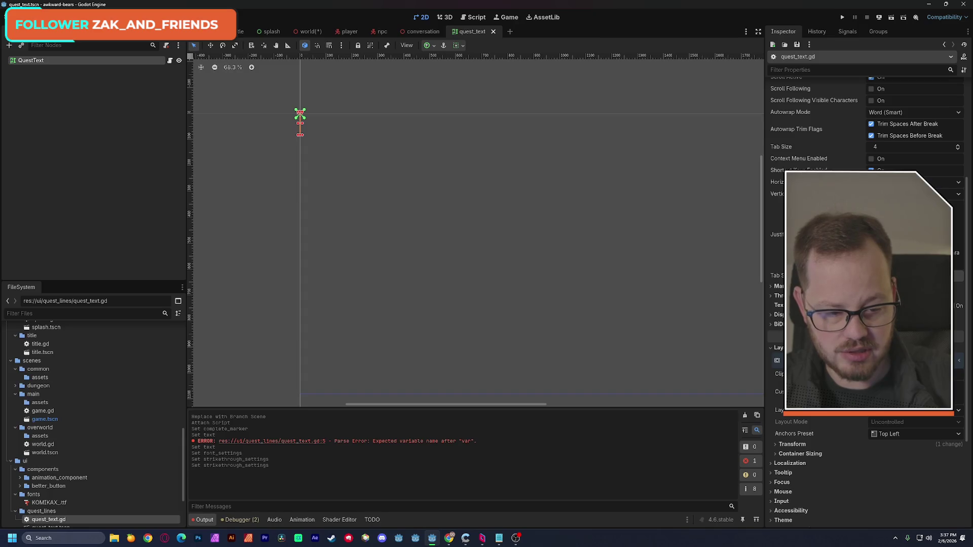
left_click(793, 444)
scroll(804, 435, "down", 3)
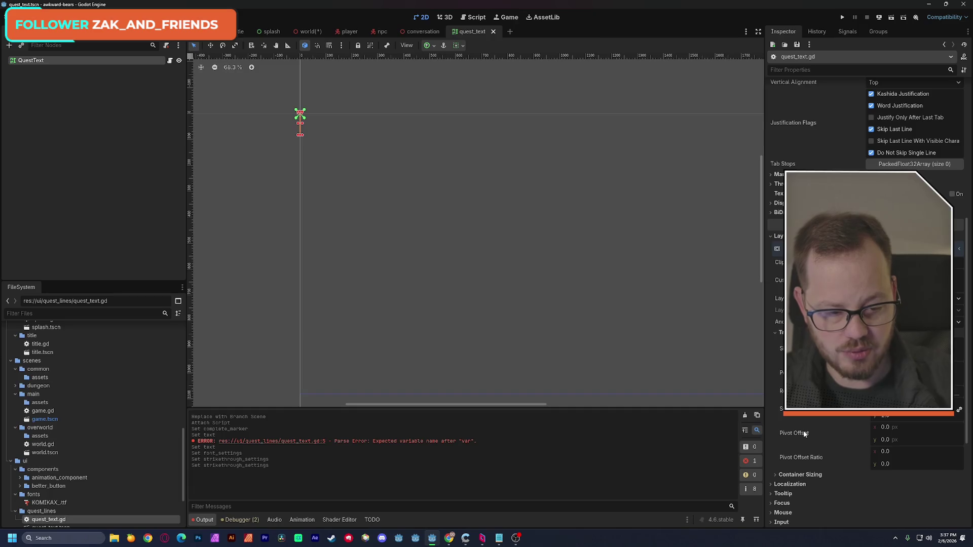
mouse_move(809, 413)
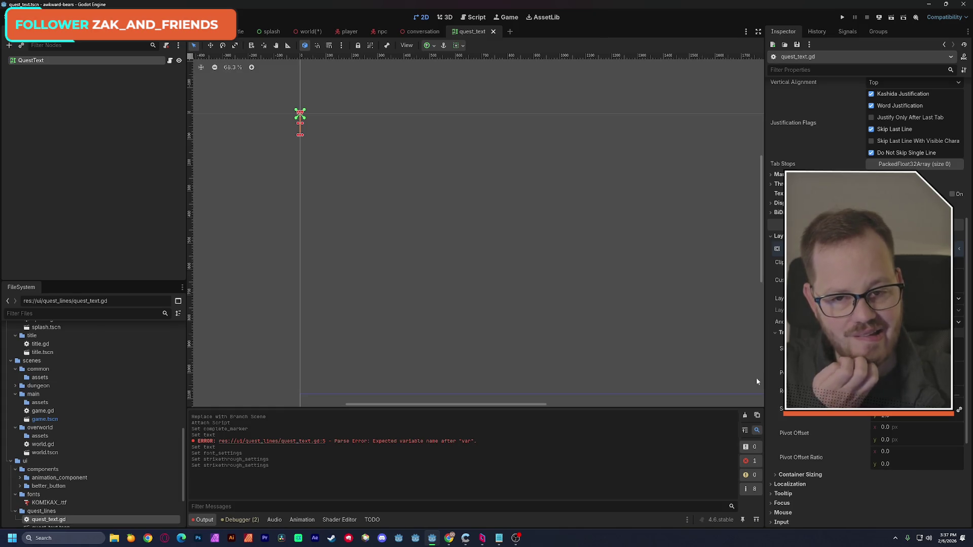
Set QuestText's horizontal size flags to Fill with Expand enabled, then save the scene.
left_click(459, 45)
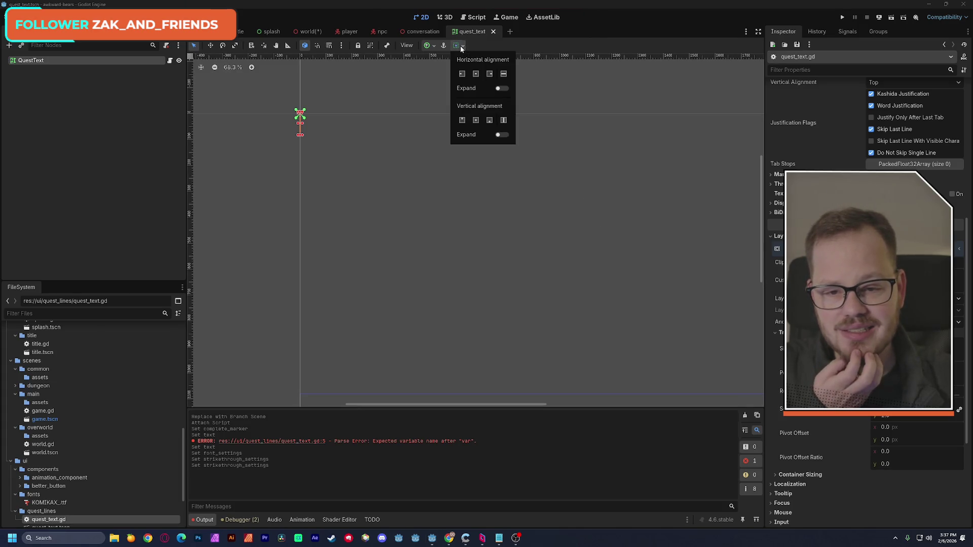
left_click(501, 89)
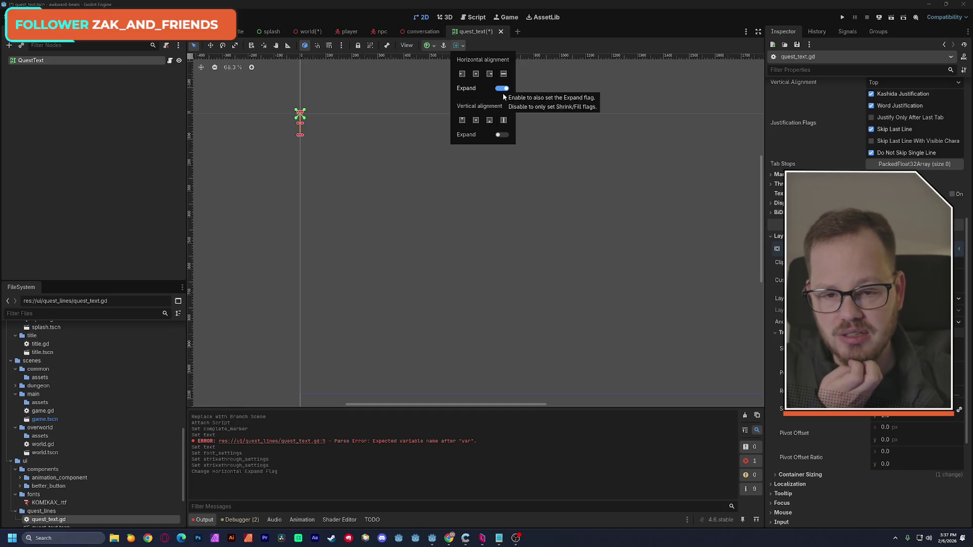
left_click(504, 74)
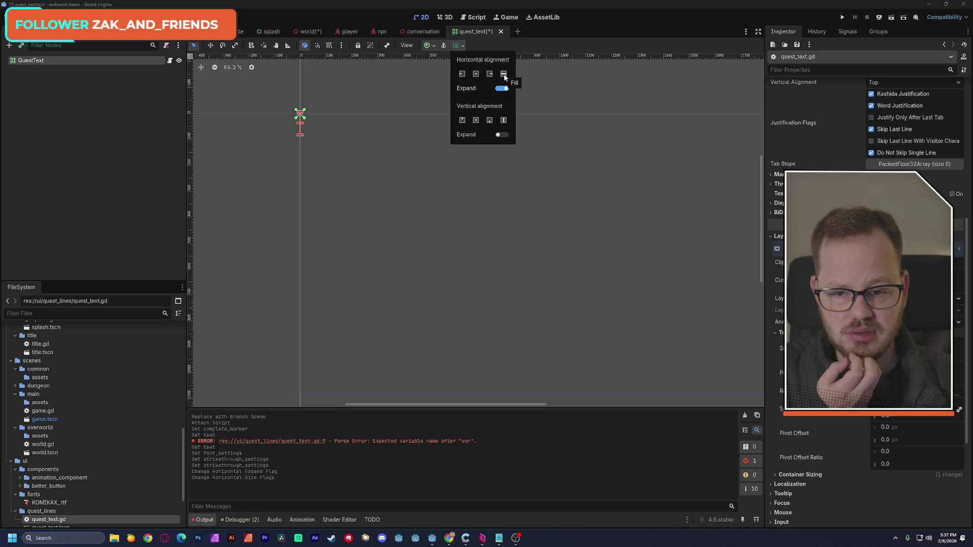
scroll(405, 218, "down", 1)
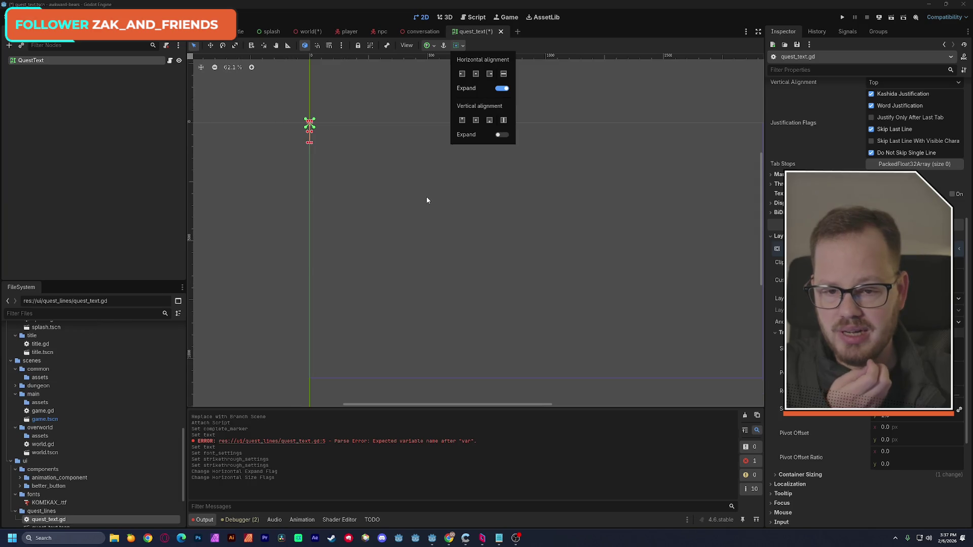
left_click(395, 105)
key("ctrl+s")
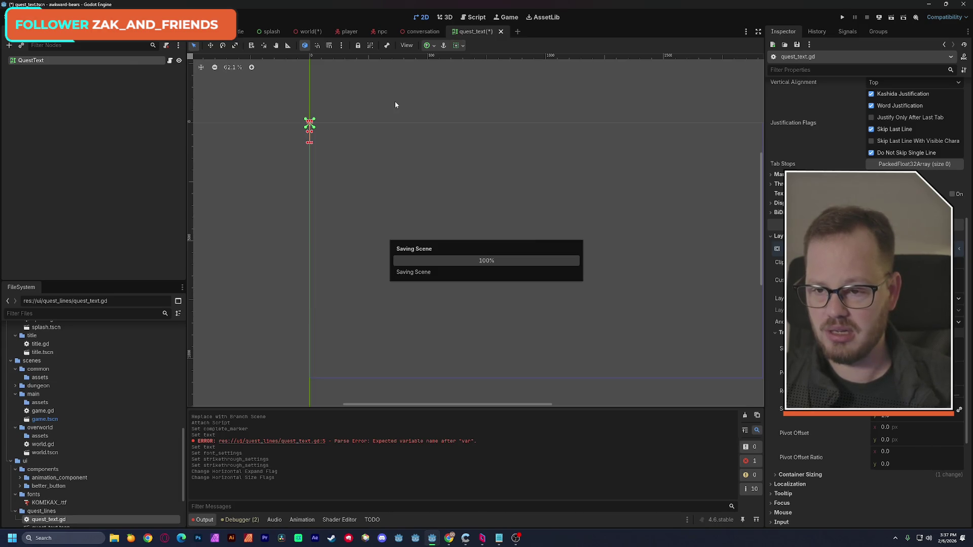
Save the world scene, then change QuestText's vertical Container Sizing flags.
left_click(306, 32)
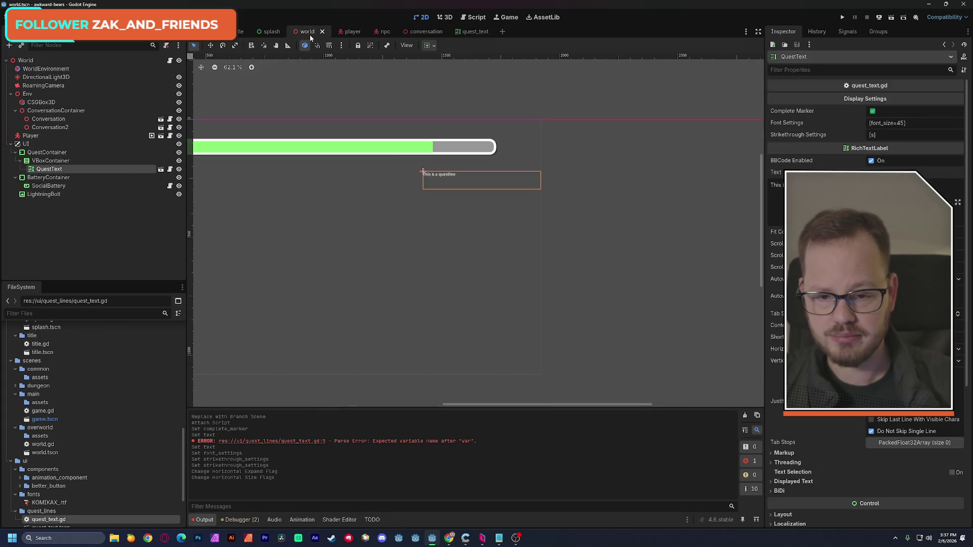
key("ctrl+s")
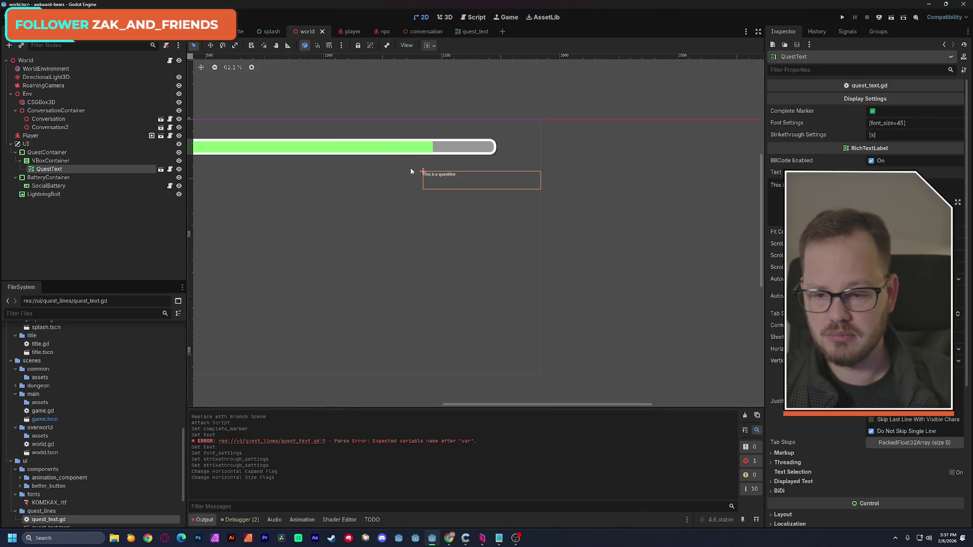
left_click(472, 32)
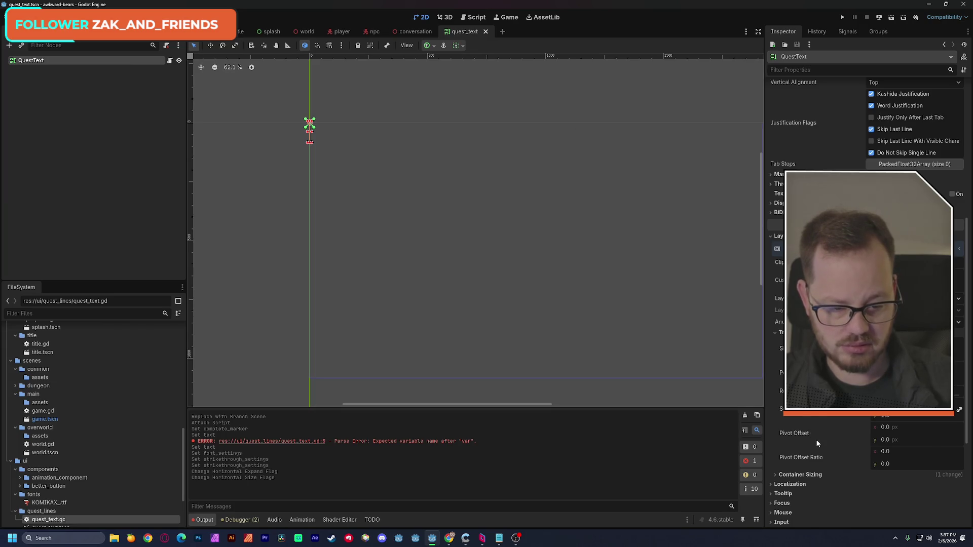
scroll(815, 439, "down", 5)
left_click(810, 364)
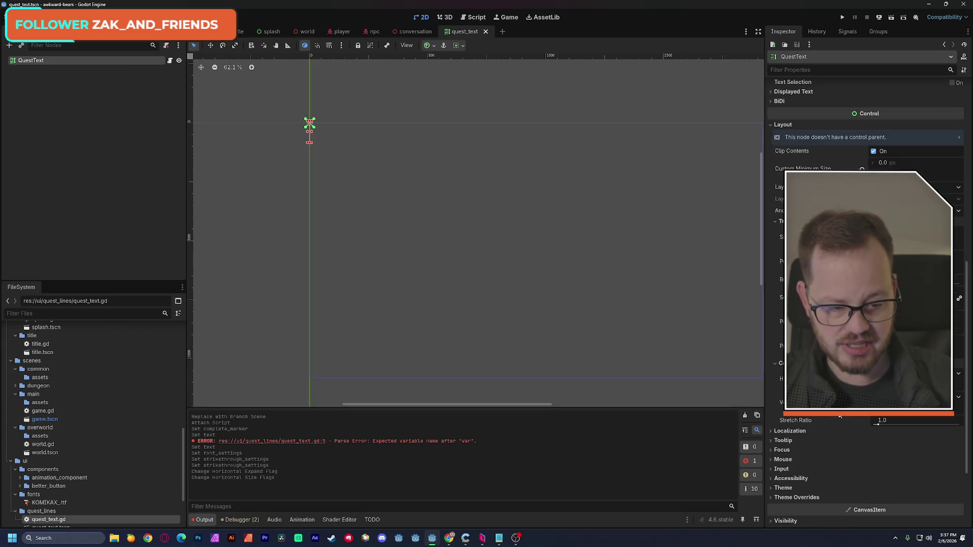
left_click(861, 402)
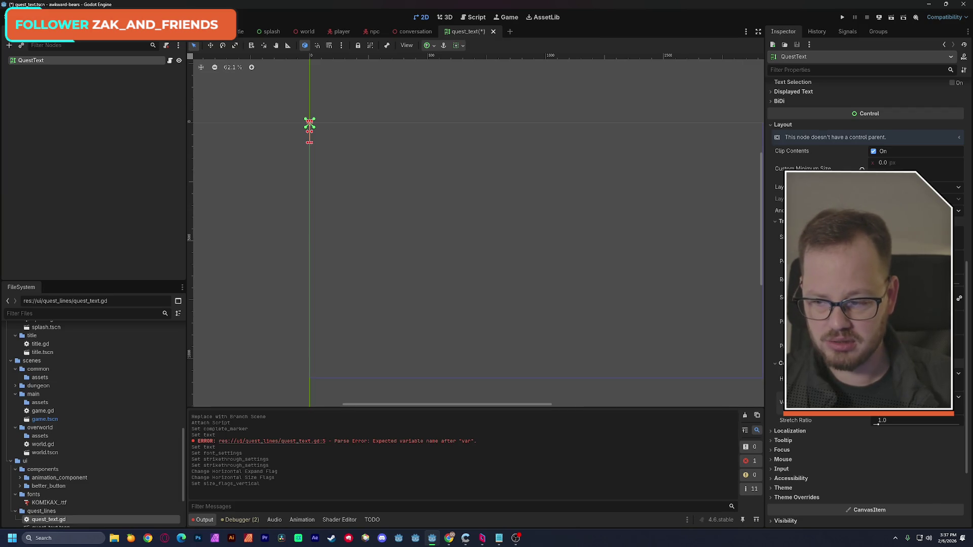
Turn on Clip Contents and enter a Custom Minimum Size width for QuestText.
scroll(861, 402, "down", 4)
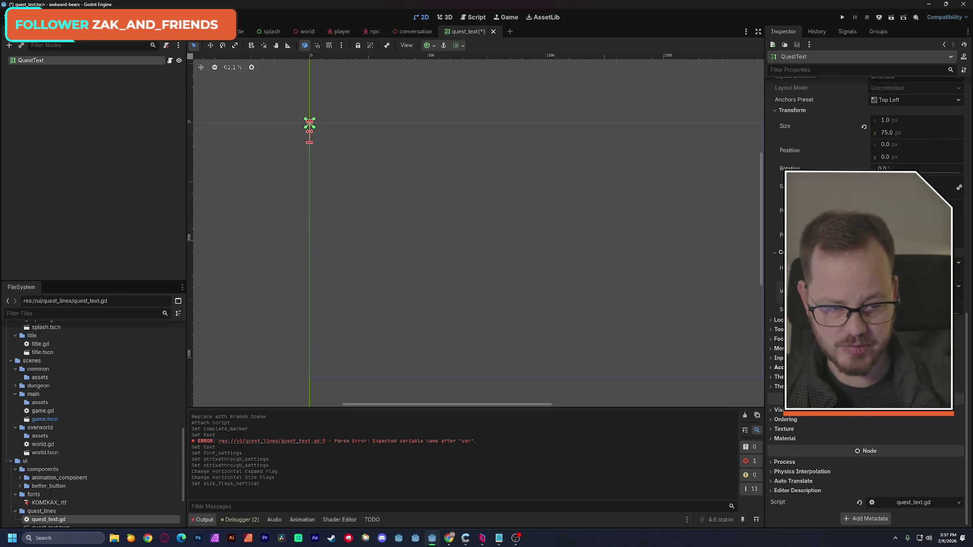
scroll(861, 401, "up", 2)
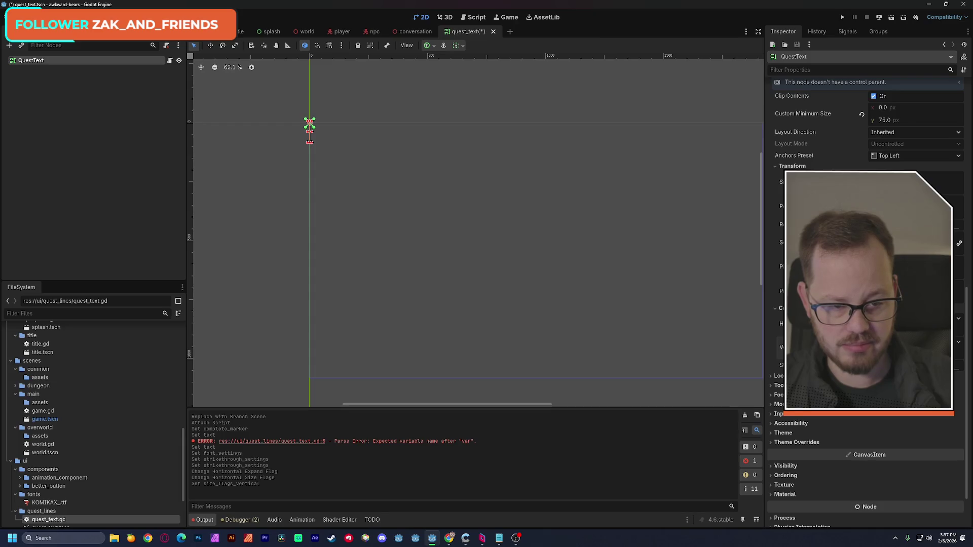
scroll(861, 402, "up", 2)
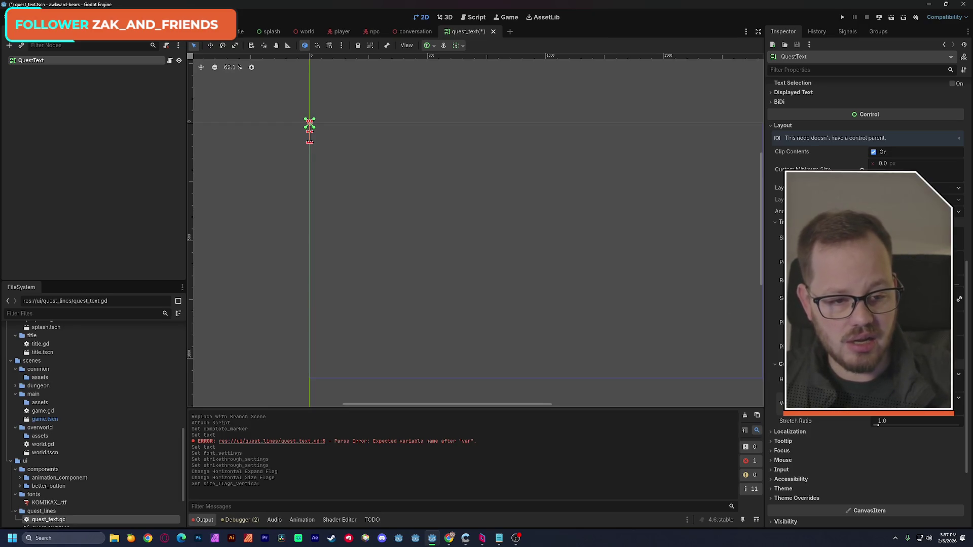
left_click(874, 152)
scroll(874, 151, "up", 3)
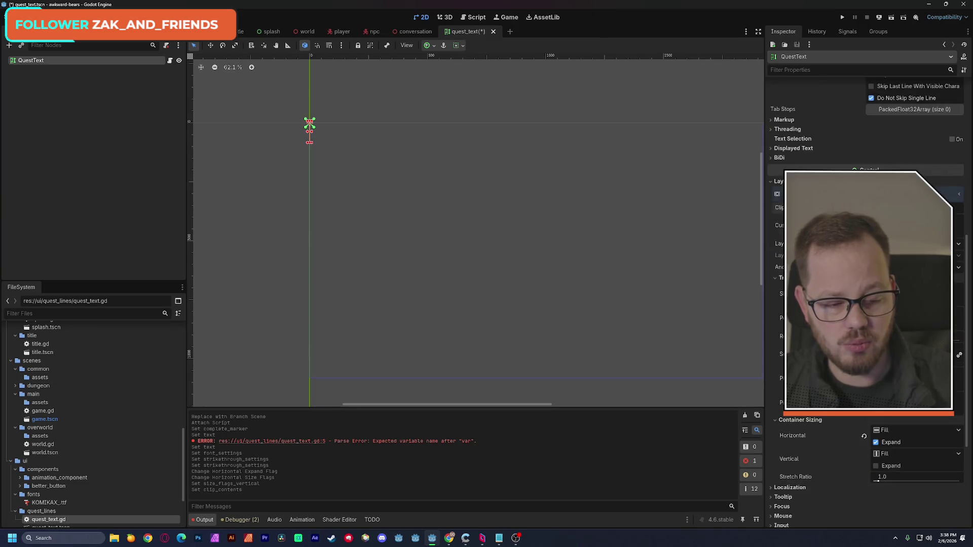
scroll(871, 264, "down", 3)
scroll(871, 263, "down", 3)
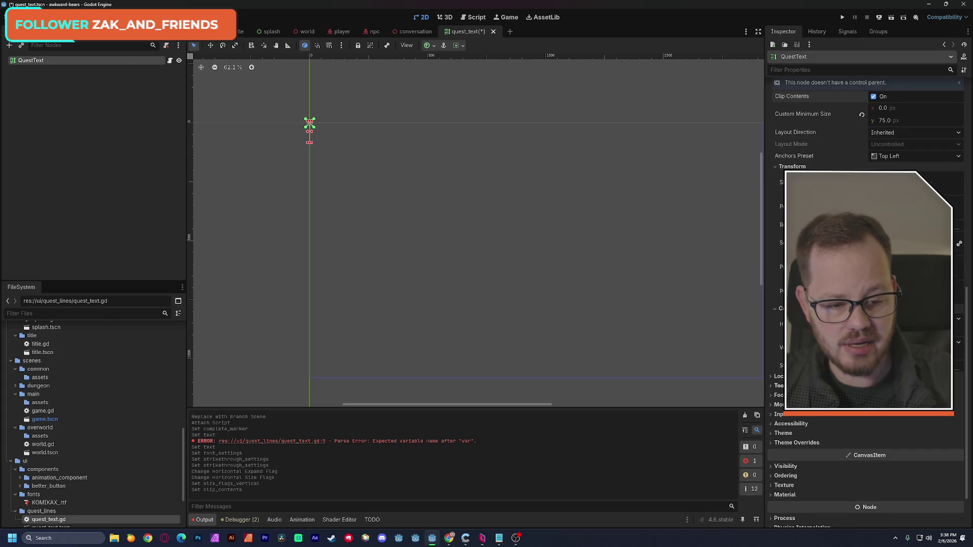
scroll(871, 263, "up", 20)
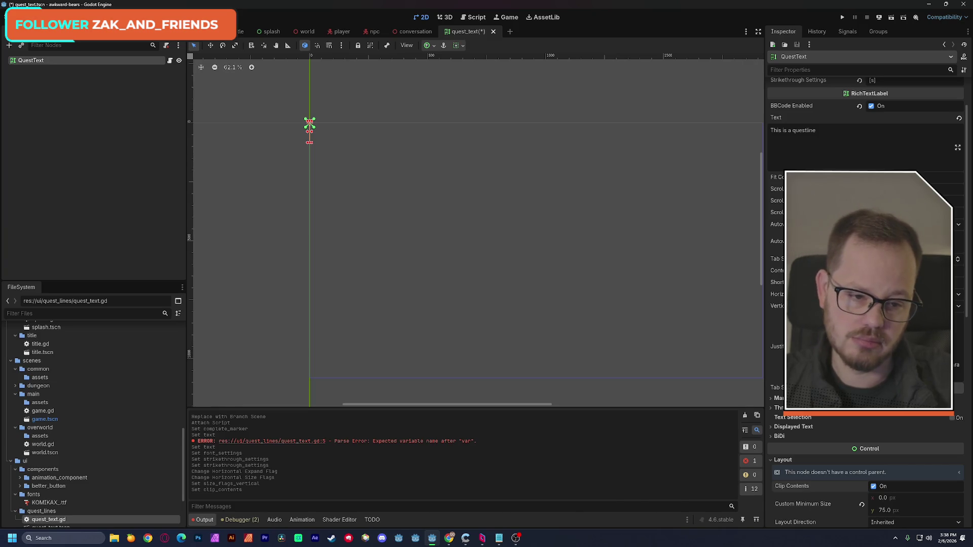
scroll(871, 263, "down", 9)
scroll(871, 264, "down", 3)
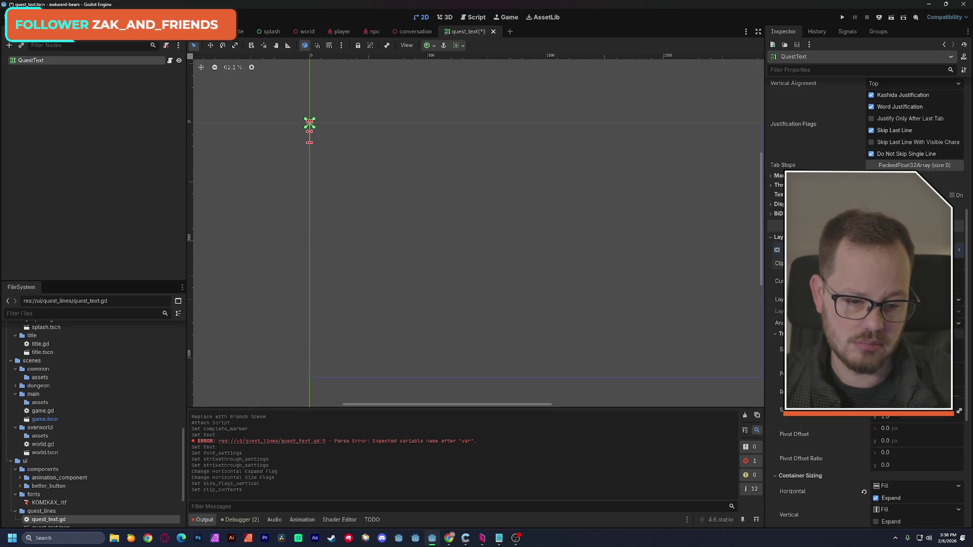
scroll(775, 365, "down", 3)
scroll(775, 365, "down", 3)
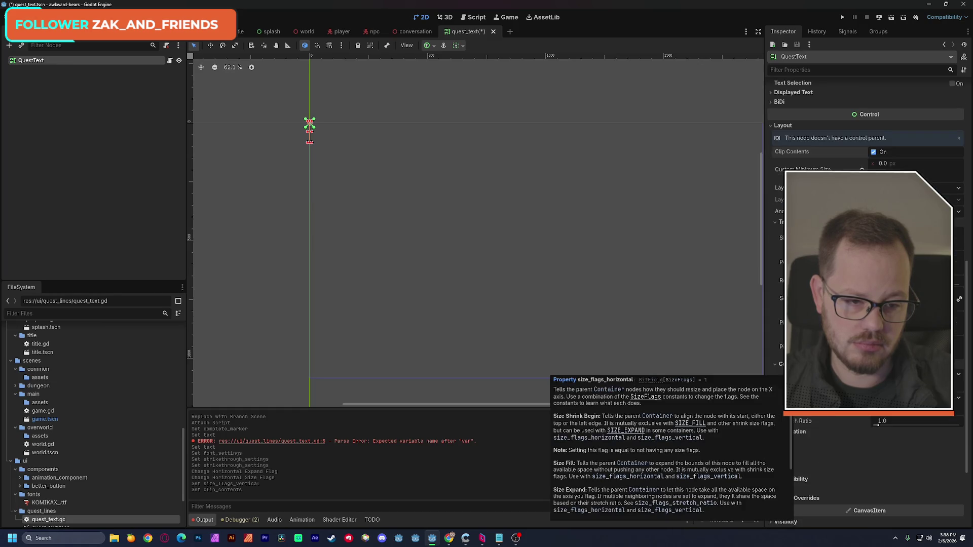
left_click(882, 163)
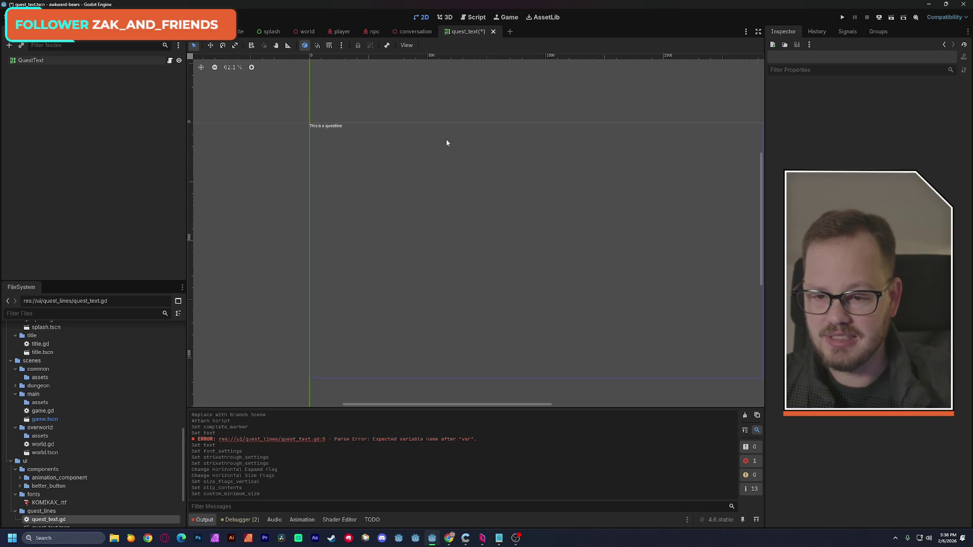
Save the QuestText scene and switch to its quest_text.gd script.
scroll(446, 143, "right", 3)
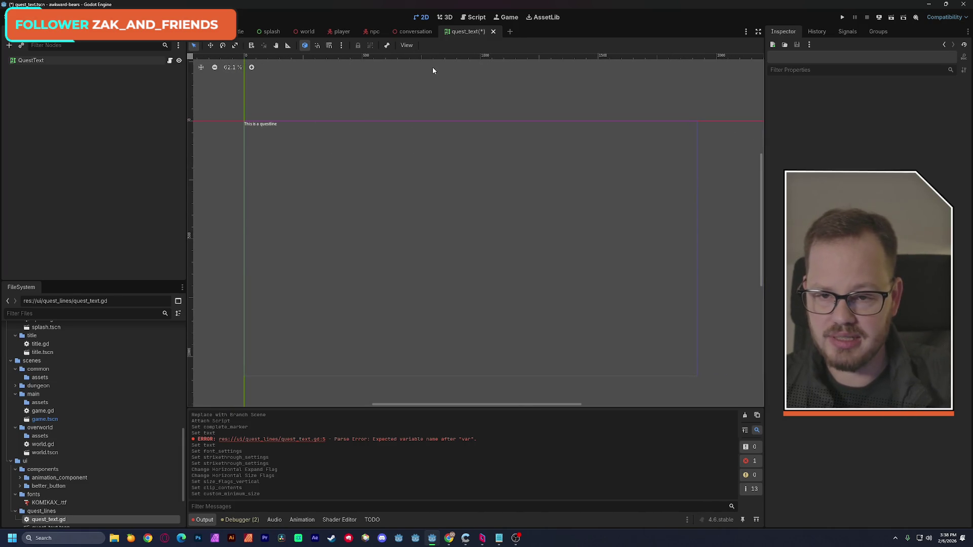
key("ctrl+s")
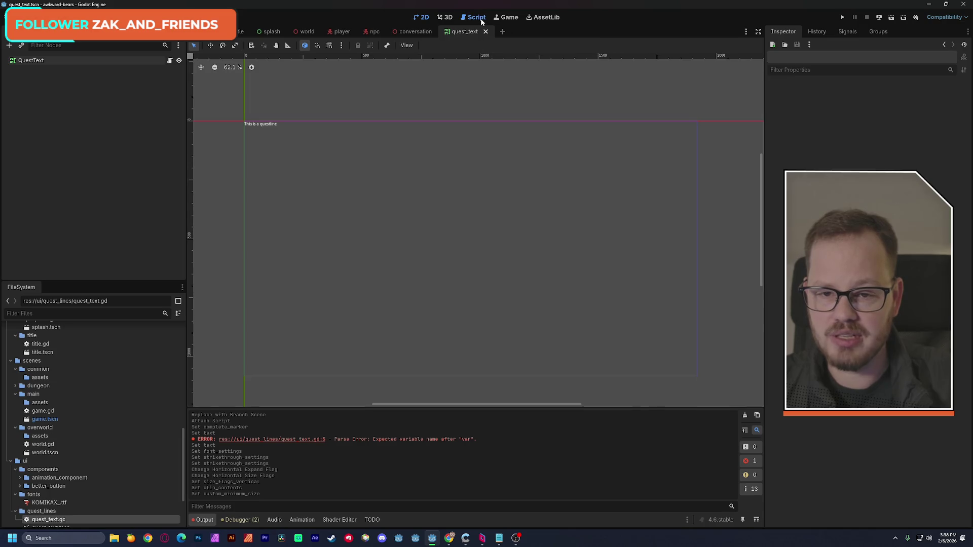
left_click(481, 20)
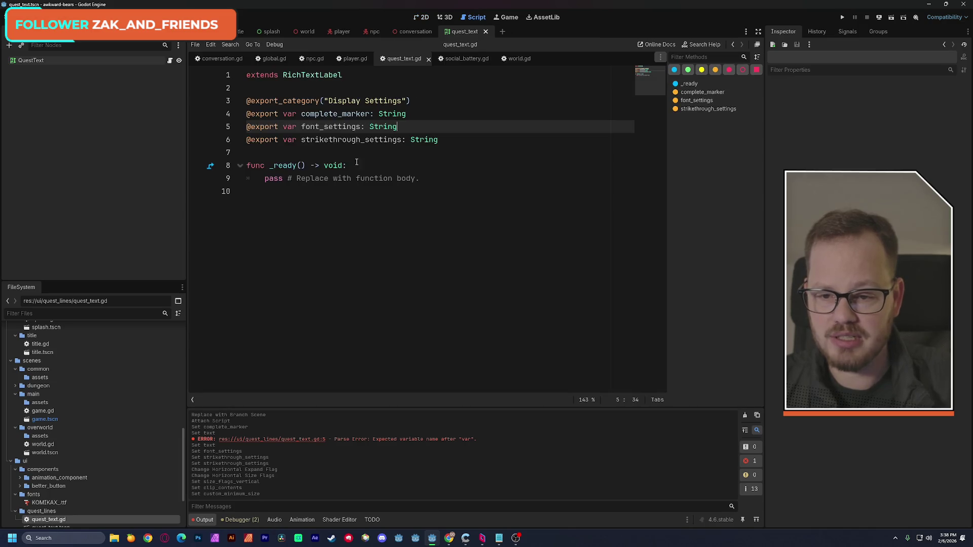
left_click(84, 61)
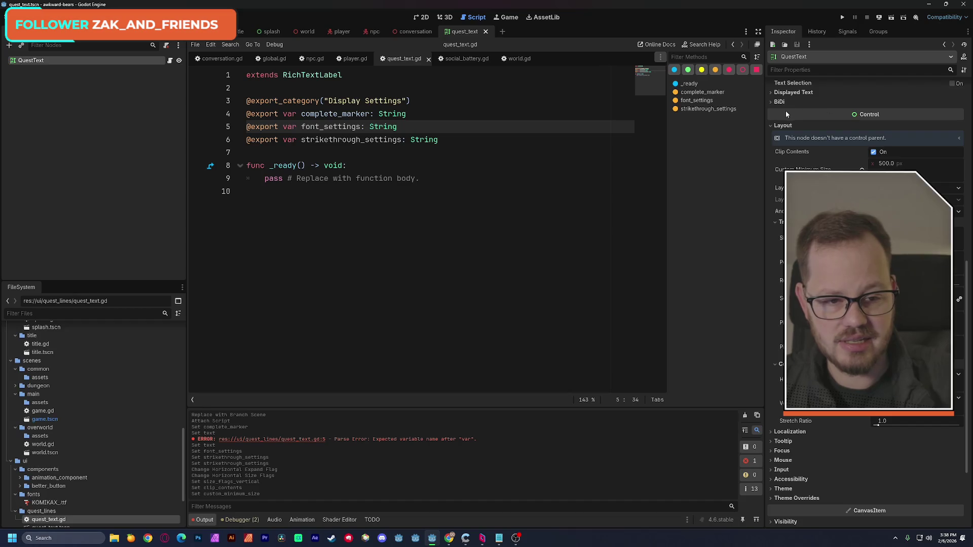
Add an empty line below the _ready function.
scroll(855, 118, "up", 6)
scroll(855, 117, "up", 1)
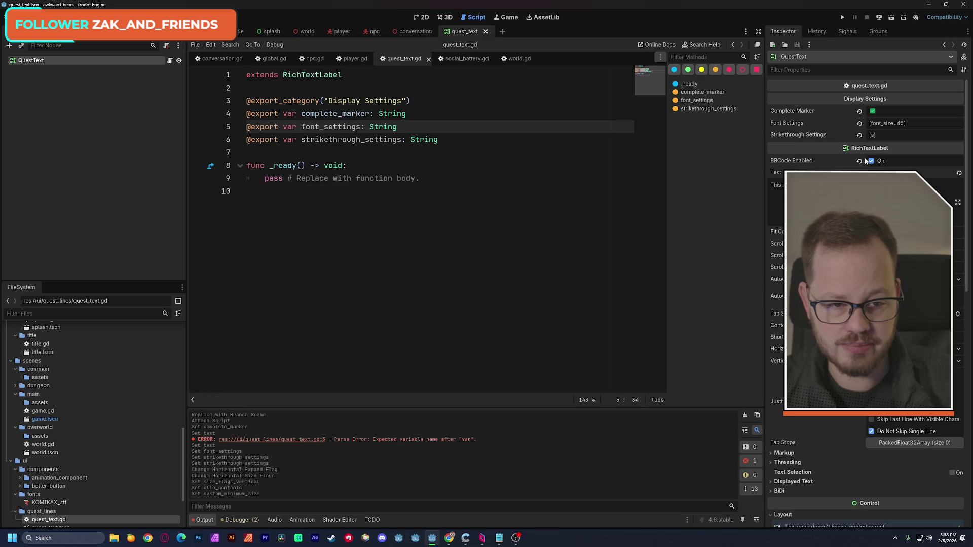
left_click(475, 250)
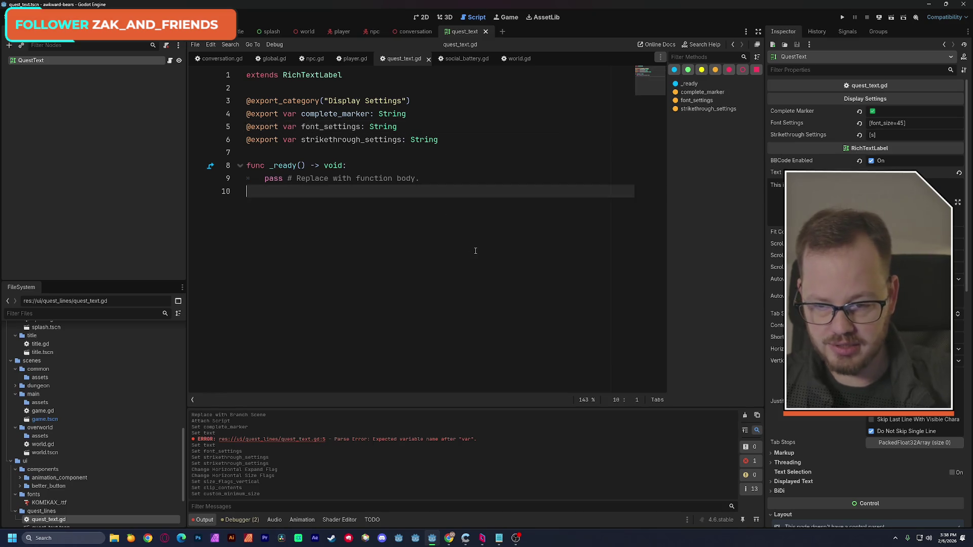
key("Return")
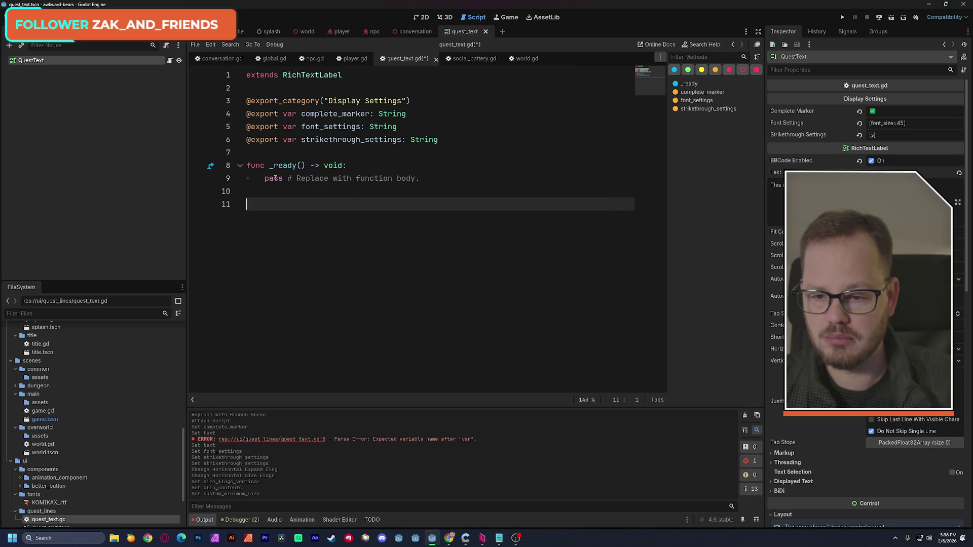
Declare func set_text(quest: String) -> void: on line 11.
double_click(274, 179)
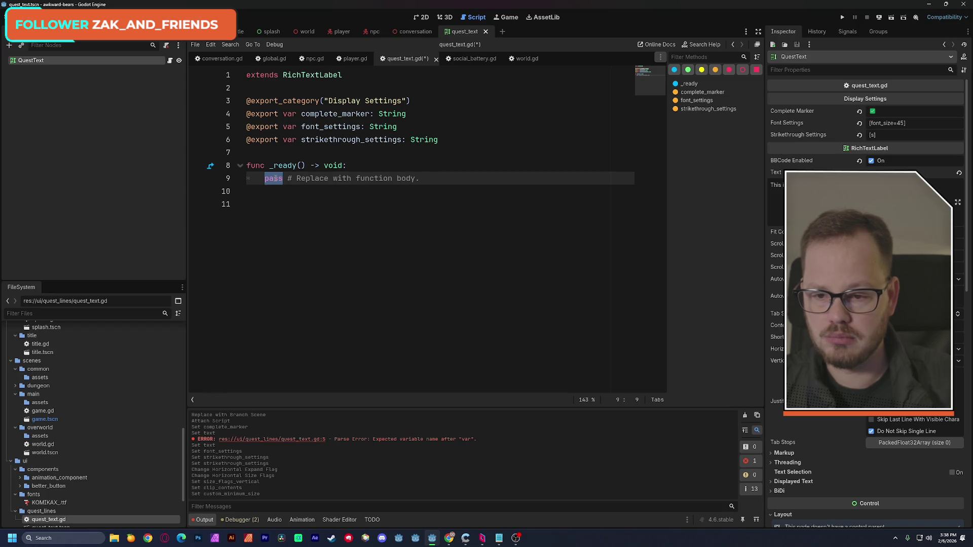
left_click(319, 237)
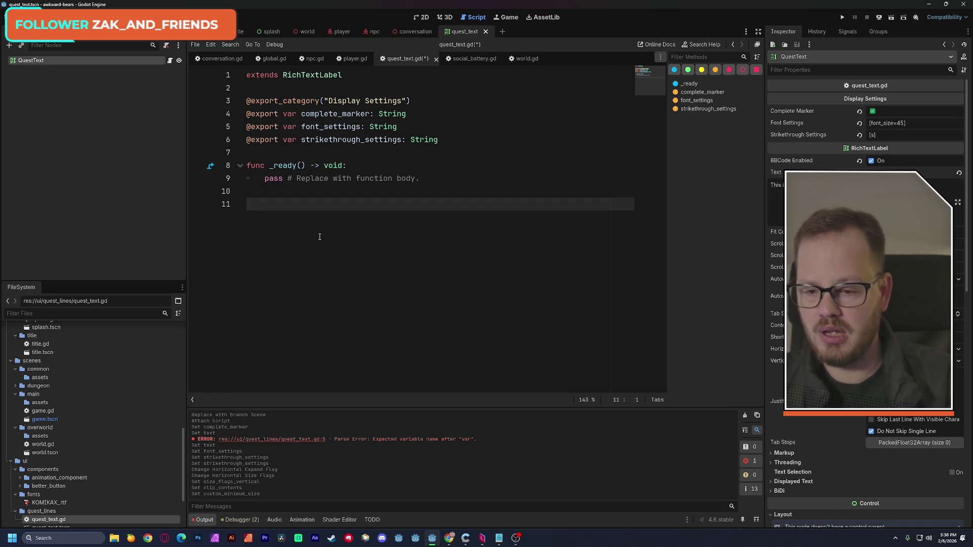
type("func set")
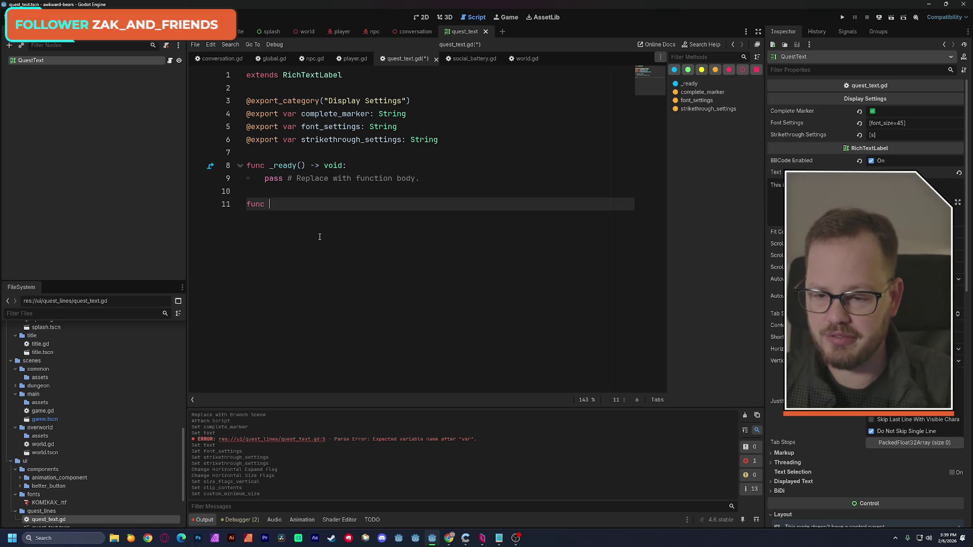
type("_text")
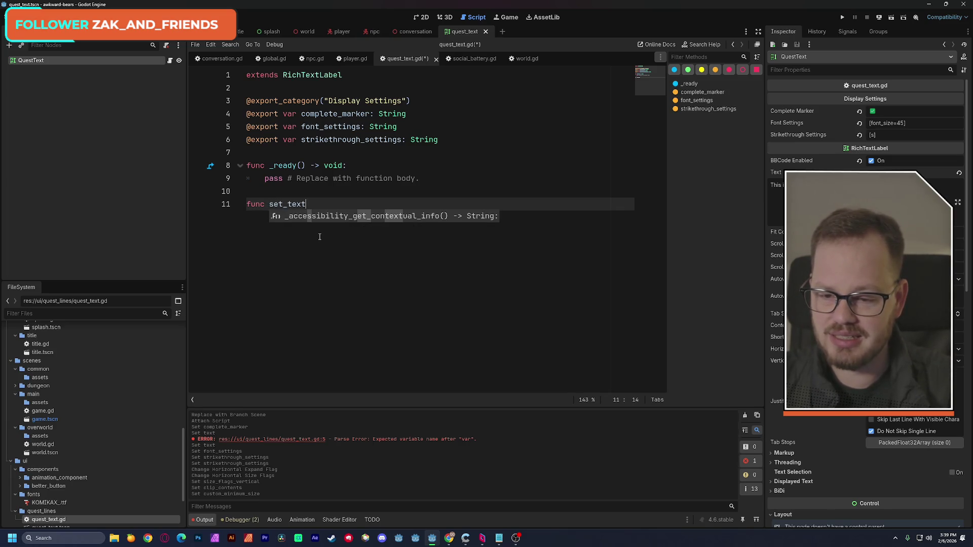
type("(")
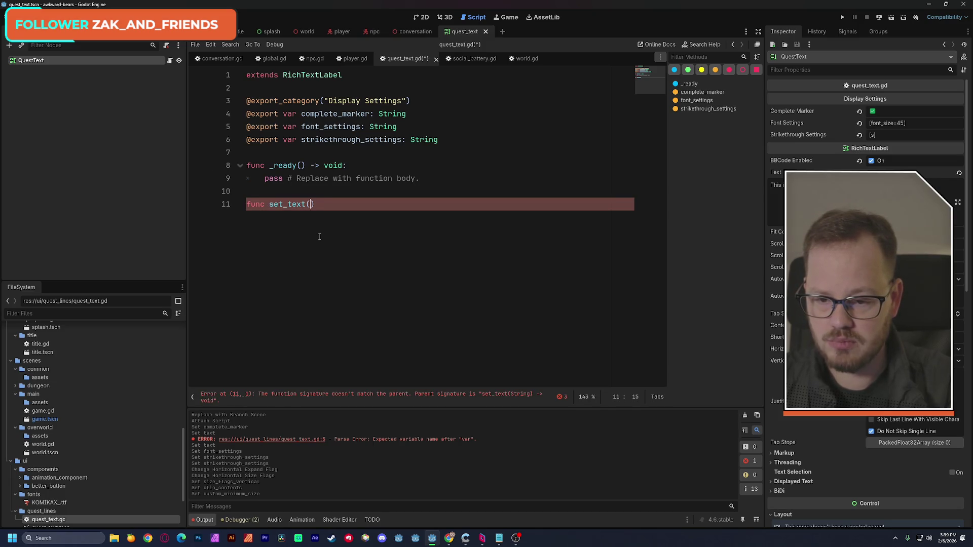
type("quest: st")
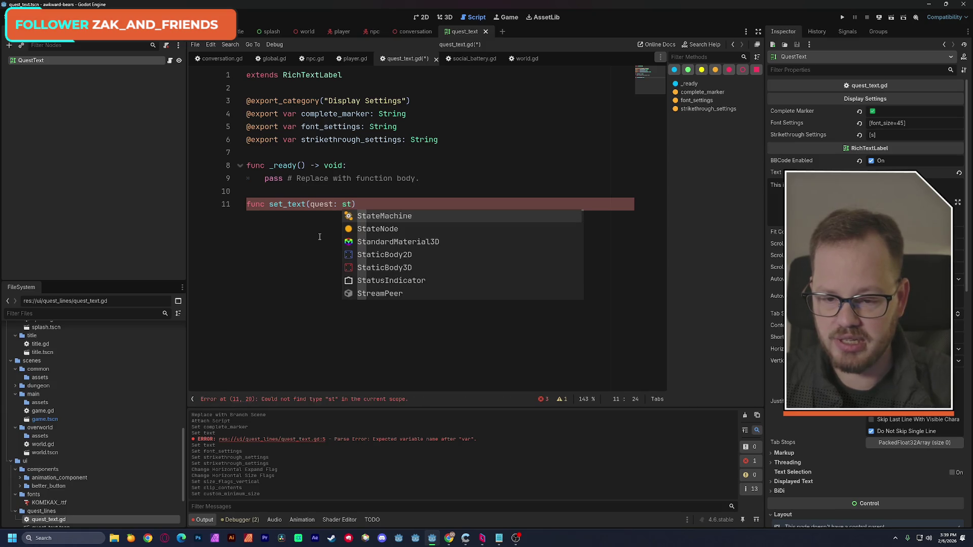
type("ring")
key("Return")
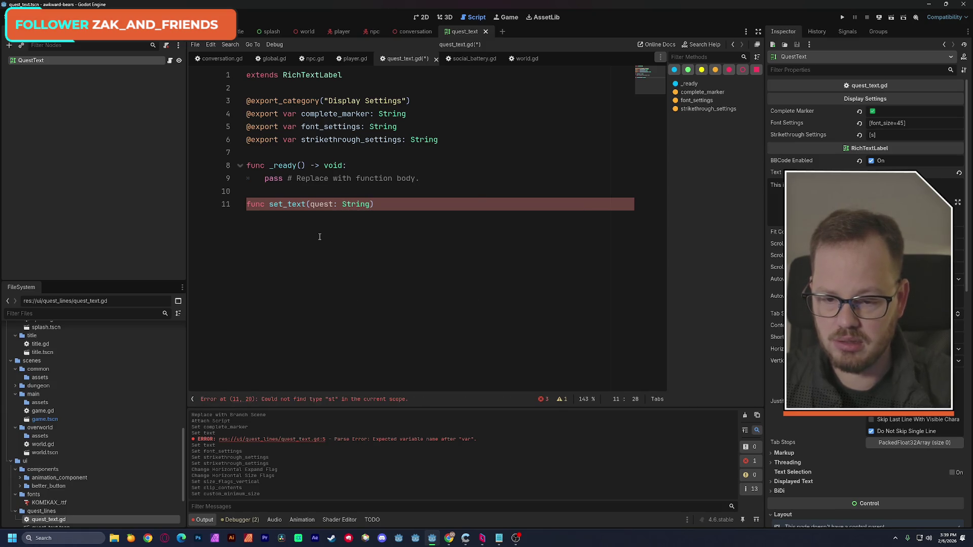
type(") -> void:")
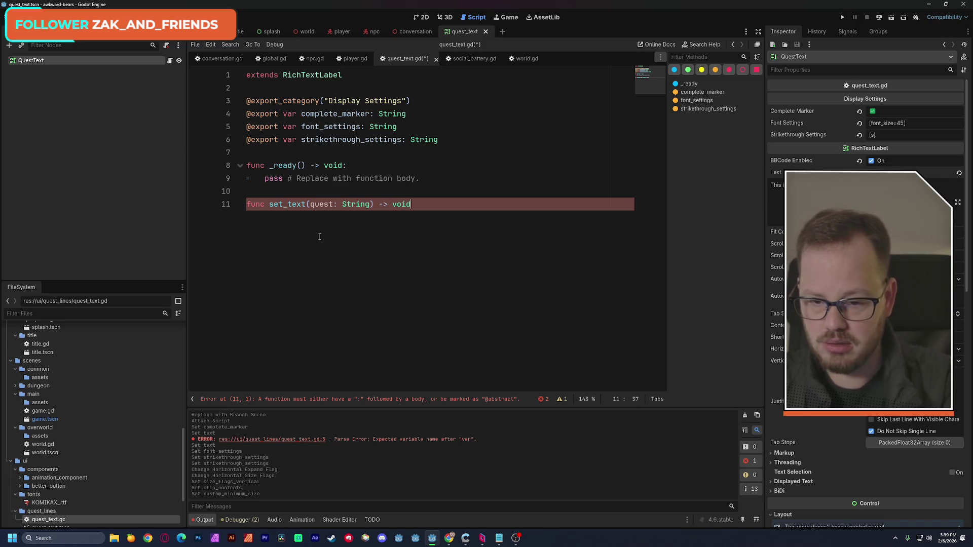
key("Return")
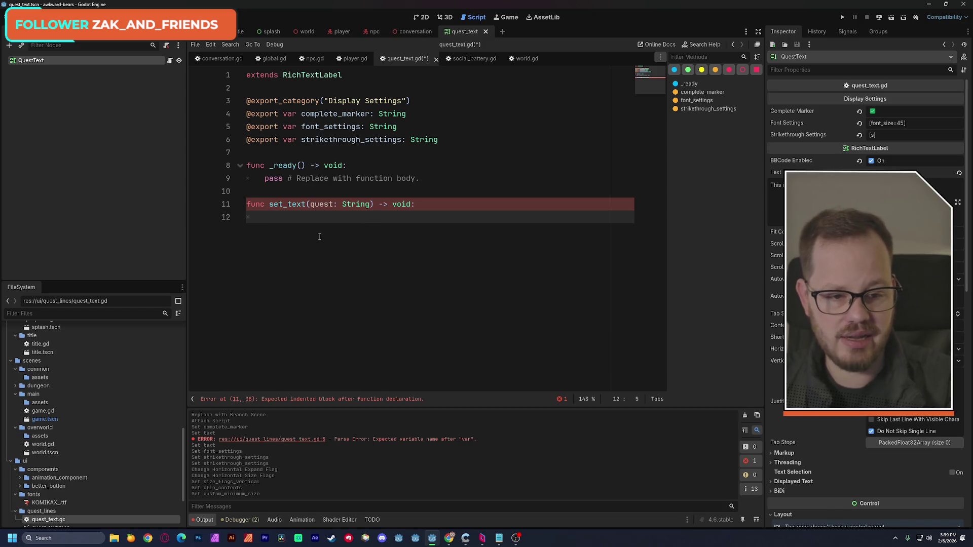
Begin the function body with a text = assignment.
type("te")
key("Return")
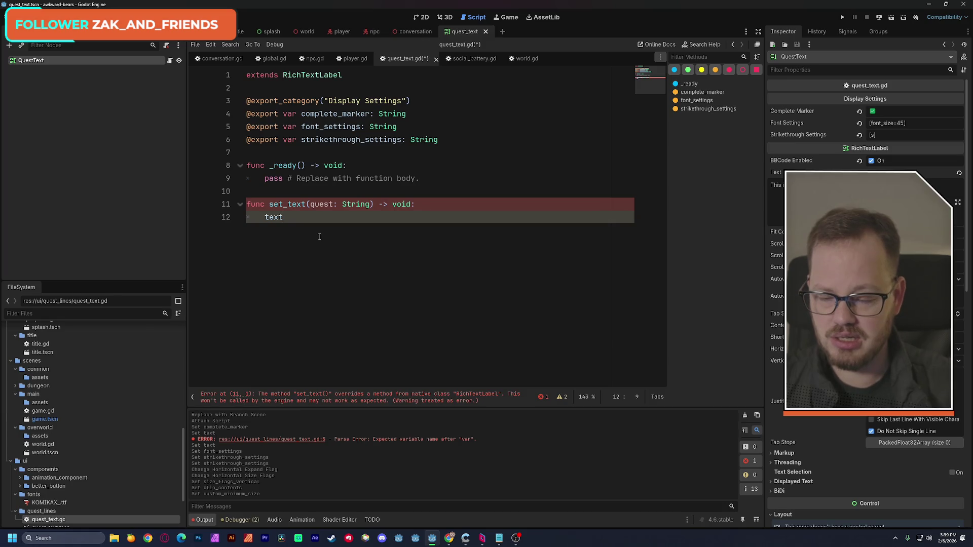
type("=")
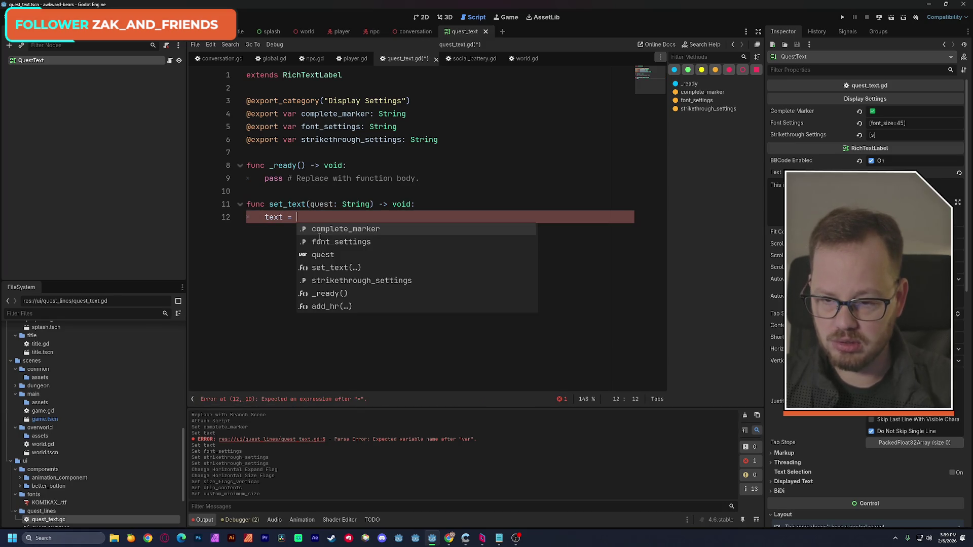
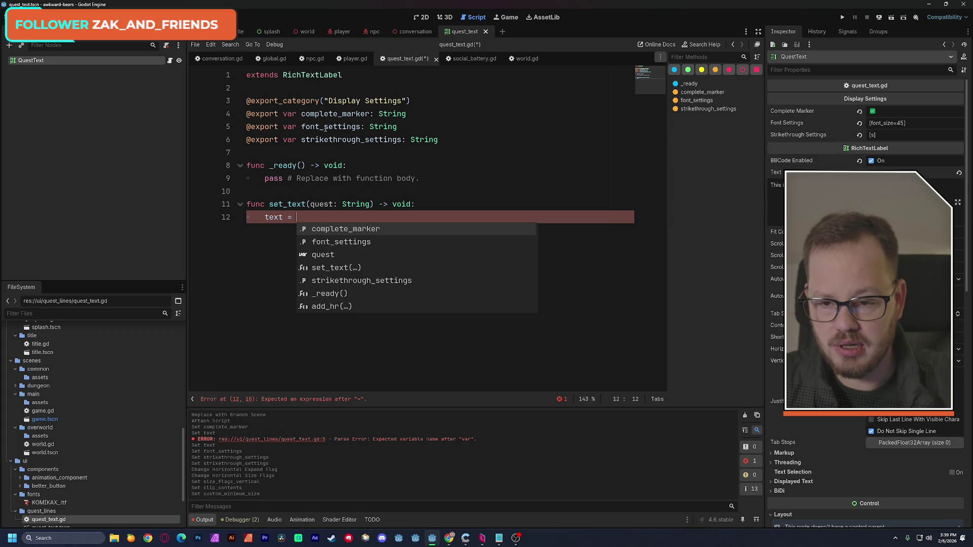
Rename font_settings to font_size_settings and duplicate that export declaration onto line 6.
left_click(324, 127)
type("_size_s")
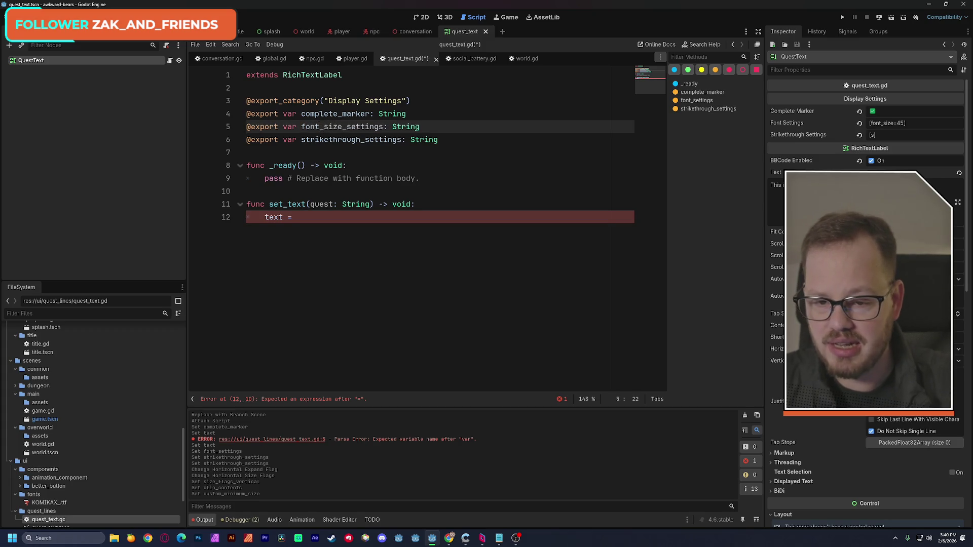
left_click_drag(419, 128, 245, 133)
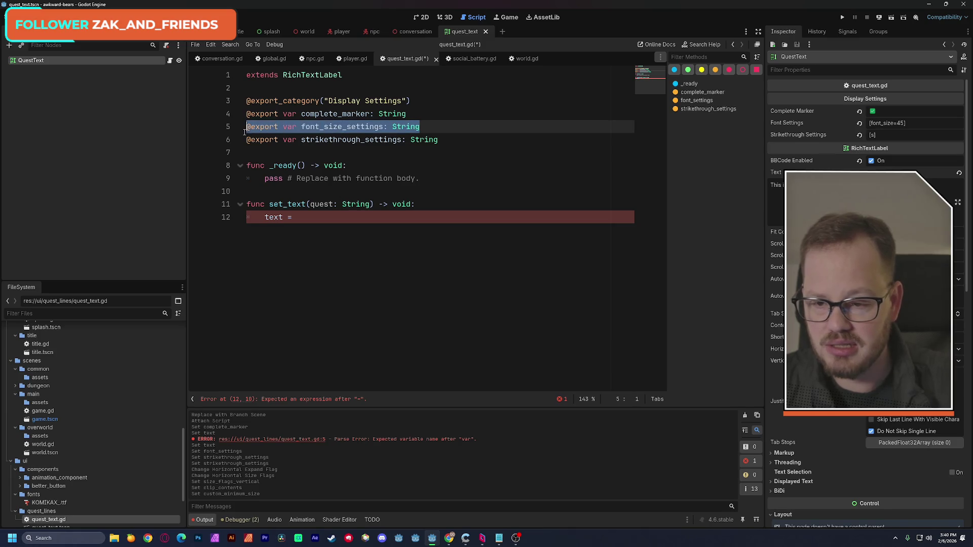
key("ctrl+c")
key("End")
key("Return")
key("ctrl+v")
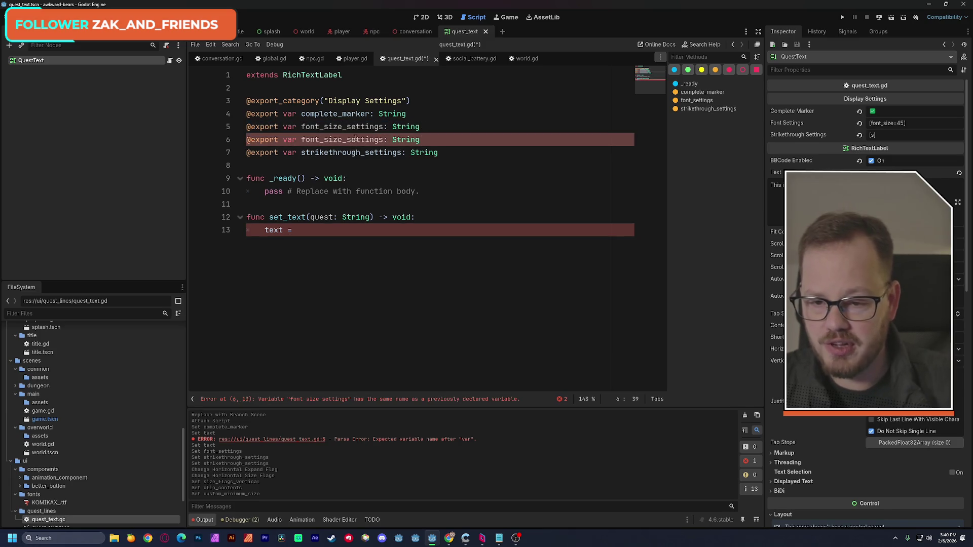
Rename the duplicate to font_settings and change its type from String to FontFile.
left_click_drag(342, 140, 324, 141)
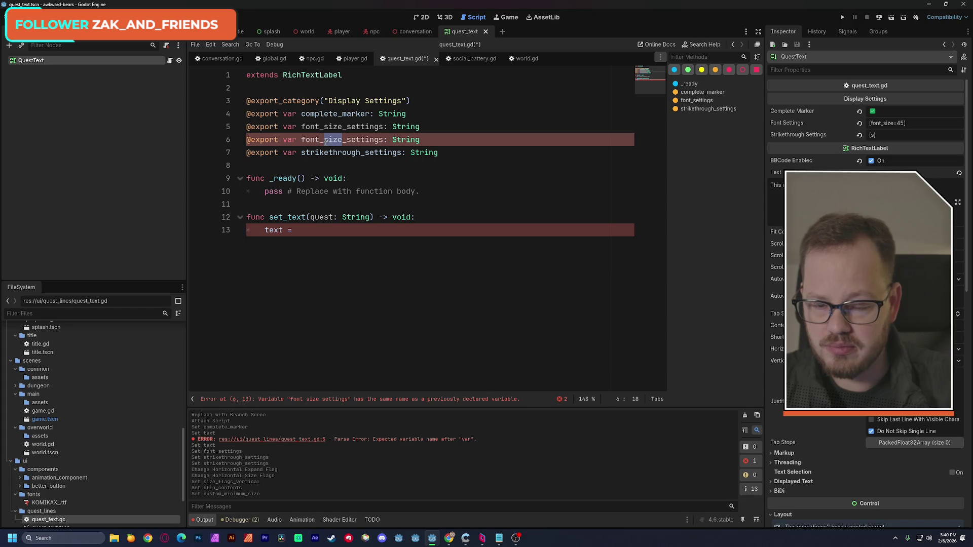
key("BackSpace")
key("BackSpace")
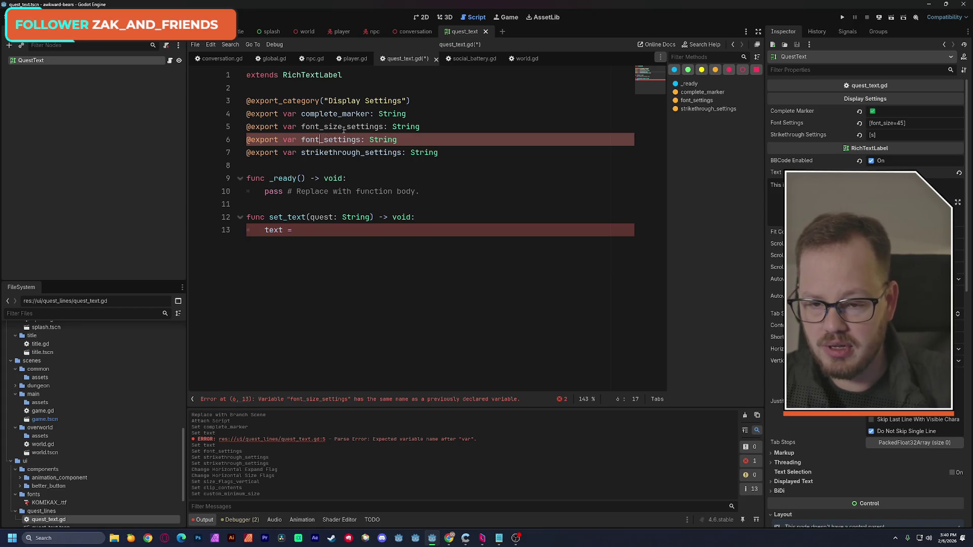
double_click(375, 141)
type("Fon")
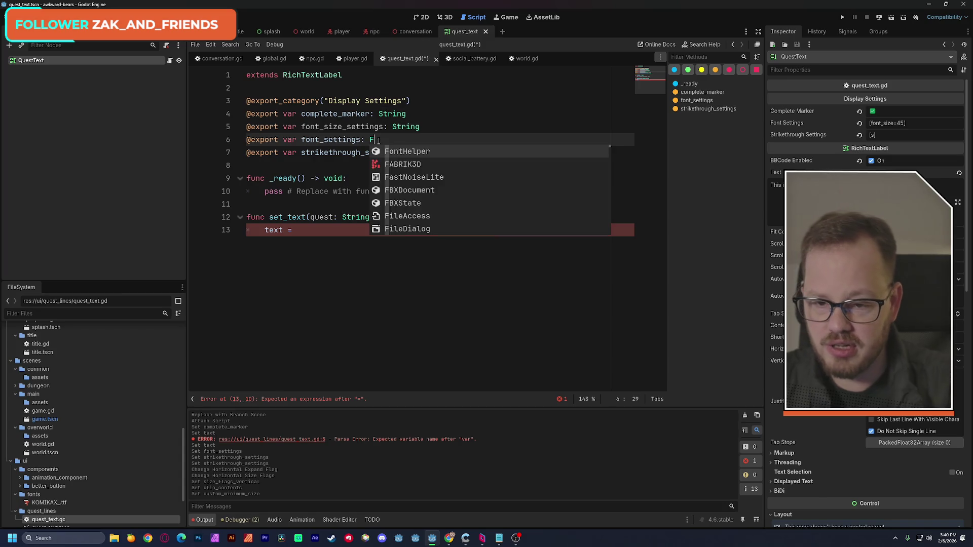
key("Down")
key("Down")
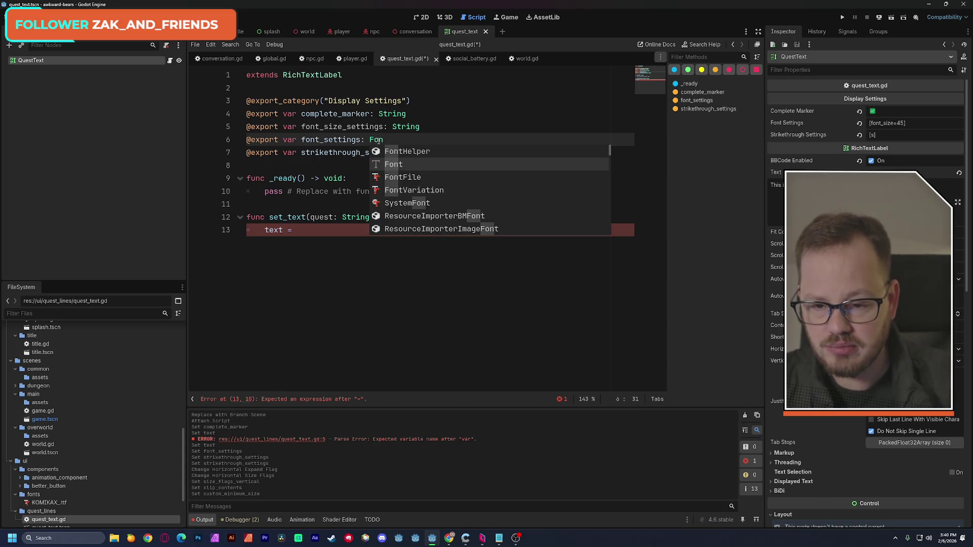
key("Return")
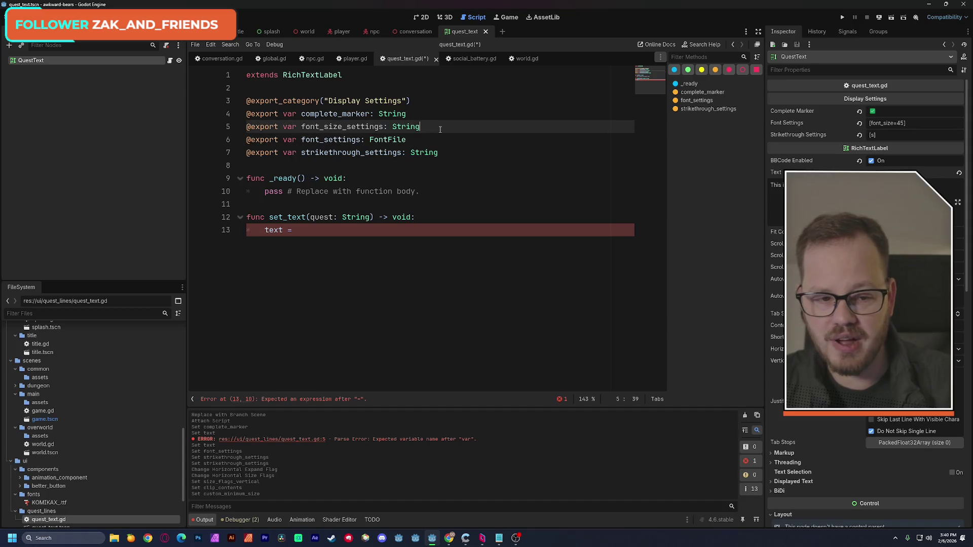
left_click(439, 128)
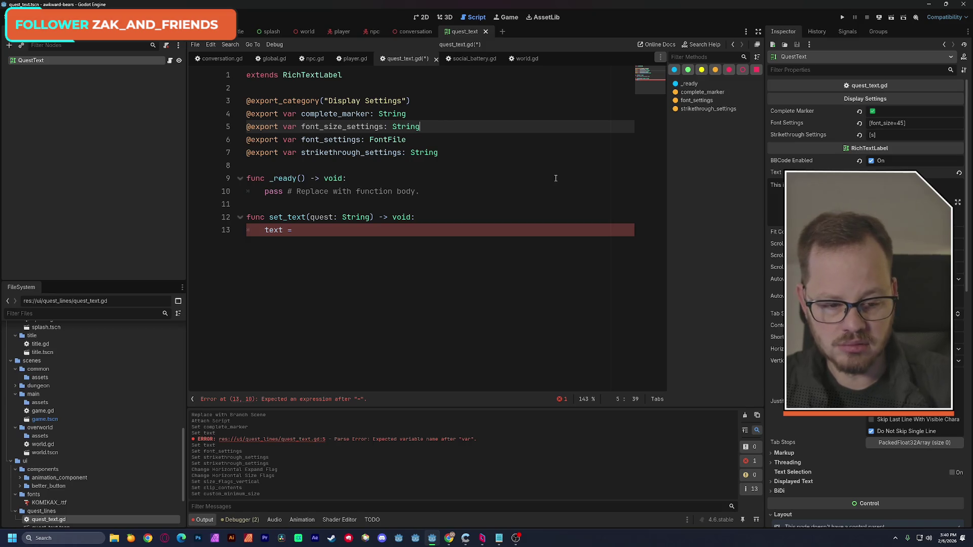
left_click(430, 17)
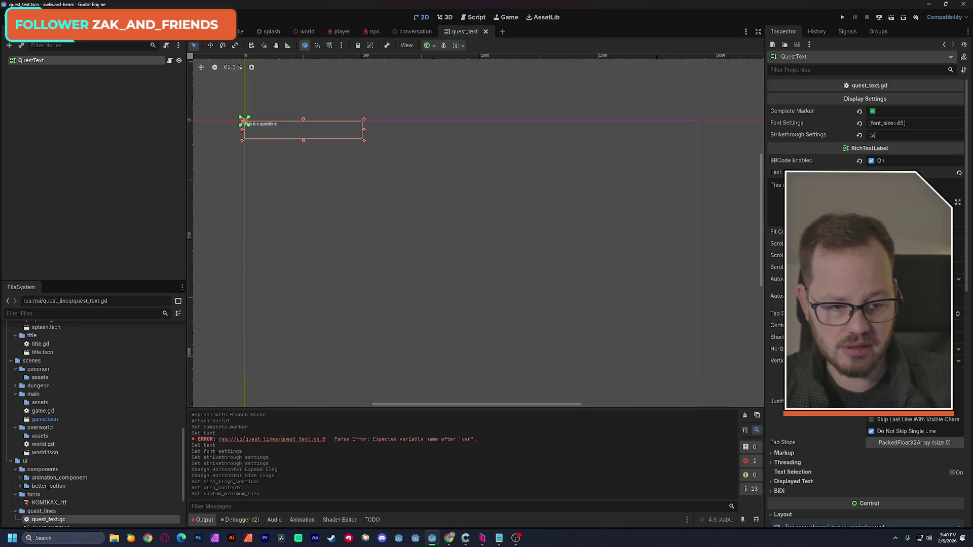
scroll(871, 254, "down", 5)
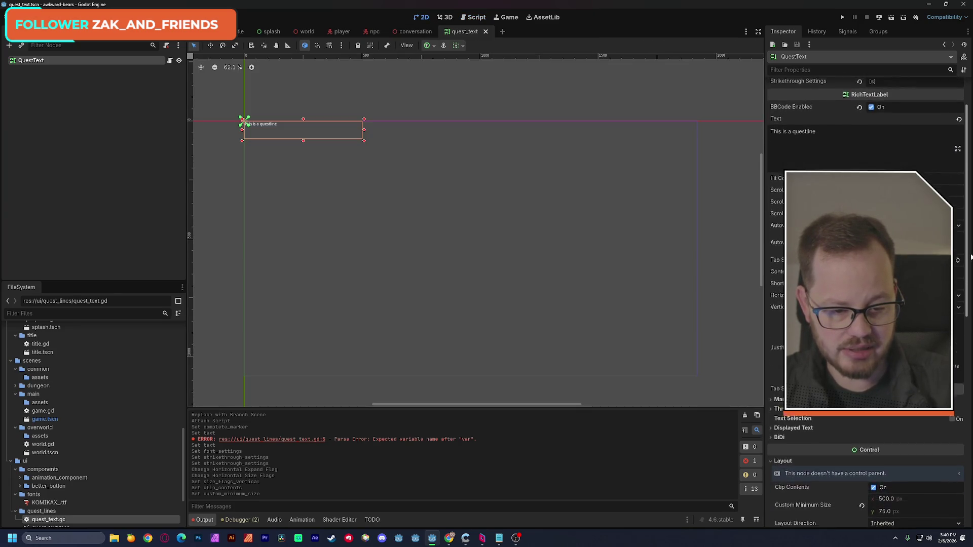
scroll(871, 254, "down", 3)
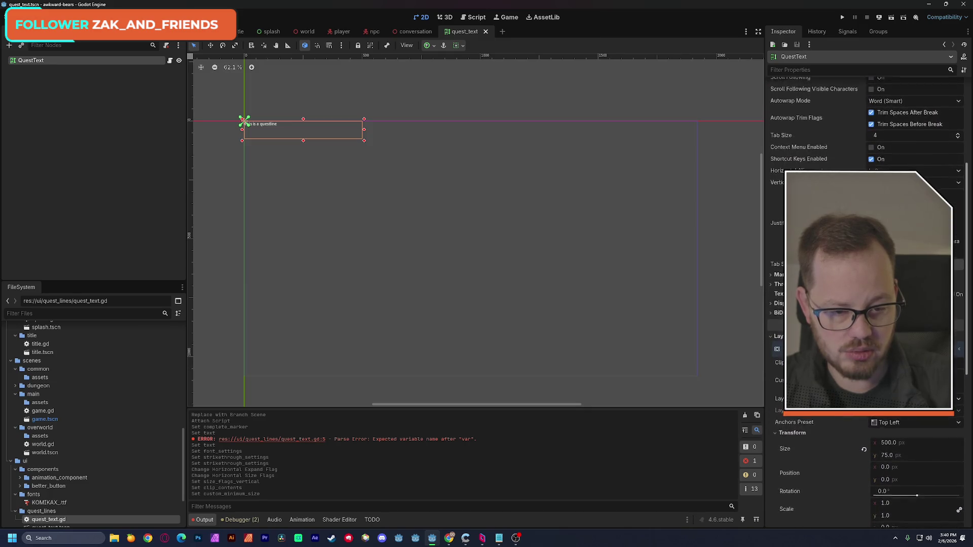
scroll(872, 253, "down", 1)
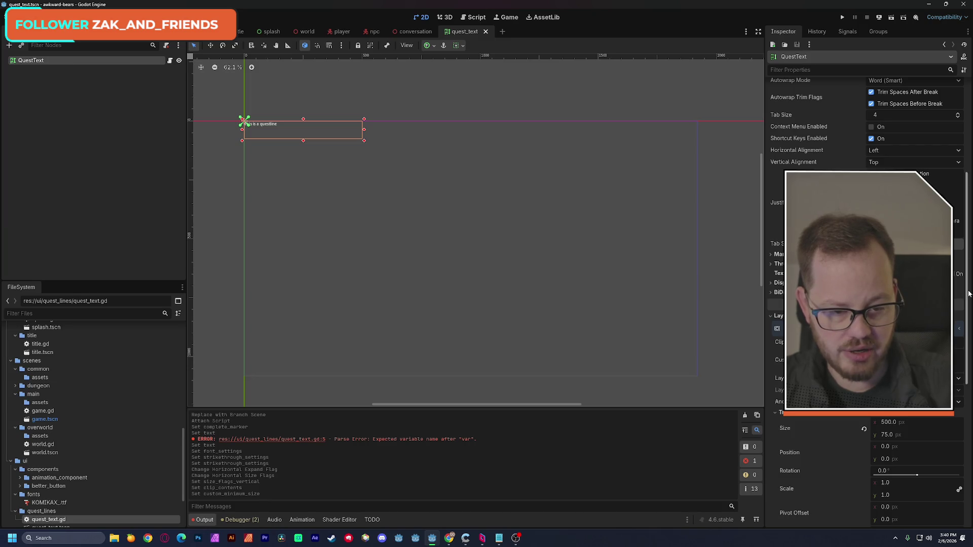
left_click(777, 282)
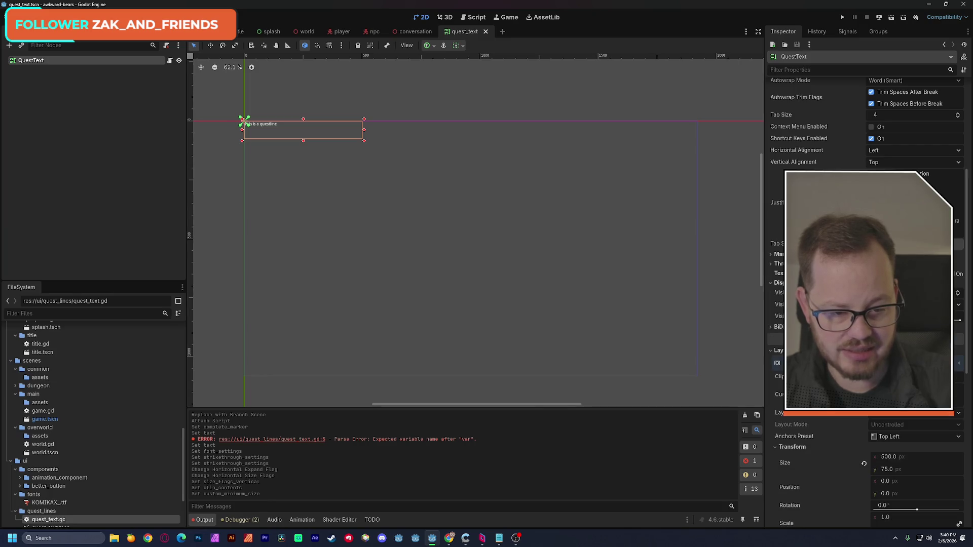
left_click(777, 283)
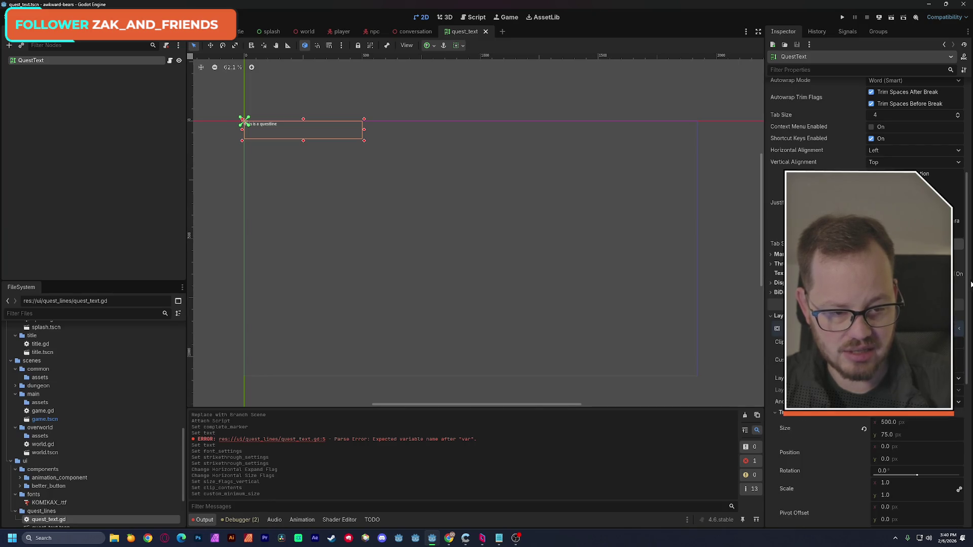
scroll(966, 282, "up", 1)
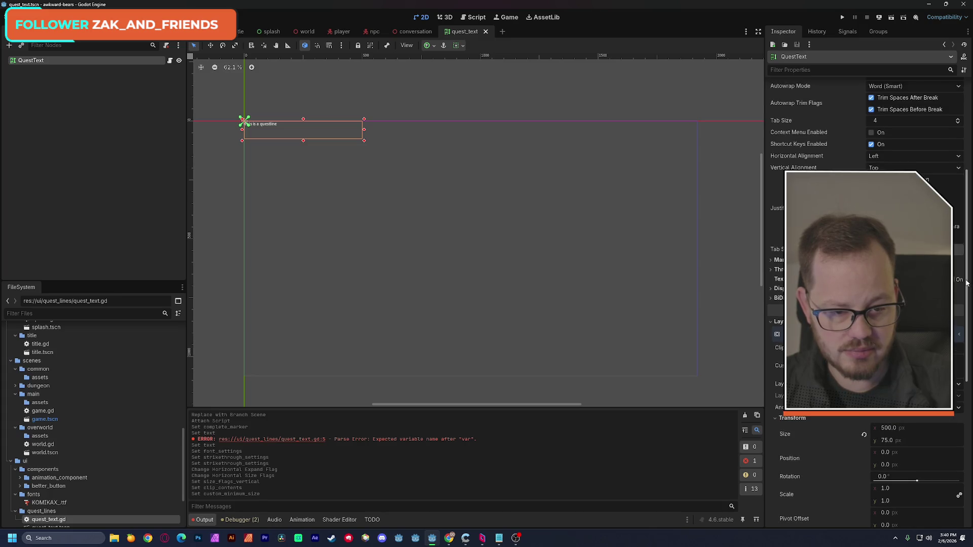
mouse_move(966, 283)
left_mouse_down()
mouse_move(968, 250)
mouse_move(968, 426)
left_mouse_up()
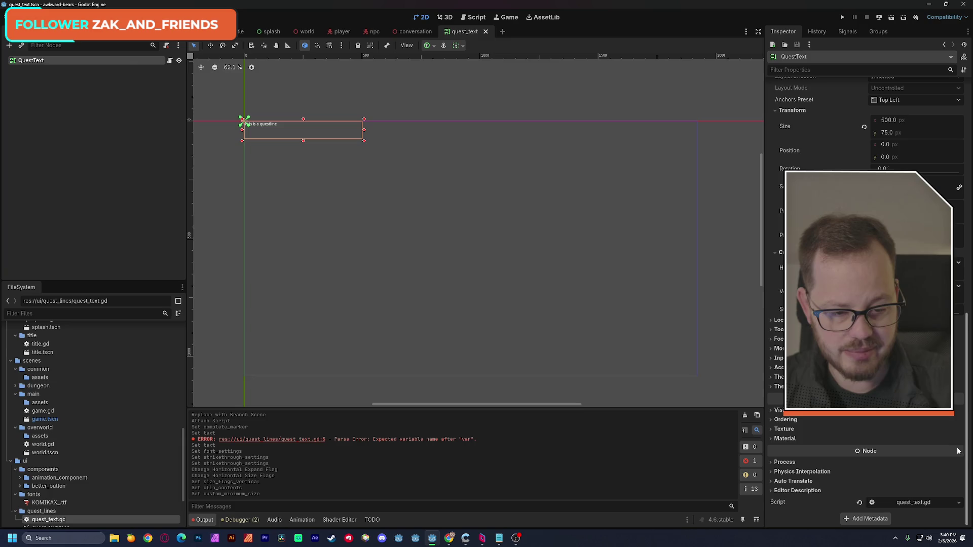
left_click(779, 386)
left_click(779, 358)
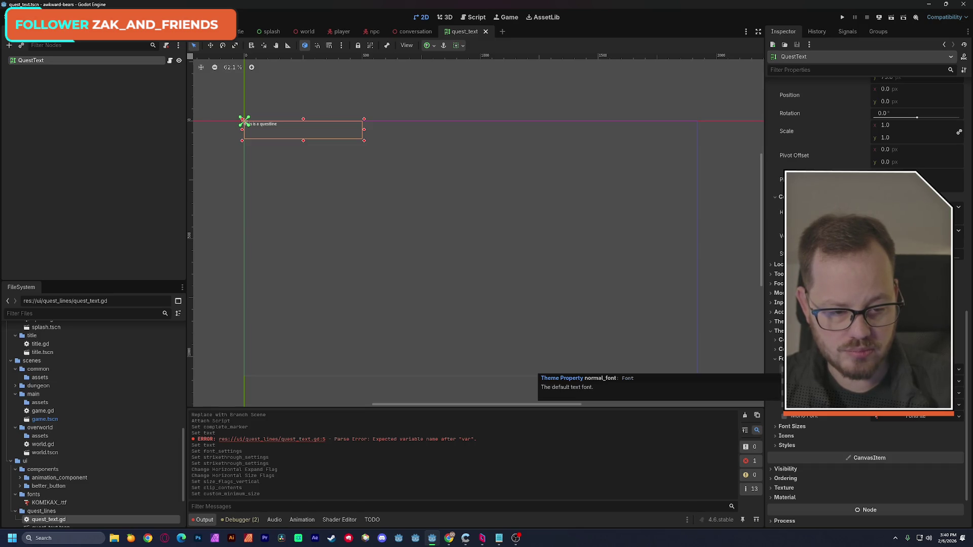
left_click(781, 369)
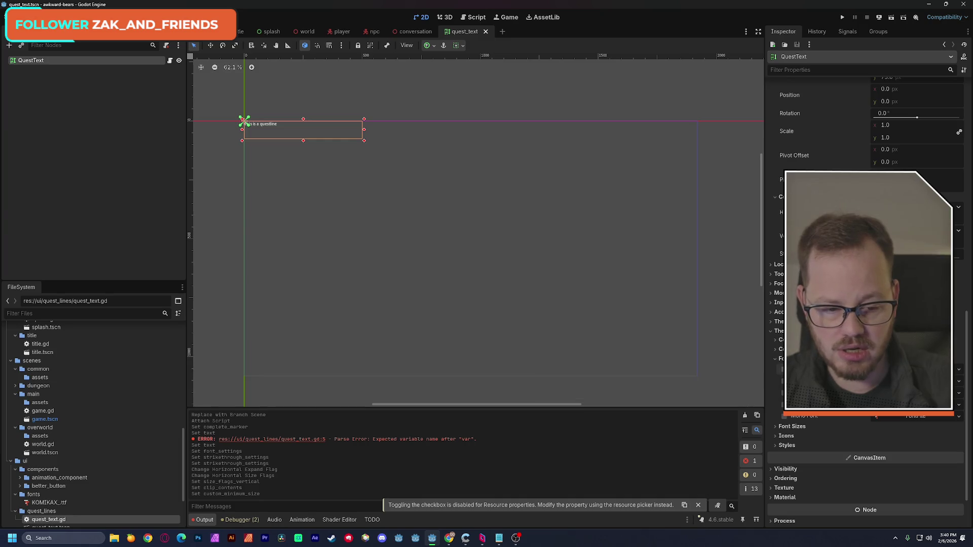
left_click(781, 370)
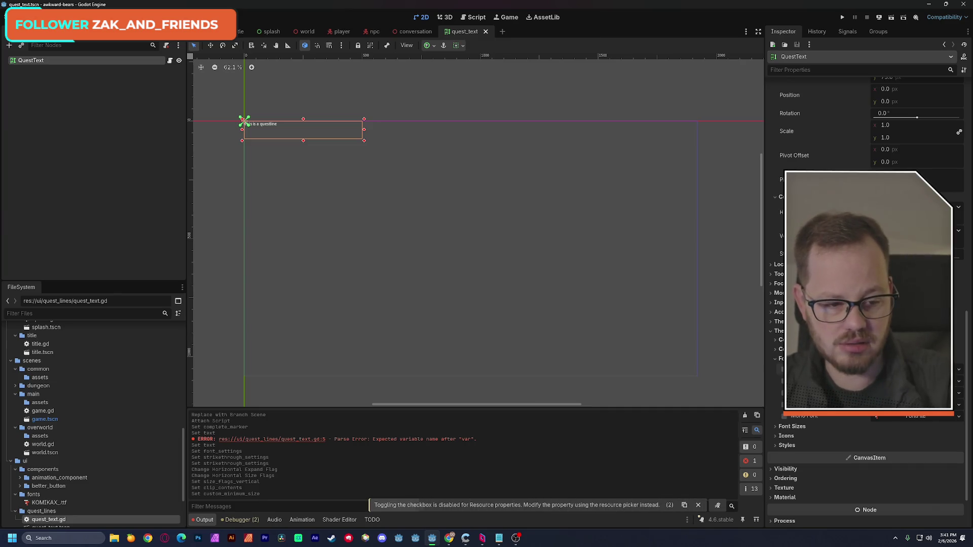
scroll(957, 278, "up", 3)
scroll(957, 278, "up", 5)
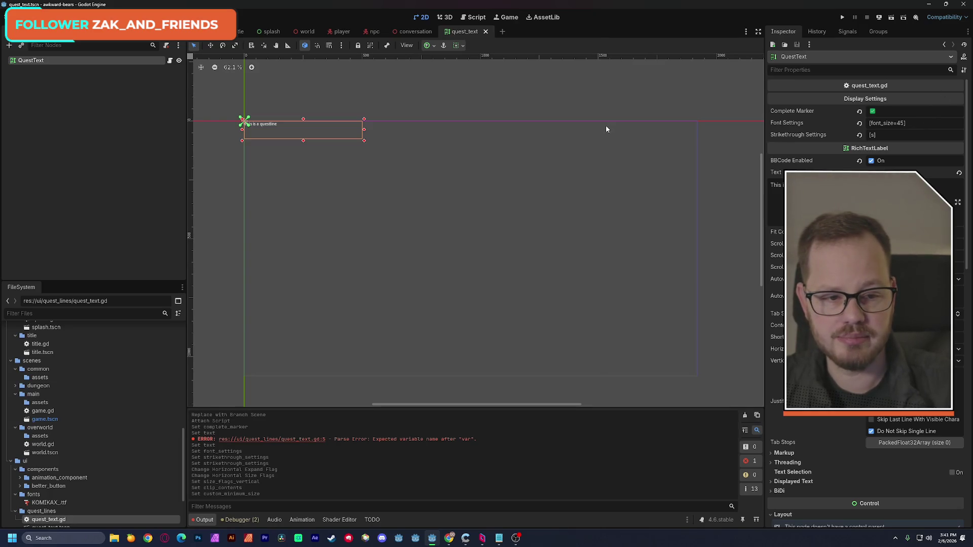
left_click(469, 18)
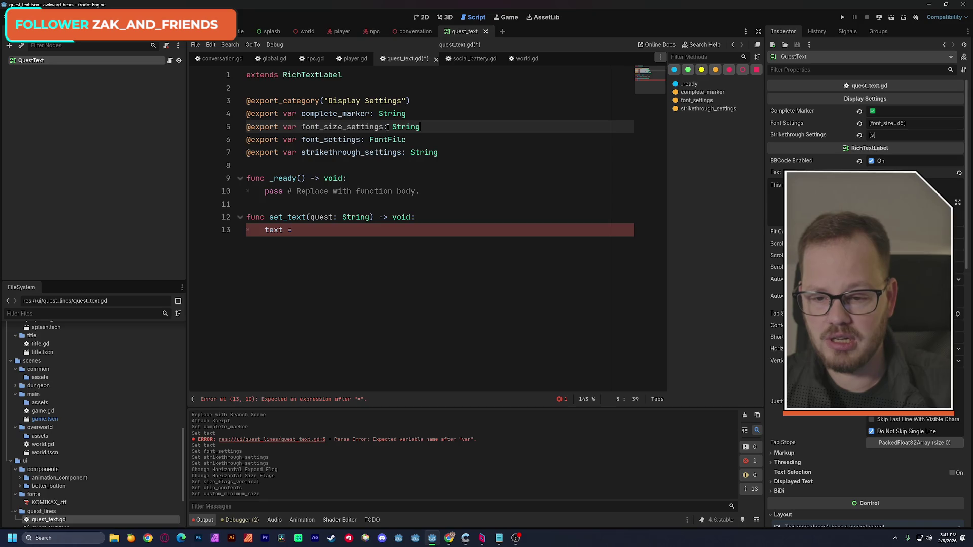
Make line 13 assign the quest parameter to the label: text = quest.
left_click(301, 231)
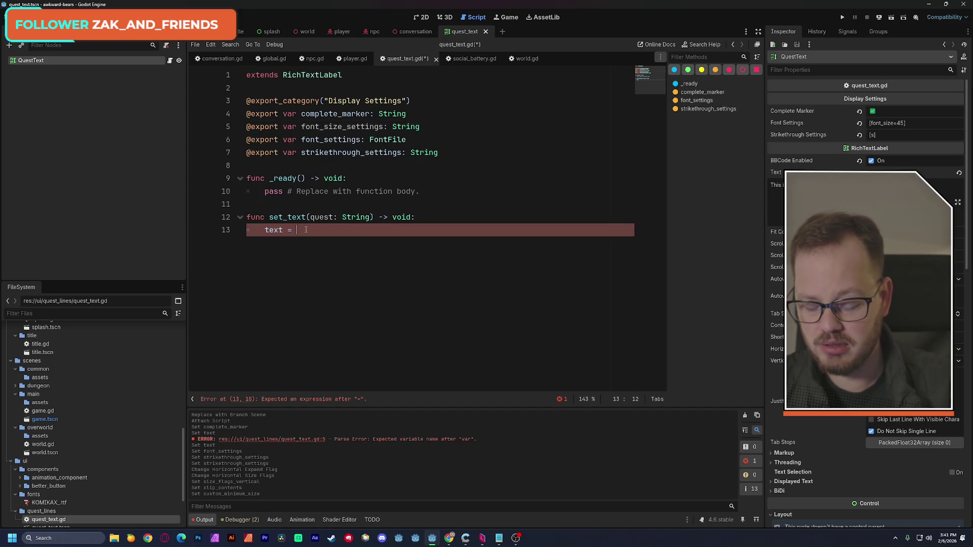
type("\"")
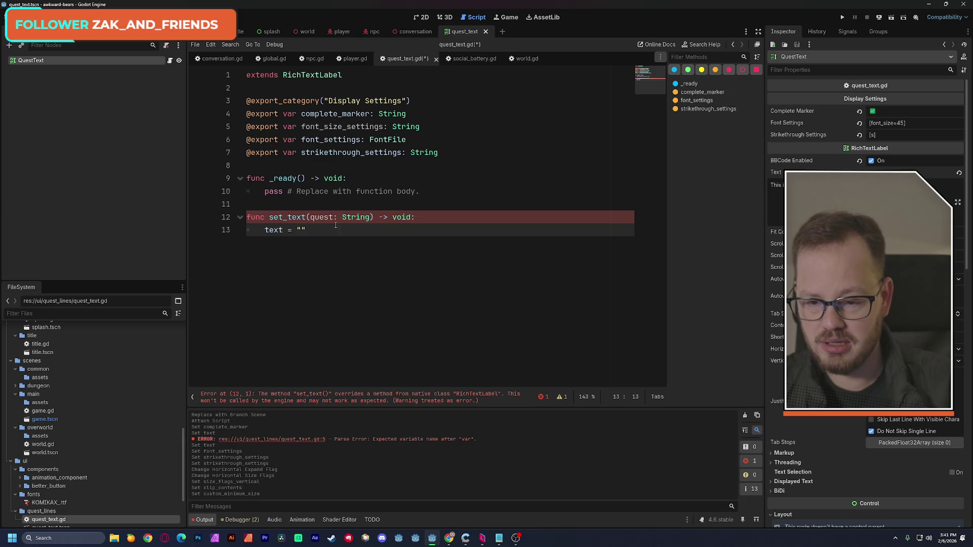
double_click(327, 217)
double_click(303, 231)
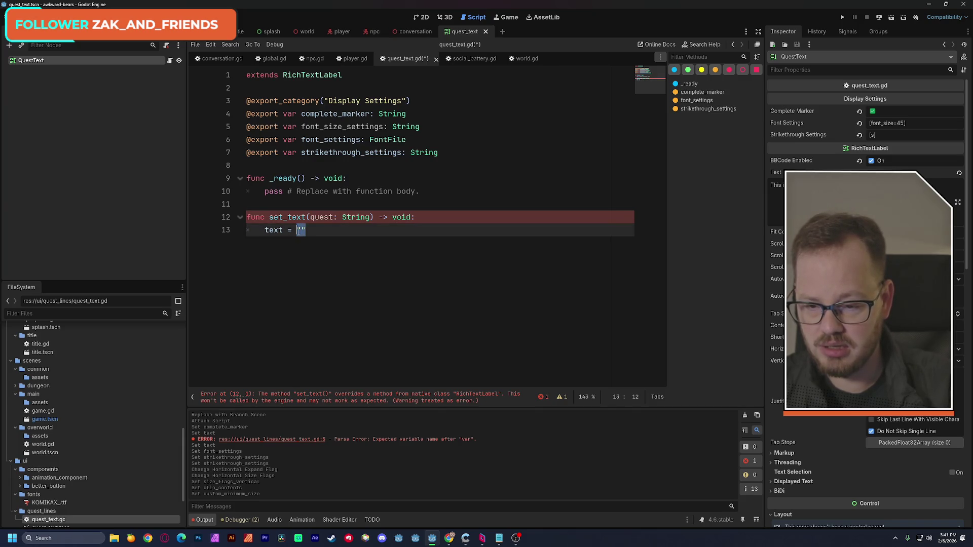
key("ctrl+v")
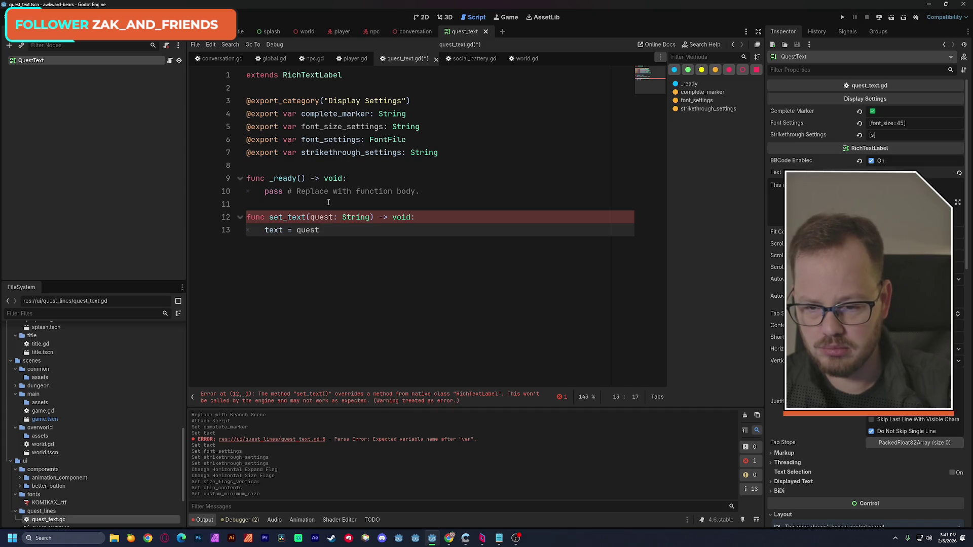
Rename set_text to set_quest_text, save the script, and add a blank line before it.
double_click(299, 217)
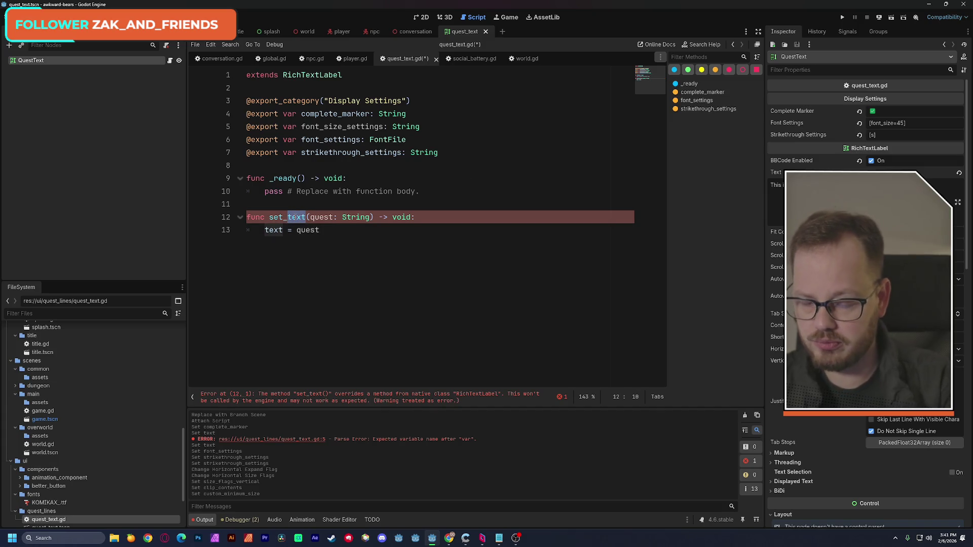
key("Left")
type("quest_")
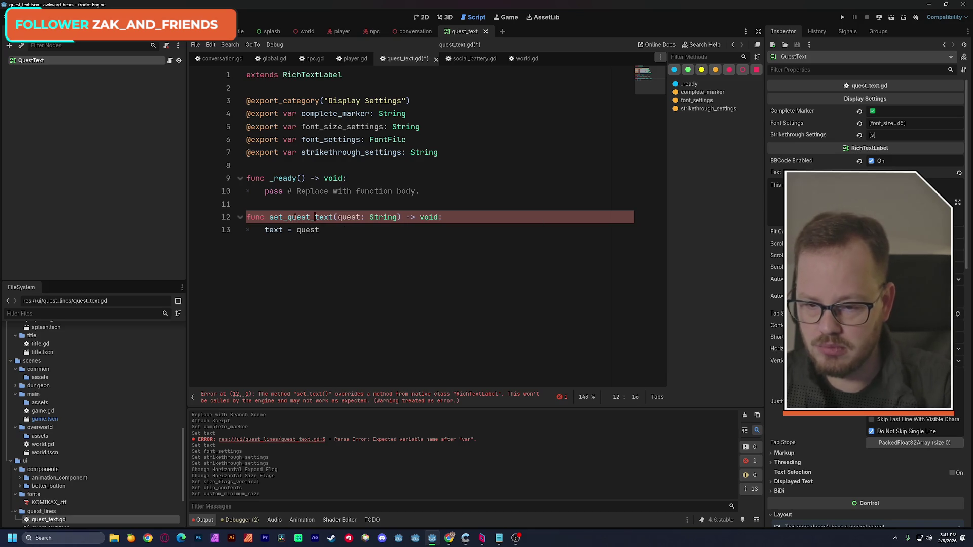
left_click(490, 175)
key("ctrl+s")
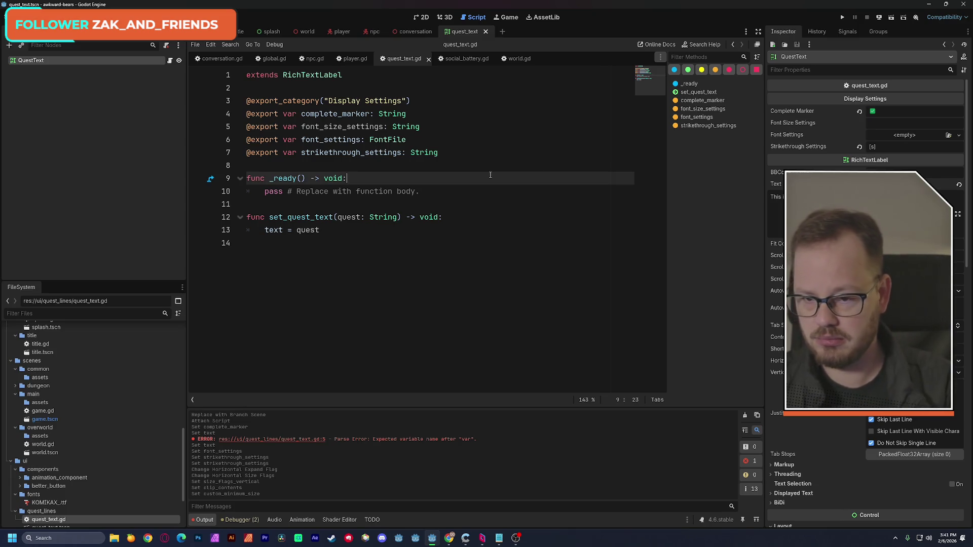
left_click(347, 206)
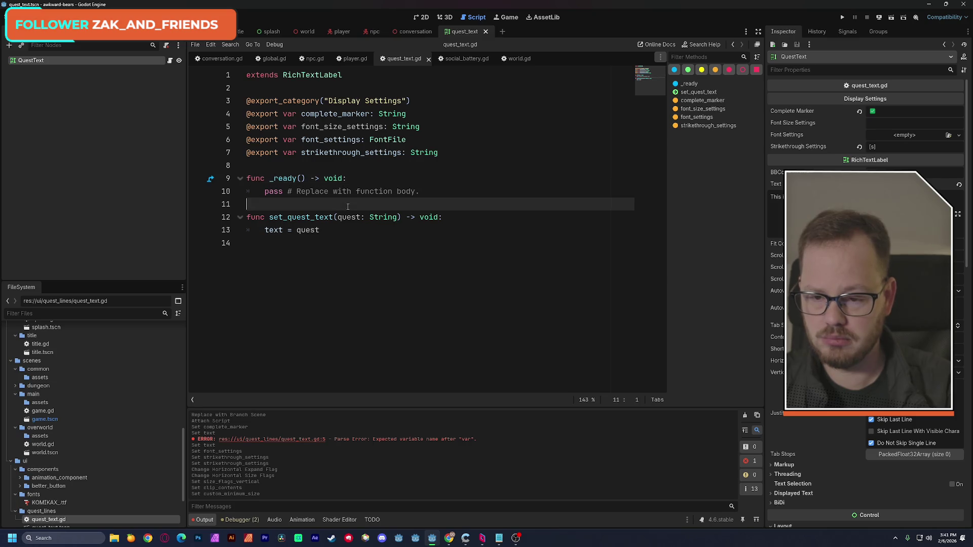
key("Return")
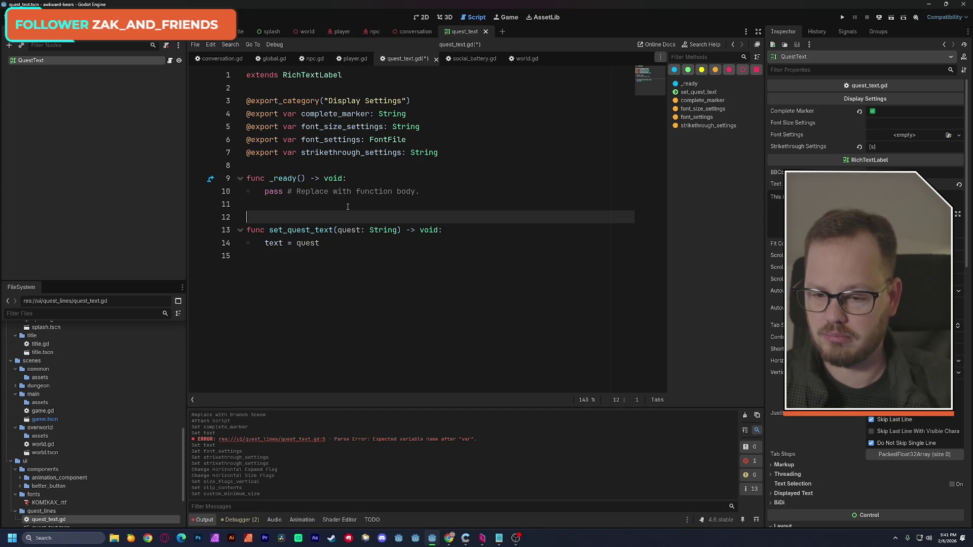
Add 'var quest_text: String' atop set_quest_text and blank lines below the exports.
left_click(265, 243)
key("Return")
key("Up")
type("var ")
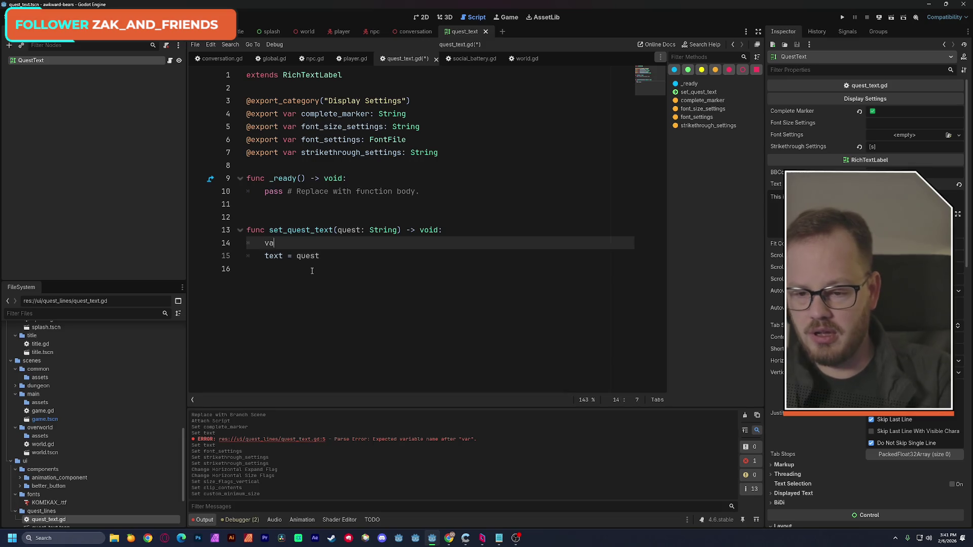
type("quest")
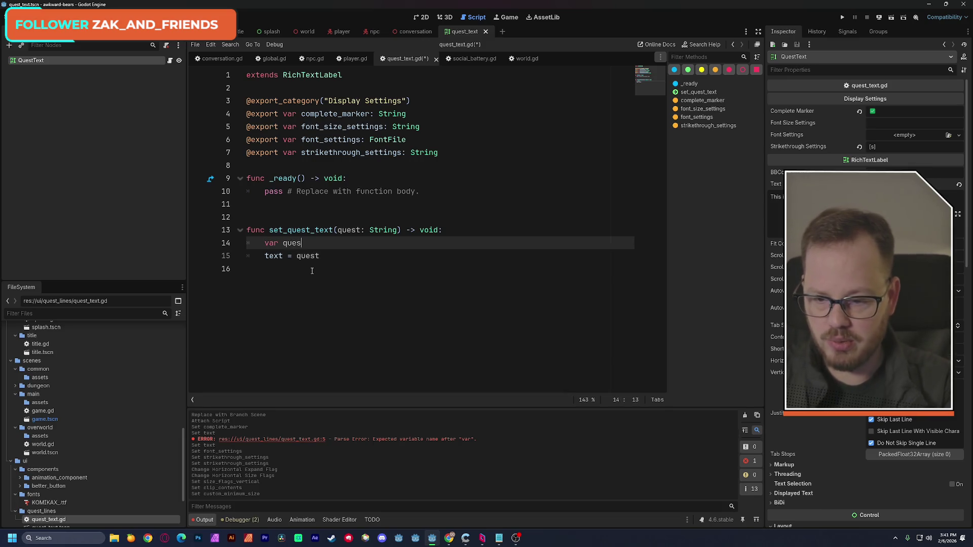
type("_text")
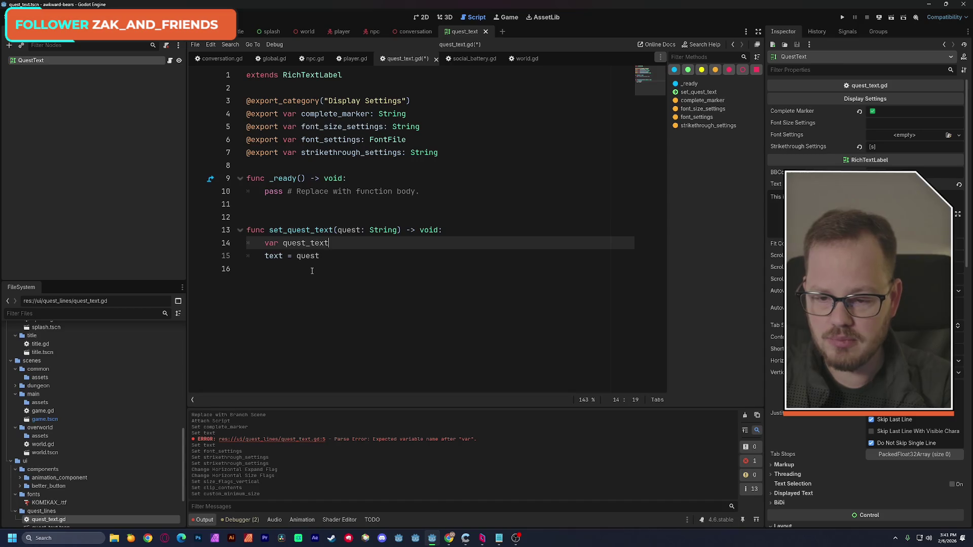
type(": str")
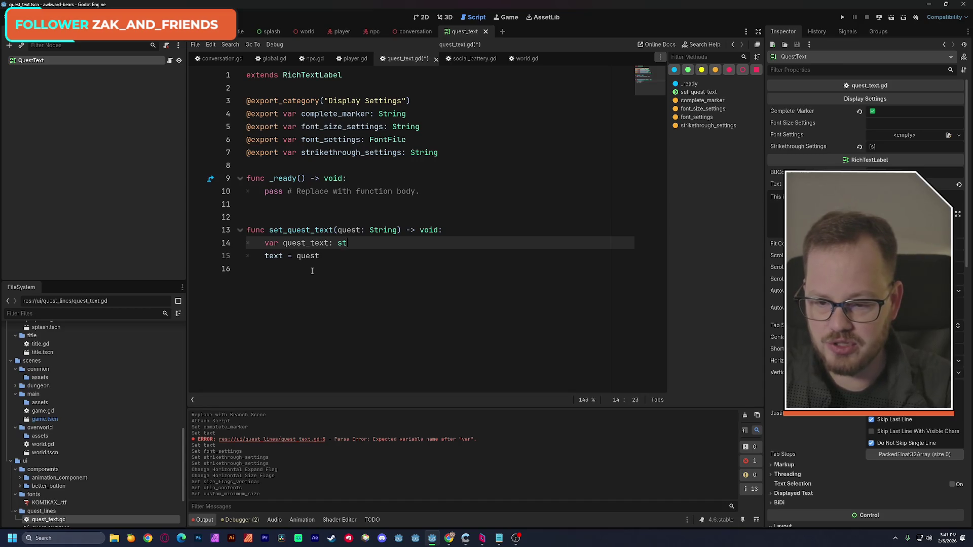
type("ging")
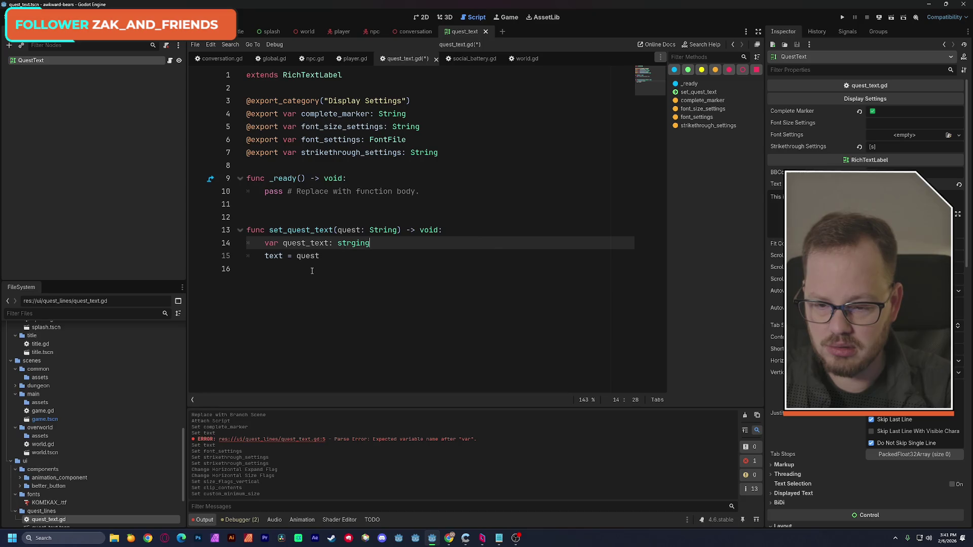
key("BackSpace")
key("BackSpace")
key("BackSpace")
type("in")
key("Return")
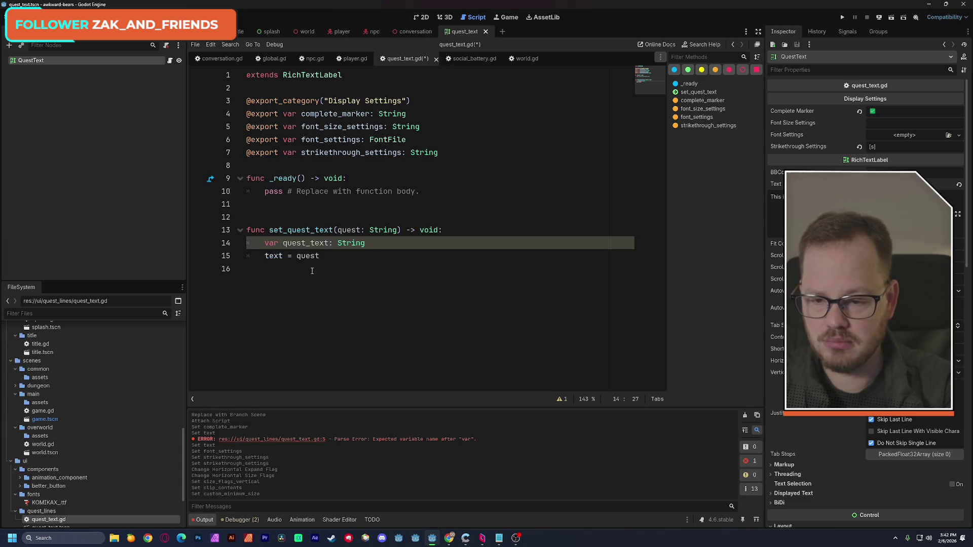
left_click(452, 152)
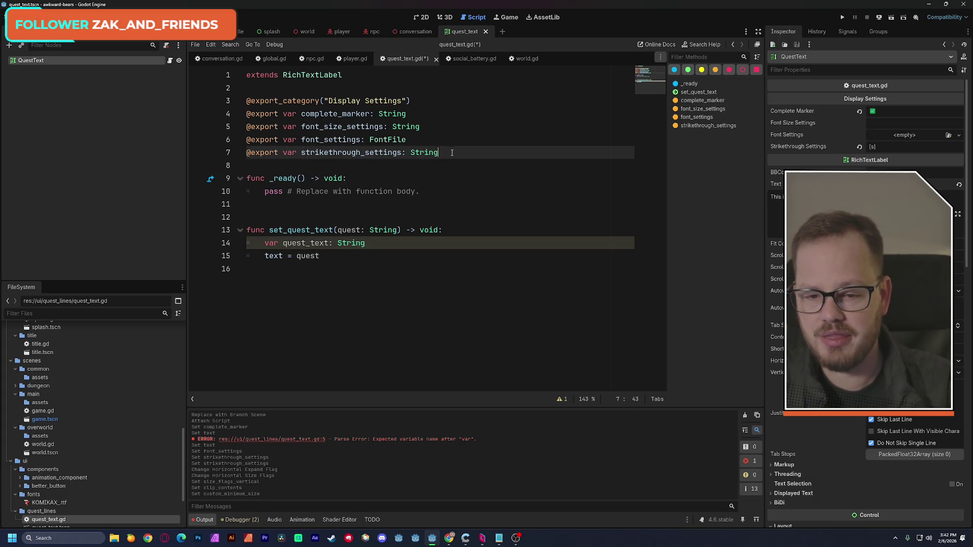
key("Return")
key("Return")
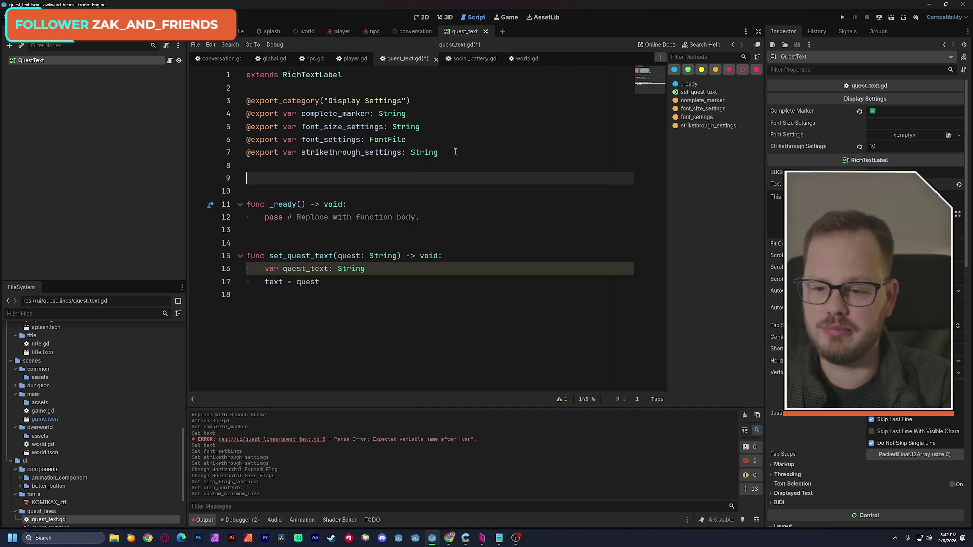
Declare 'var quest_complete: bool = false' and open an 'if quest_complete:' block in set_quest_text.
type("var quest_comp")
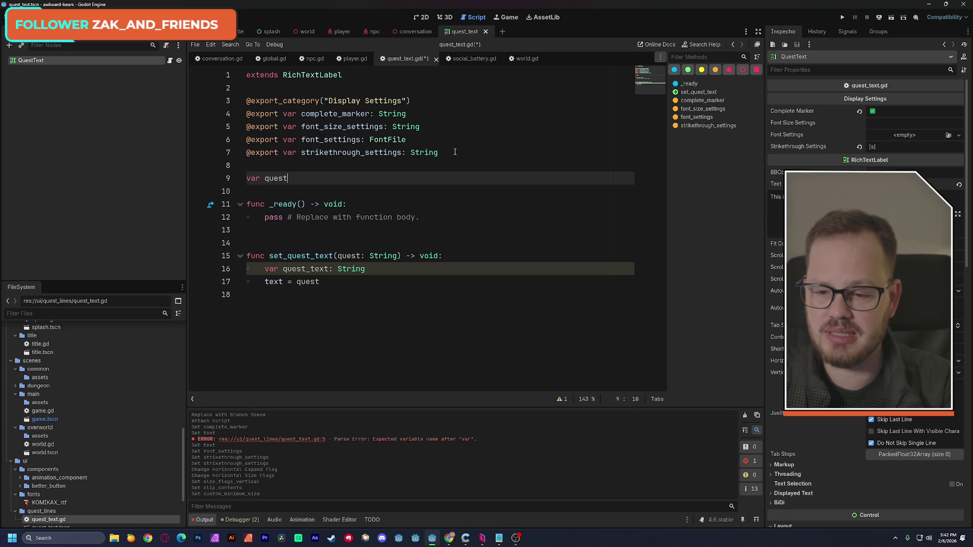
type("lete: ")
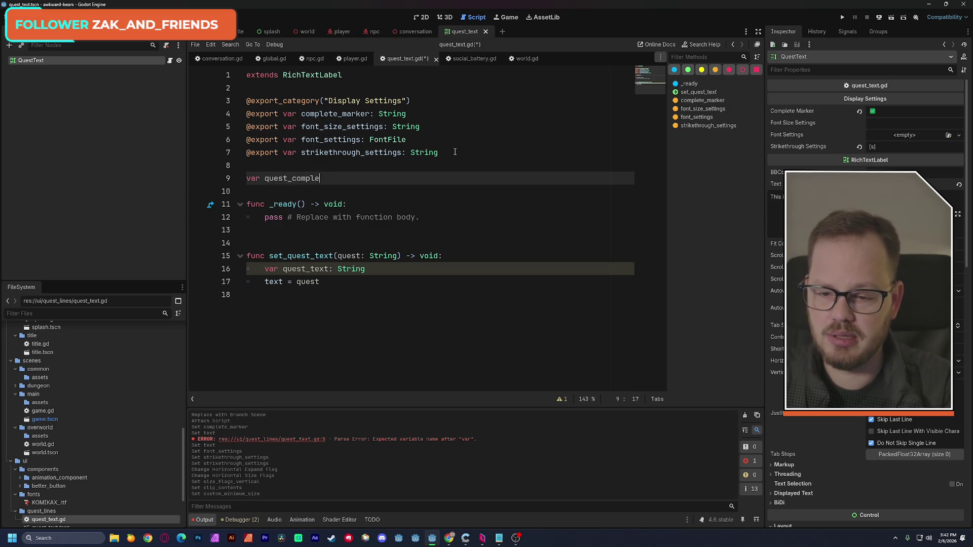
type("bool = fa")
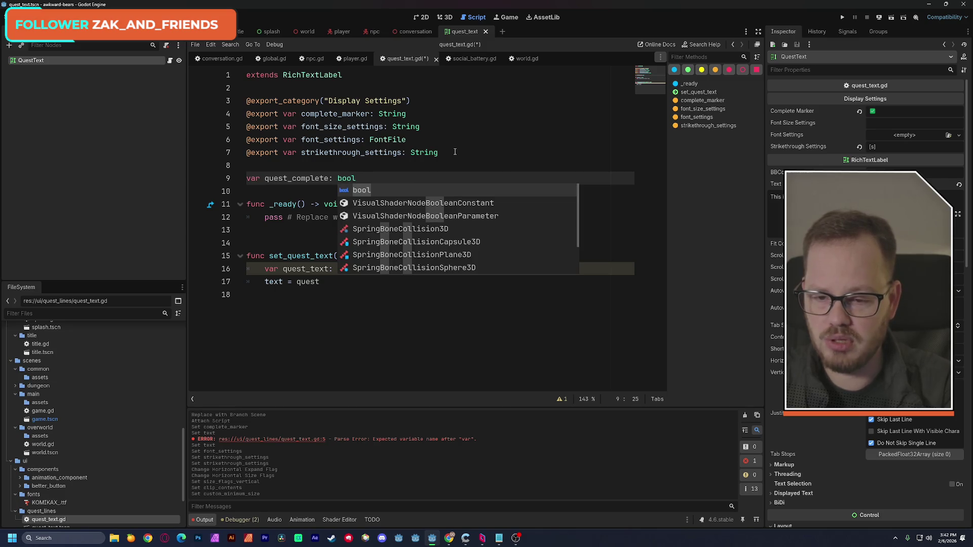
type("lse")
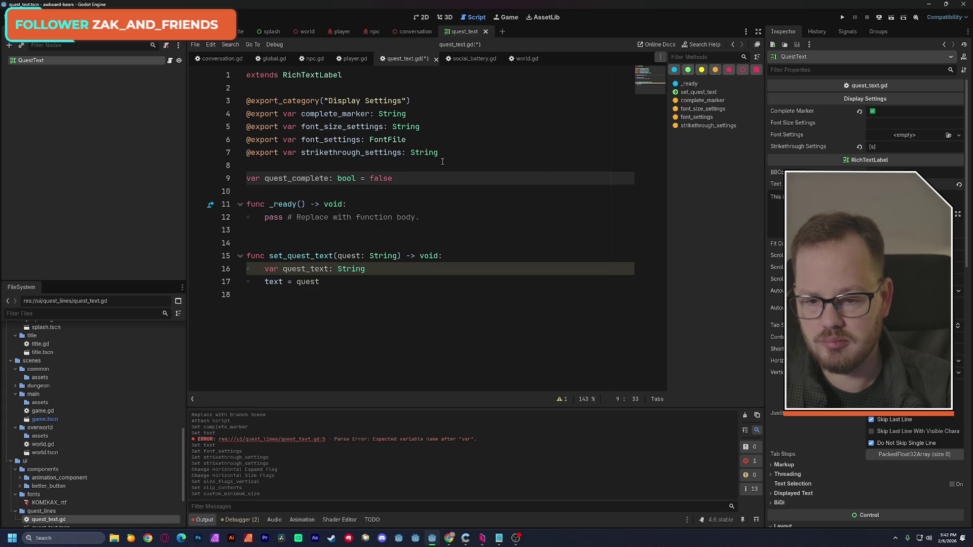
left_click(378, 269)
key("Return")
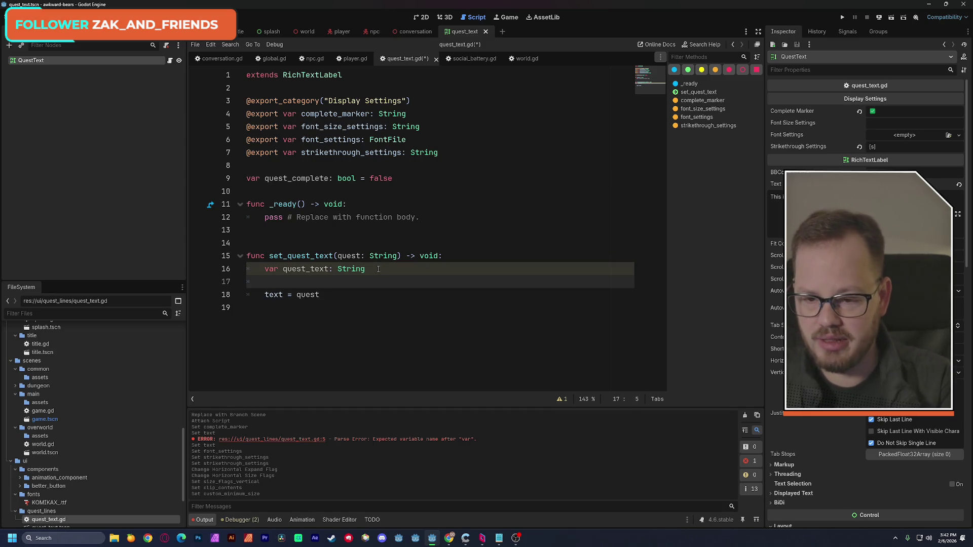
type("if qu")
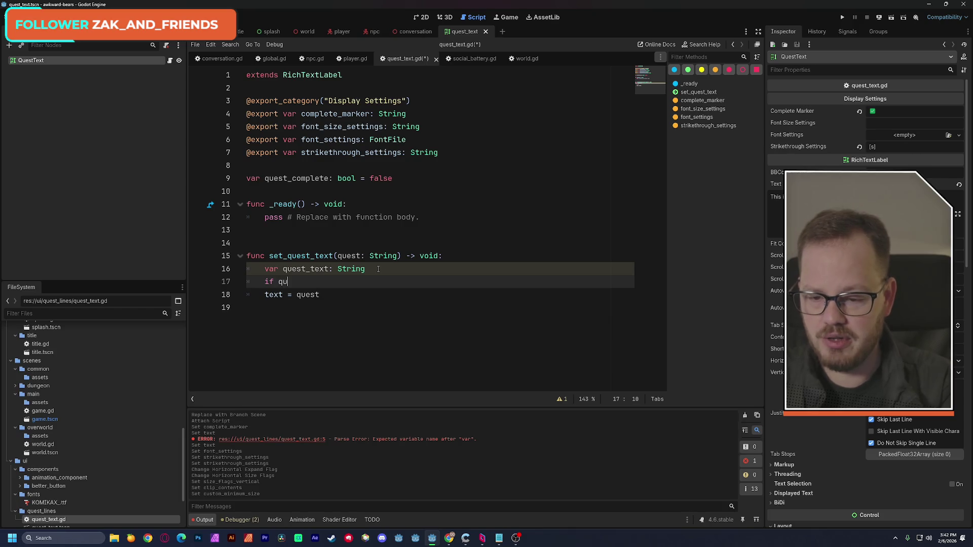
key("Down")
key("Return")
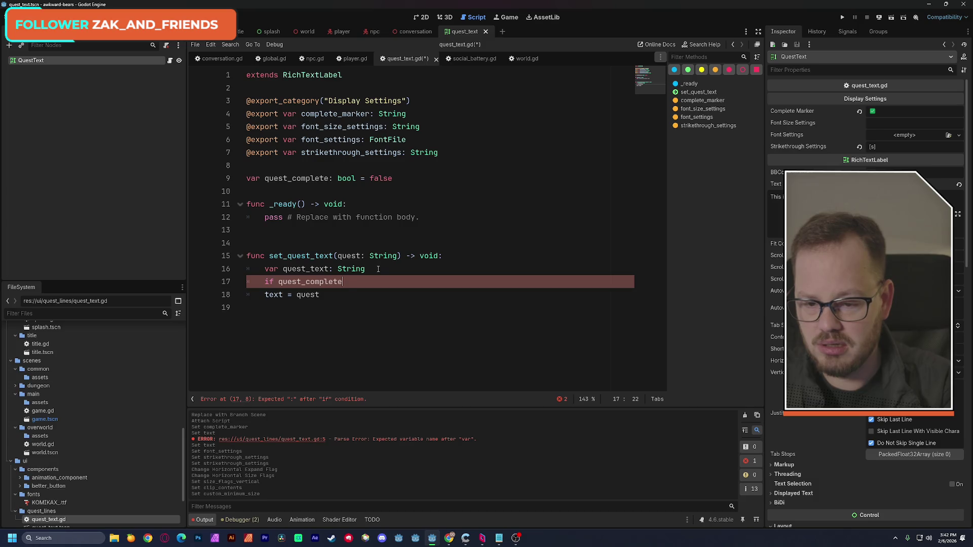
type(":")
key("Return")
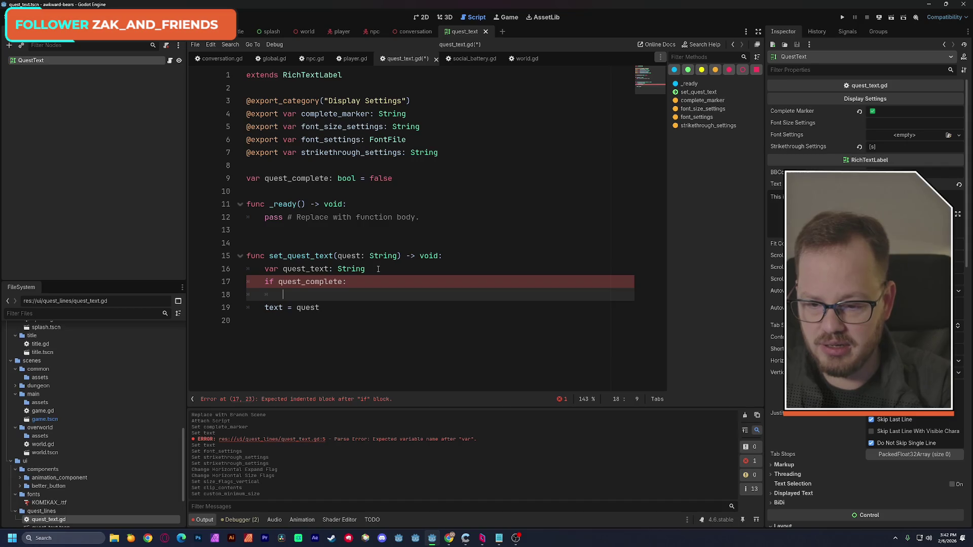
Inside the if, add 'quest_text += complete_marker' and duplicate it onto the next line.
double_click(306, 269)
key("ctrl+c")
left_click(385, 295)
key("ctrl+v")
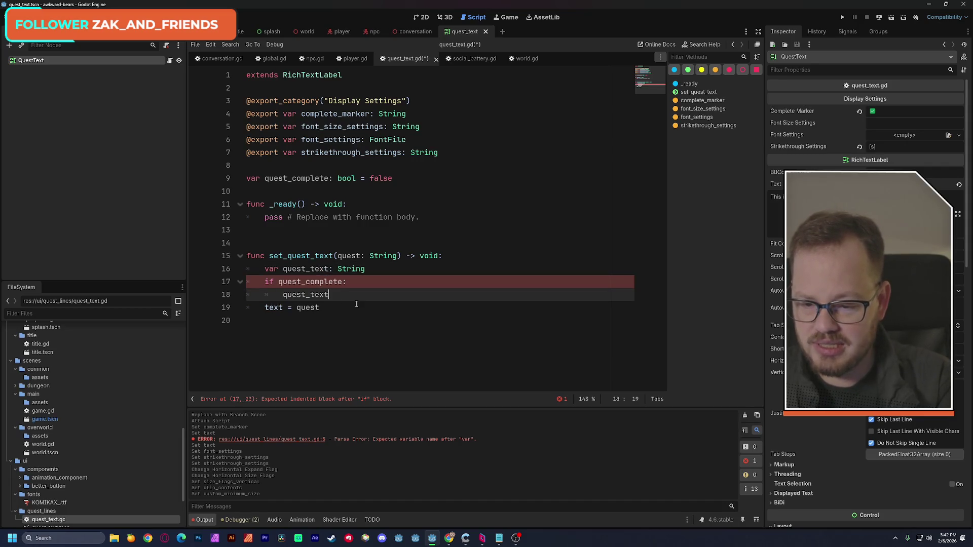
type("+=")
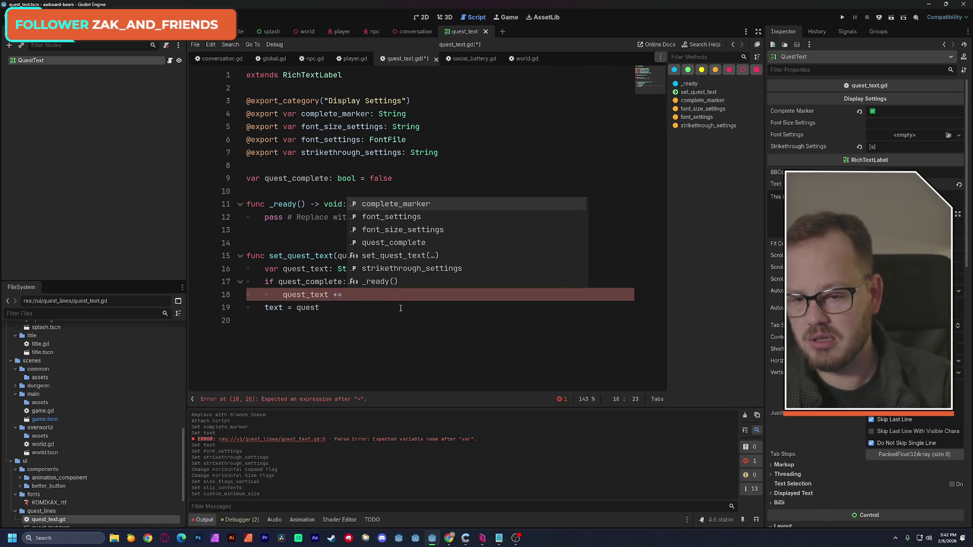
left_click(377, 205, "ctrl")
key("ctrl+c")
left_click(354, 295)
key("ctrl+v")
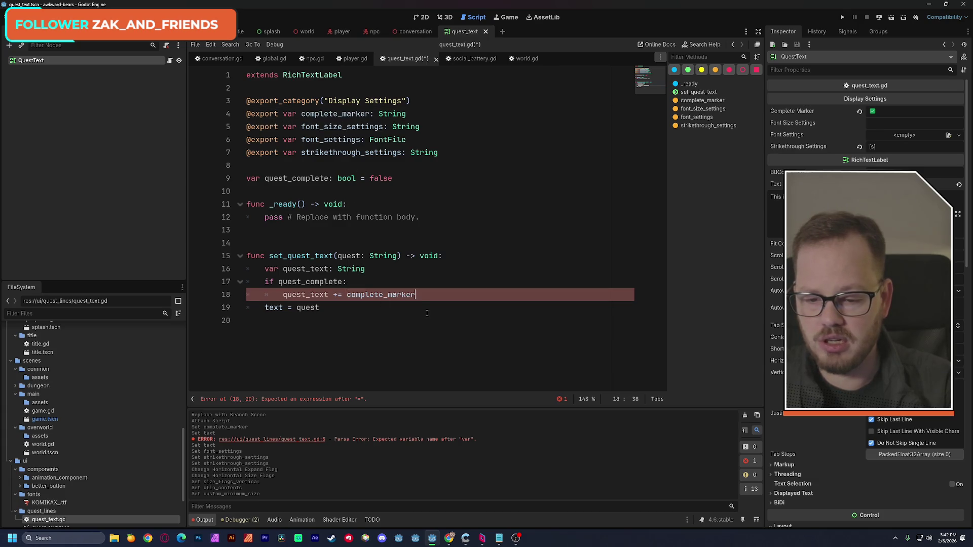
key("Return")
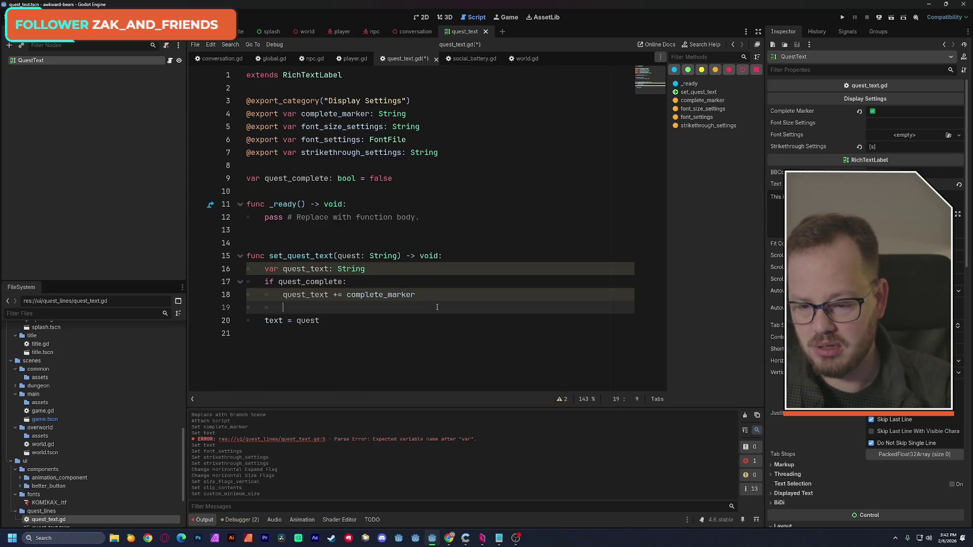
left_click_drag(282, 294, 415, 295)
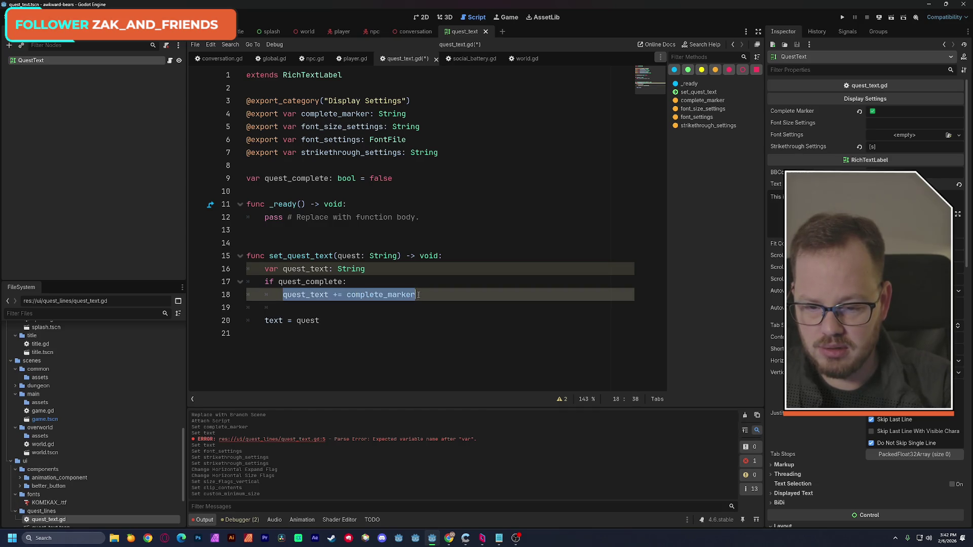
left_click(320, 309)
key("ctrl+v")
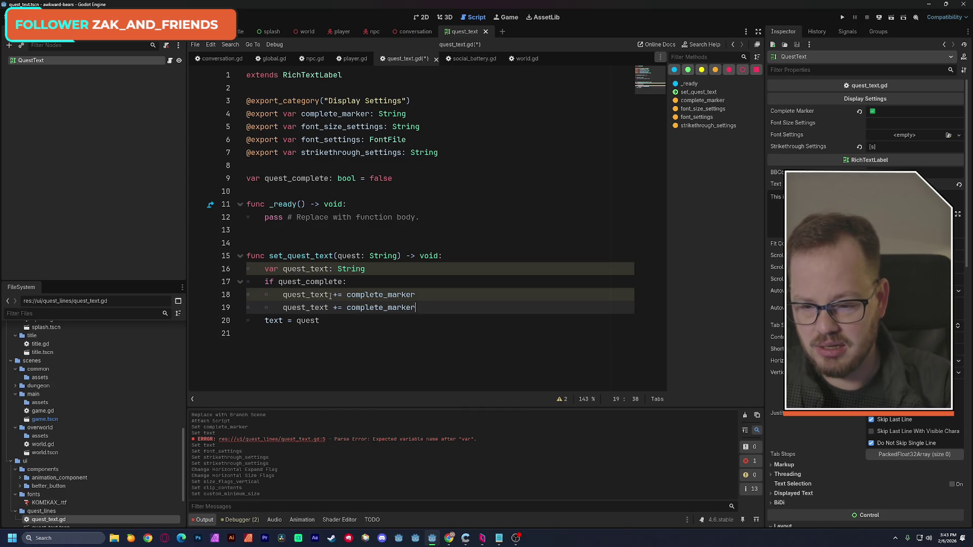
Change the label assignment to 'text = quest_text'.
double_click(296, 269)
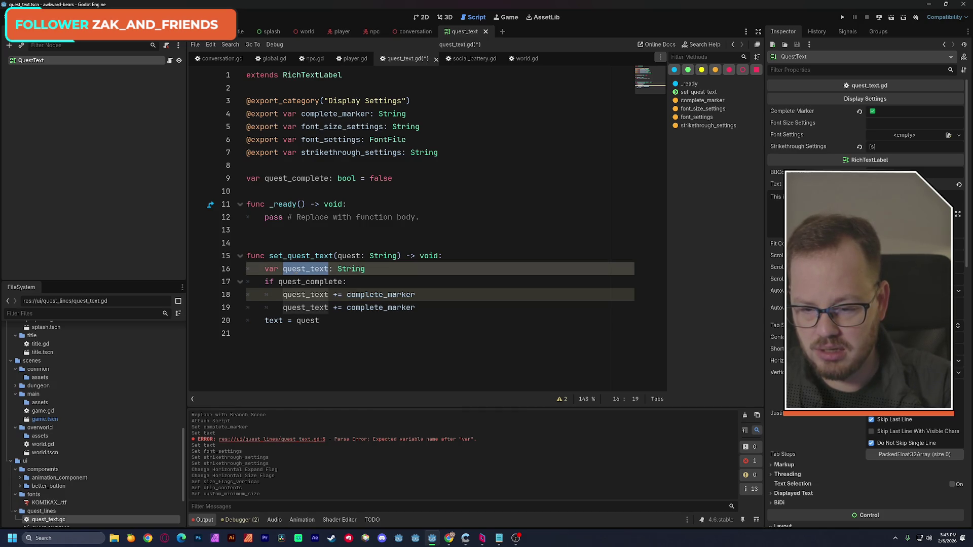
key("ctrl+c")
double_click(308, 320)
key("ctrl+v")
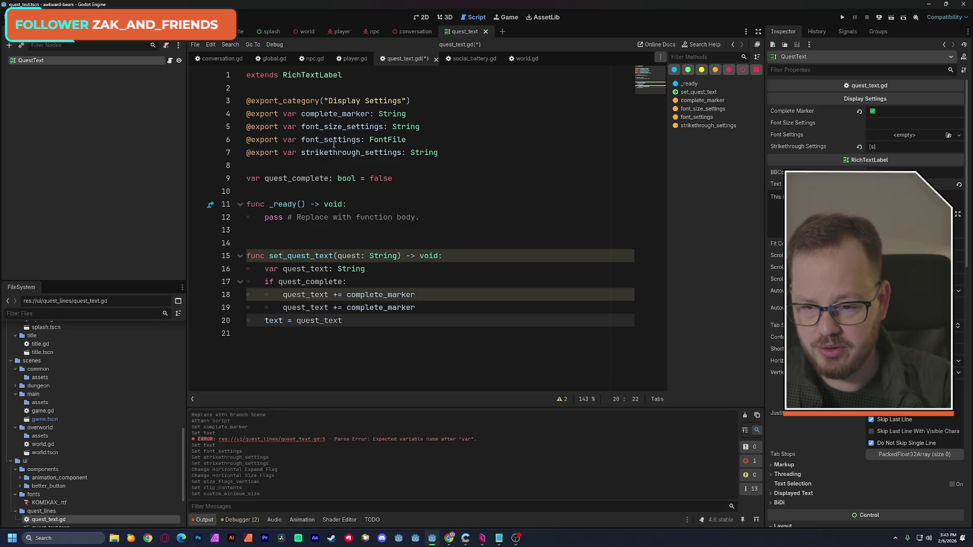
Make the second if line append strikethrough_settings, then add a new line outside the block.
double_click(333, 152)
key("ctrl+c")
double_click(385, 307)
key("ctrl+v")
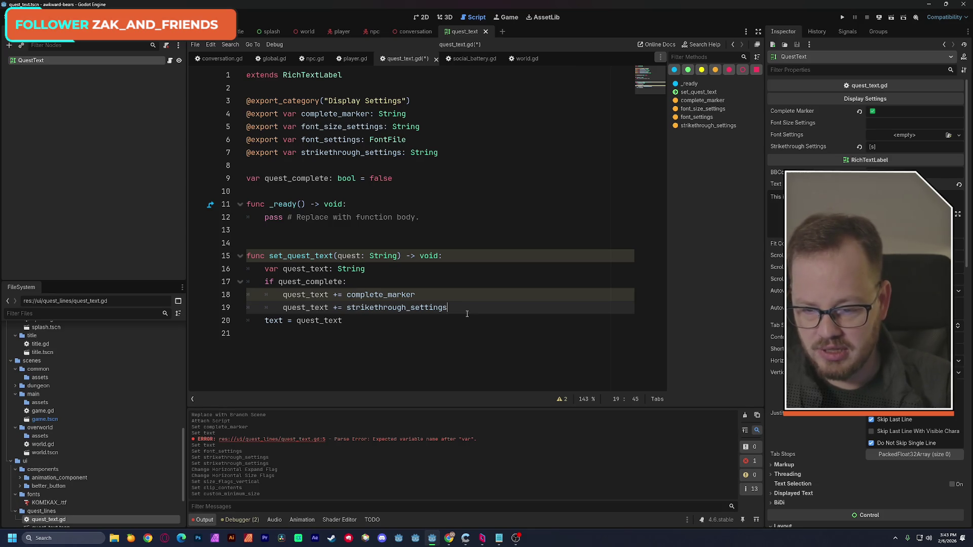
key("Return")
key("BackSpace")
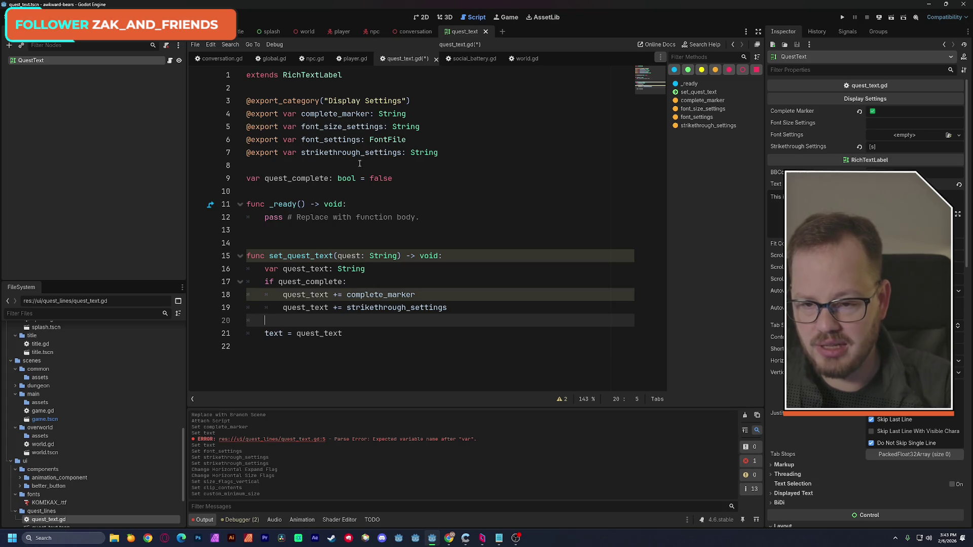
Change the font_settings export type from FontFile to String.
left_click(334, 126)
key("End")
key("ctrl+shift+Left")
key("ctrl+c")
key("Down")
key("ctrl+shift+Left")
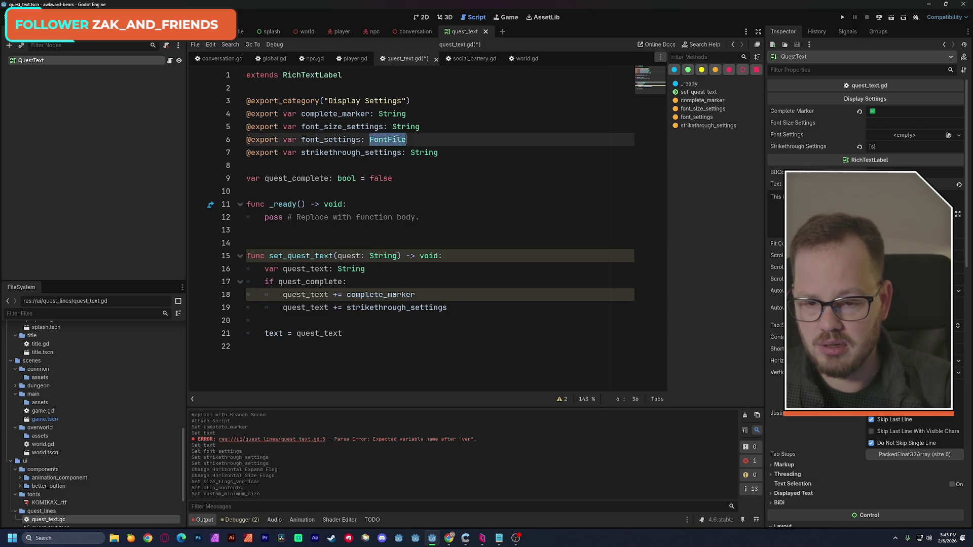
key("ctrl+v")
double_click(349, 127)
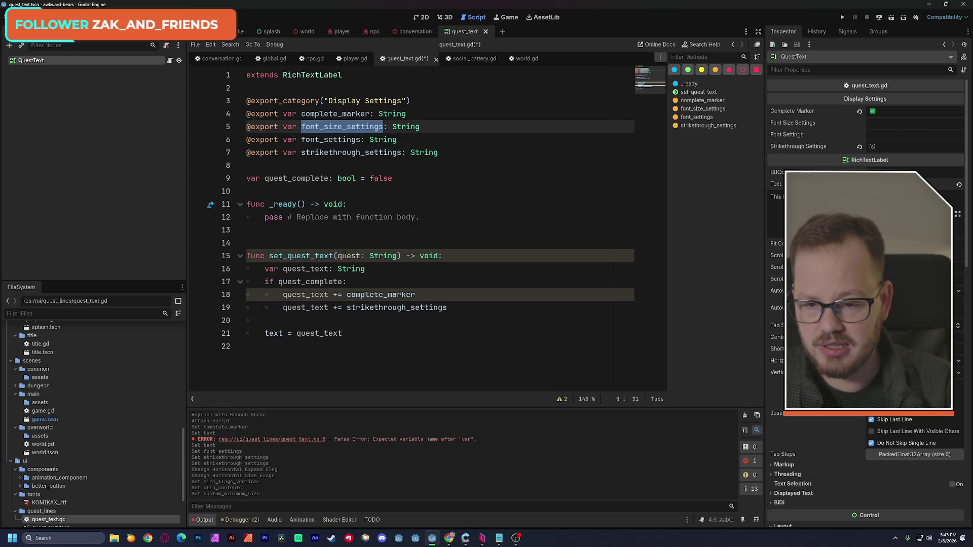
key("ctrl+c")
left_click(308, 321)
key("ctrl+v")
key("ctrl+z")
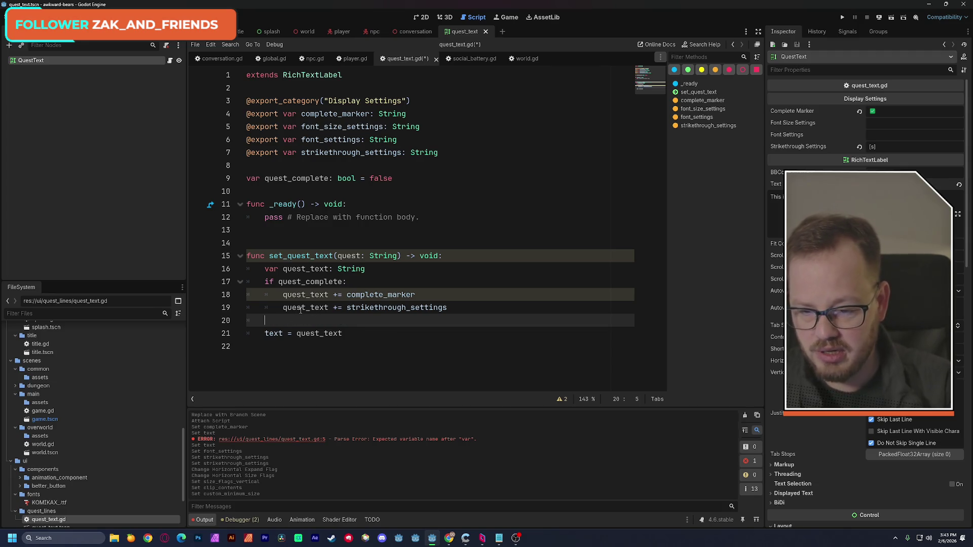
Duplicate the 'quest_text += strikethrough_settings' line twice onto lines 20 and 21.
left_click_drag(282, 307, 447, 308)
key("ctrl+c")
left_click(358, 320)
key("ctrl+v")
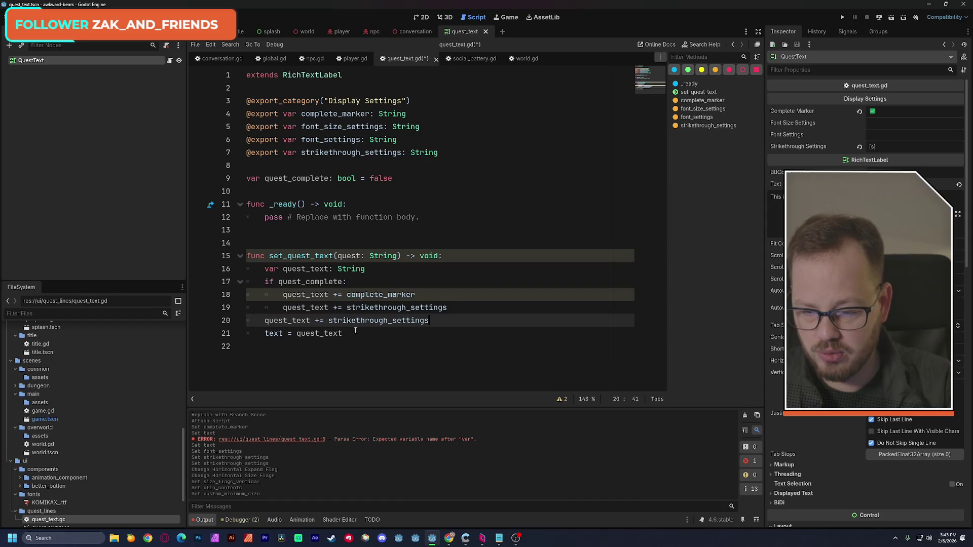
key("Return")
key("ctrl+v")
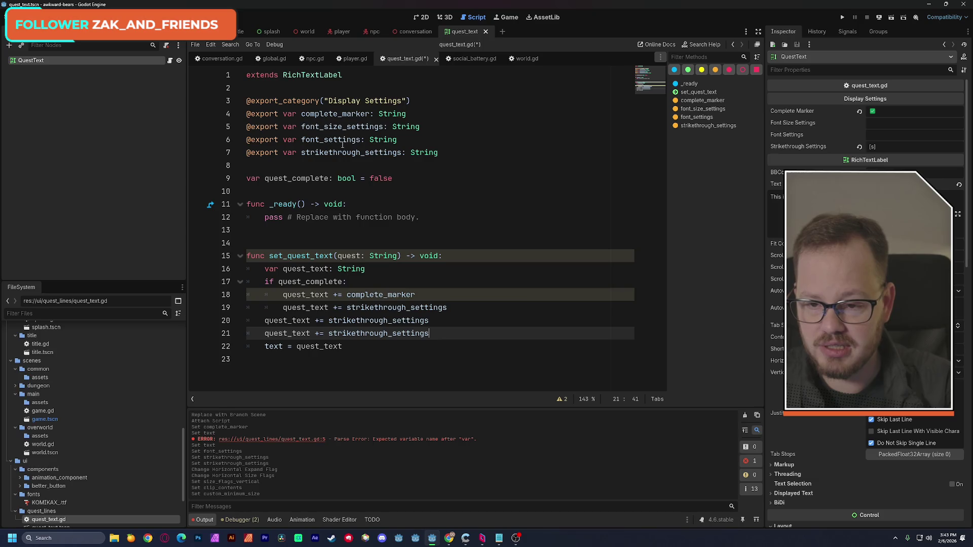
Make lines 20 and 21 append font_size_settings and font_settings to quest_text.
double_click(342, 127)
key("ctrl+c")
double_click(361, 320)
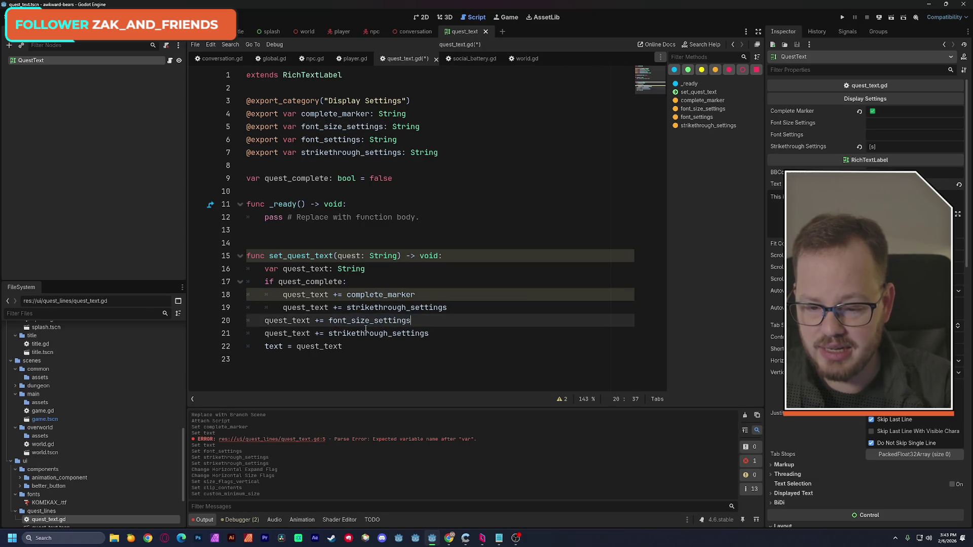
key("ctrl+v")
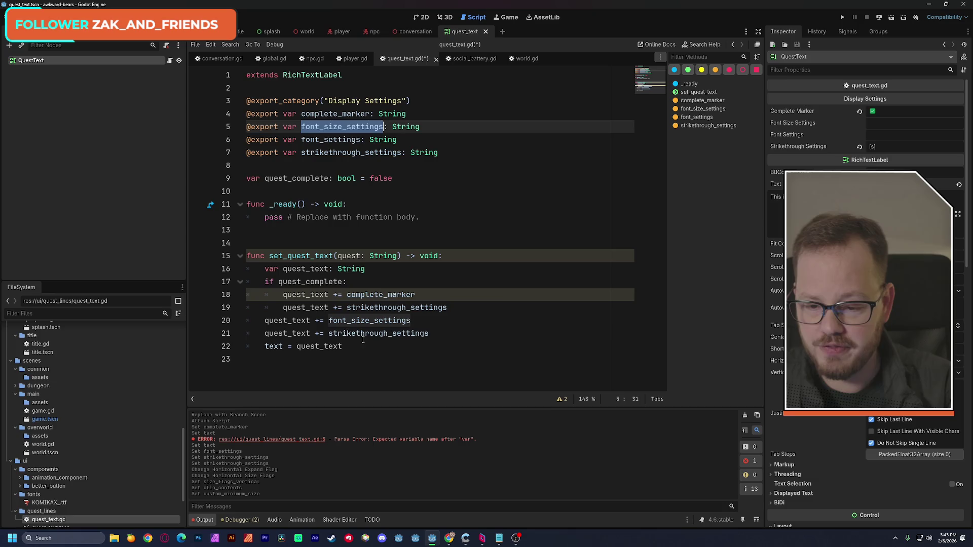
double_click(372, 336)
key("ctrl+v")
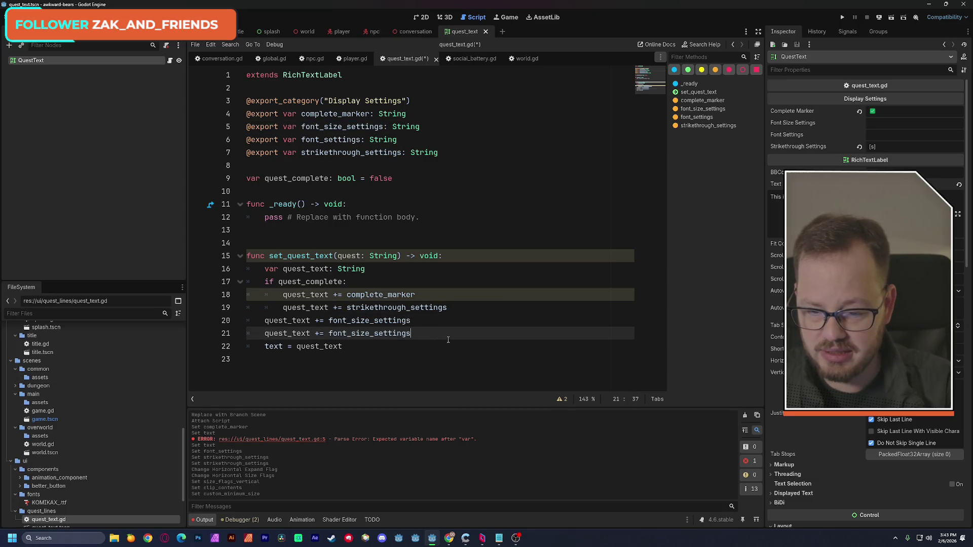
double_click(335, 139)
key("ctrl+c")
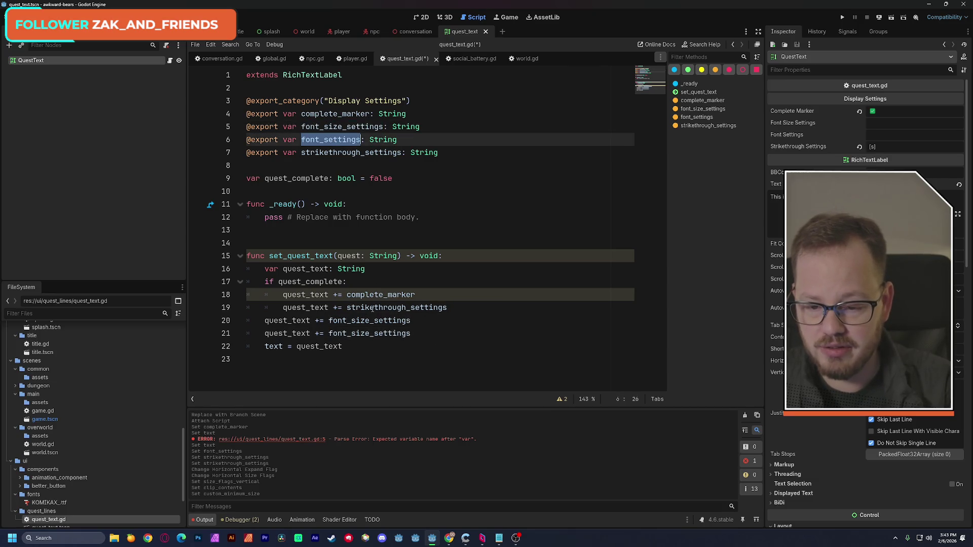
double_click(370, 334)
key("ctrl+v")
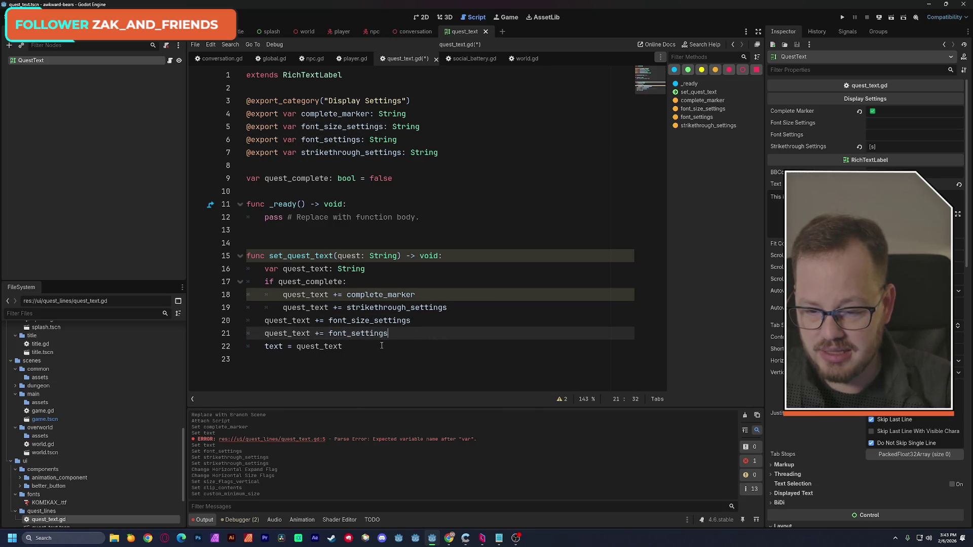
Add line 22 appending the quest parameter to quest_text.
key("Return")
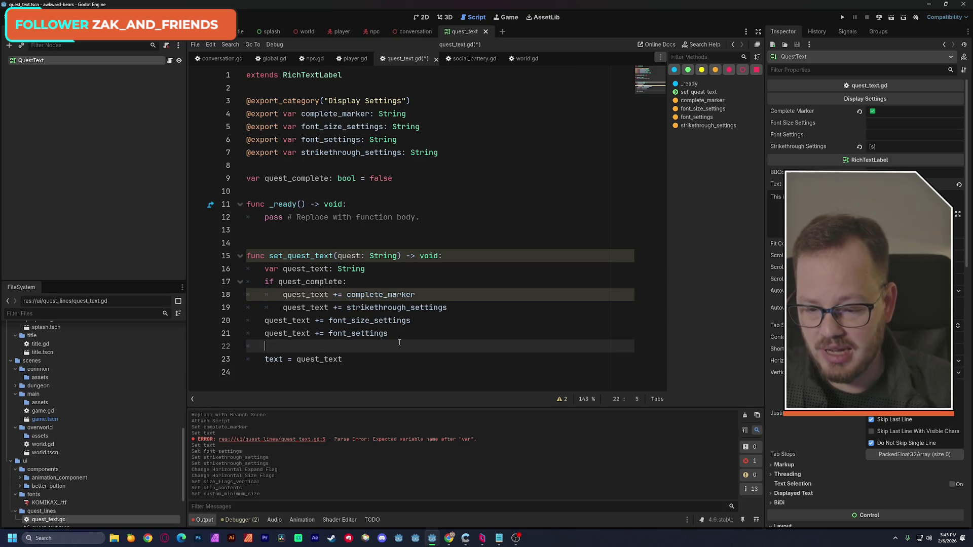
left_click_drag(265, 333, 388, 335)
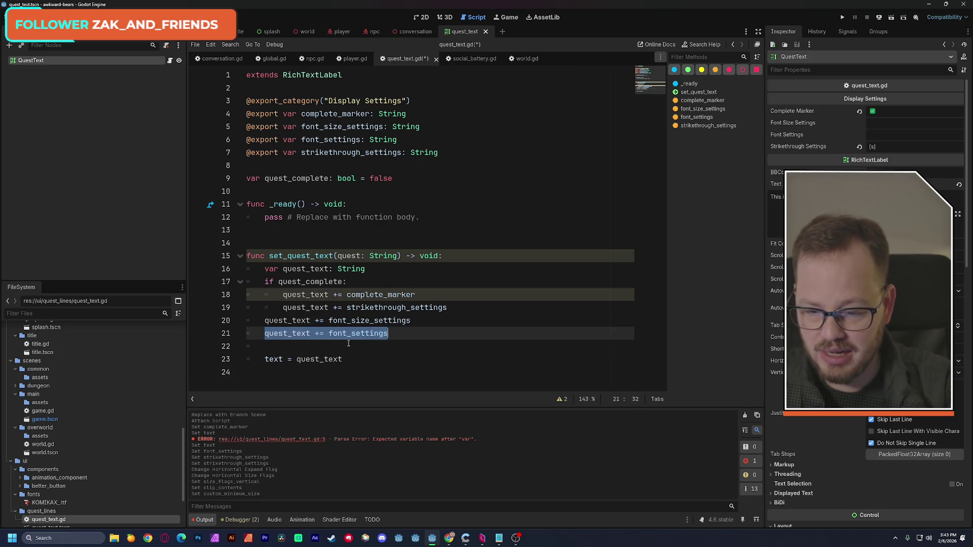
key("ctrl+c")
left_click(344, 346)
key("ctrl+v")
double_click(356, 346)
double_click(349, 256)
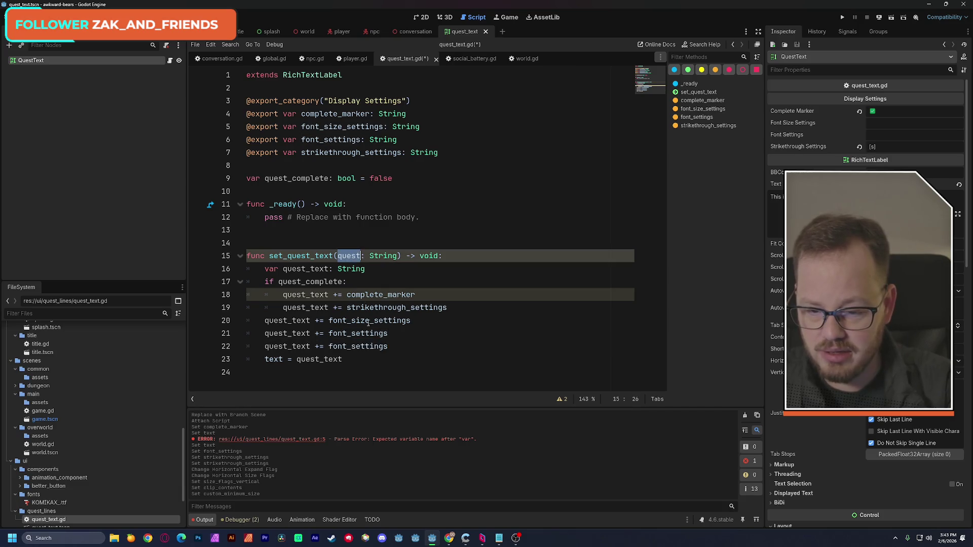
key("ctrl+c")
double_click(358, 346)
key("ctrl+v")
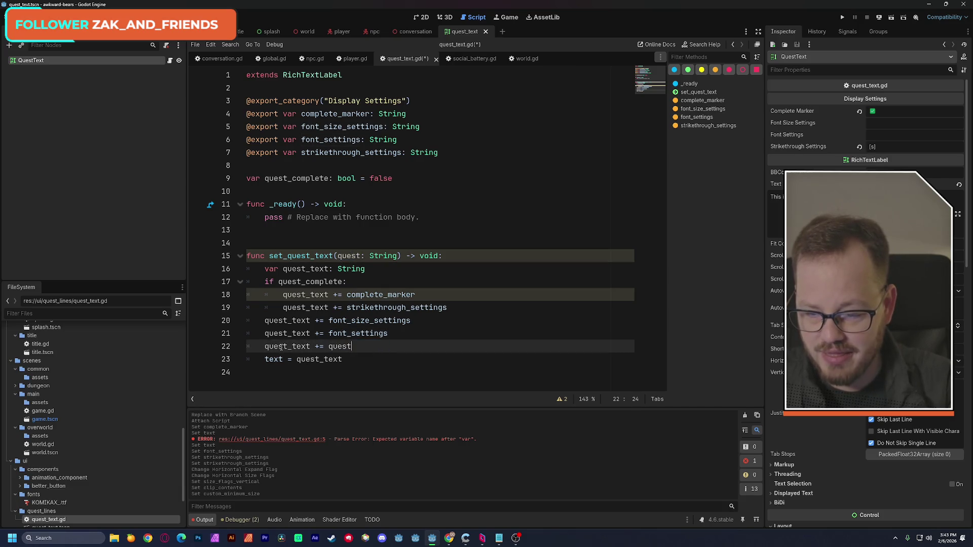
Review the quest_text usages and the final 'text = quest_text' line.
double_click(281, 347)
left_click(345, 360)
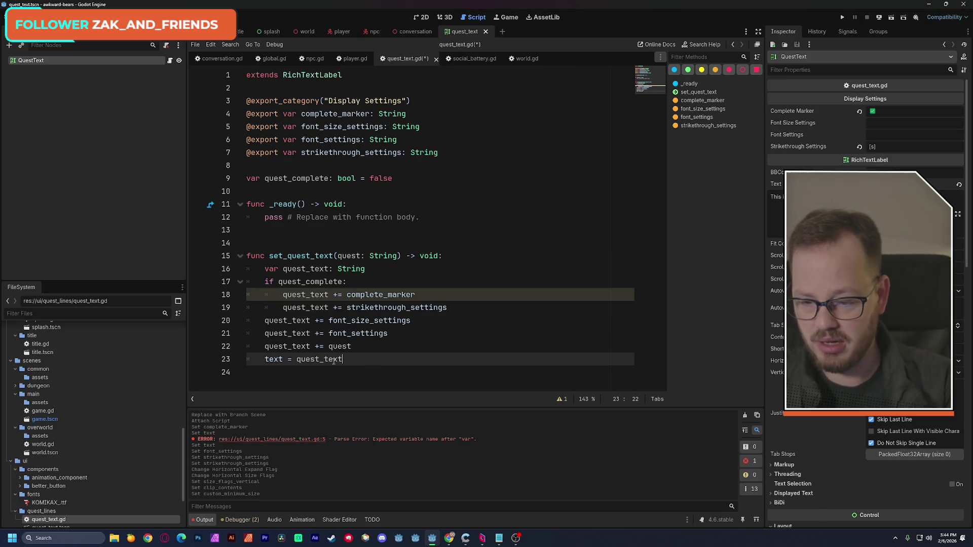
mouse_move(356, 359)
left_mouse_down()
mouse_move(252, 359)
mouse_move(264, 360)
left_mouse_up()
left_click(361, 359)
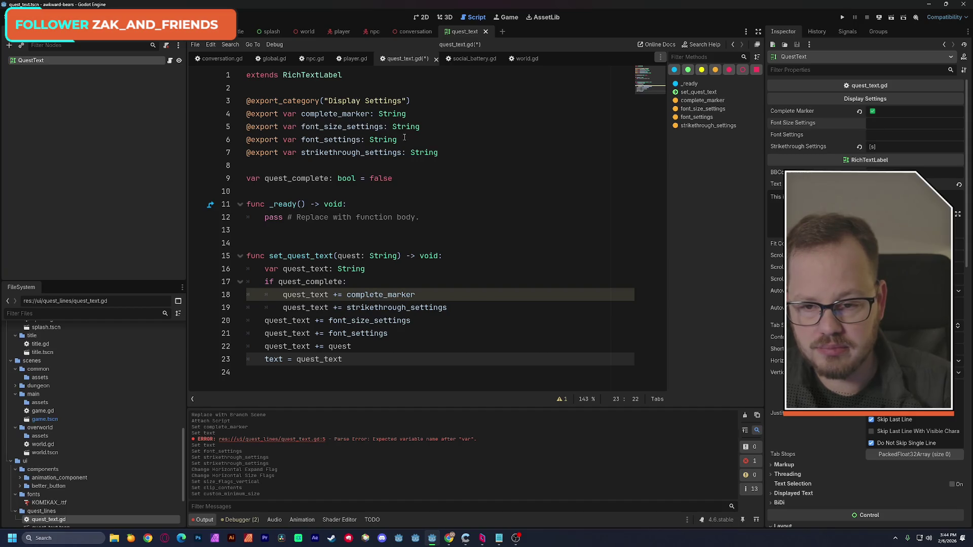
Move the font_settings export above font_size_settings, remove the leftover blank line, and save.
left_click_drag(401, 140, 251, 141)
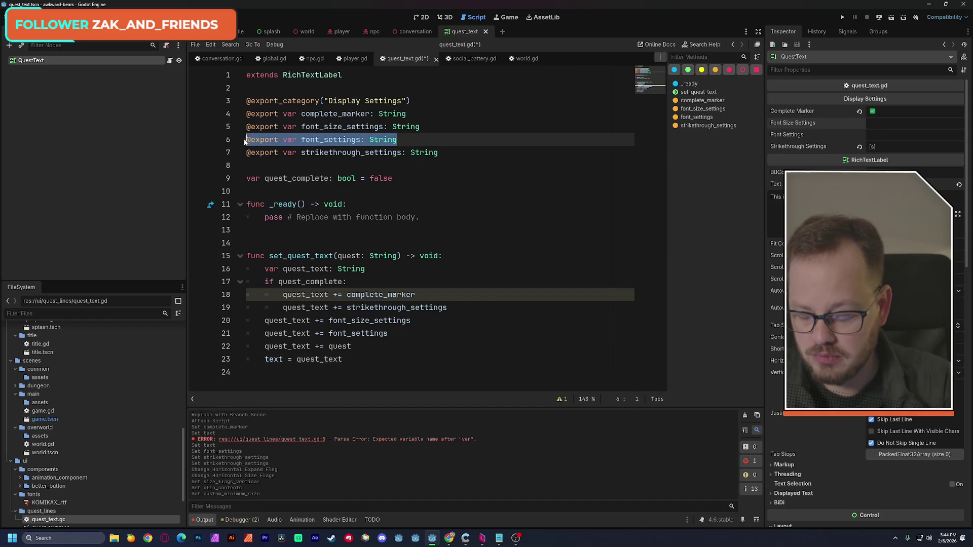
key("BackSpace")
key("Up")
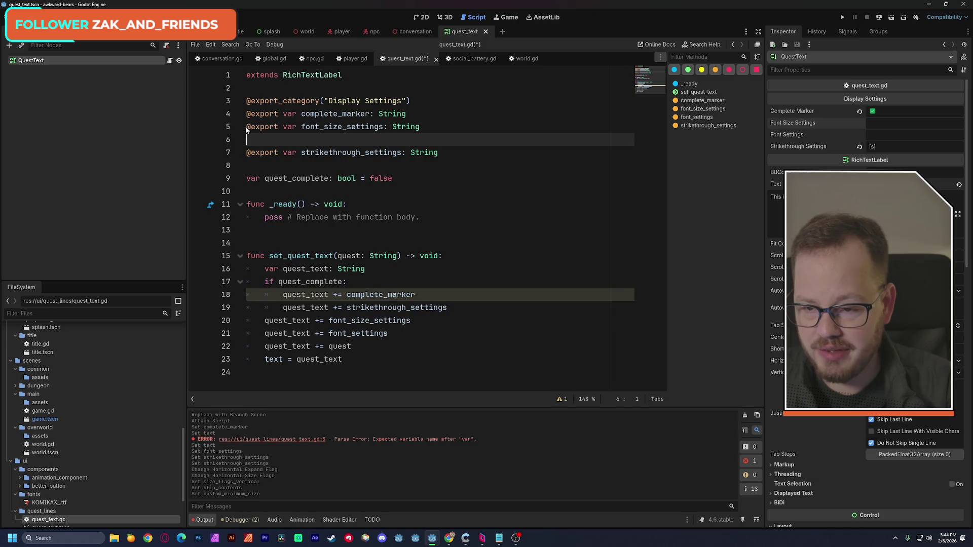
key("ctrl+v")
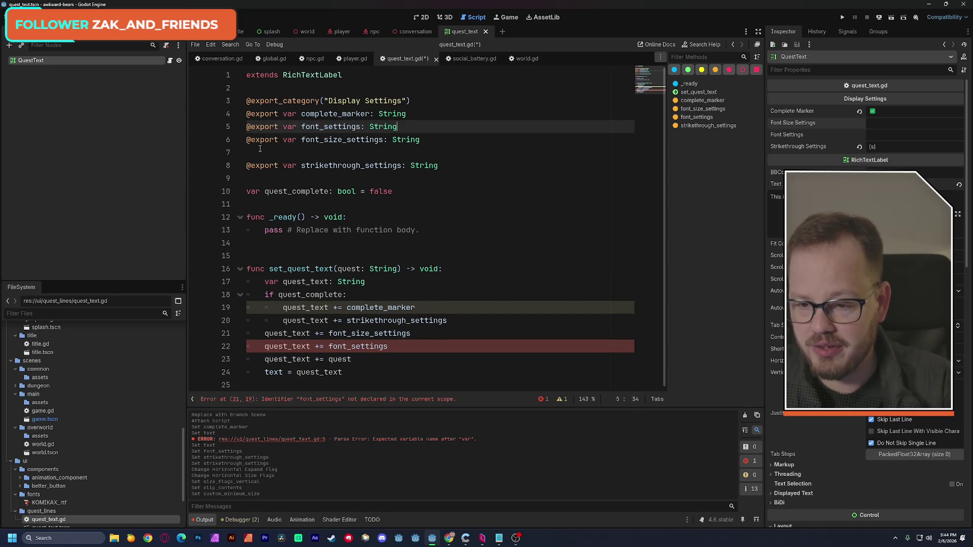
left_click(268, 155)
key("BackSpace")
key("ctrl+s")
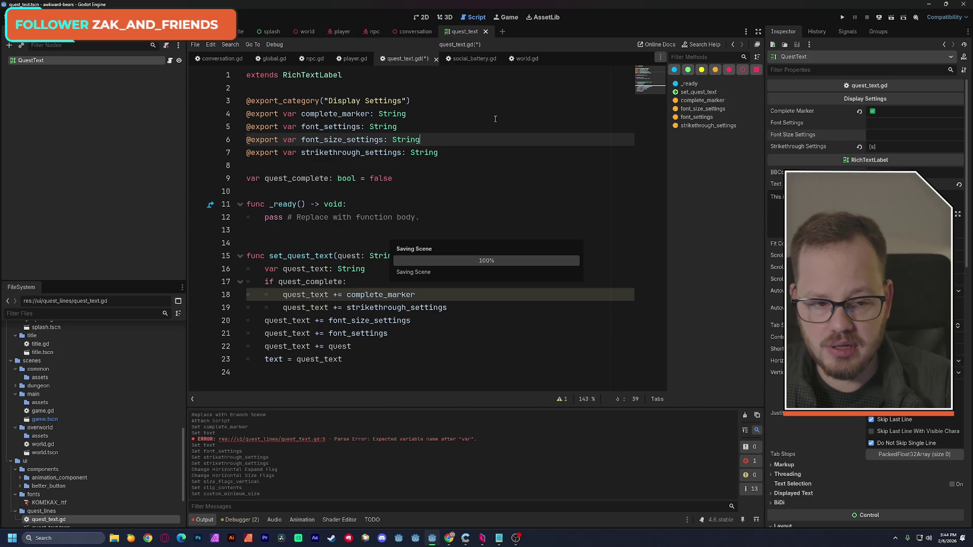
Clear the Font Settings inspector value, save the scene, and return to the 2D canvas.
left_click(871, 122)
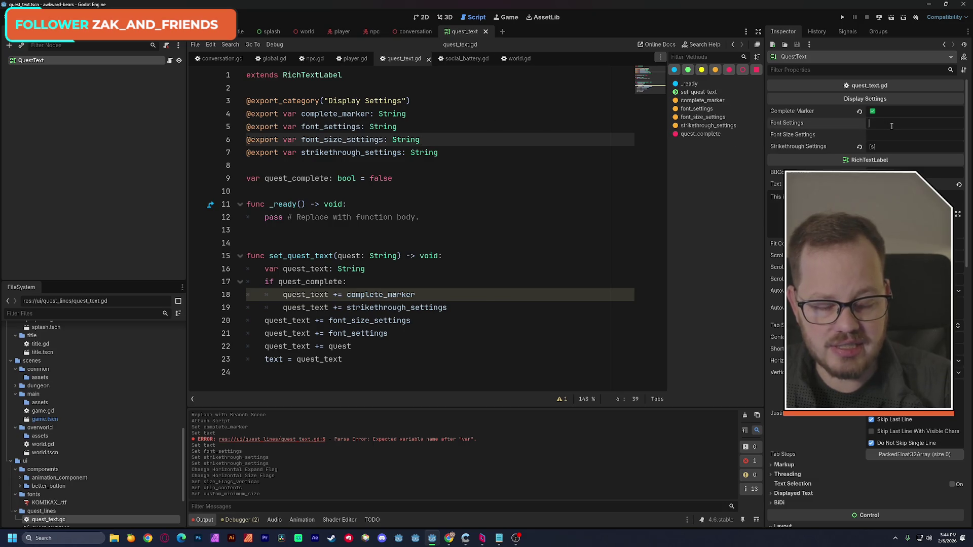
type("[")
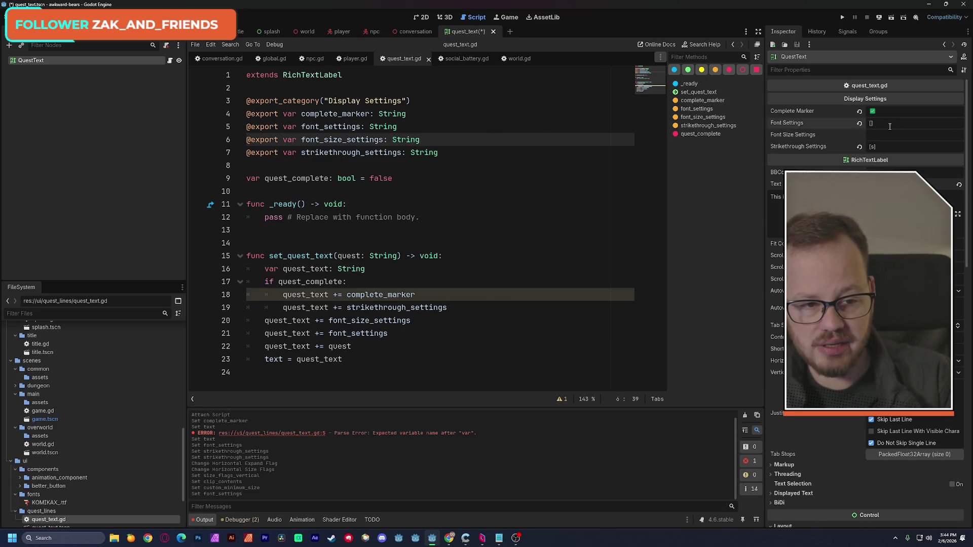
type("]")
key("BackSpace")
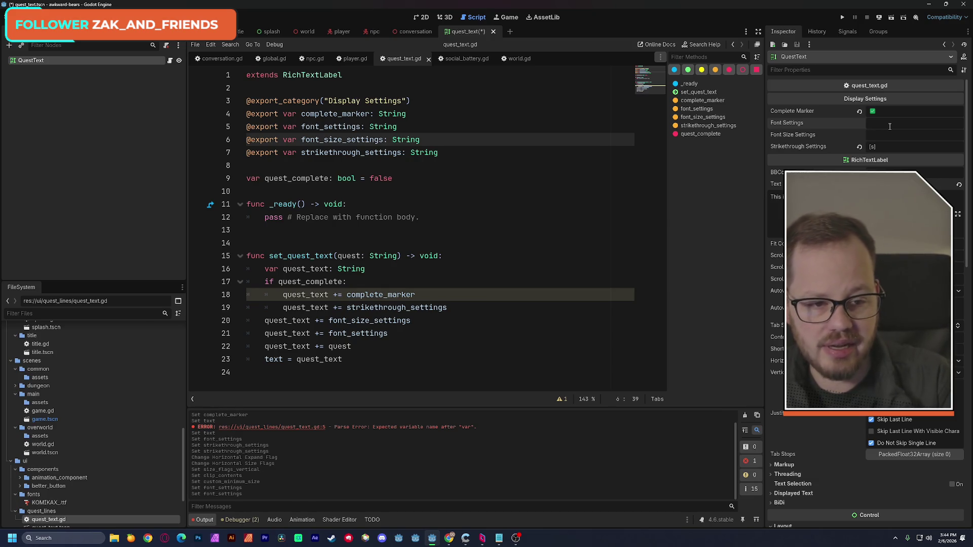
key("ctrl+s")
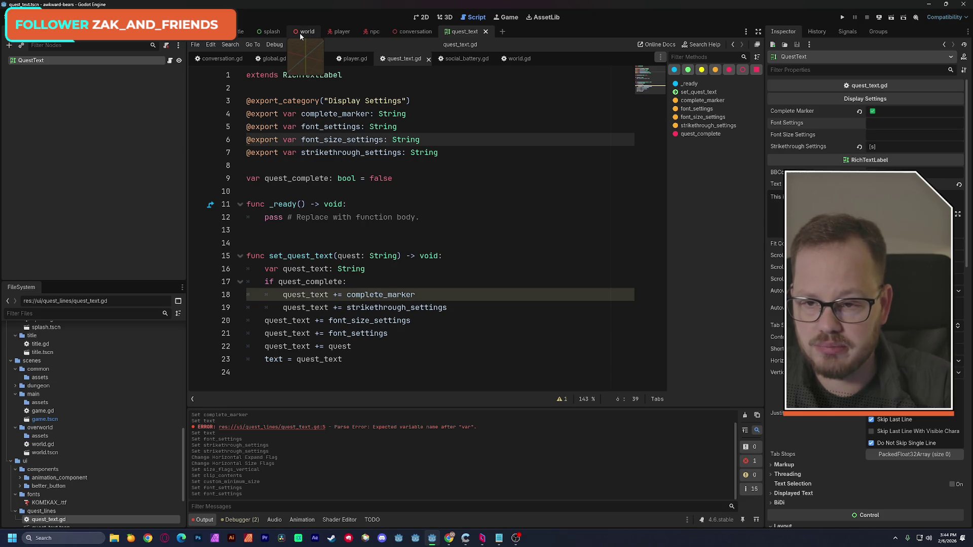
left_click(421, 18)
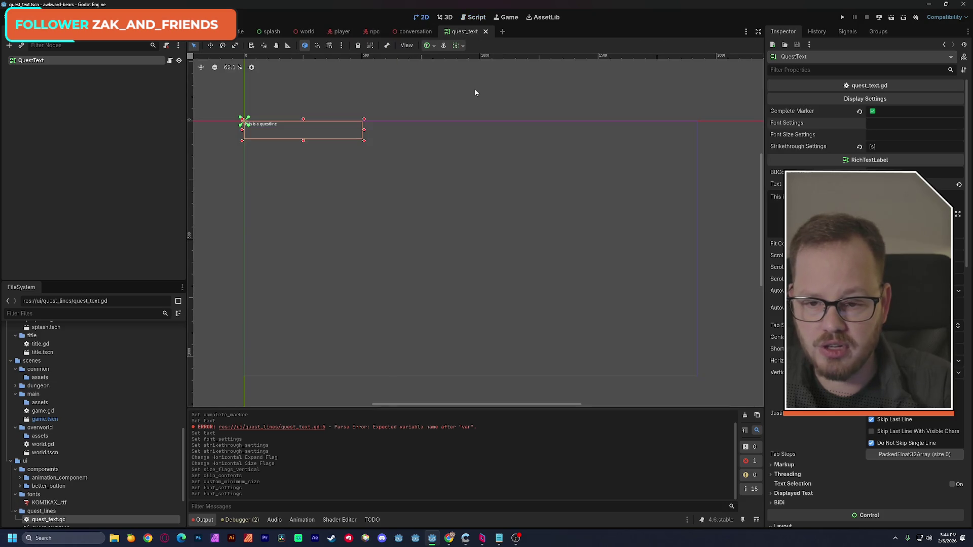
Prefix the label text with a font_size tag, set Font Size Settings to [font_size=45], then switch to Chrome.
left_click(775, 197)
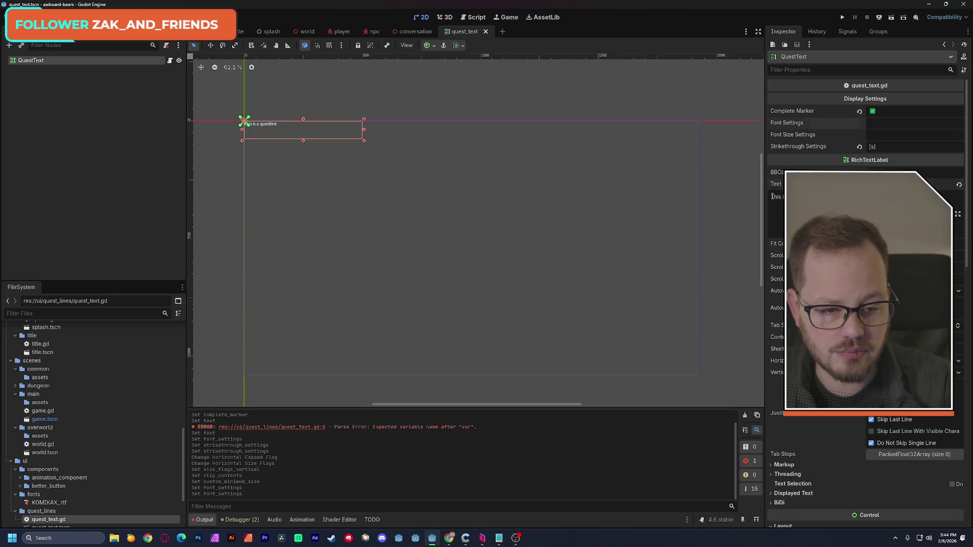
type("[font]")
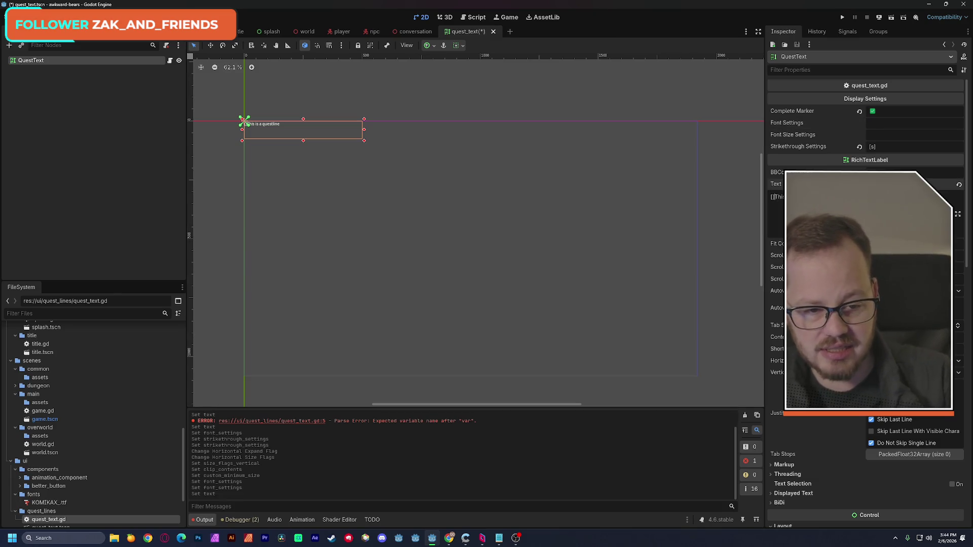
type("t_")
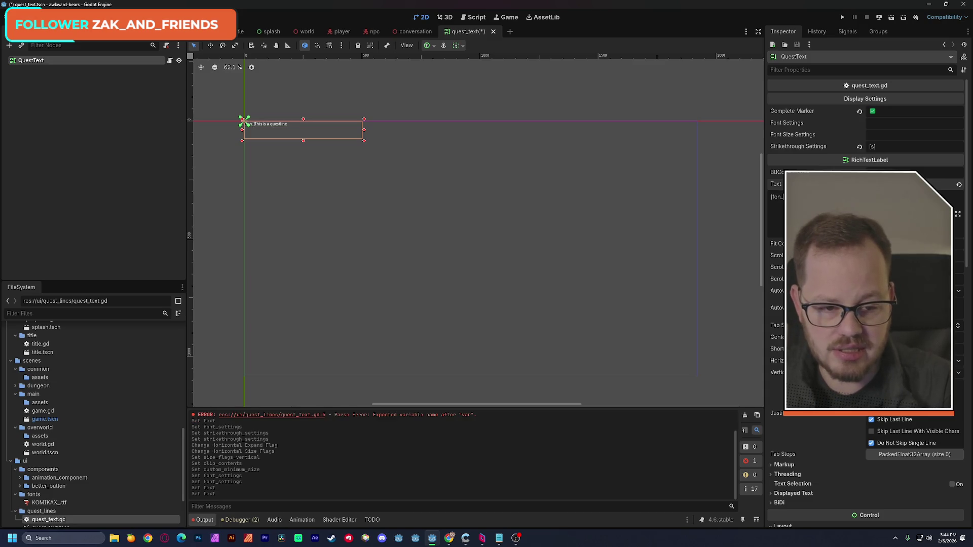
type("size")
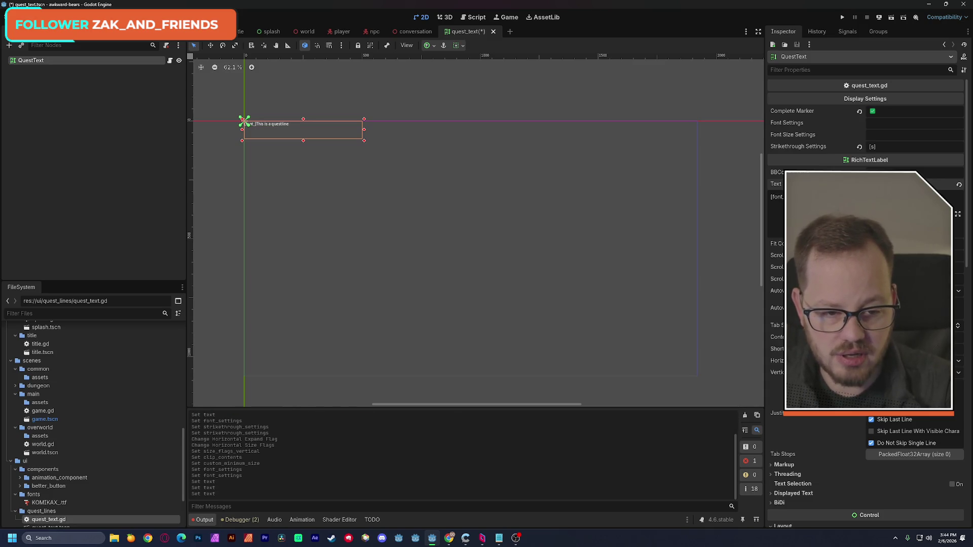
type("=")
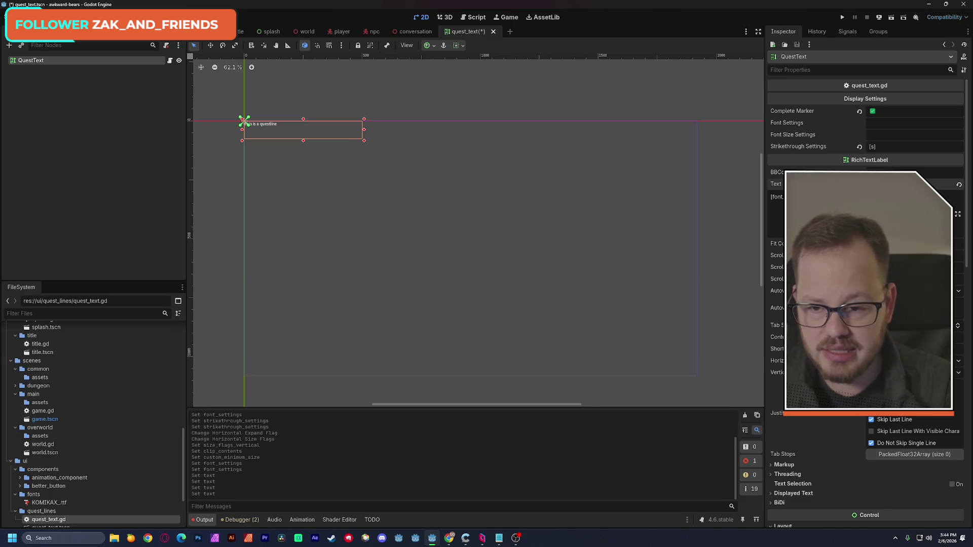
type("2")
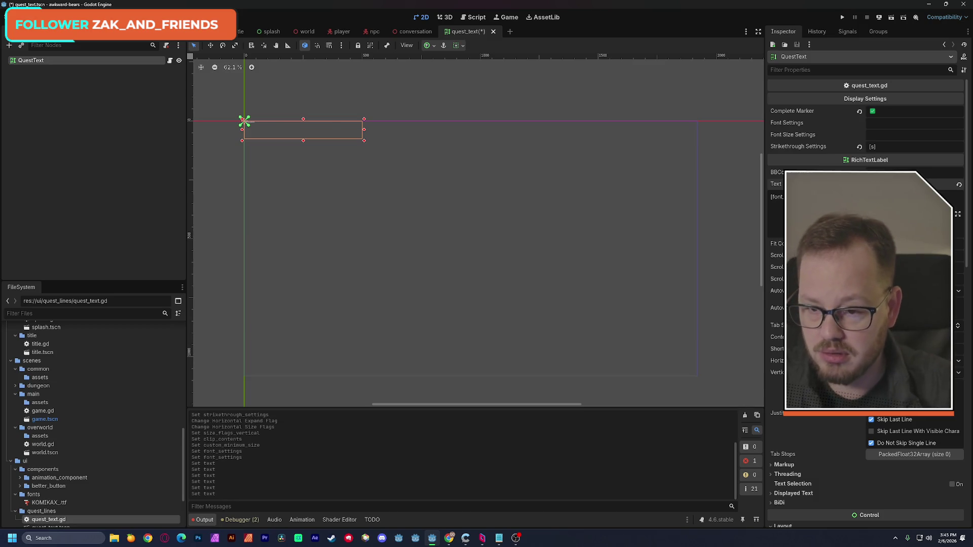
type("8")
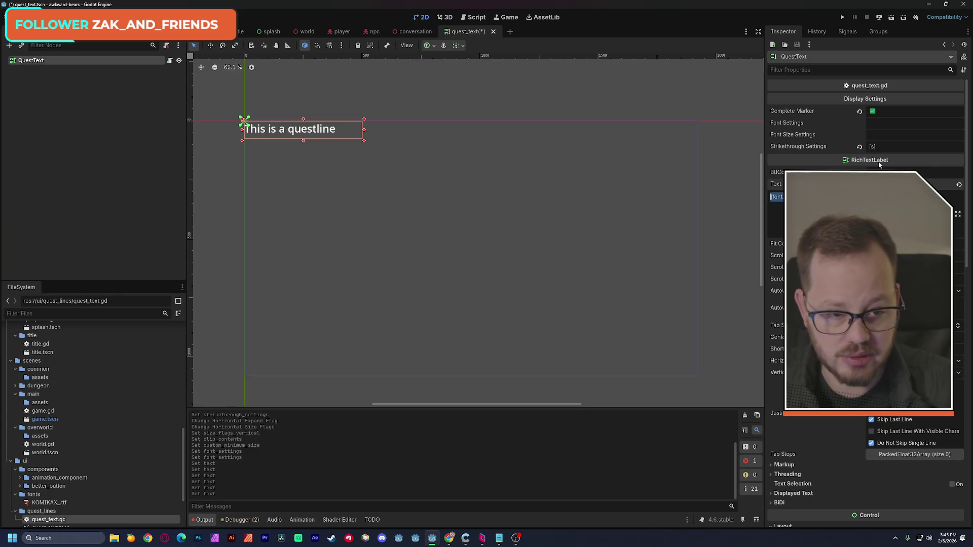
key("ctrl+c")
left_click(892, 135)
key("ctrl+v")
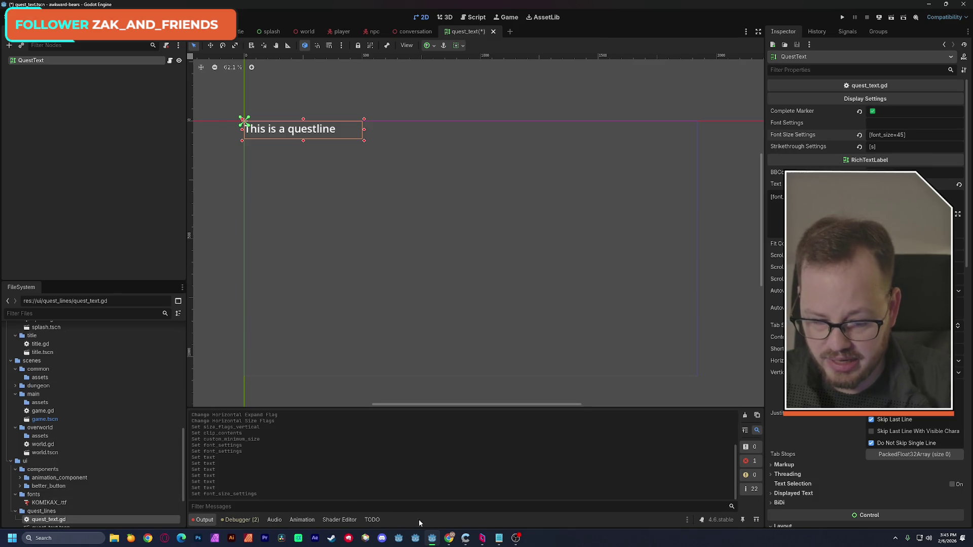
left_click(448, 542)
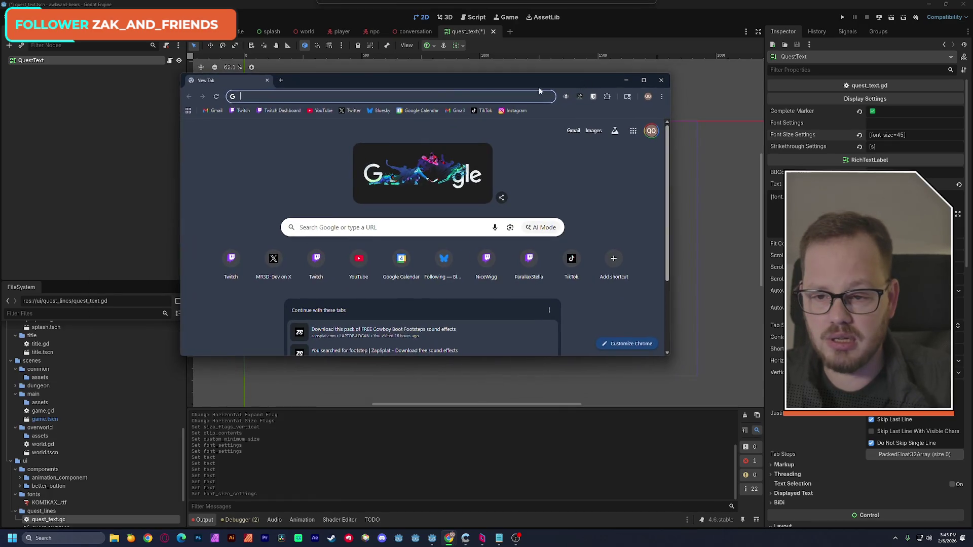
Search Google for 'godot bbcode set font'.
type("godot bbcon")
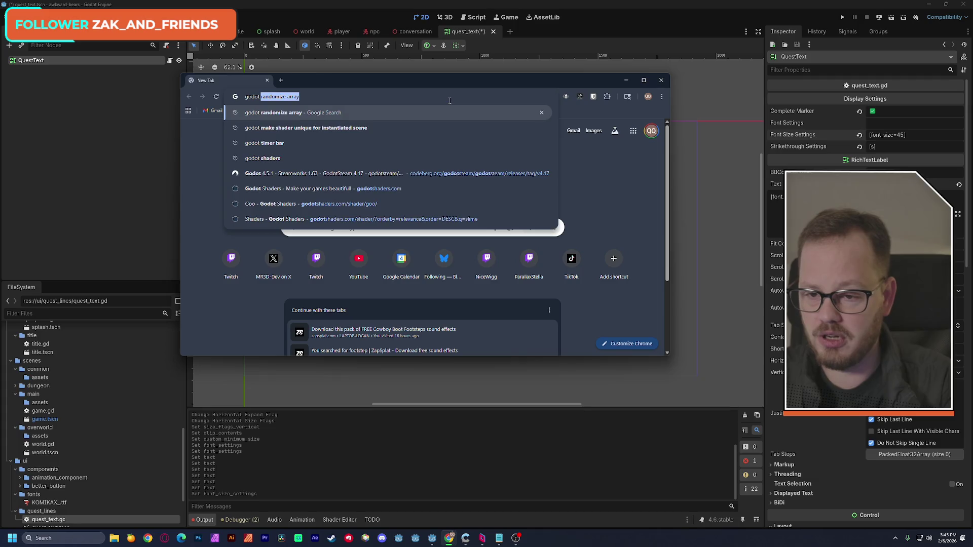
key("BackSpace")
type("de ")
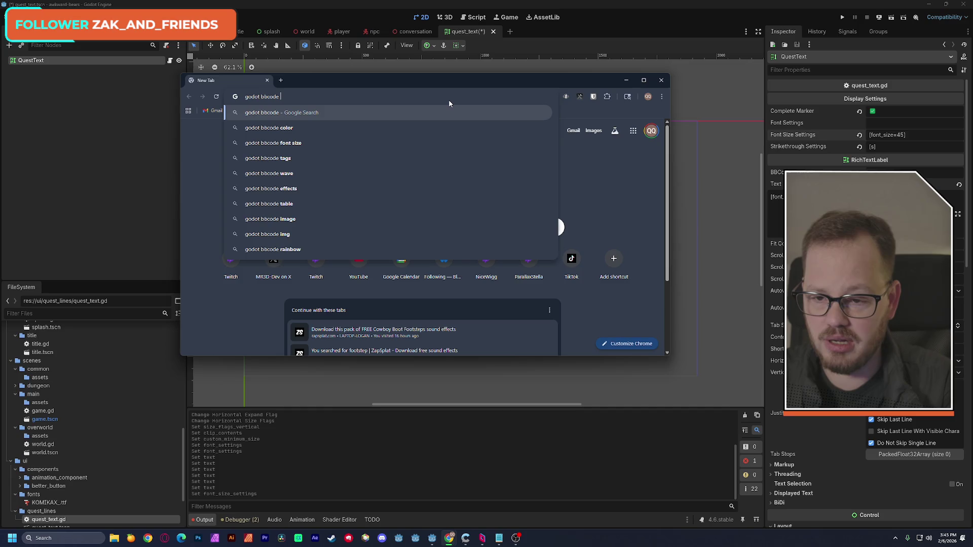
type("font")
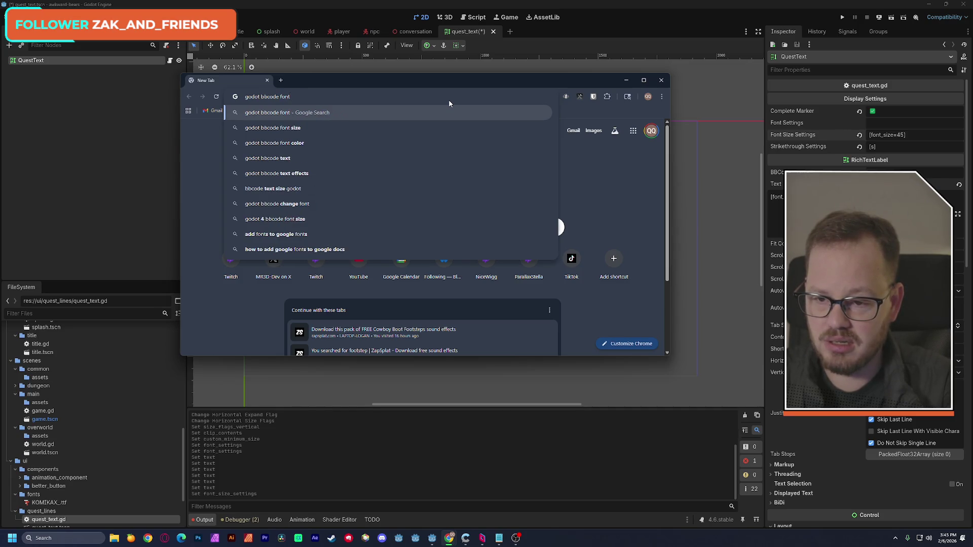
key("BackSpace")
key("BackSpace")
key("BackSpace")
type("set font")
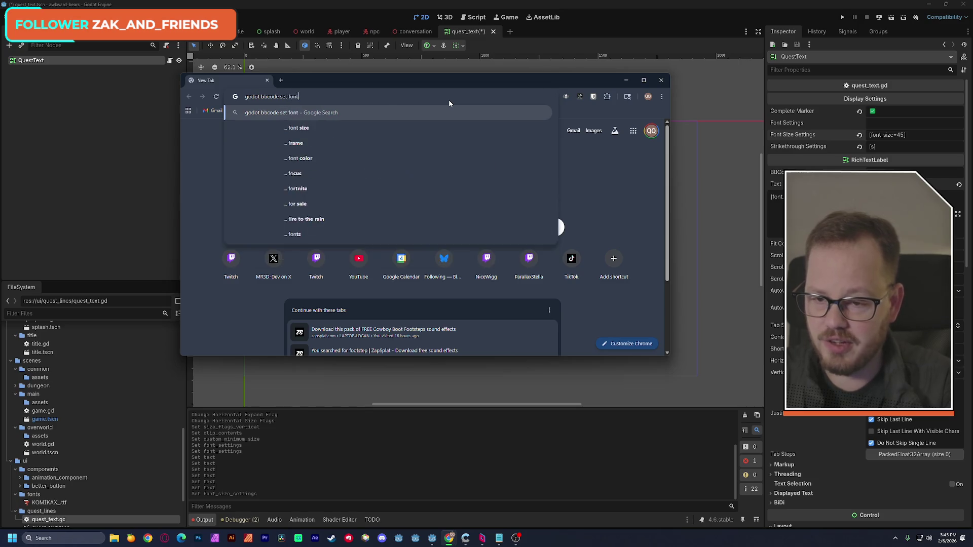
key("Return")
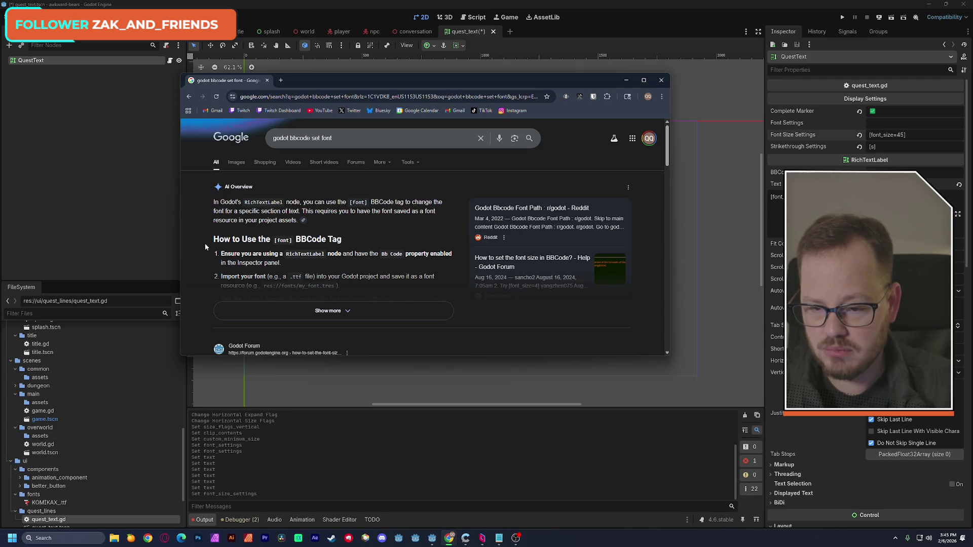
Read the expanded AI overview's [font=...] BBCode example, then close Chrome.
scroll(205, 243, "down", 1)
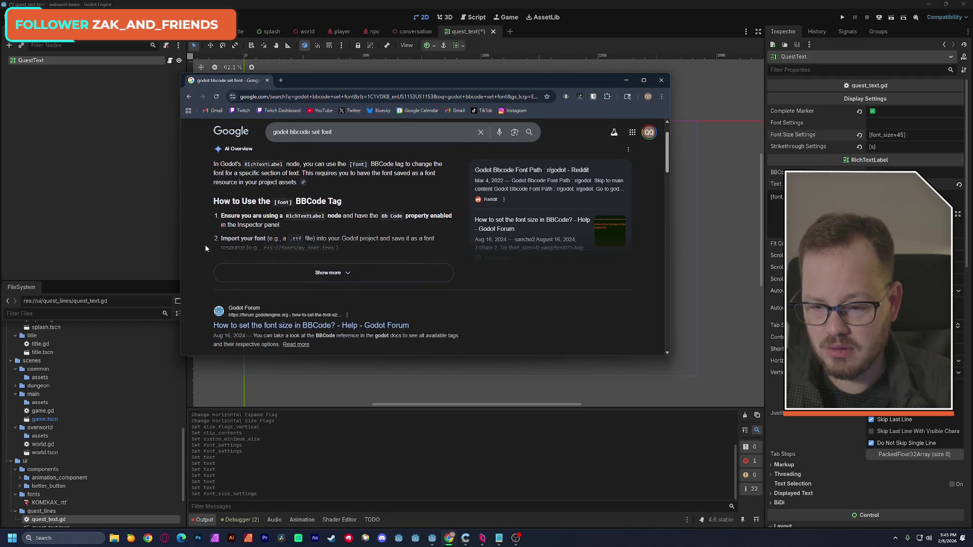
left_click(245, 278)
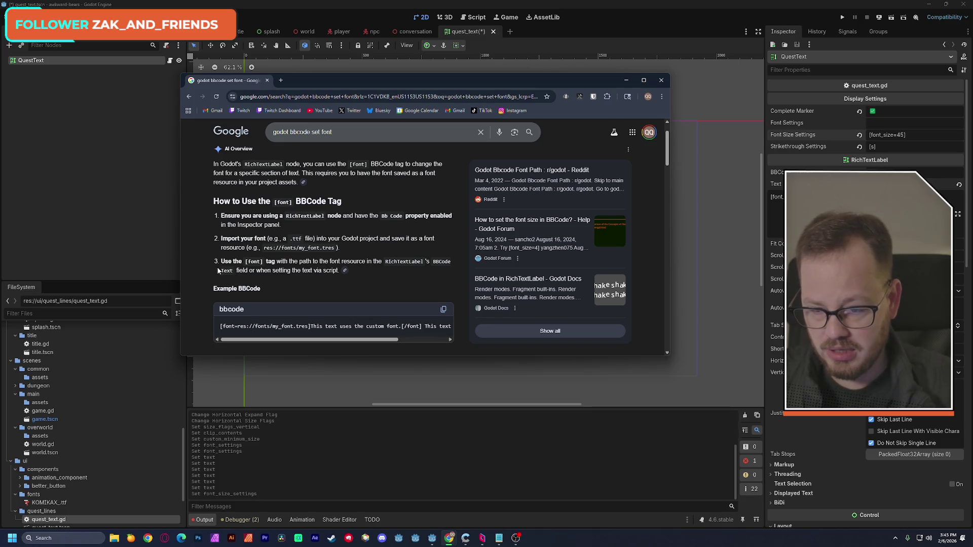
scroll(219, 272, "down", 1)
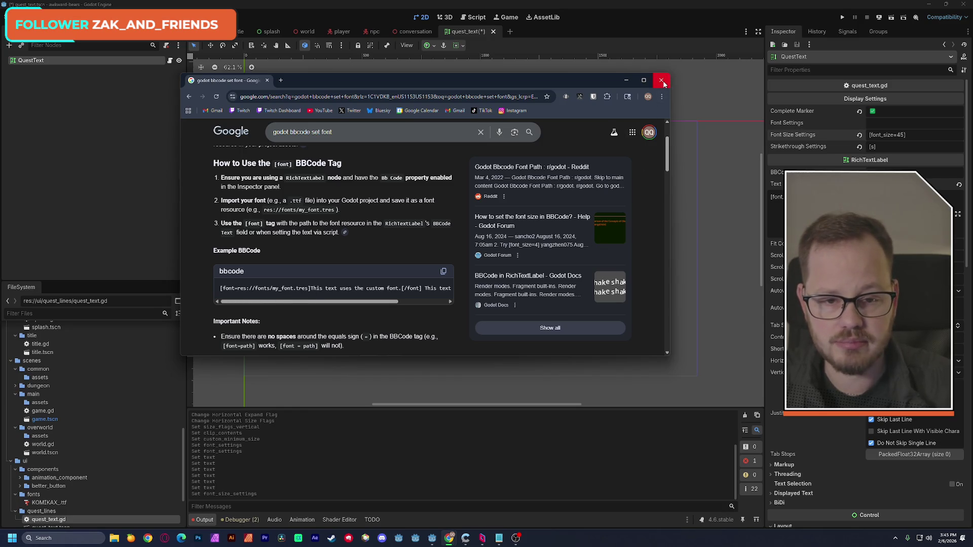
left_click_drag(221, 288, 311, 289)
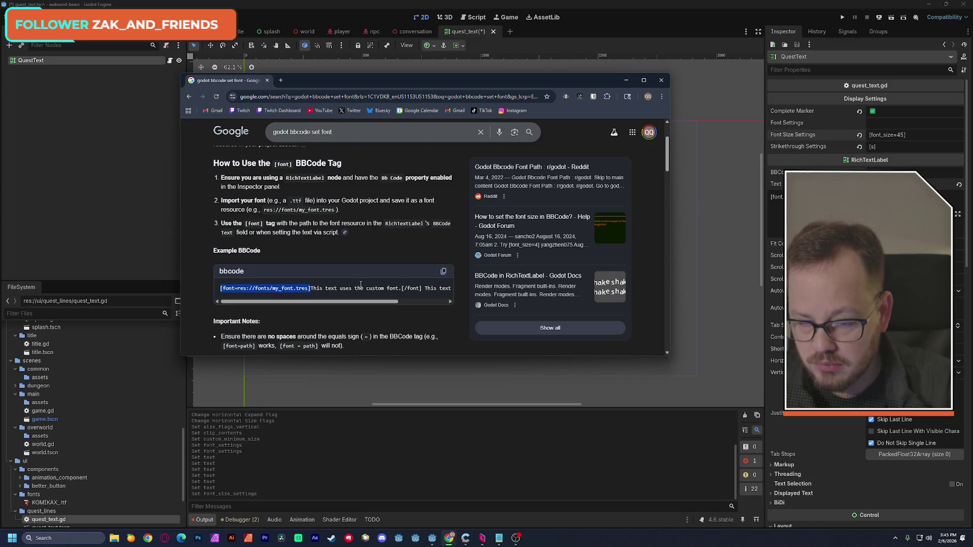
left_click(661, 80)
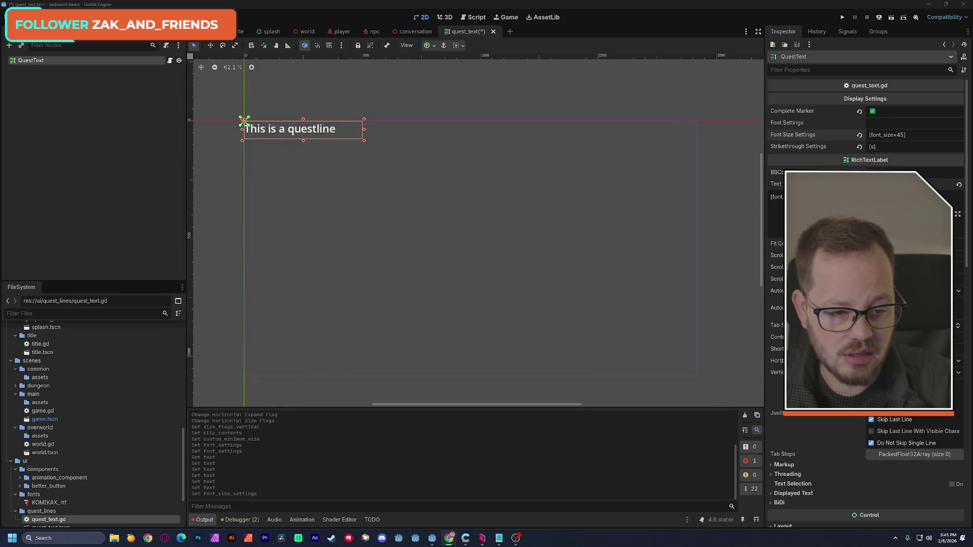
Set the quest label's Font Settings to res://ui/fonts/KOMIKAX_.ttf and widen the label to 558×75.
key("ctrl+v")
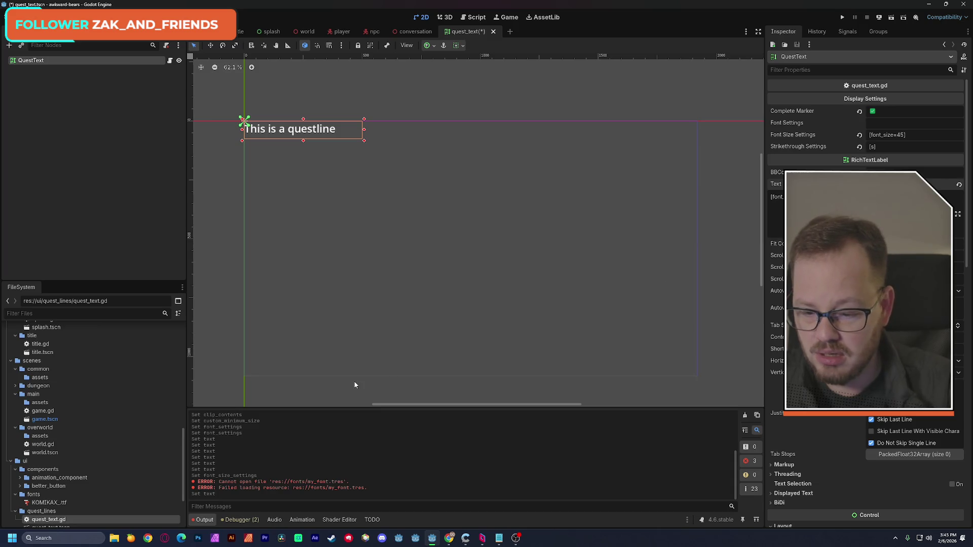
scroll(117, 441, "down", 2)
right_click(55, 477)
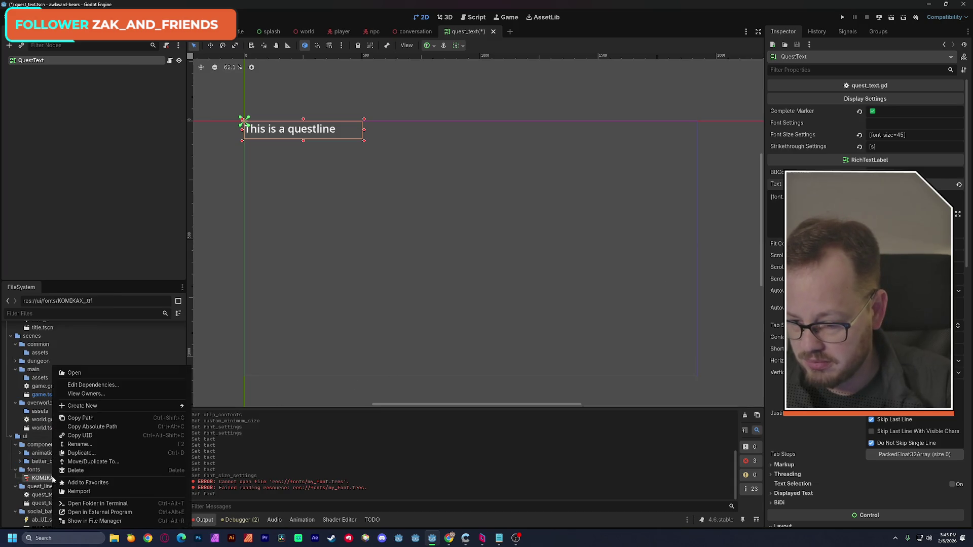
left_click(110, 429)
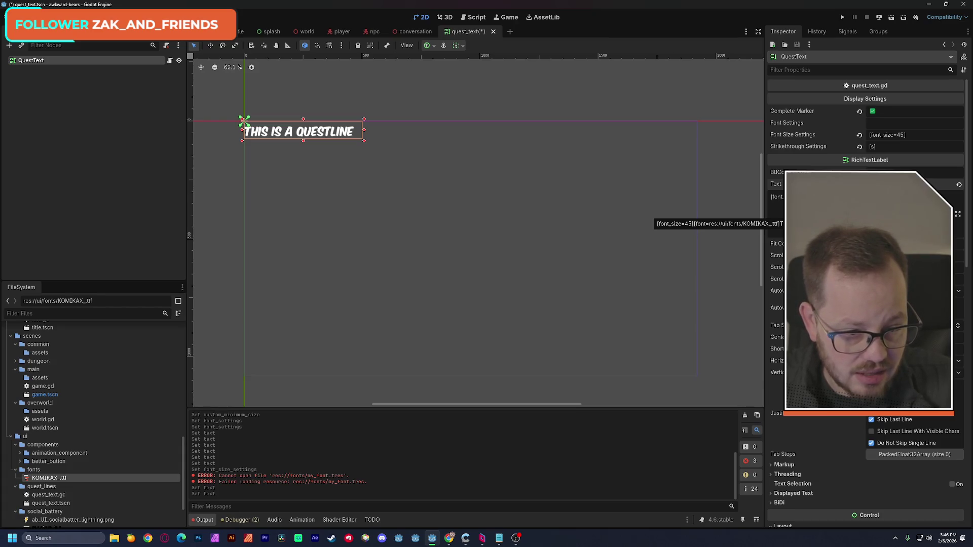
left_click(886, 127)
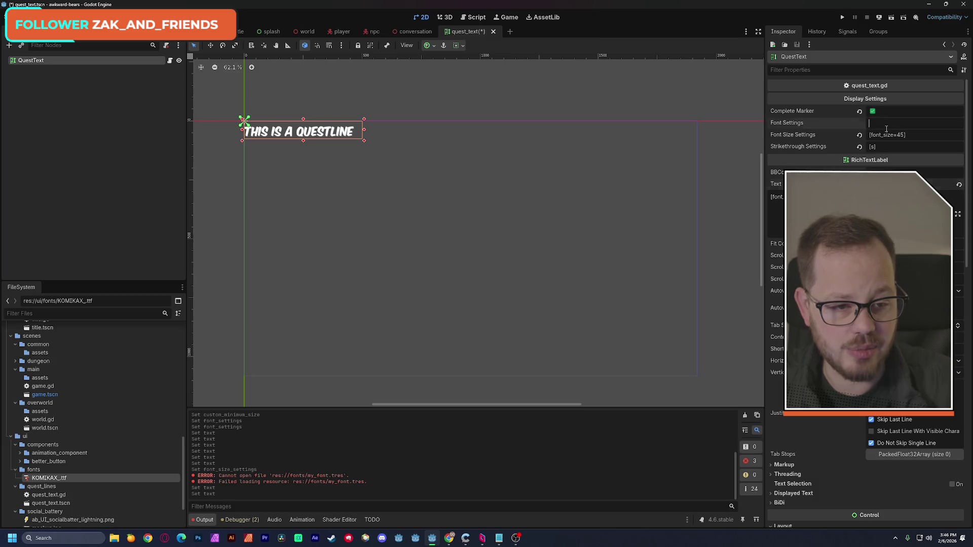
key("ctrl+v")
key("Return")
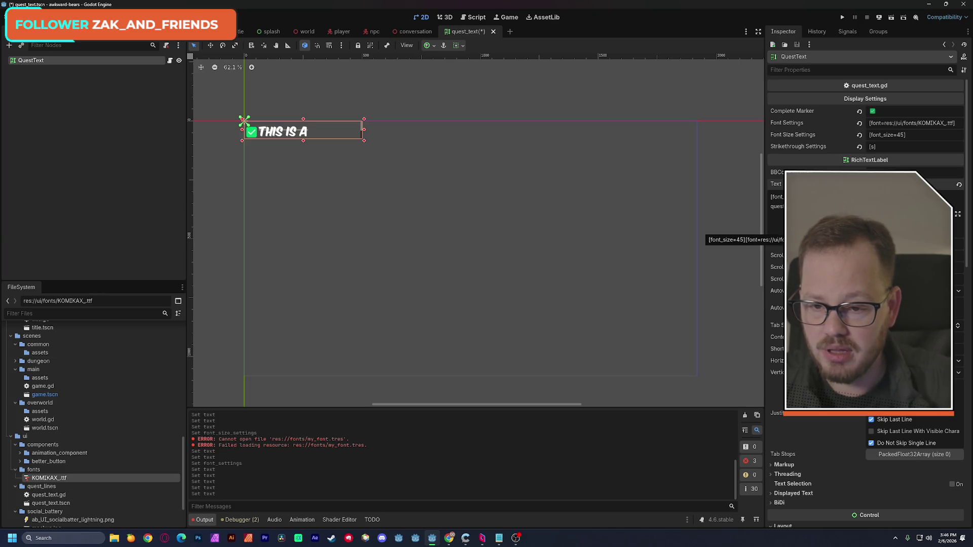
mouse_move(365, 133)
left_mouse_down()
mouse_move(398, 136)
mouse_move(378, 138)
left_mouse_up()
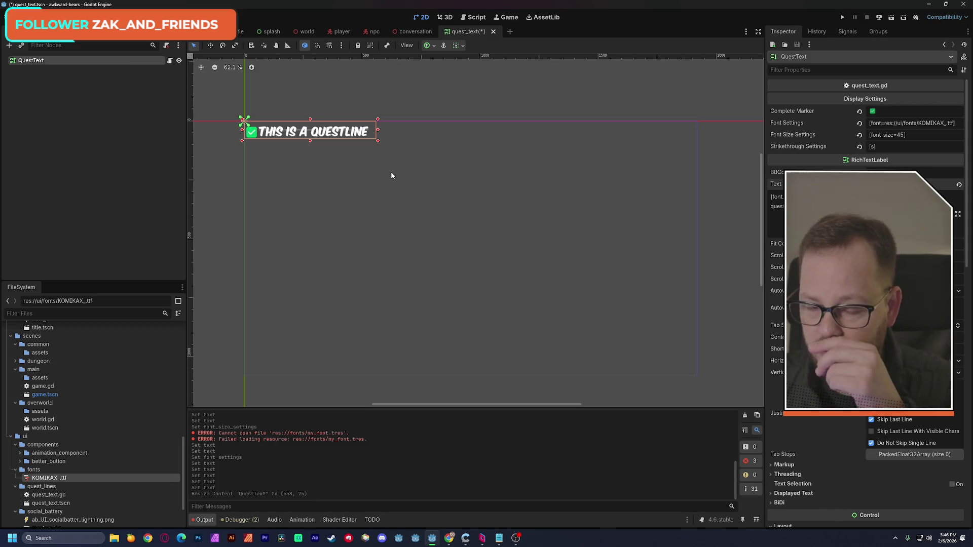
scroll(319, 187, "up", 5)
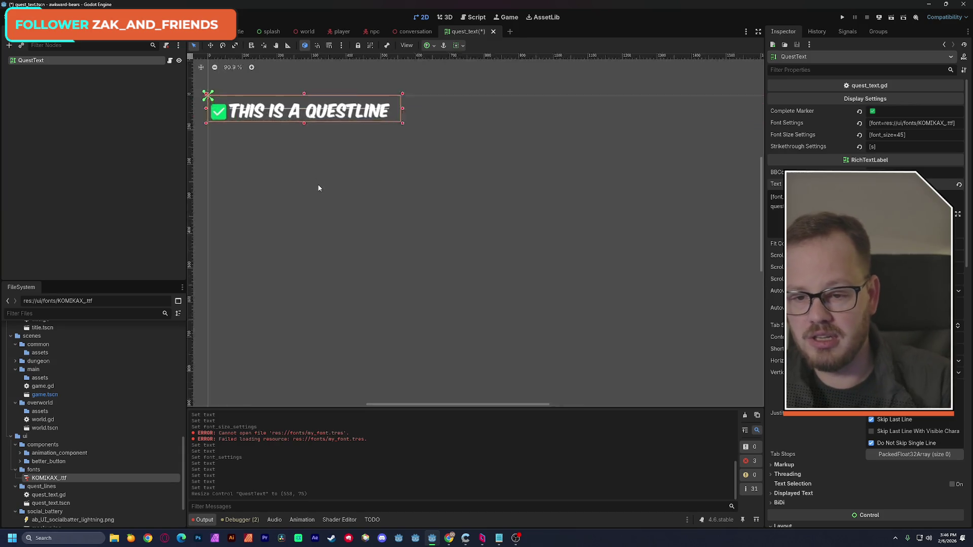
Save the QuestText scene containing the restyled, widened quest label.
left_click_drag(392, 238, 419, 247)
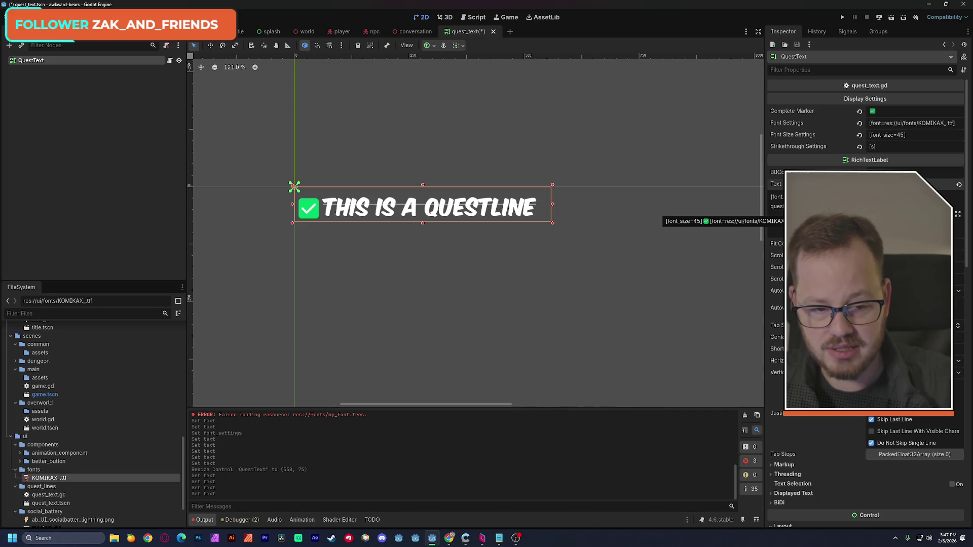
key("ctrl+s")
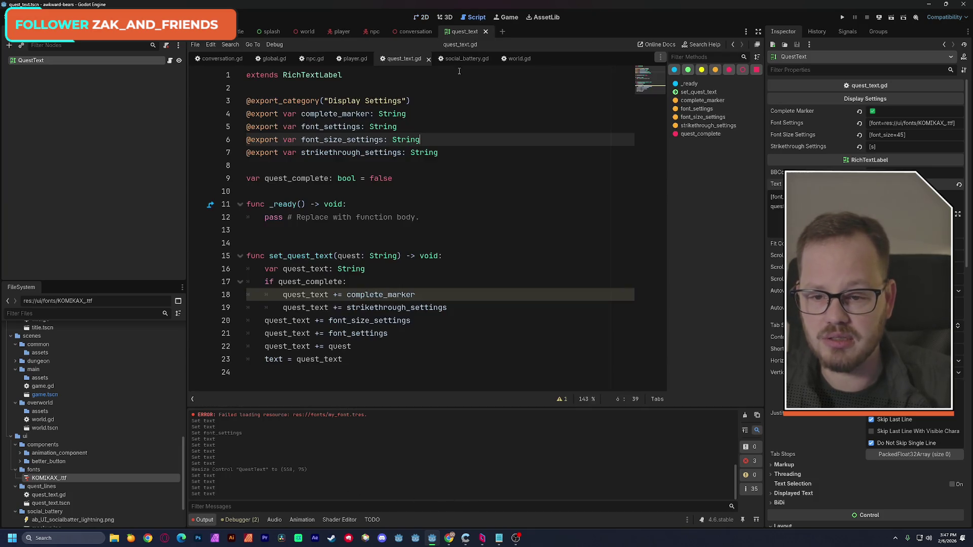
In quest_text.gd, move the font_size_settings line above 'if quest_complete:'.
left_click(477, 18)
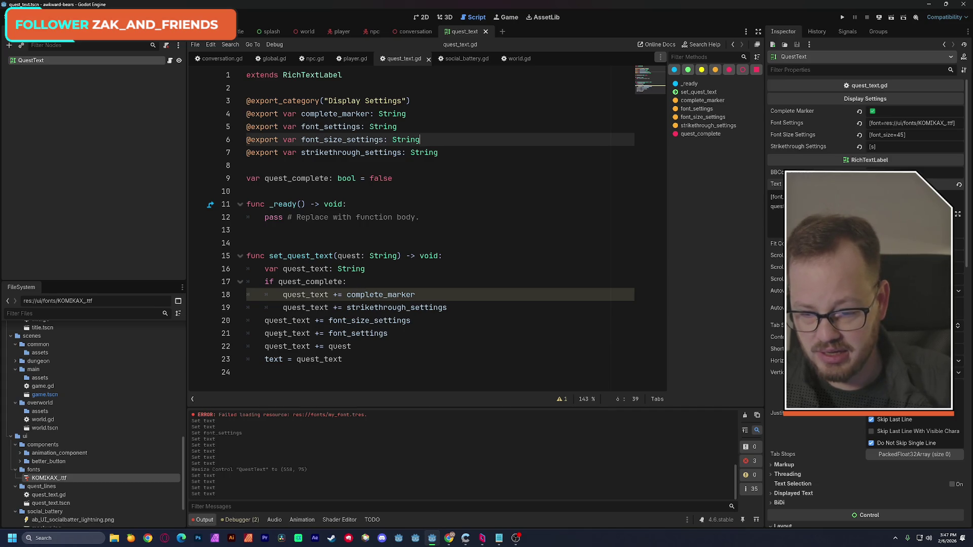
left_click_drag(264, 321, 414, 321)
key("ctrl+c")
key("BackSpace")
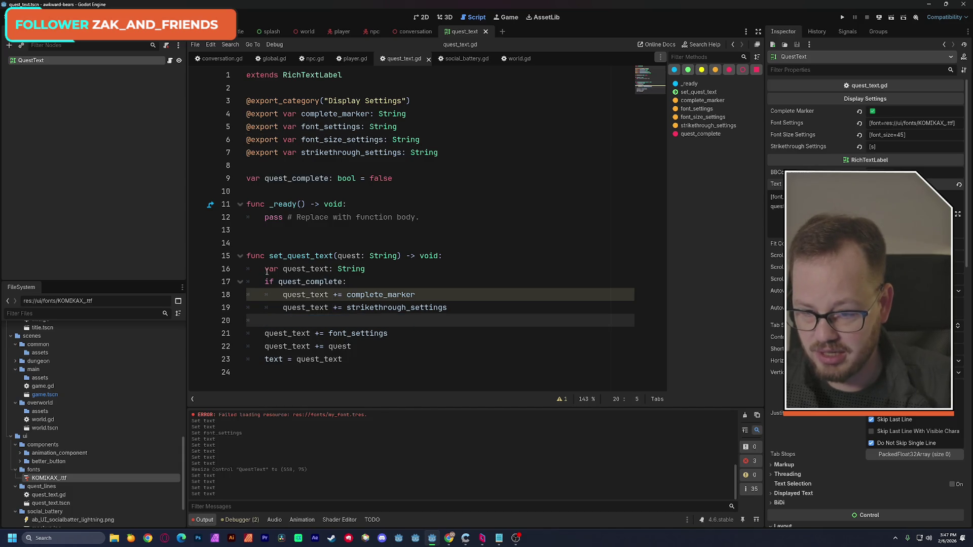
left_click(269, 282)
key("Return")
key("Return")
key("Up")
key("Up")
key("ctrl+v")
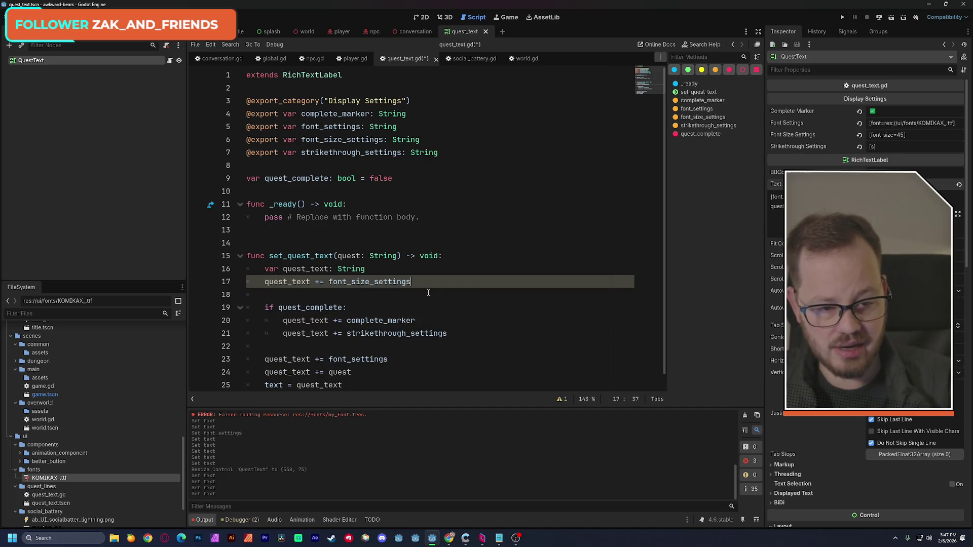
scroll(428, 293, "down", 1)
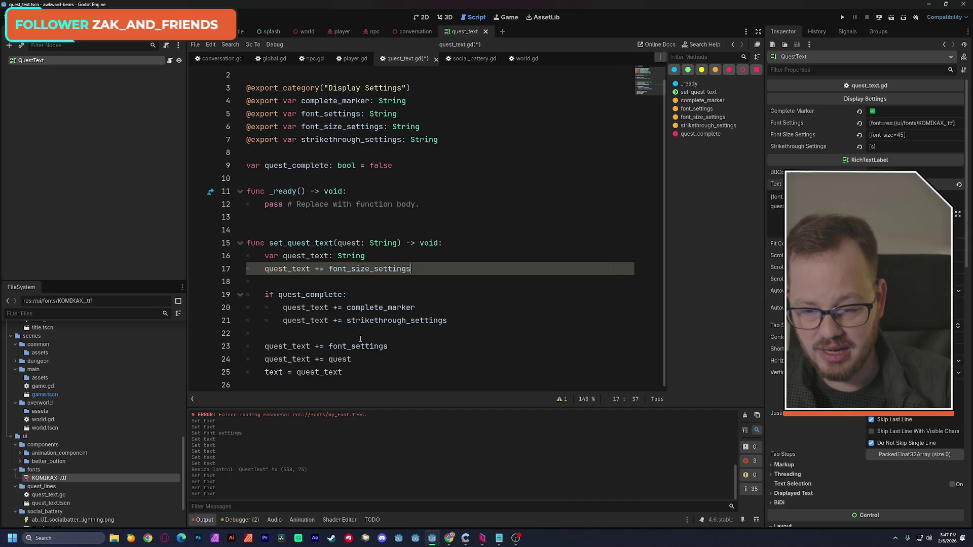
left_click(324, 335)
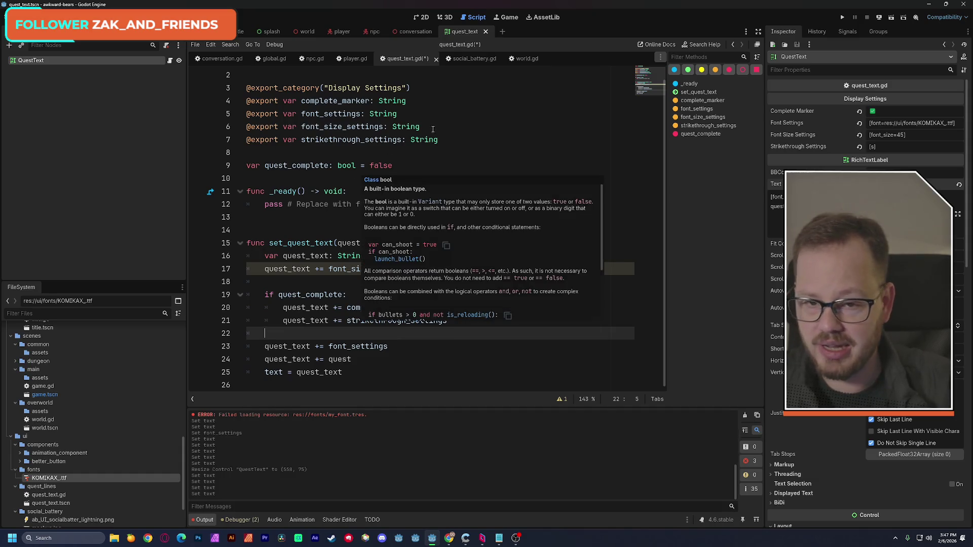
Test-run the scene, then clear the label's preset Text and save the scene.
left_click(423, 19)
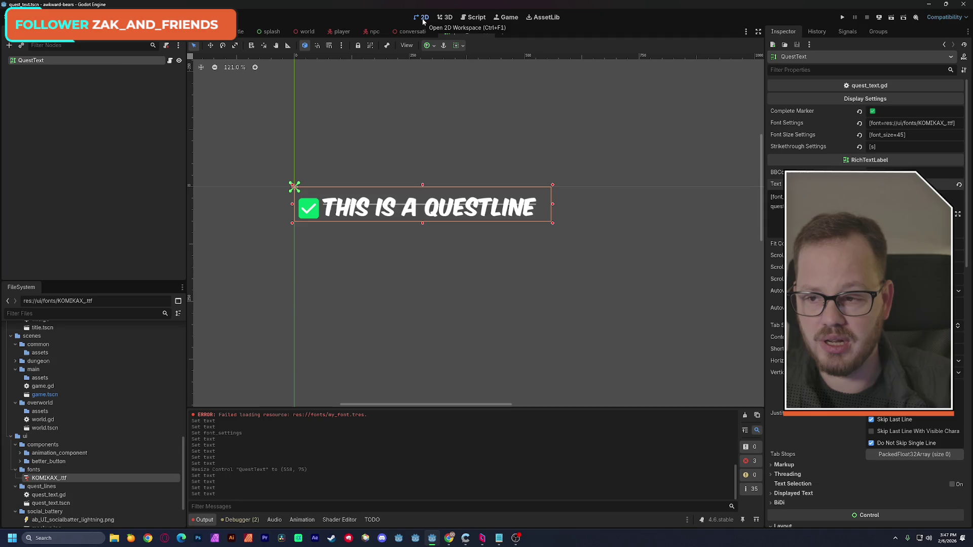
left_click(891, 17)
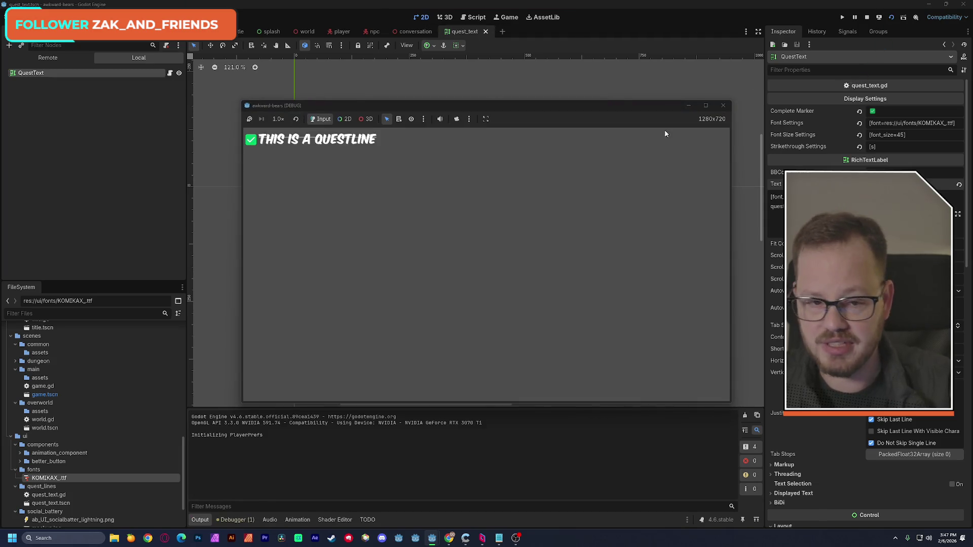
left_click(723, 105)
left_click_drag(831, 207, 749, 194)
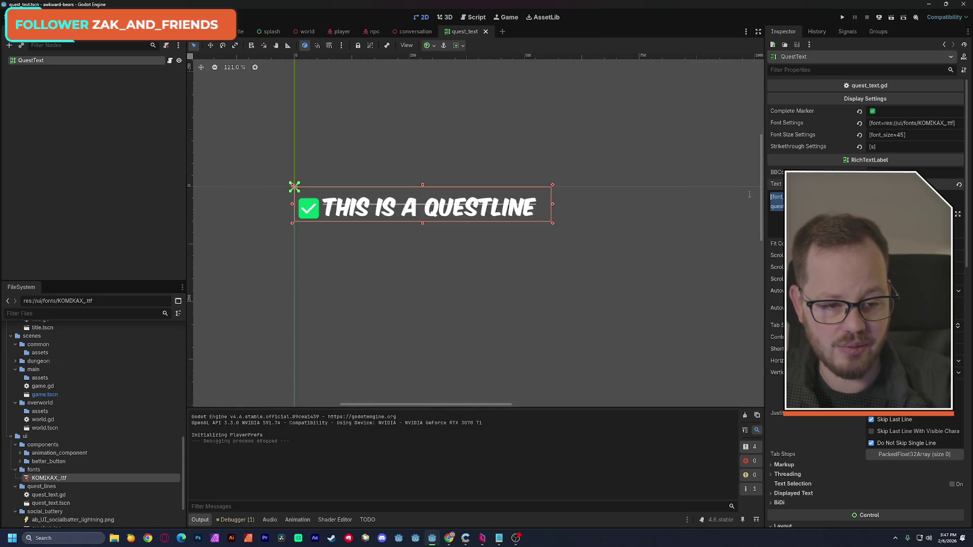
key("BackSpace")
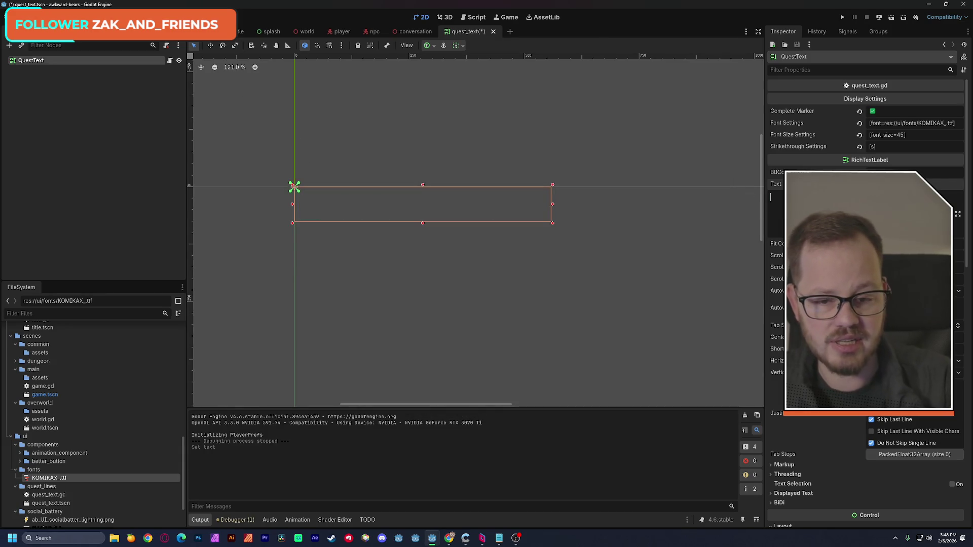
key("ctrl+s")
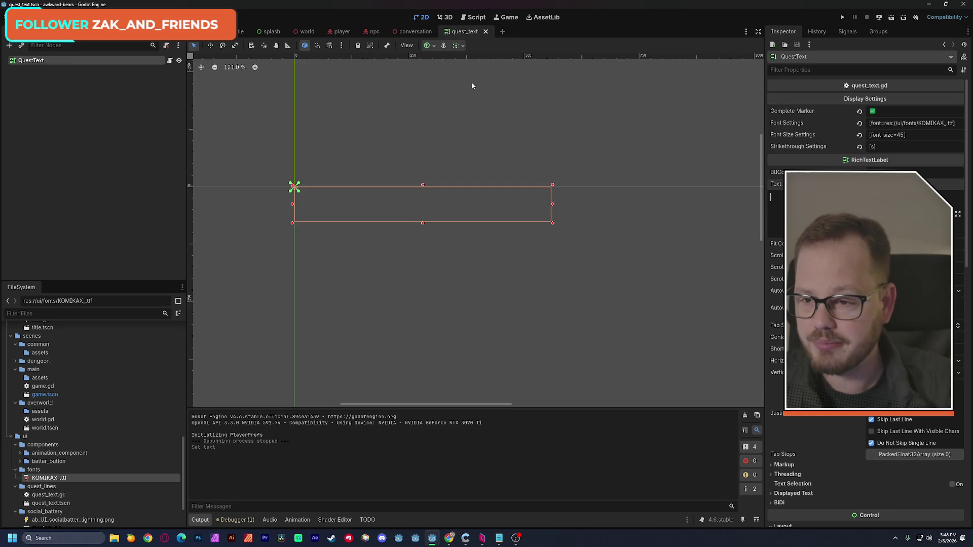
left_click(474, 17)
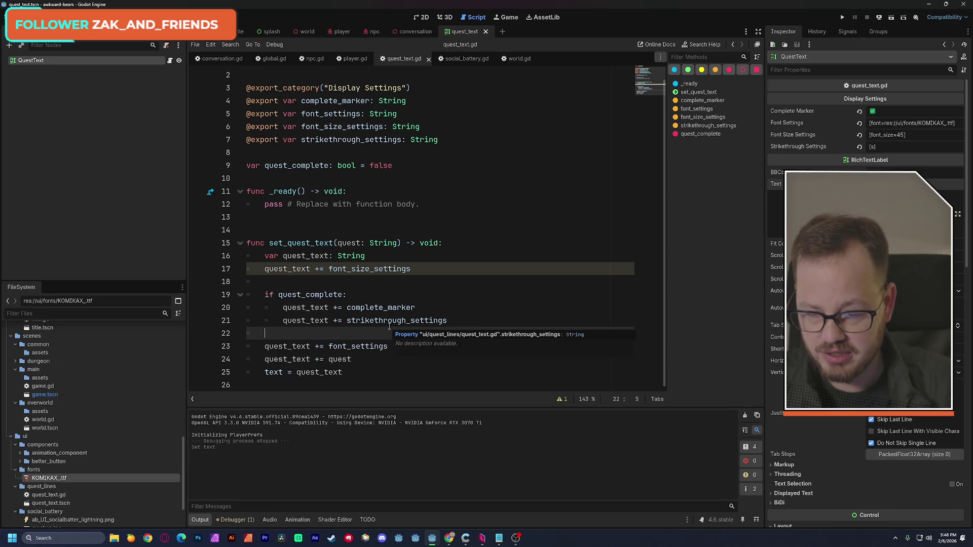
Replace the placeholder in _ready with set_quest_text("Talk to the sad bear in the bathroom").
double_click(274, 204)
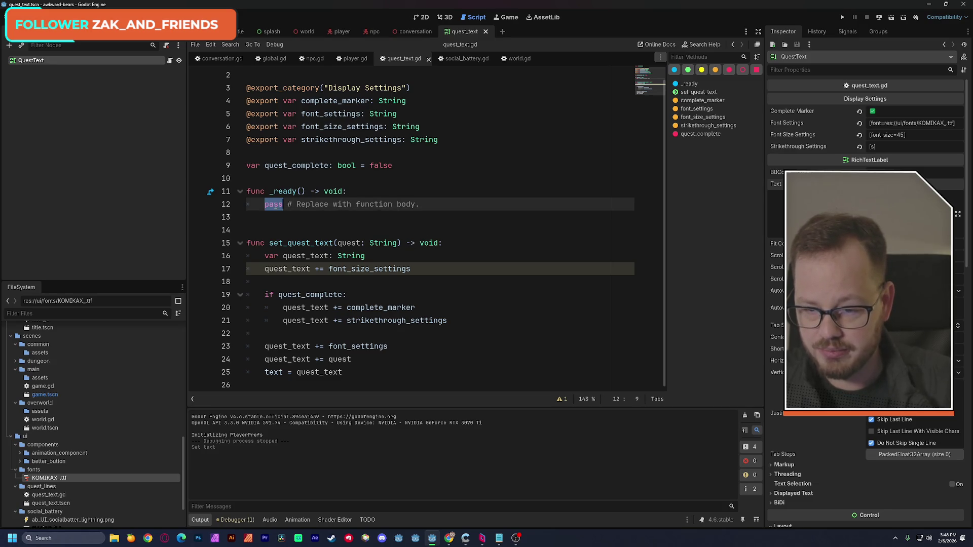
double_click(286, 243)
key("ctrl+c")
left_click_drag(276, 204, 420, 205)
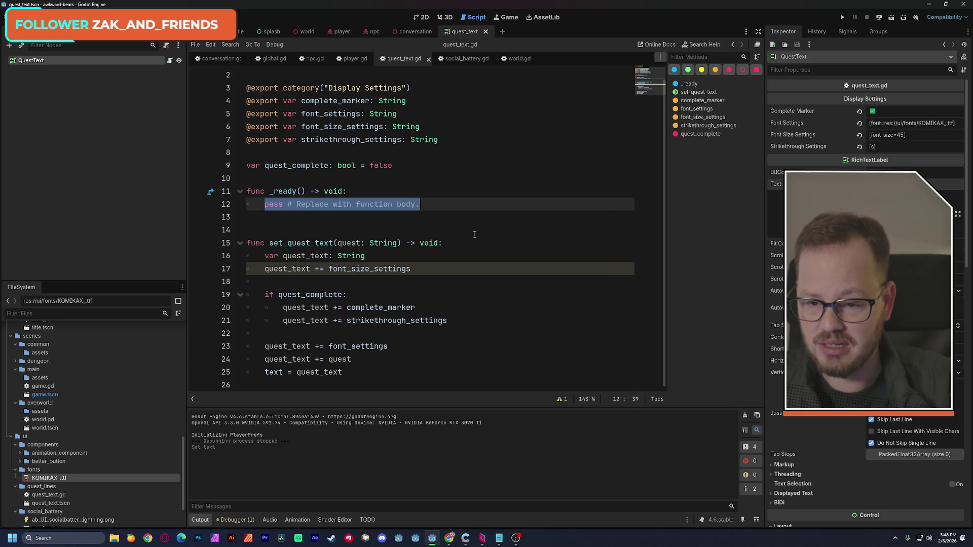
key("ctrl+v")
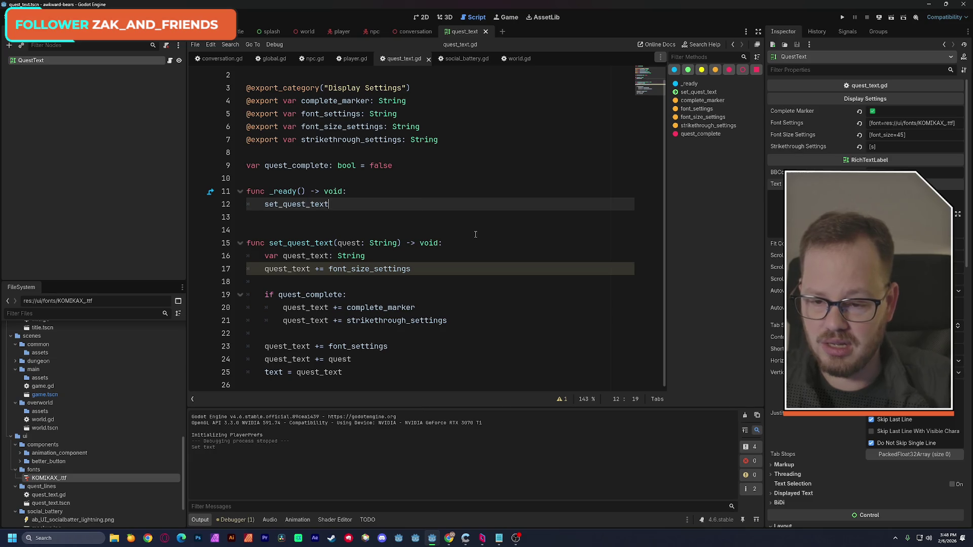
type("(")
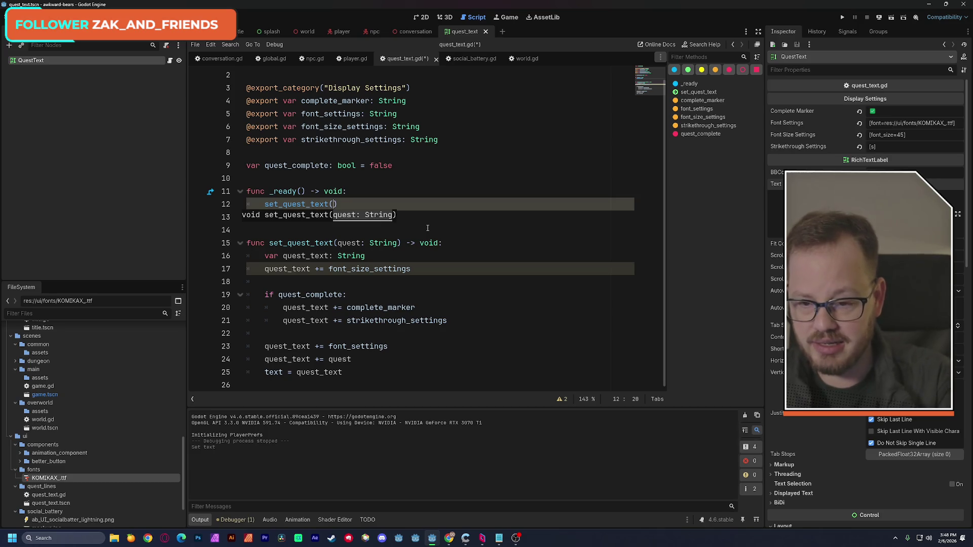
type("\"This is a")
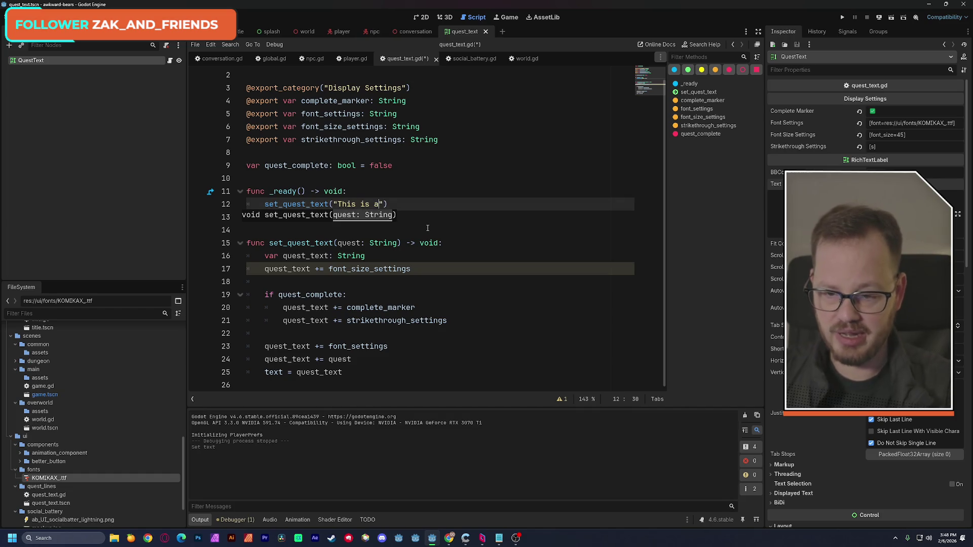
key("BackSpace")
key("BackSpace")
key("BackSpace")
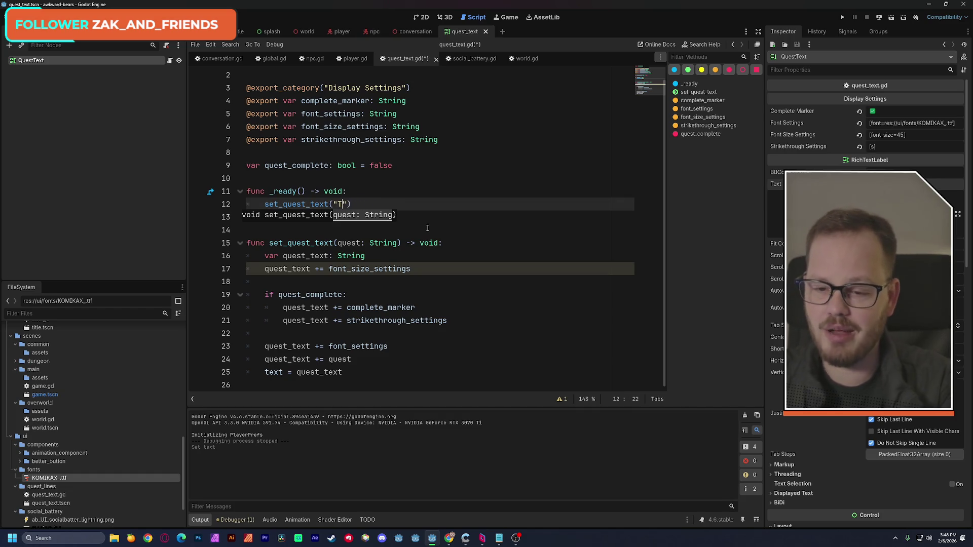
key("BackSpace")
type("alk to the sad b")
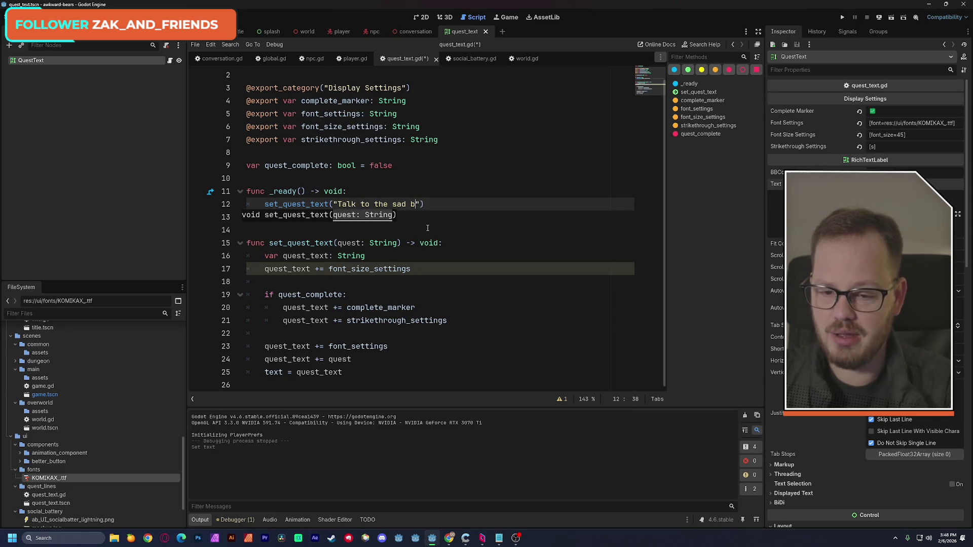
type("ear ")
type("in the bathr")
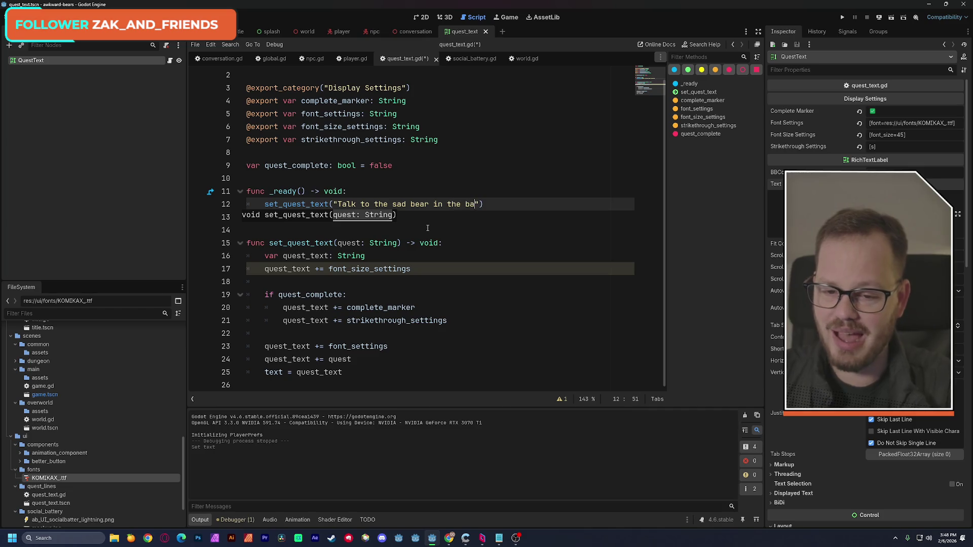
type("oom")
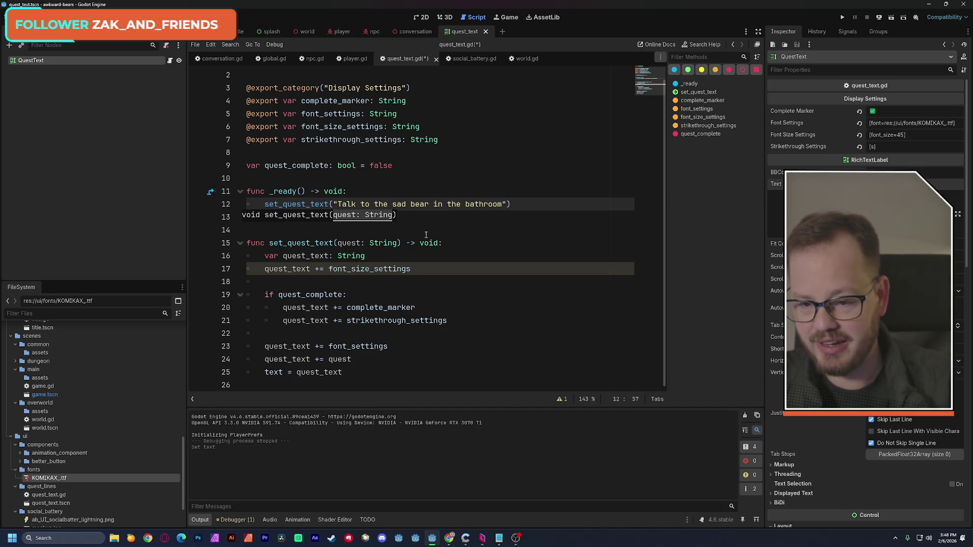
left_click(418, 170)
Save the script and test-run the scene to check the new quest line.
key("ctrl+s")
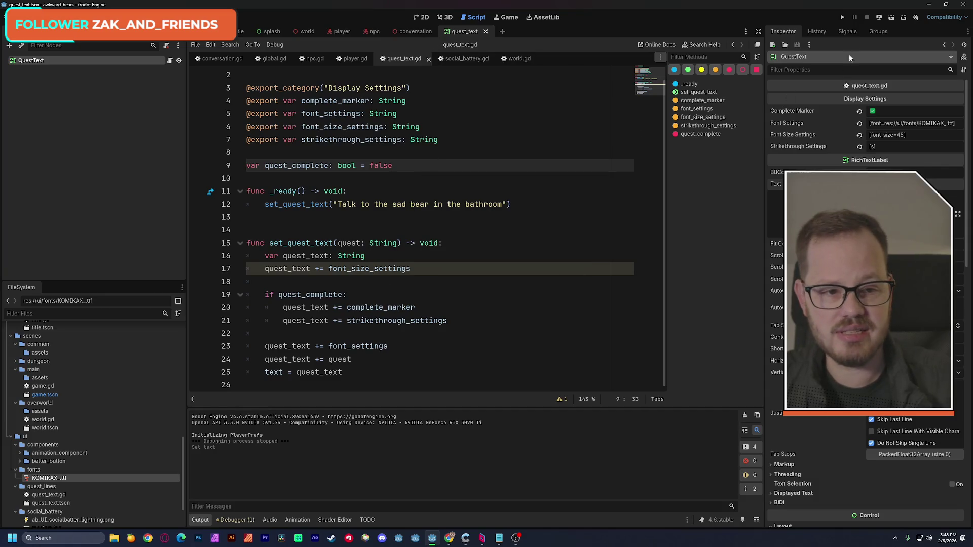
left_click(891, 16)
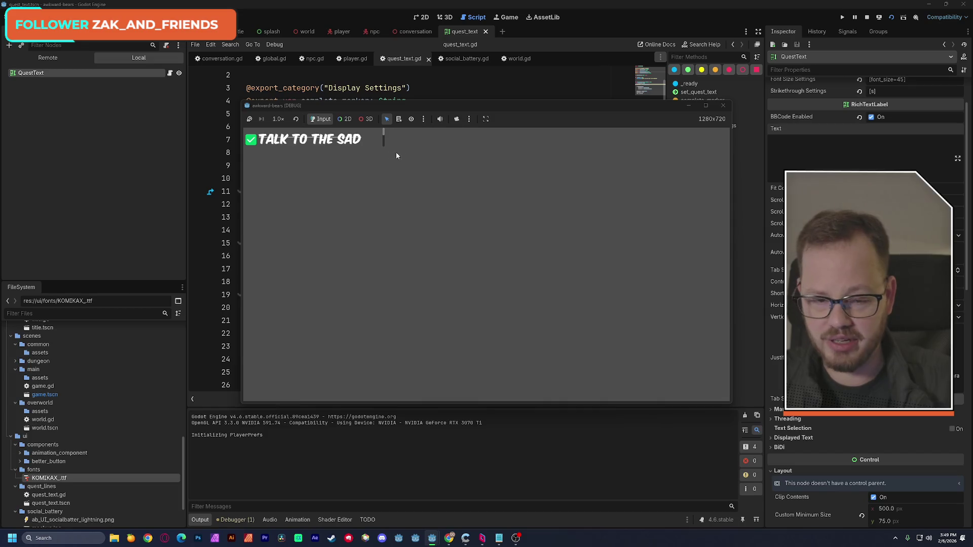
left_click(723, 106)
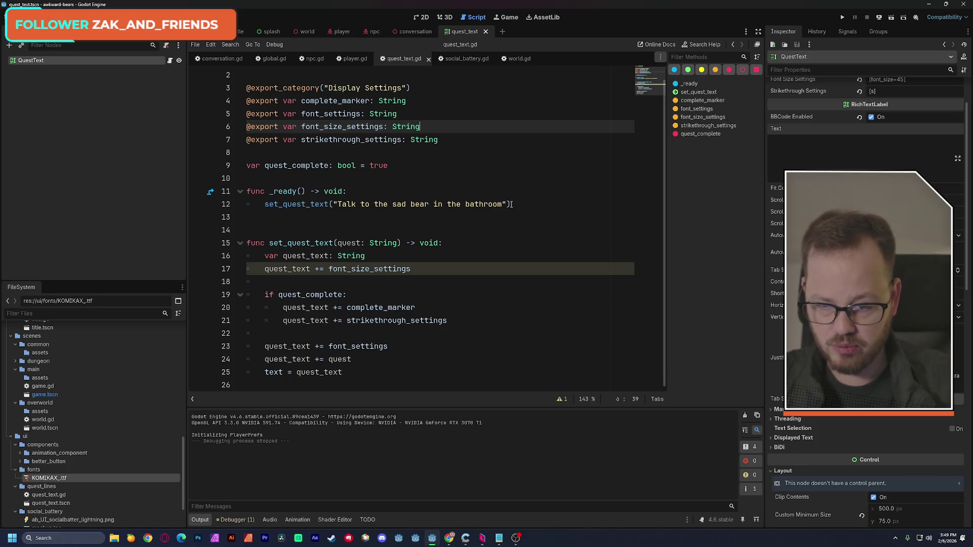
Delete the _ready test function, set quest_complete back to false, and save quest_text.gd.
left_click_drag(511, 204, 232, 195)
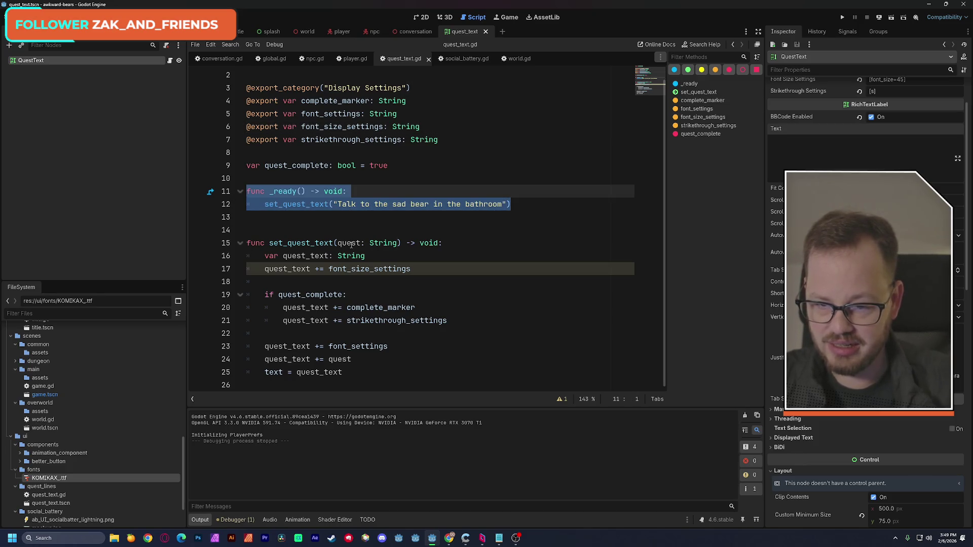
key("BackSpace")
key("BackSpace")
key("BackSpace")
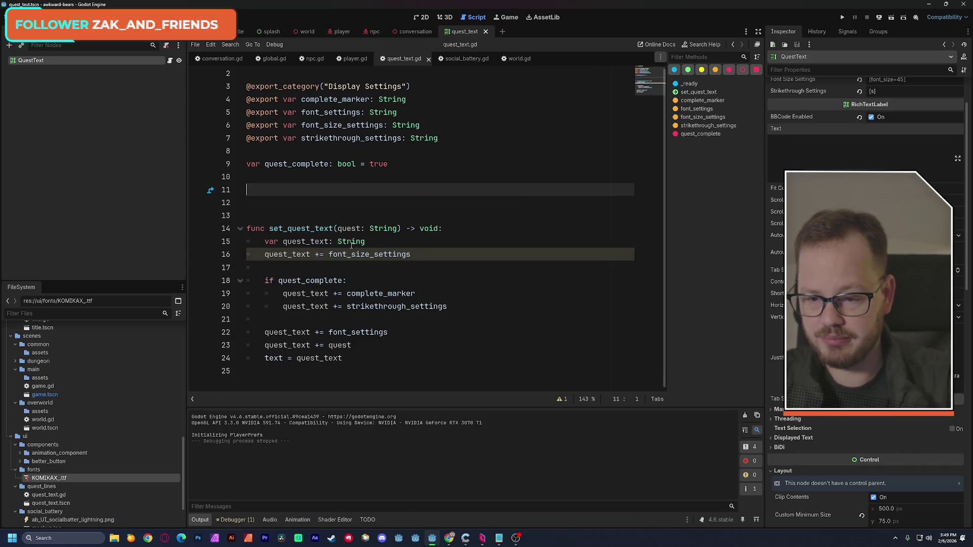
double_click(380, 178)
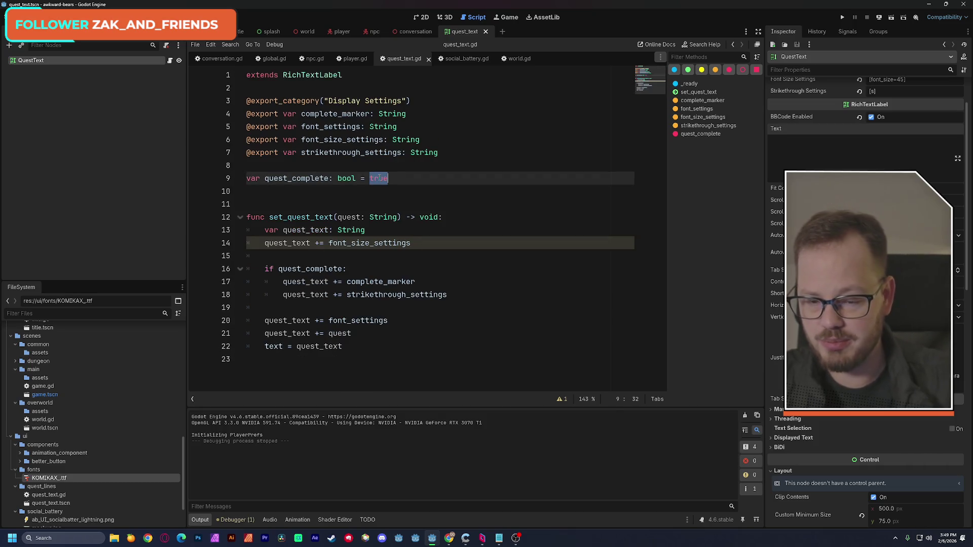
type("gals")
key("BackSpace")
key("BackSpace")
key("BackSpace")
type("false")
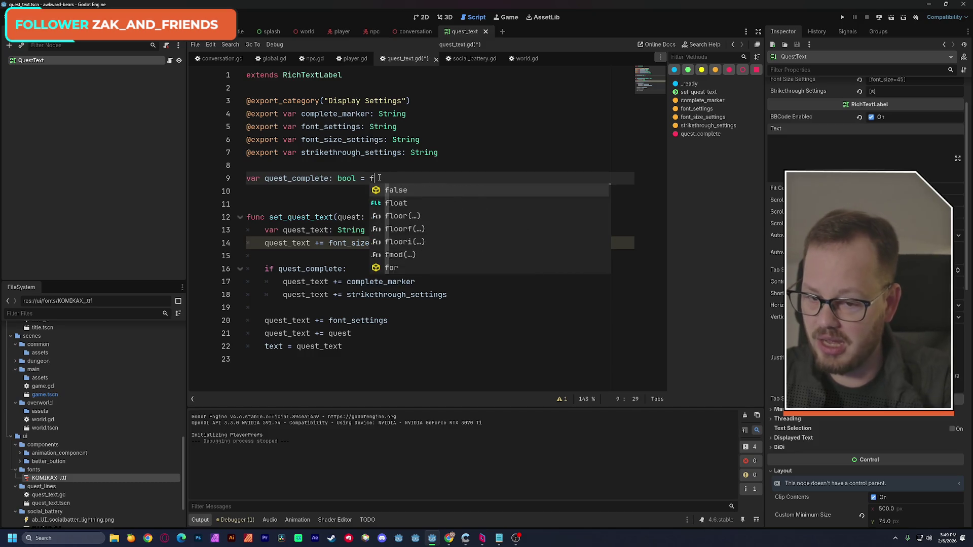
left_click(351, 192)
key("BackSpace")
key("ctrl+s")
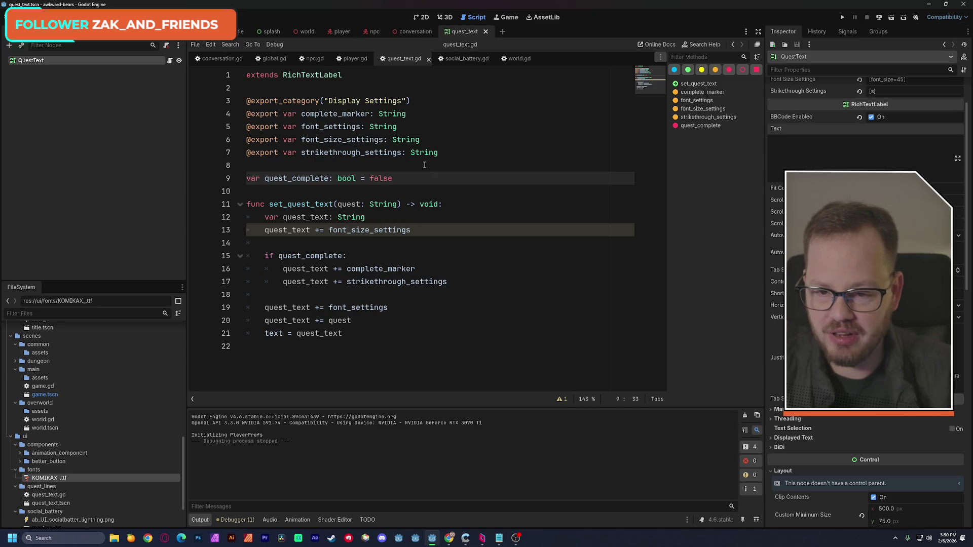
Nudge the coatRackStanding along X to -7.768, 0.5, 8.908.
left_click(444, 145)
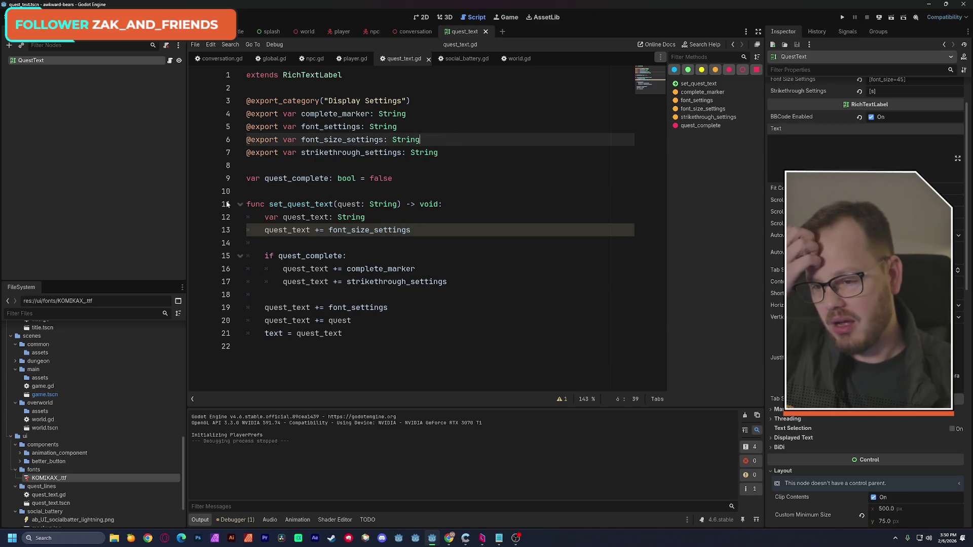
left_click(135, 185)
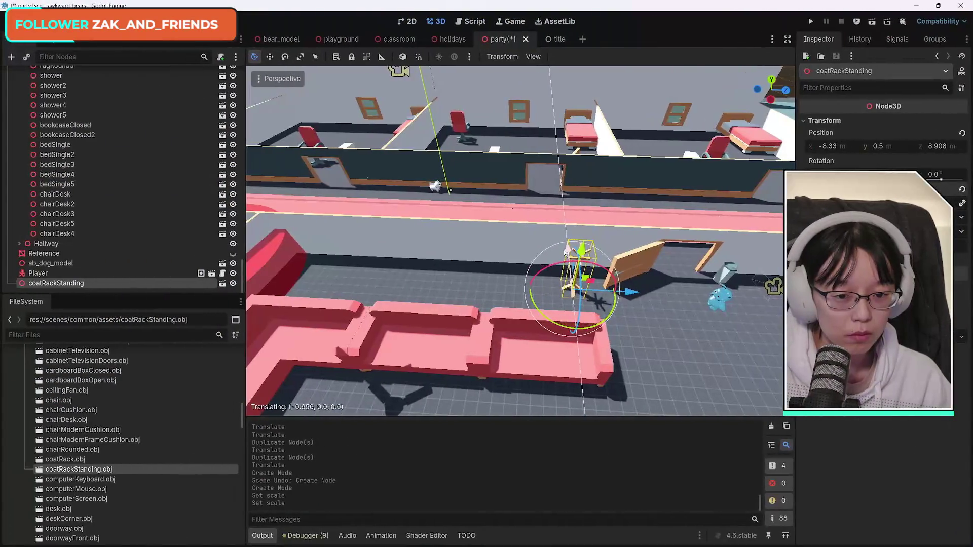
left_click_drag(567, 247, 568, 246)
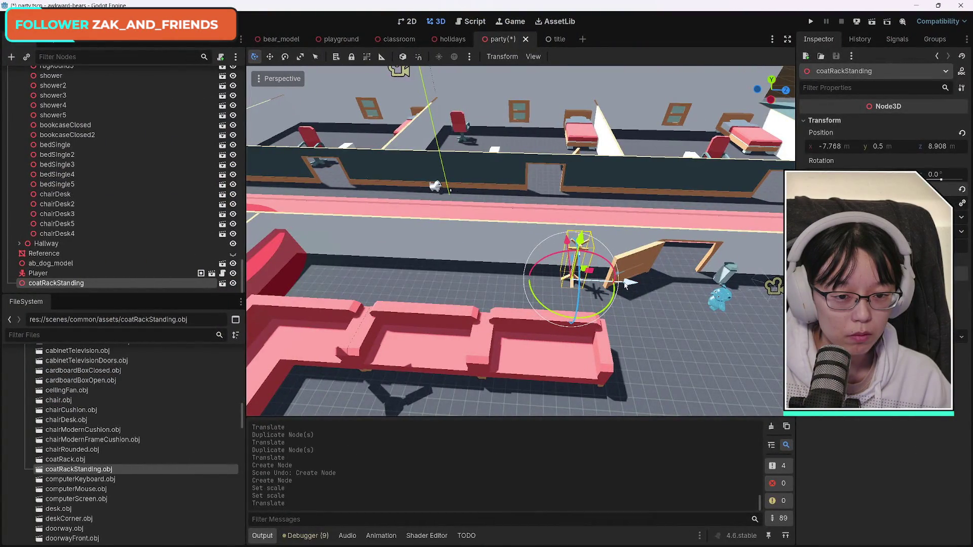
Drag the coat rack along Z to 18.806 into the next room and refocus the view on it.
mouse_move(629, 282)
left_mouse_down()
mouse_move(750, 308)
mouse_move(722, 267)
mouse_move(699, 263)
mouse_move(537, 296)
mouse_move(657, 307)
mouse_move(687, 349)
mouse_move(686, 299)
mouse_move(687, 338)
left_mouse_up()
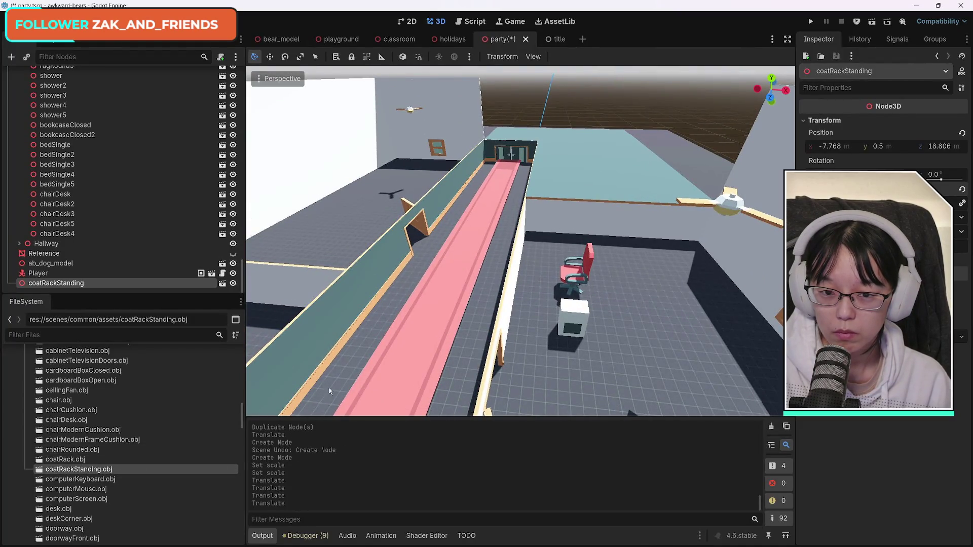
left_click_drag(522, 243, 522, 193)
key("w")
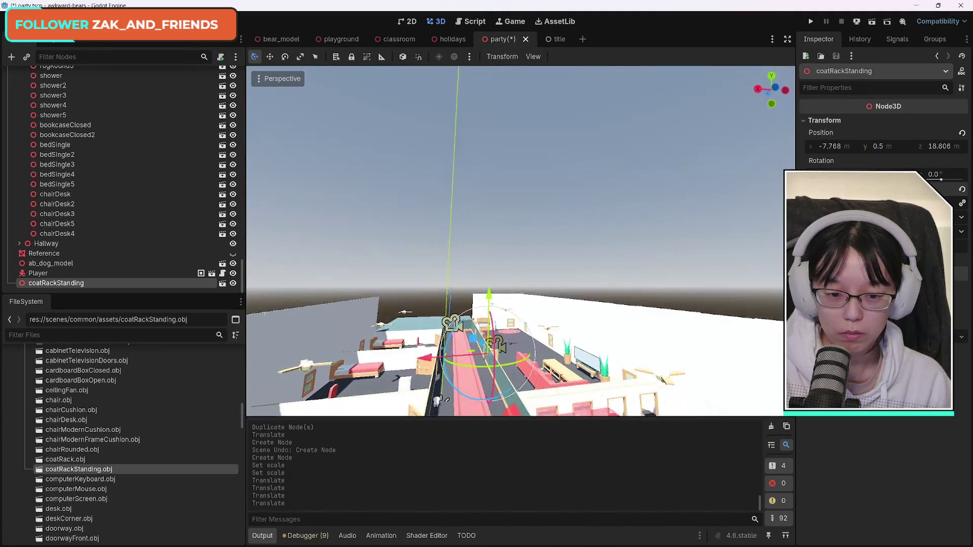
key("w")
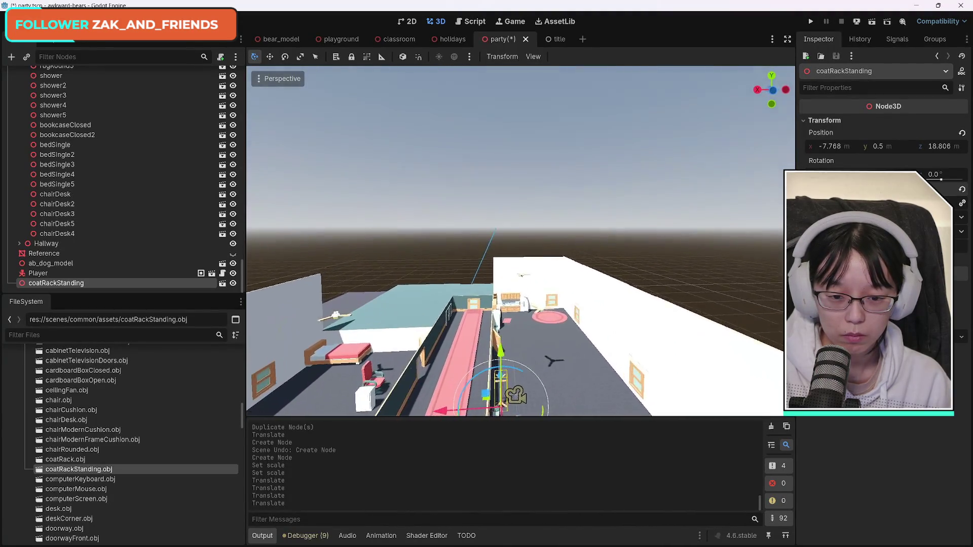
key("f")
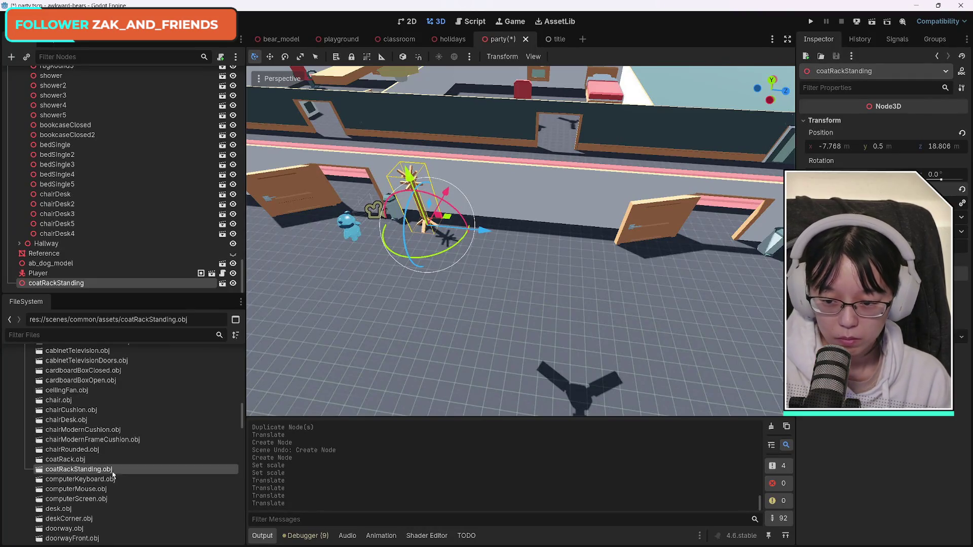
Add computerKeyboard, computerMouse and computerScreen models to the scene.
mouse_move(80, 479)
left_mouse_down()
mouse_move(101, 479)
mouse_move(476, 319)
left_mouse_up()
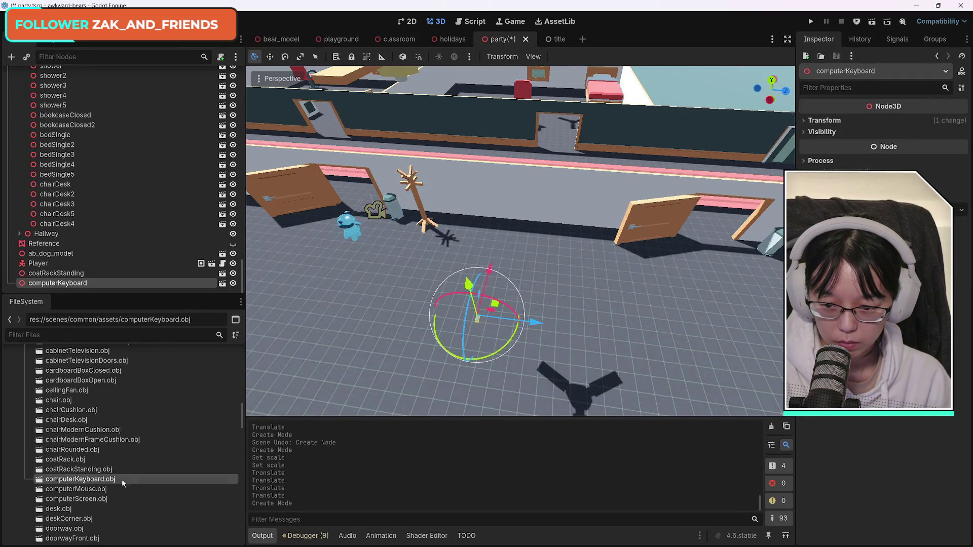
mouse_move(76, 489)
left_mouse_down()
mouse_move(507, 342)
mouse_move(504, 327)
left_mouse_up()
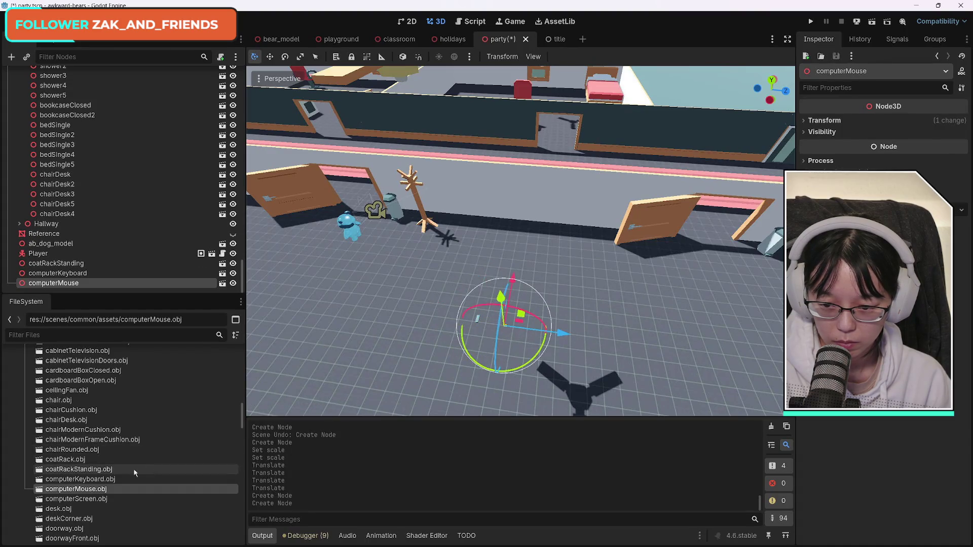
mouse_move(76, 499)
left_mouse_down()
mouse_move(264, 467)
mouse_move(452, 304)
left_mouse_up()
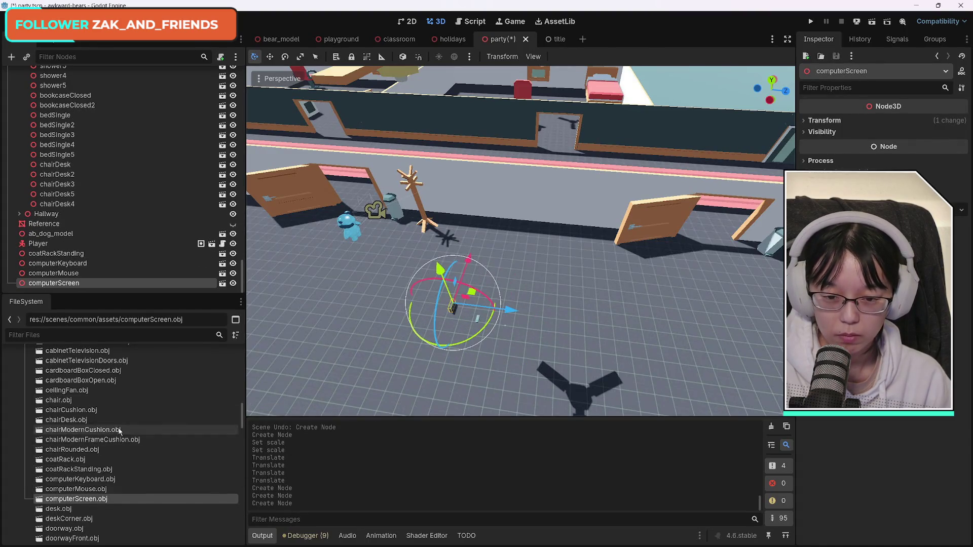
Scale up and rotate the three computer models together, then add a desk.obj model.
left_click(57, 263, "shift")
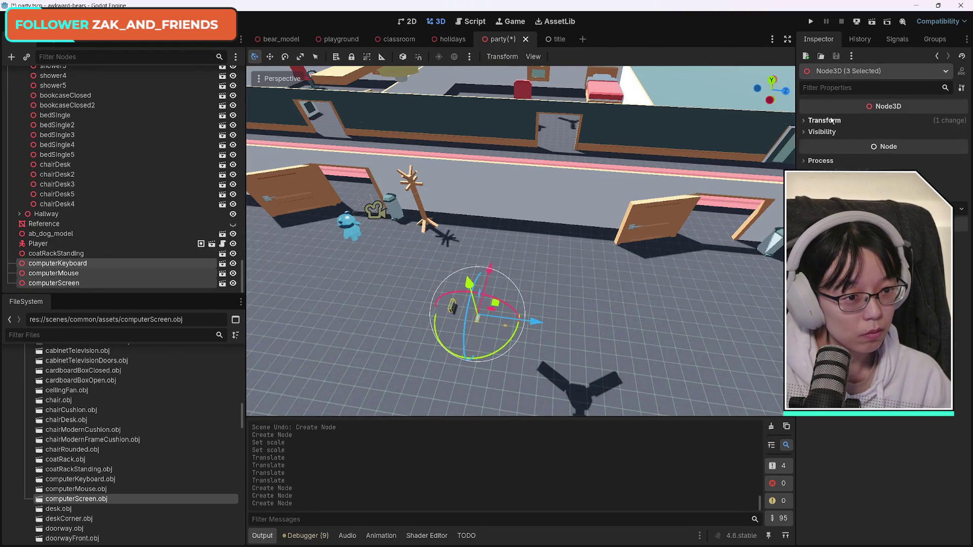
left_click(824, 120)
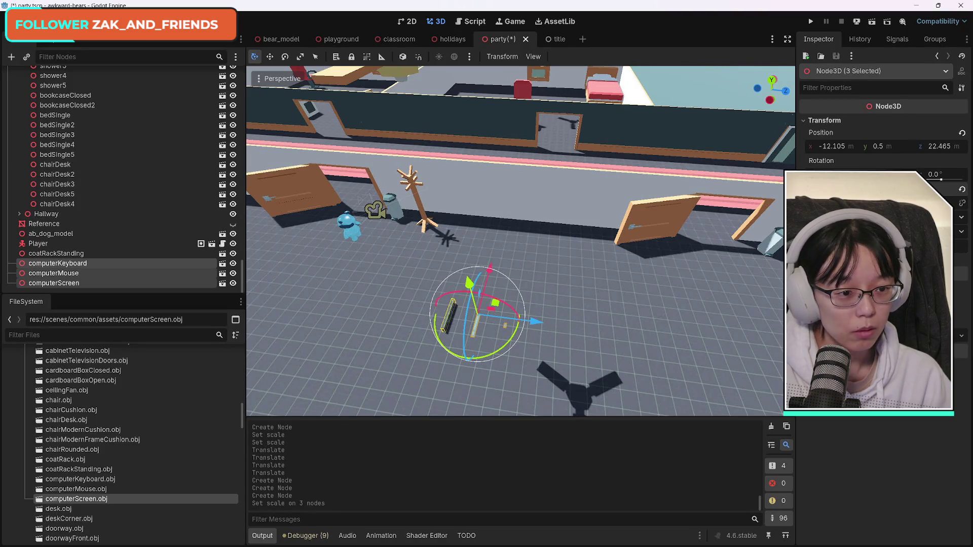
key("ctrl+z")
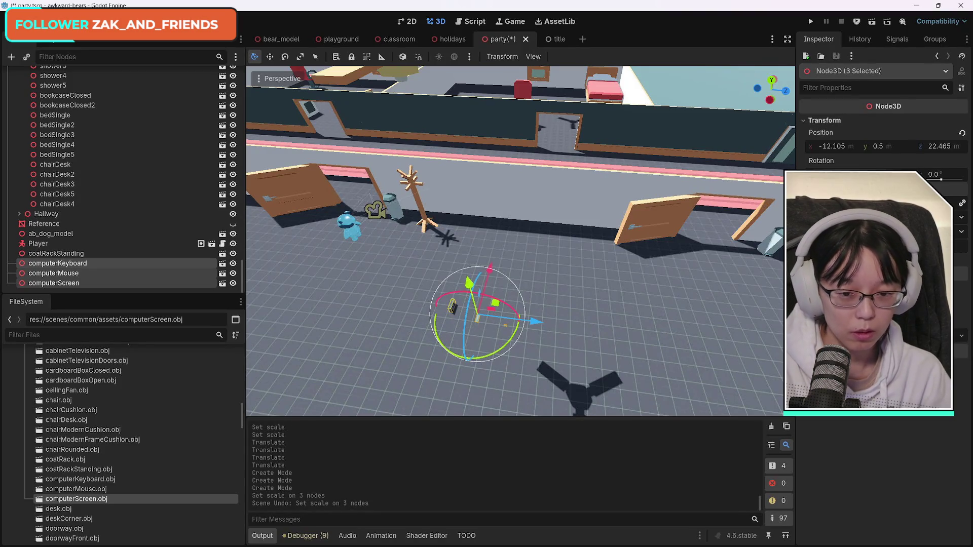
key("ctrl+shift+z")
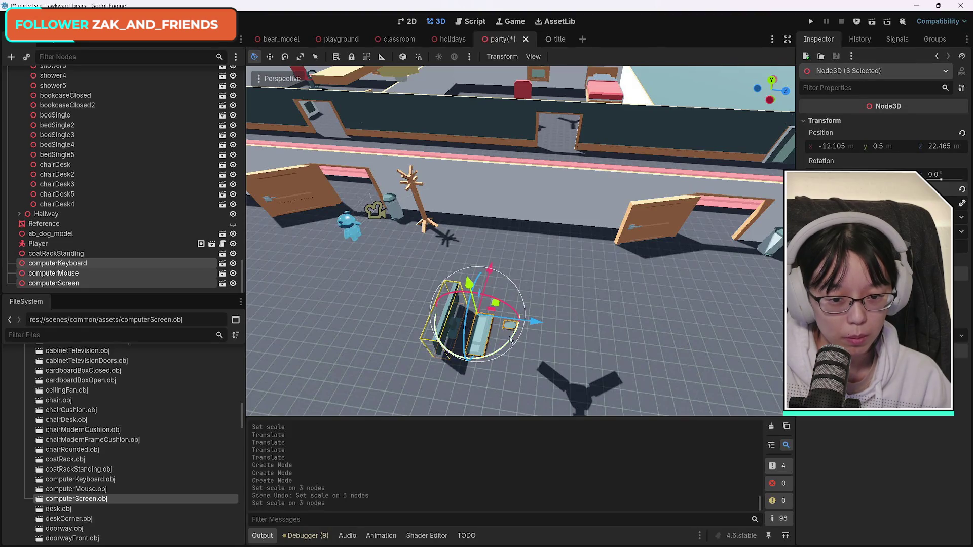
mouse_move(512, 339)
left_mouse_down()
mouse_move(487, 355)
mouse_move(455, 348)
mouse_move(496, 344)
mouse_move(484, 353)
left_mouse_up()
key("ctrl+z")
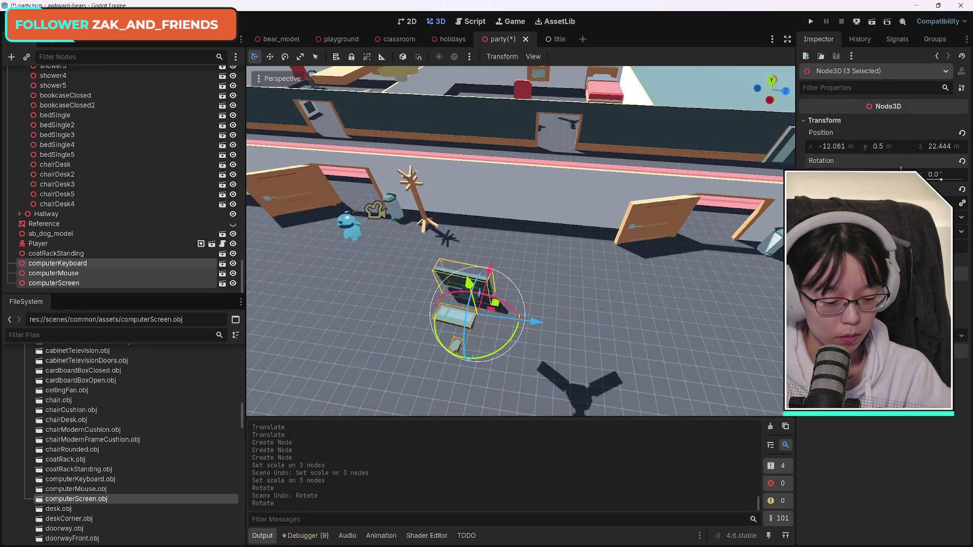
key("Return")
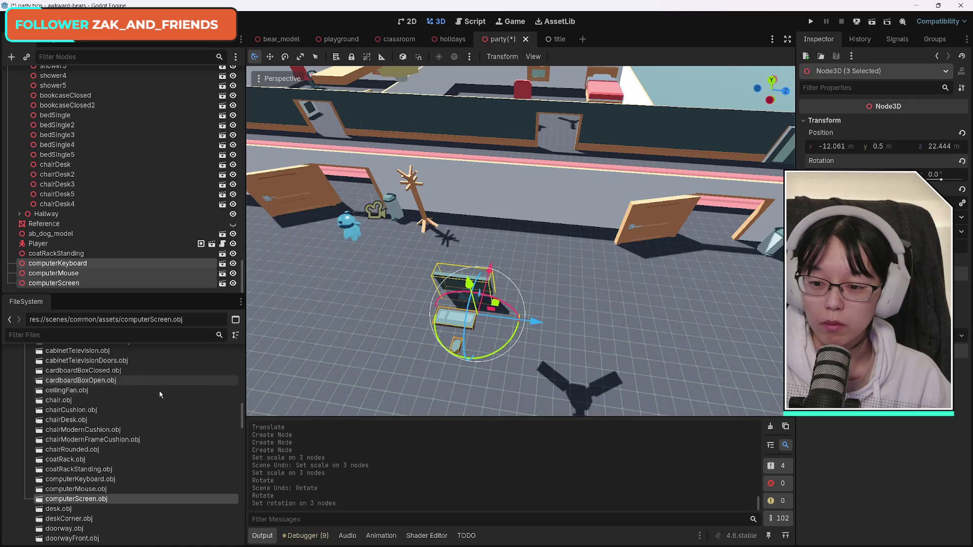
scroll(127, 431, "down", 3)
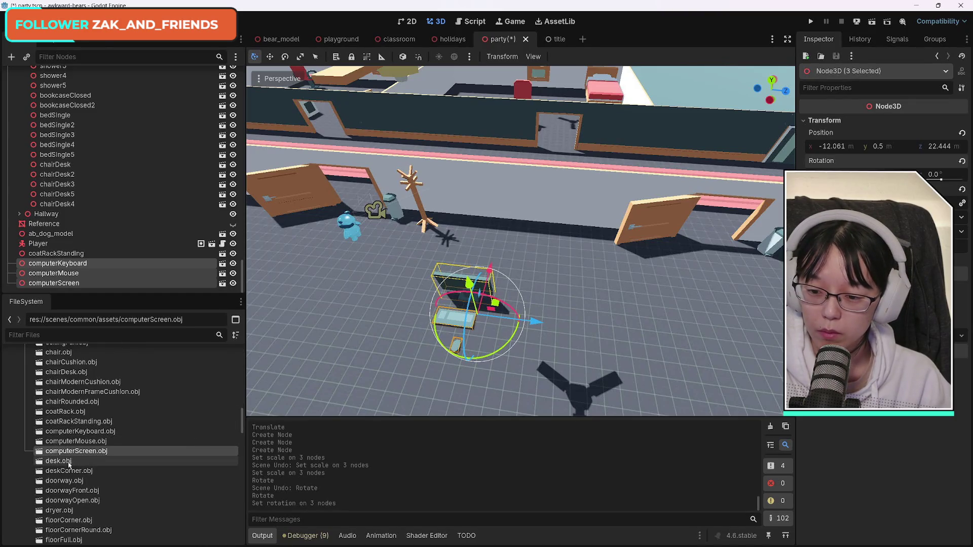
mouse_move(64, 462)
left_mouse_down()
mouse_move(620, 334)
mouse_move(589, 332)
left_mouse_up()
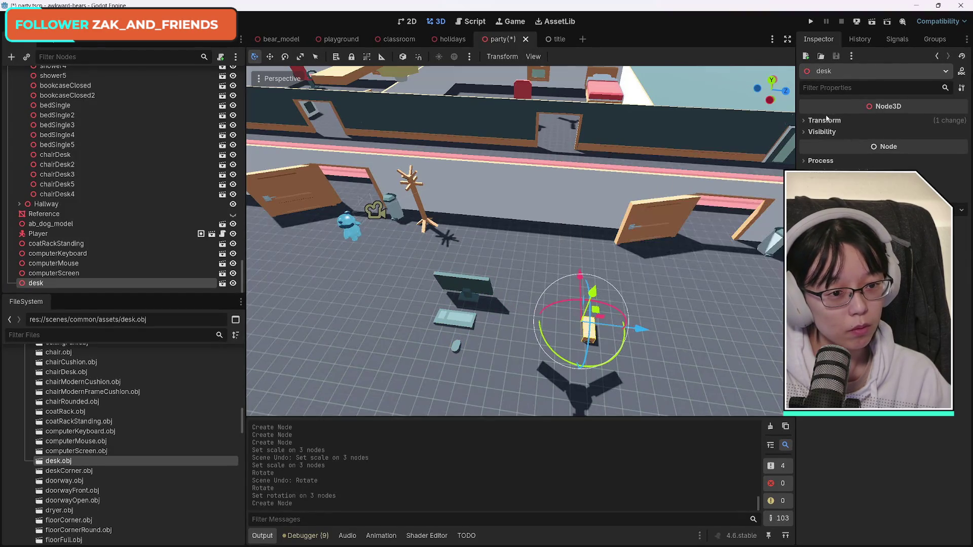
Enlarge the desk, slide it toward the bedroom, and turn it about 90°.
left_click(825, 121)
key("Return")
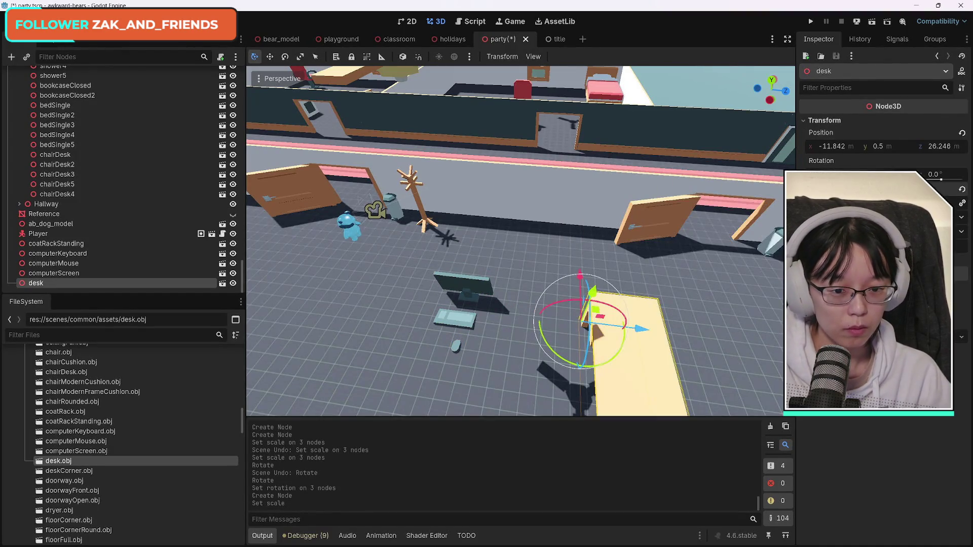
left_click_drag(746, 200, 608, 228)
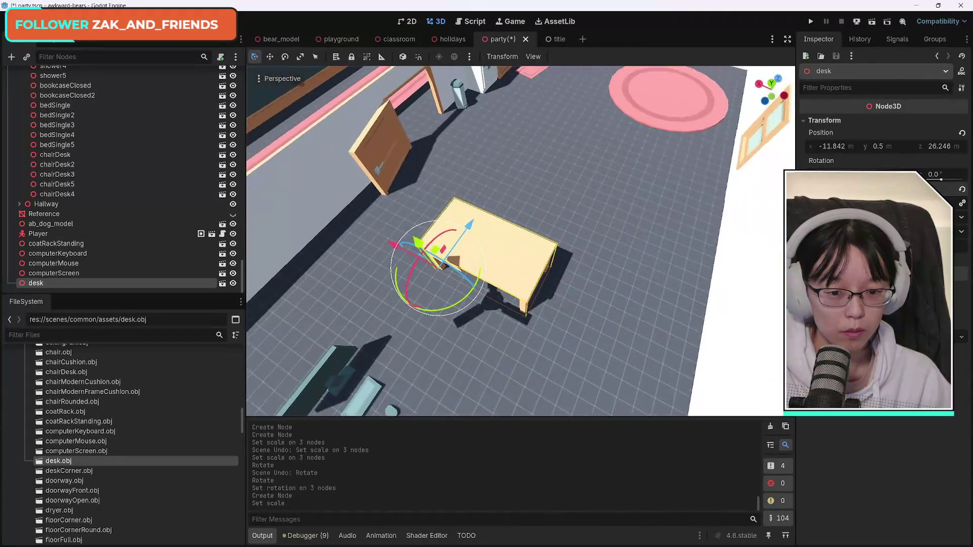
key("w")
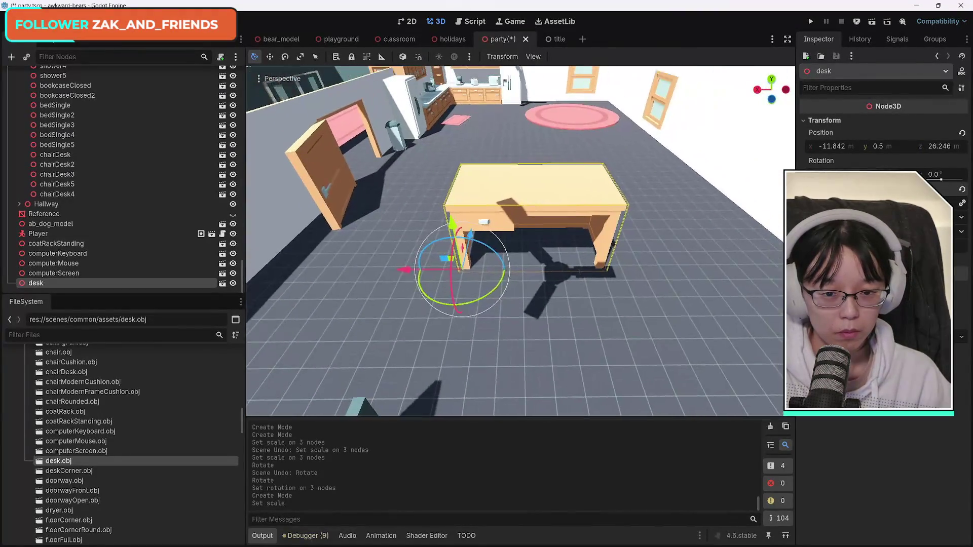
key("s")
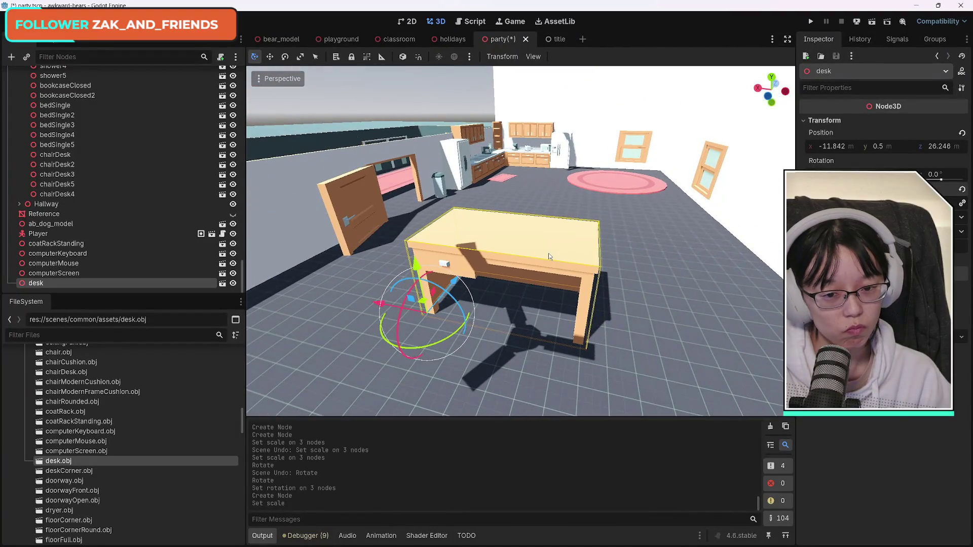
mouse_move(610, 284)
left_mouse_down()
mouse_move(613, 228)
mouse_move(633, 304)
mouse_move(641, 258)
left_mouse_up()
mouse_move(505, 210)
left_mouse_down()
mouse_move(456, 228)
mouse_move(101, 263)
left_mouse_up()
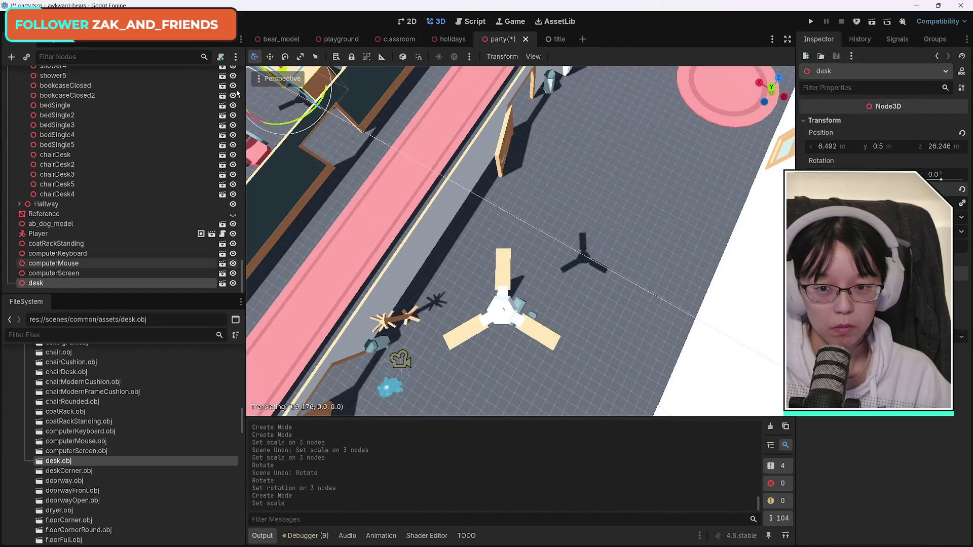
mouse_move(641, 257)
left_mouse_down()
mouse_move(641, 213)
mouse_move(640, 257)
left_mouse_up()
left_click_drag(623, 296, 566, 319)
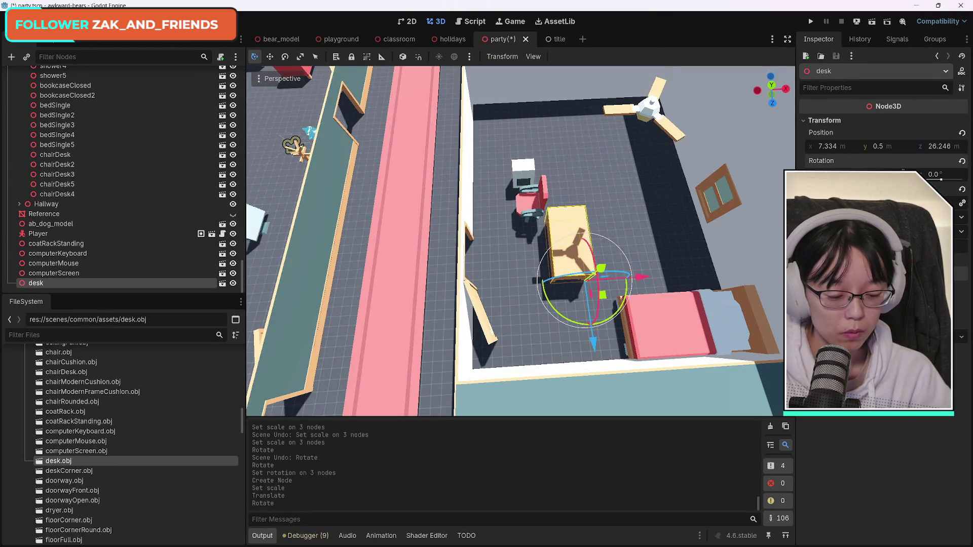
Position the desk at 3.143, 0.5, 21.438 beside the chair using Z- and X-constrained moves.
key("g")
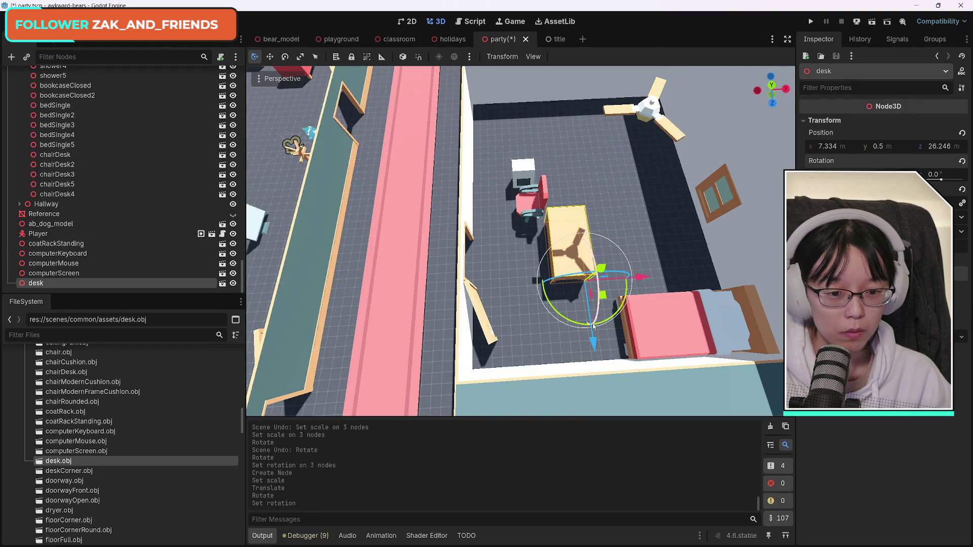
key("z")
left_click(569, 271)
key("g")
key("x")
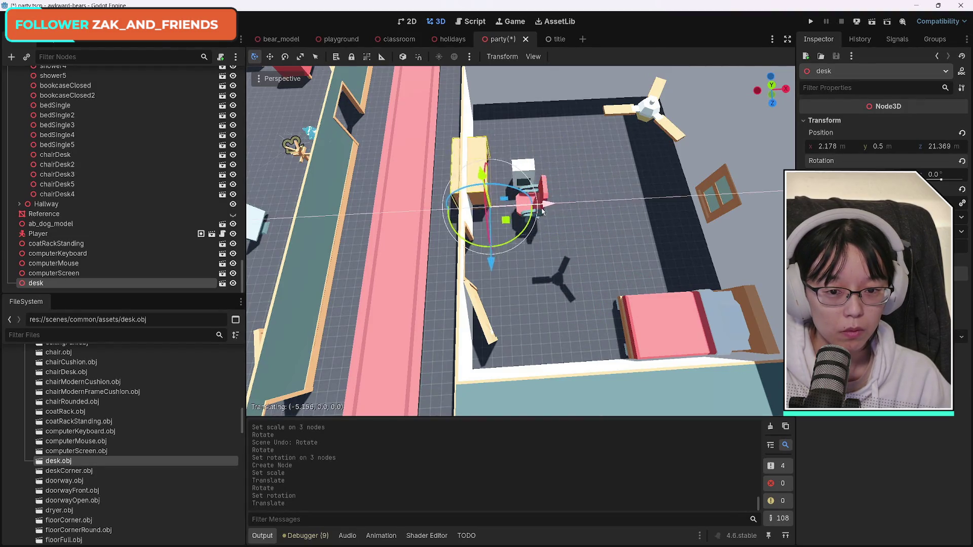
left_click(508, 266)
key("g")
key("z")
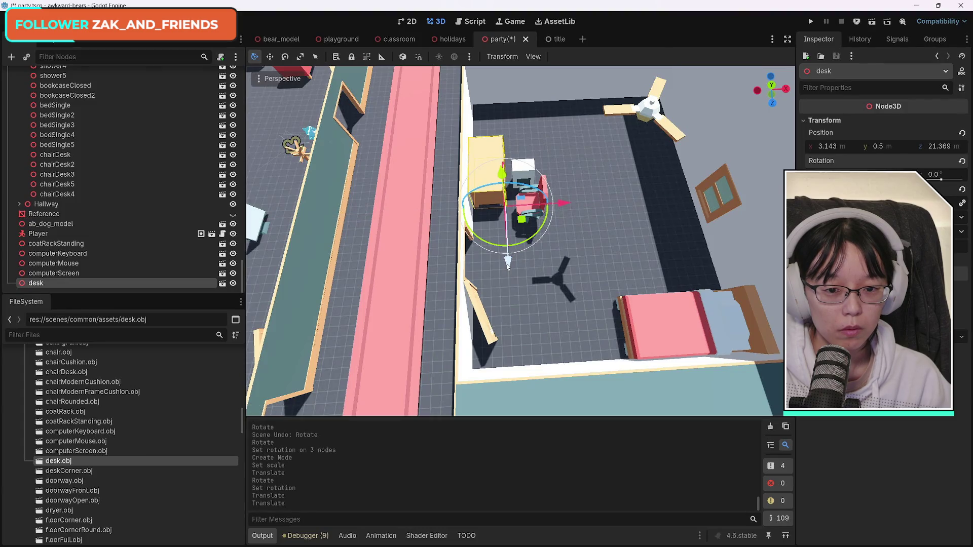
left_click(508, 266)
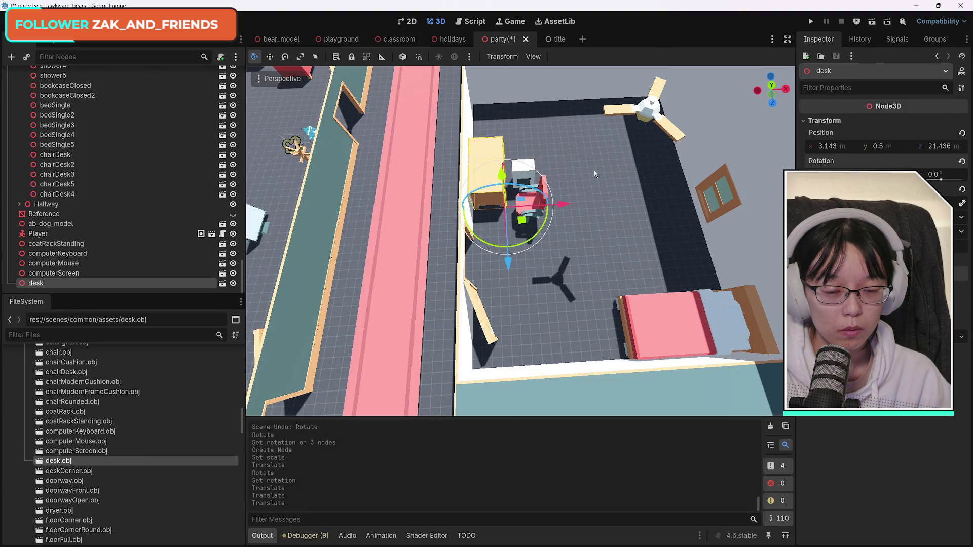
key("w")
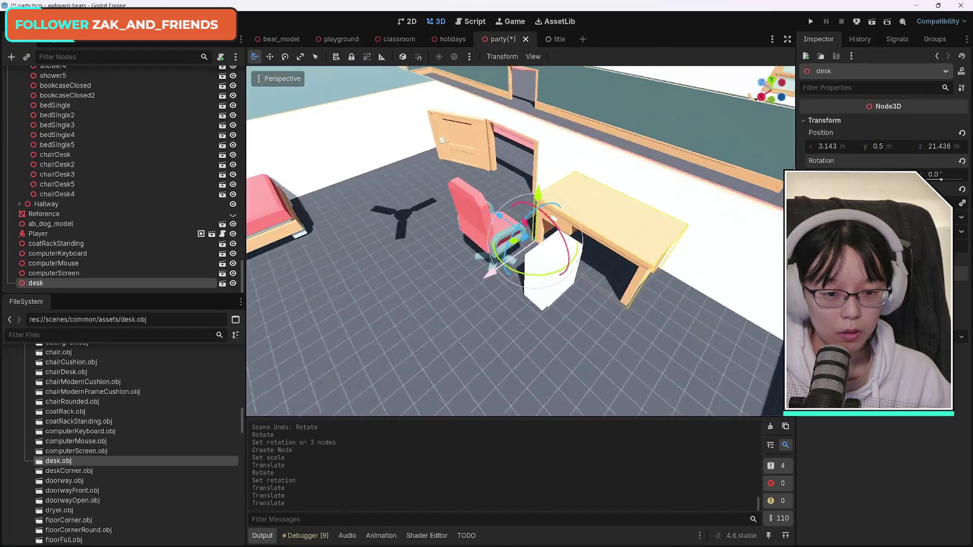
key("w")
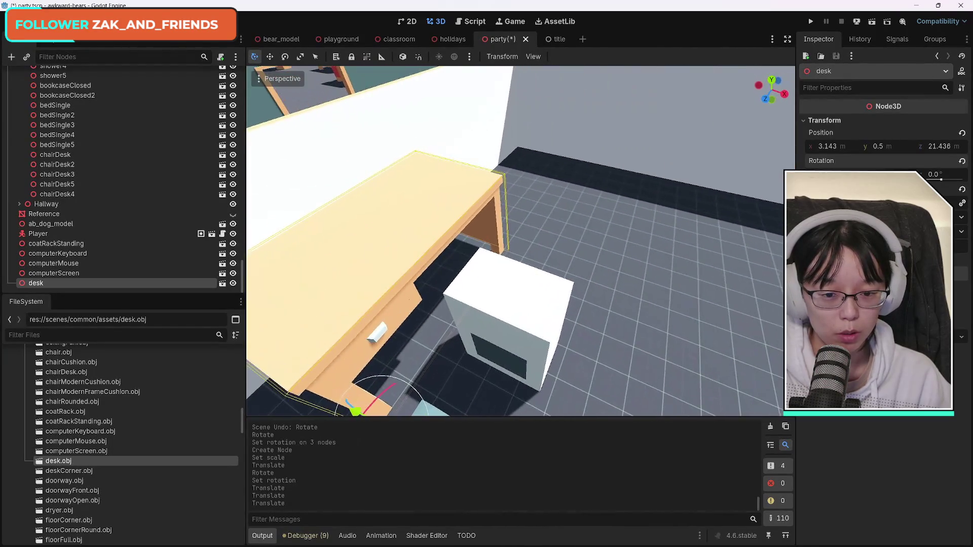
key("s")
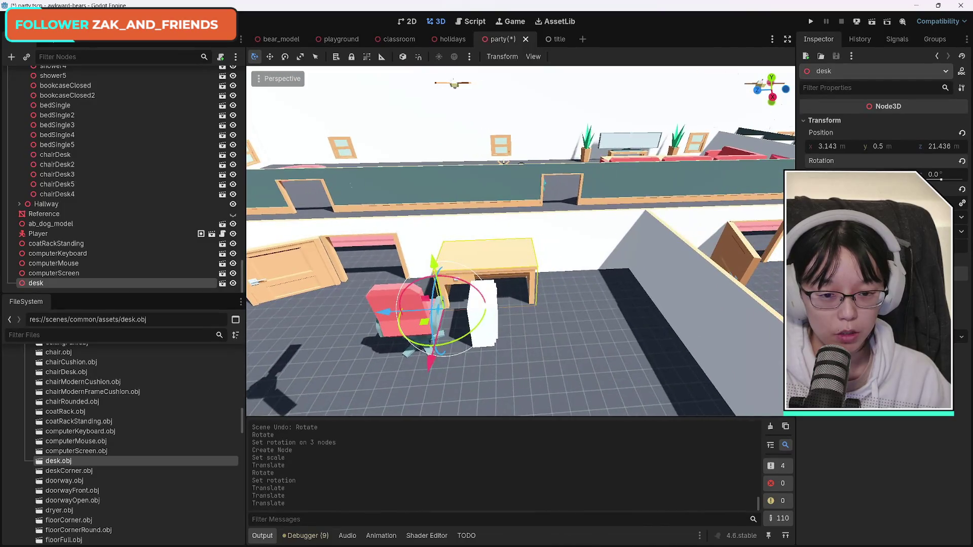
Rotate kitchenFridgeSmall about 74° and slide it along Z and X next to the desk.
left_click(496, 338)
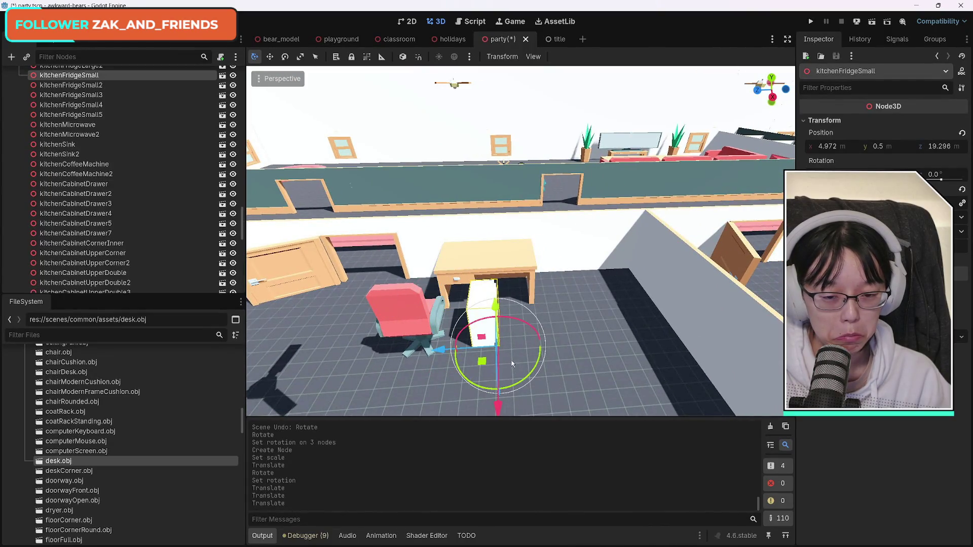
mouse_move(442, 351)
left_mouse_down()
mouse_move(537, 363)
mouse_move(511, 363)
left_mouse_up()
mouse_move(606, 364)
left_mouse_down()
mouse_move(578, 381)
mouse_move(548, 375)
mouse_move(588, 381)
mouse_move(669, 354)
mouse_move(697, 330)
mouse_move(676, 292)
left_mouse_up()
key("ctrl+z")
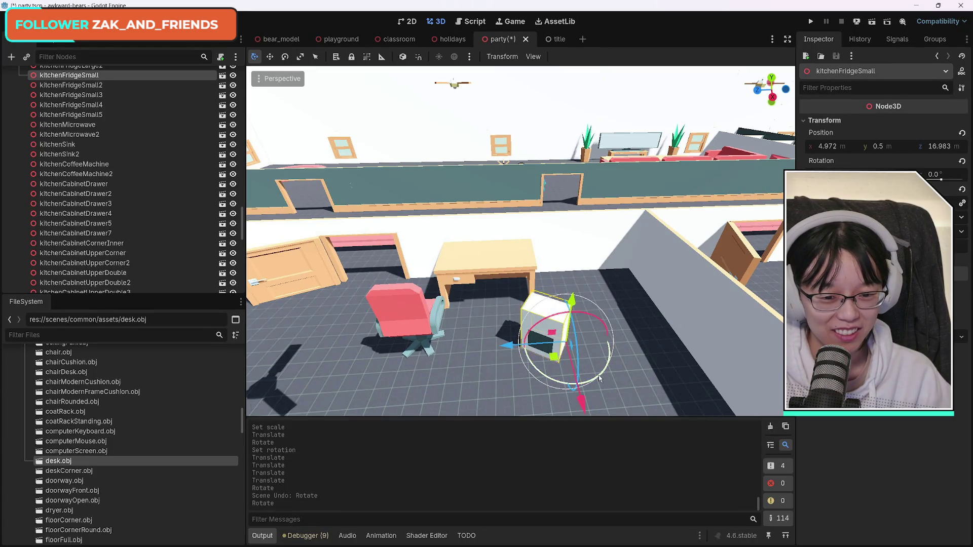
mouse_move(599, 377)
left_mouse_down()
mouse_move(573, 388)
mouse_move(521, 380)
mouse_move(473, 324)
mouse_move(498, 296)
mouse_move(635, 353)
mouse_move(580, 361)
left_mouse_up()
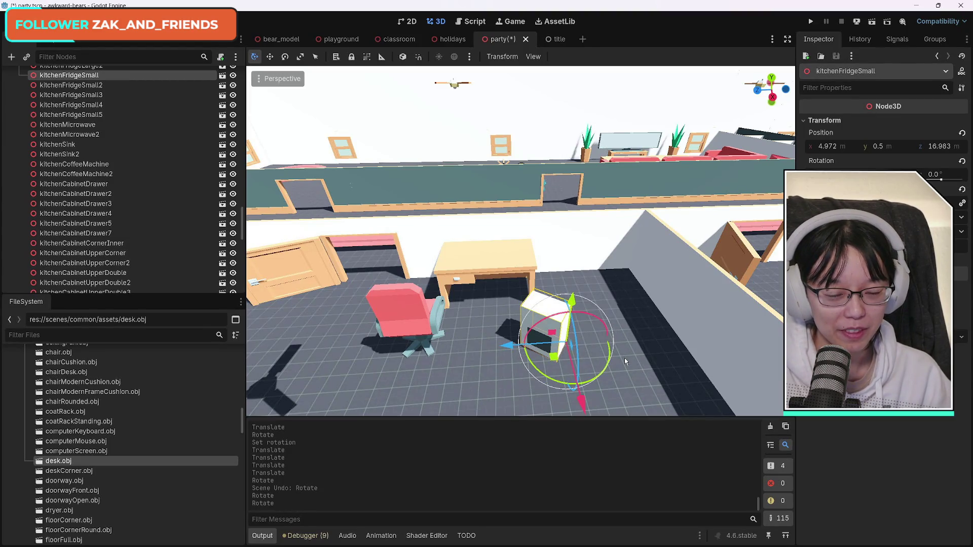
key("ctrl+z")
key("ctrl+z")
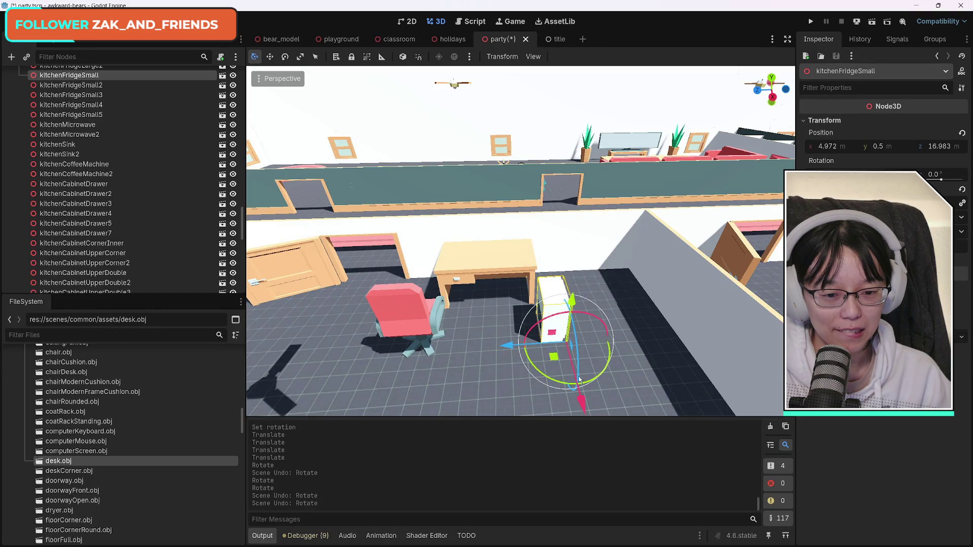
left_click_drag(580, 379, 544, 375)
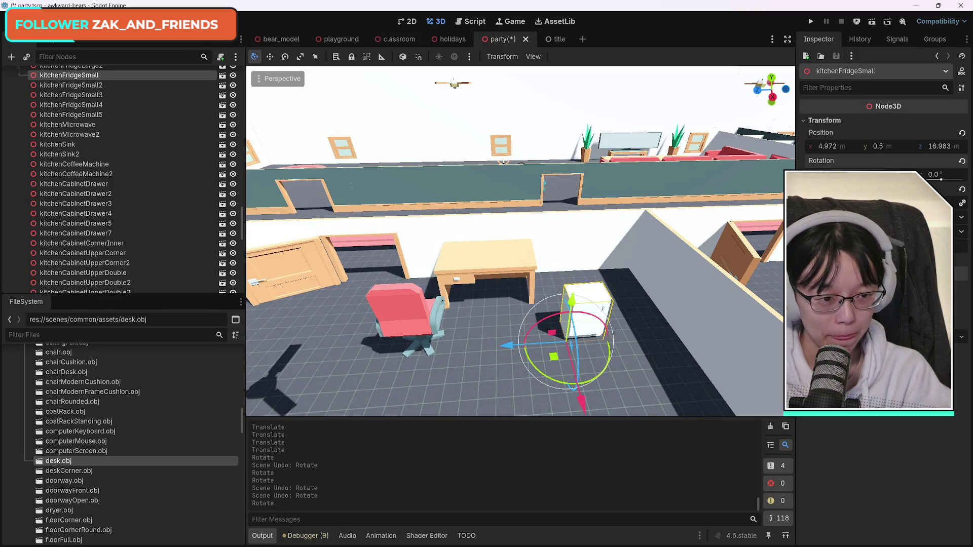
left_click(580, 333)
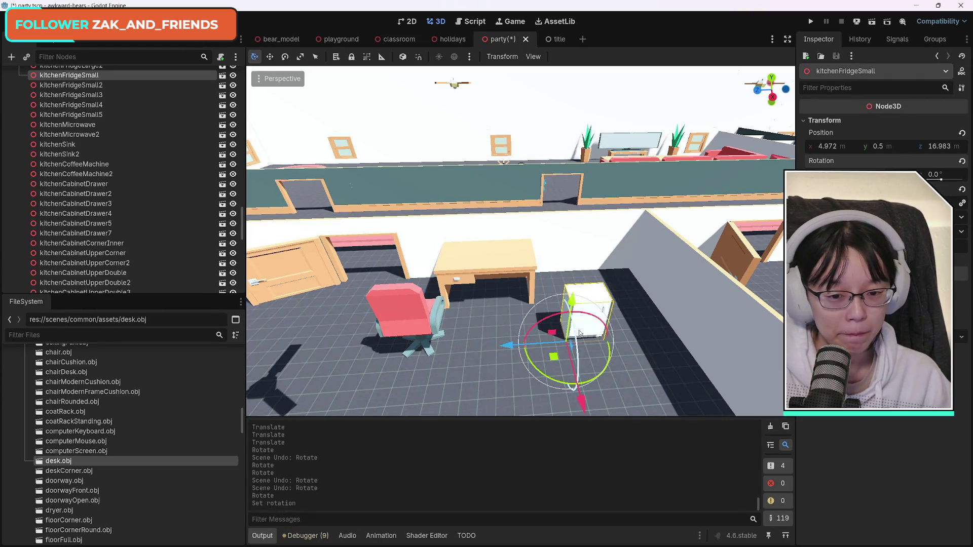
left_click_drag(505, 349, 330, 349)
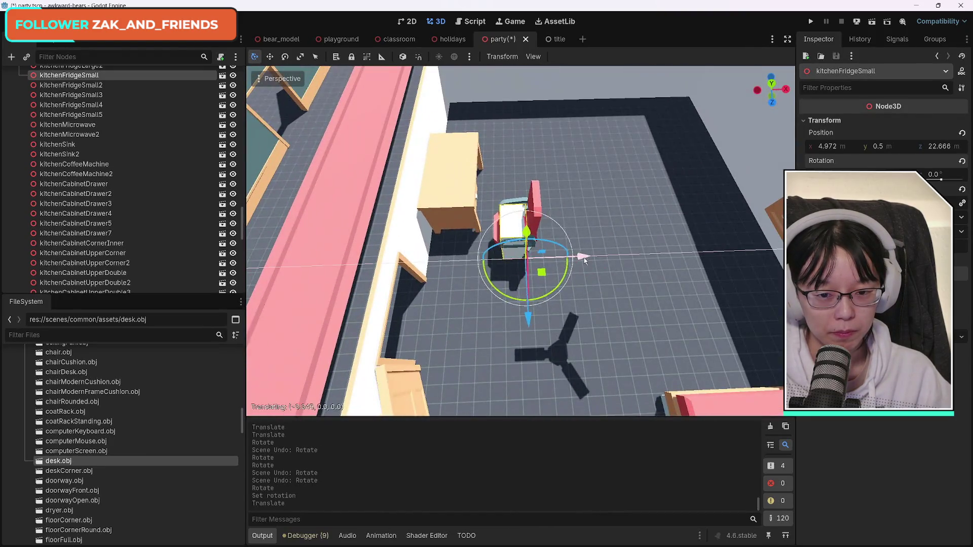
left_click_drag(585, 259, 512, 260)
left_click_drag(443, 322, 446, 330)
Move chairDesk4 along Z and X so it sits at the desk.
left_click(527, 228)
left_click_drag(498, 273, 496, 231)
left_click_drag(555, 182, 533, 182)
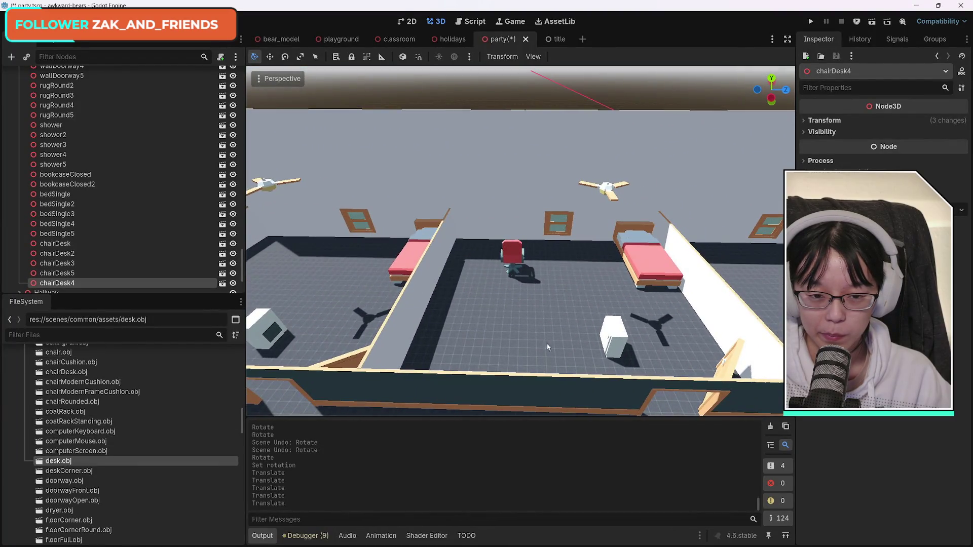
Delete the spare chairDesk, kitchenFridgeSmall5 and chairDesk5 objects.
left_click(519, 263)
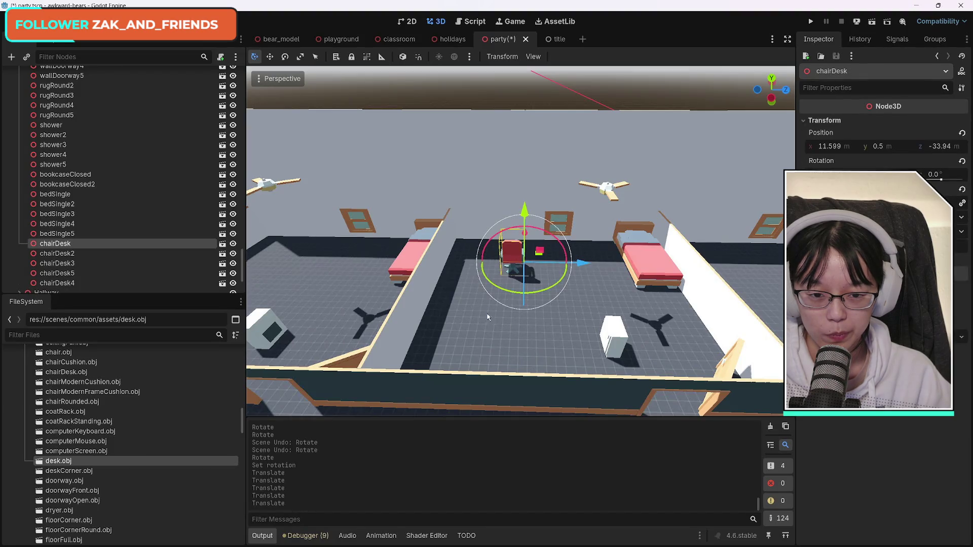
key("Delete")
key("Return")
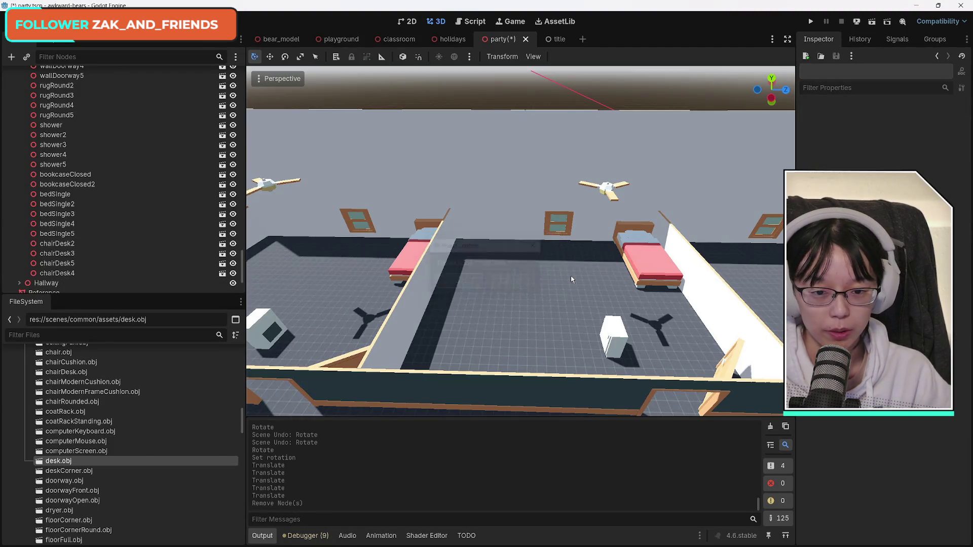
left_click(411, 269)
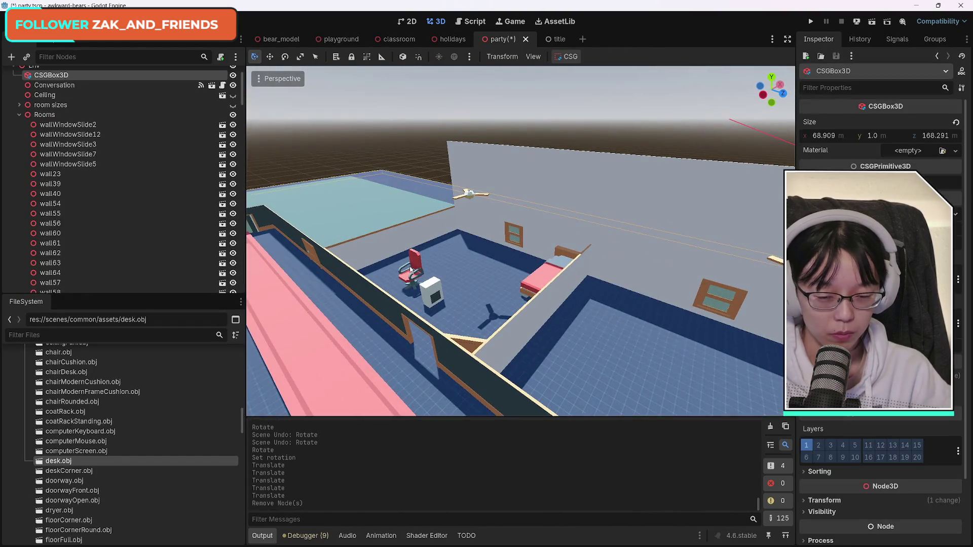
left_click(429, 296)
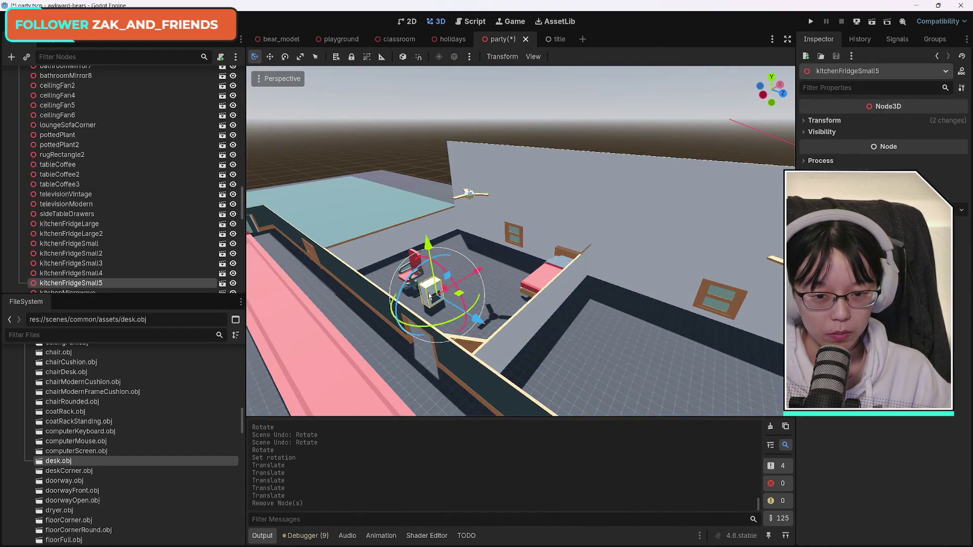
key("Delete")
left_click(455, 306)
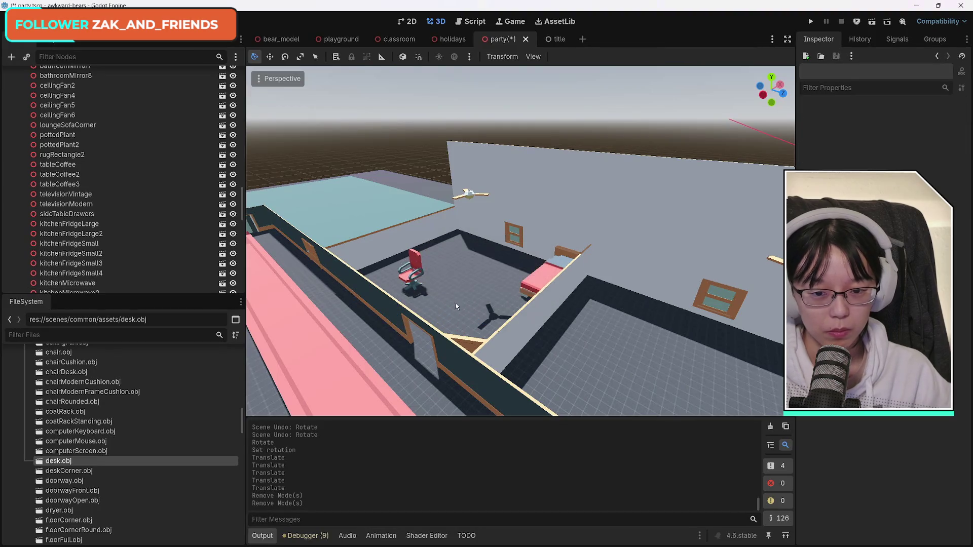
left_click(419, 271)
key("Delete")
key("Return")
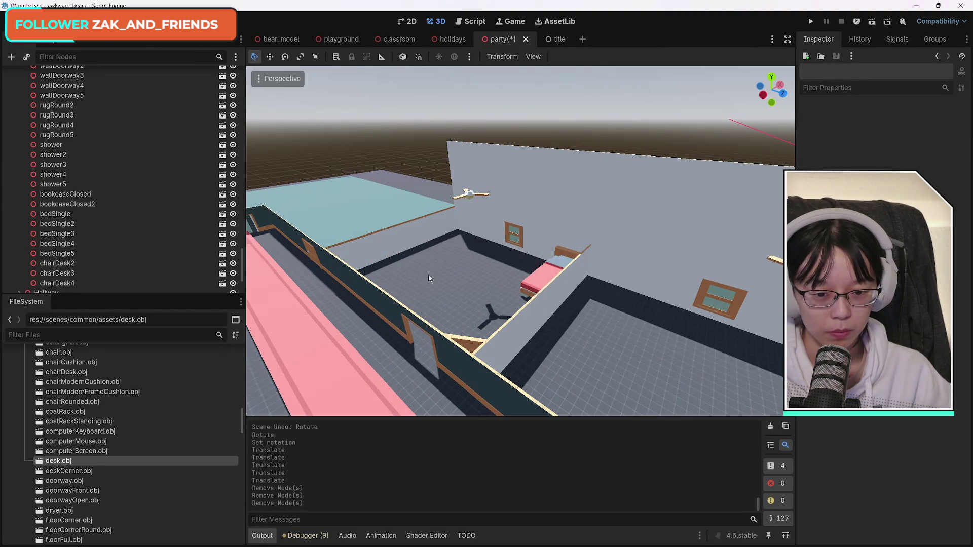
Fly back to the desk room and select the desk beside chairDesk4.
key("s")
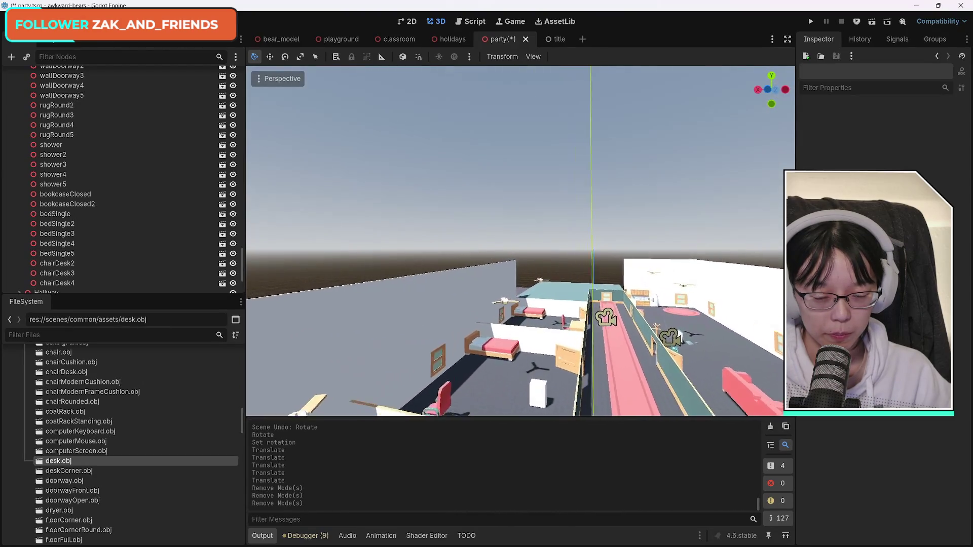
key("w")
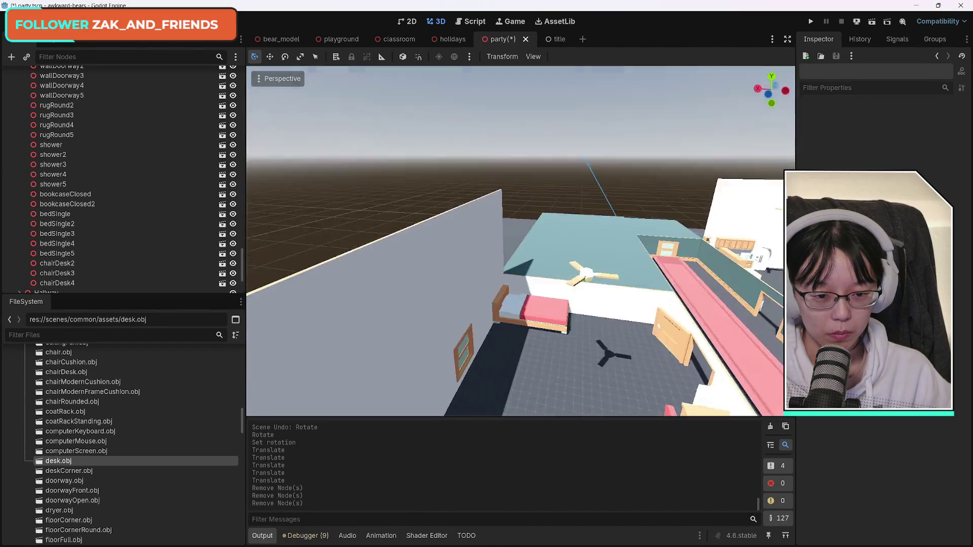
left_click(497, 182)
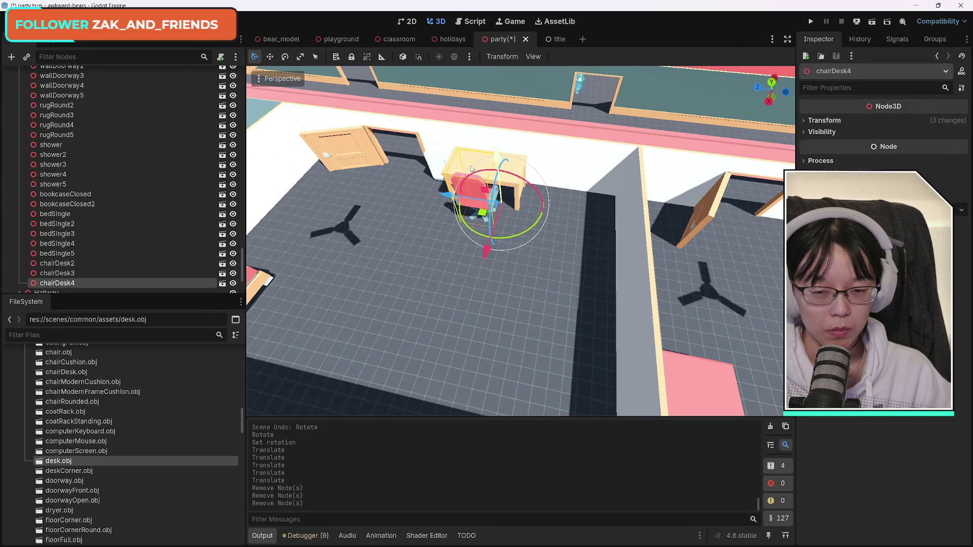
left_click_drag(471, 168, 436, 231)
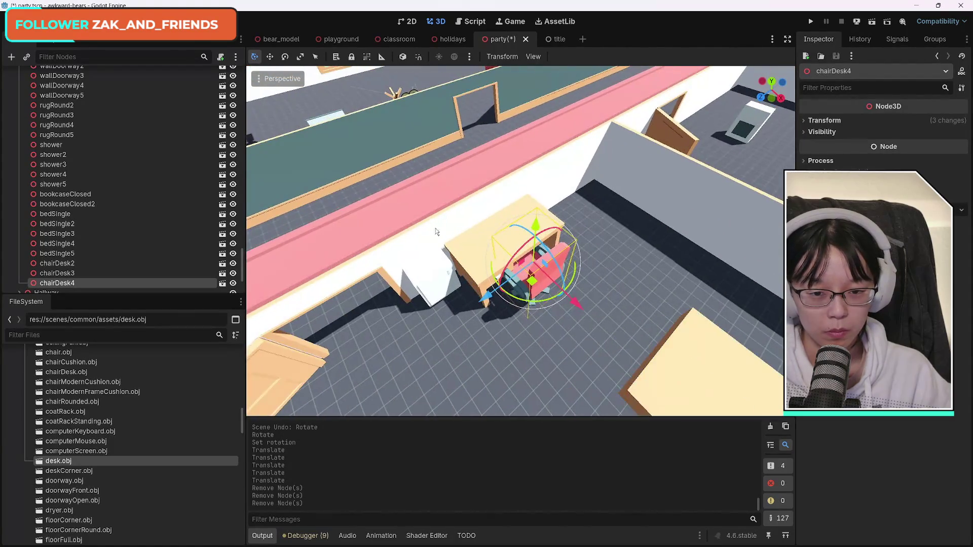
left_click(460, 251)
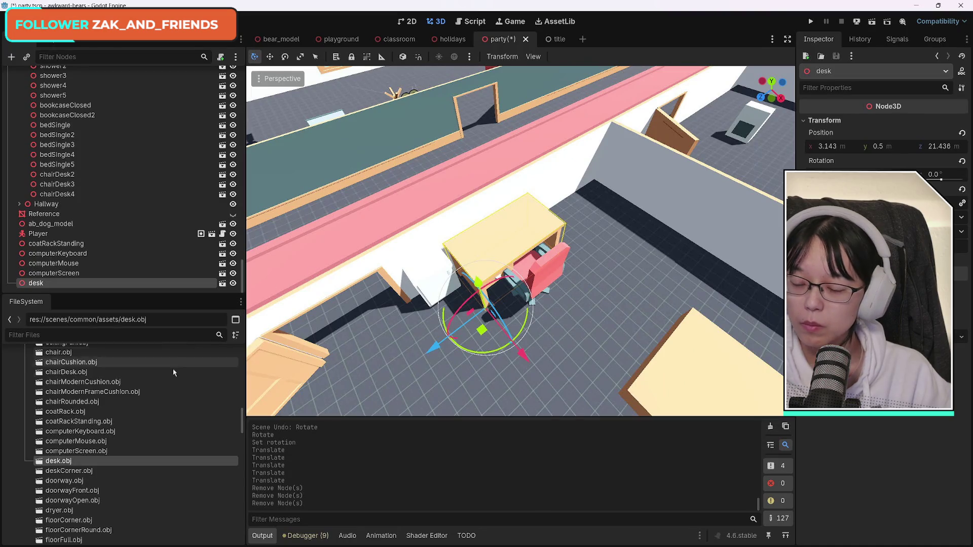
scroll(152, 423, "down", 5)
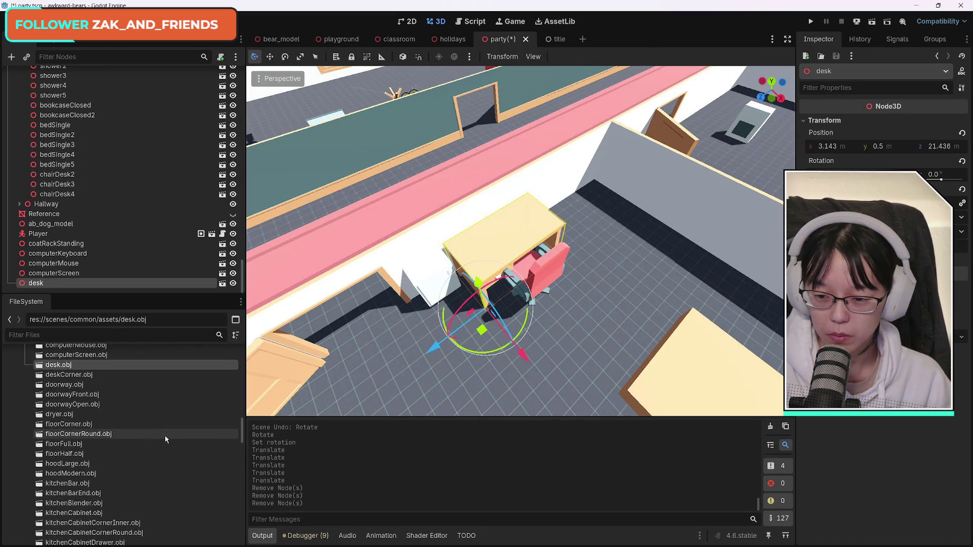
scroll(165, 434, "down", 1)
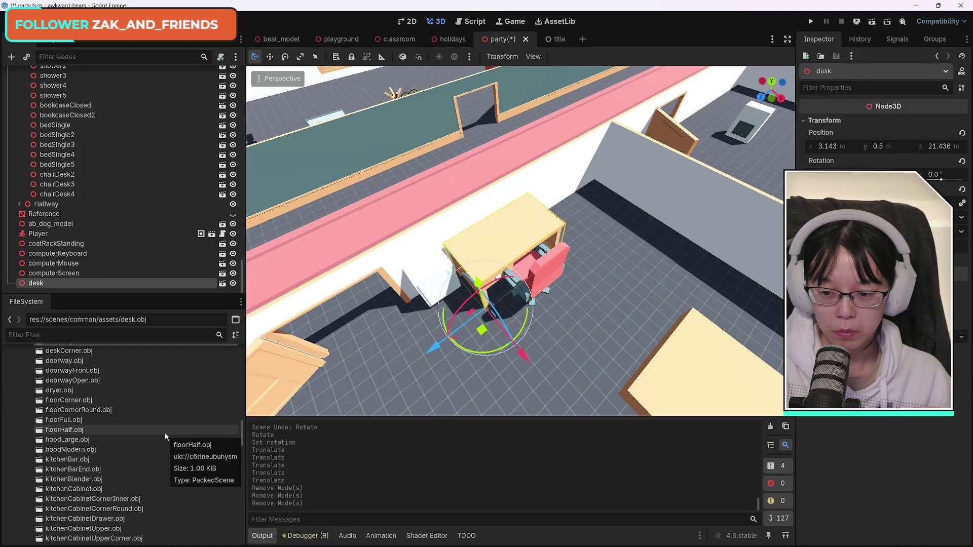
scroll(176, 445, "down", 10)
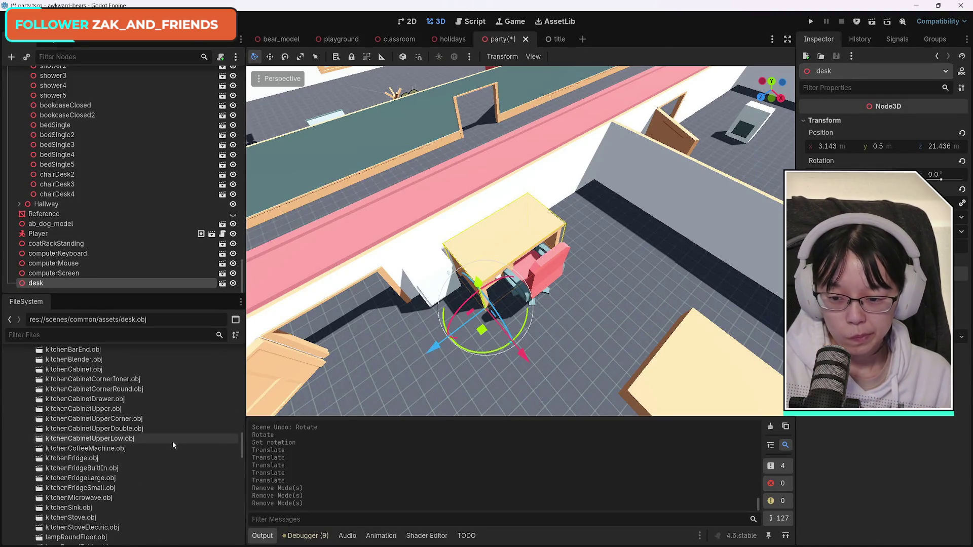
scroll(180, 443, "down", 13)
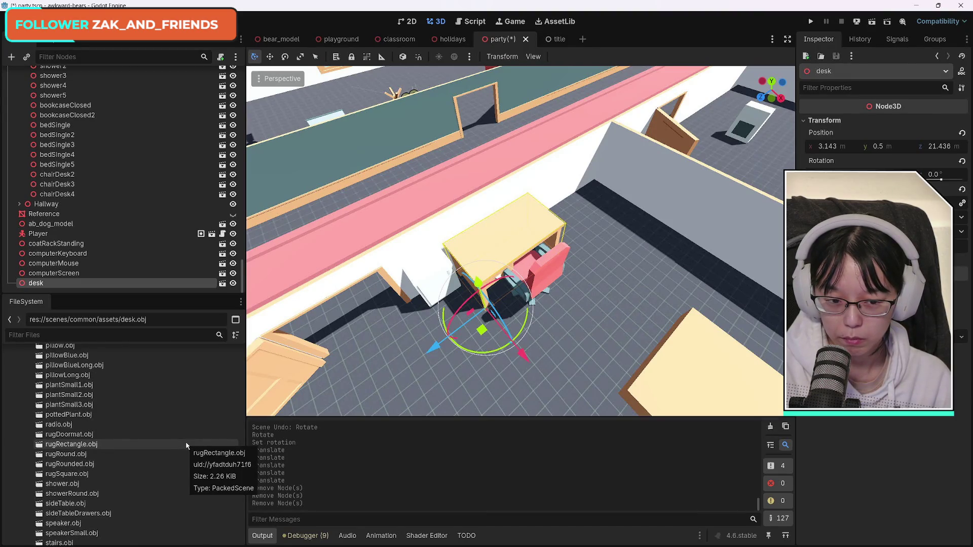
mouse_move(314, 401)
left_mouse_down()
mouse_move(304, 385)
mouse_move(335, 365)
left_mouse_up()
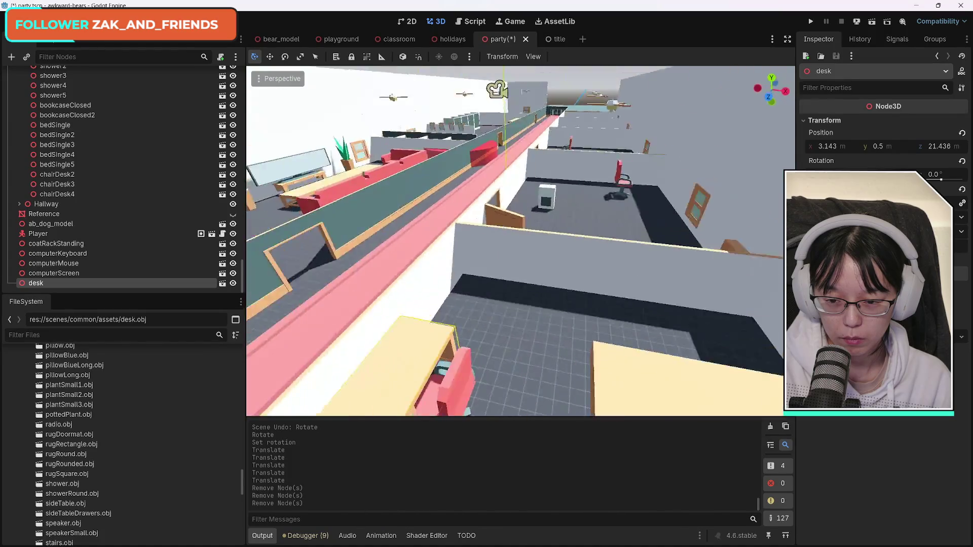
key("f")
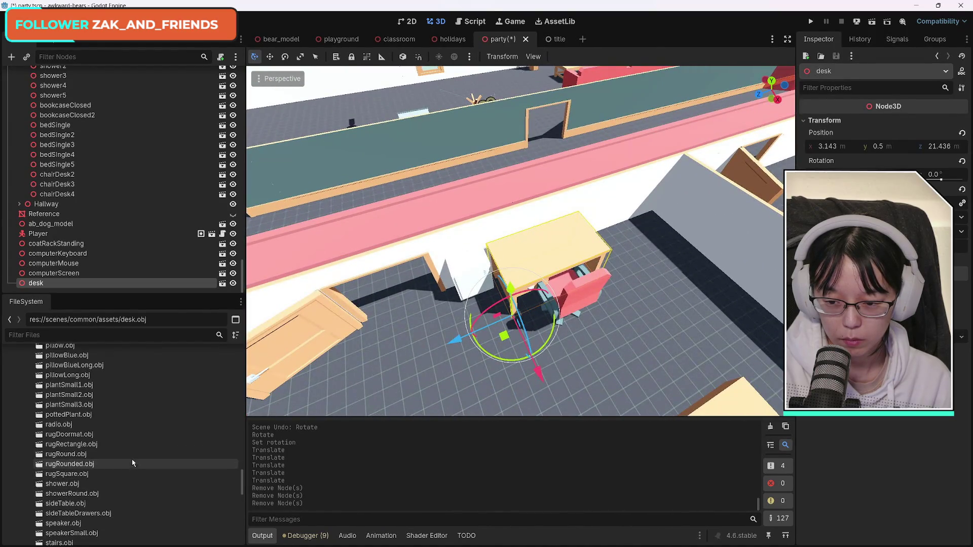
Drop rugRound.obj into the bedroom and slide it next to the bed.
left_click_drag(94, 455, 506, 394)
key("f")
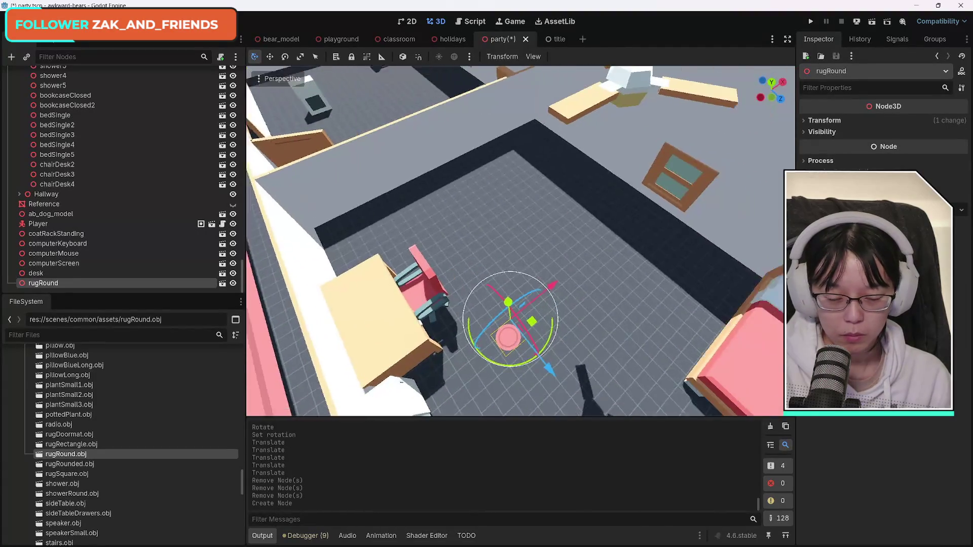
left_click_drag(582, 340, 760, 358)
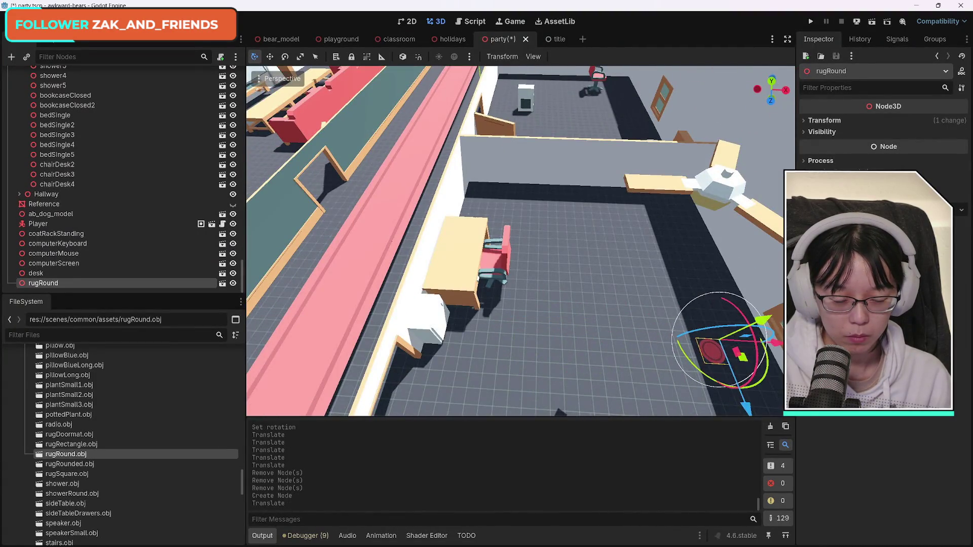
key("f")
left_click_drag(580, 200, 636, 210)
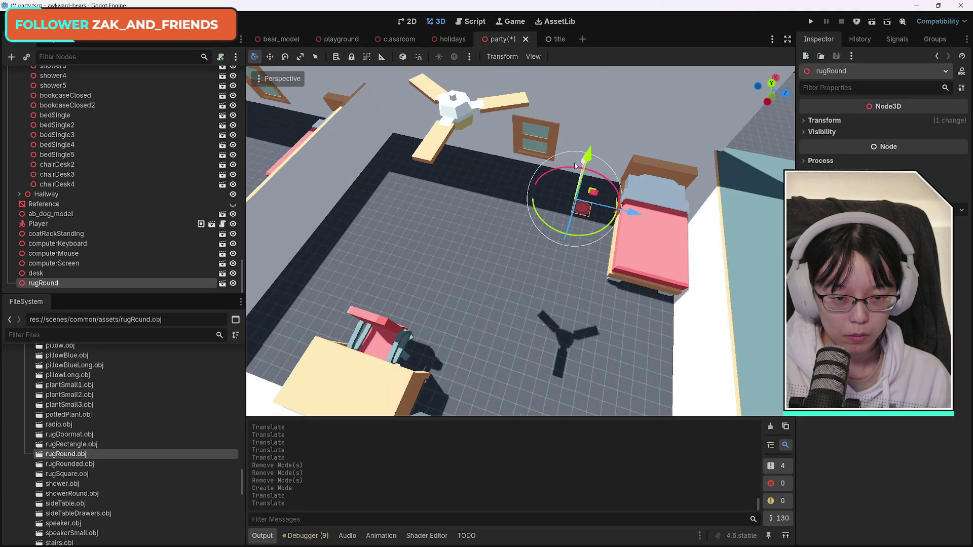
left_click_drag(575, 165, 570, 186)
left_click(826, 121)
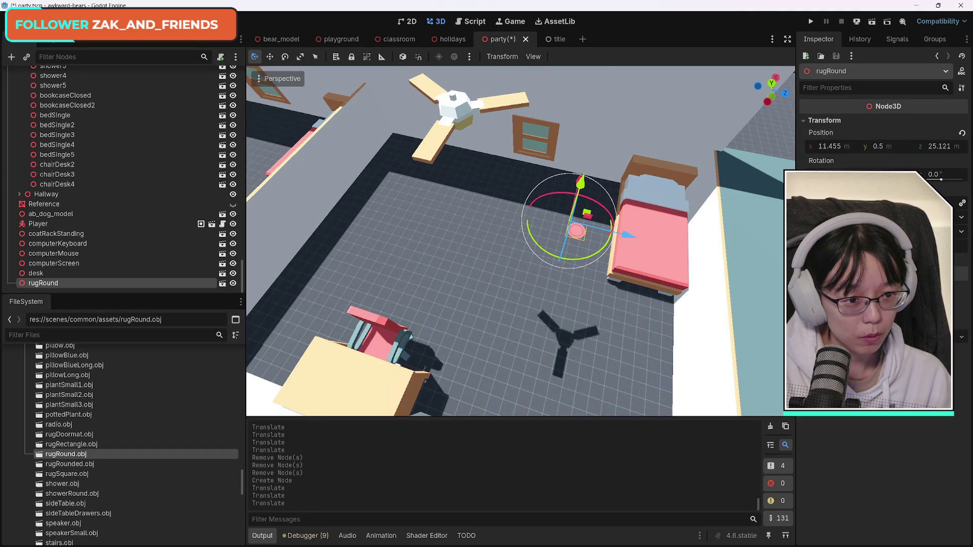
Enlarge the round rug, settle it at 13.13, 0.5, 23.428, then add a side table.
left_click_drag(831, 202, 843, 202)
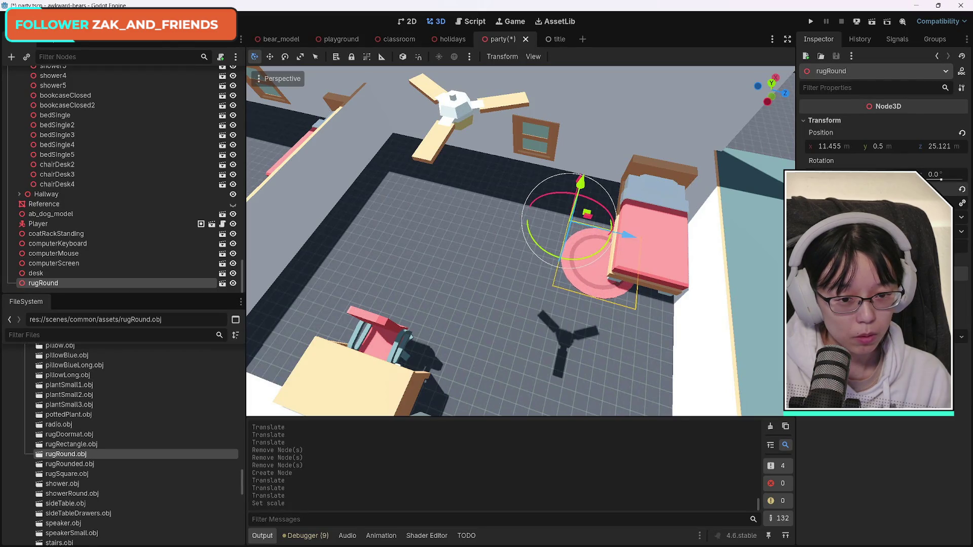
mouse_move(629, 233)
left_mouse_down()
mouse_move(568, 178)
mouse_move(569, 157)
left_mouse_up()
left_click_drag(590, 313, 396, 356)
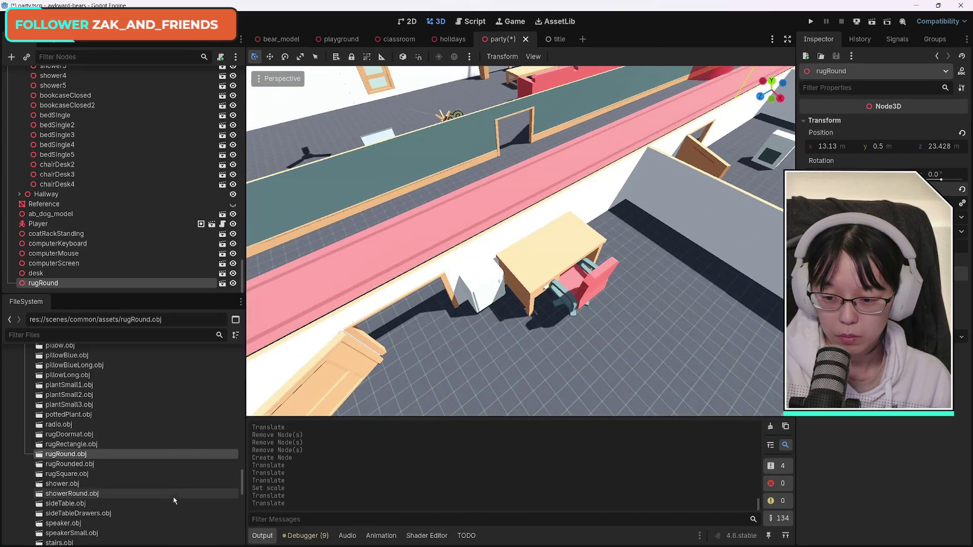
scroll(152, 496, "down", 3)
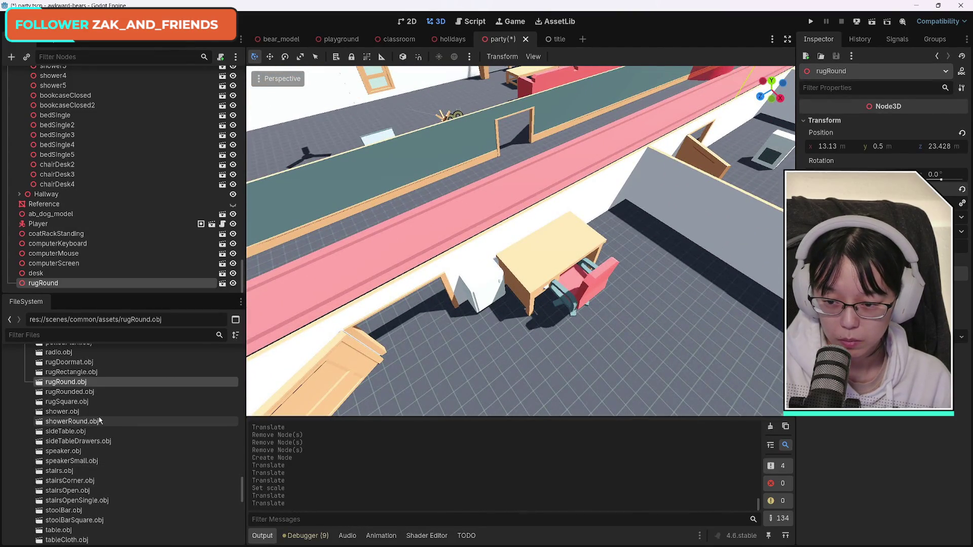
left_click_drag(506, 243, 476, 253)
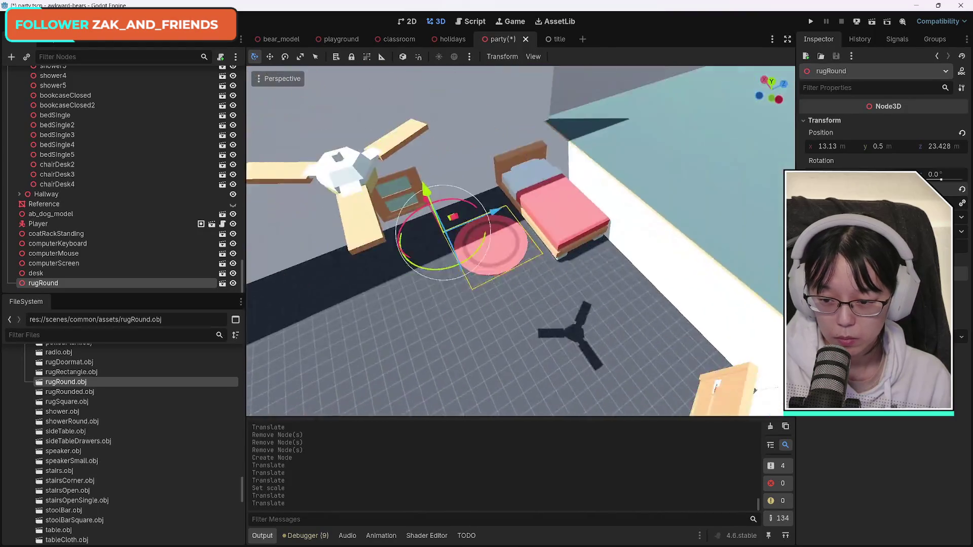
left_click_drag(66, 431, 440, 296)
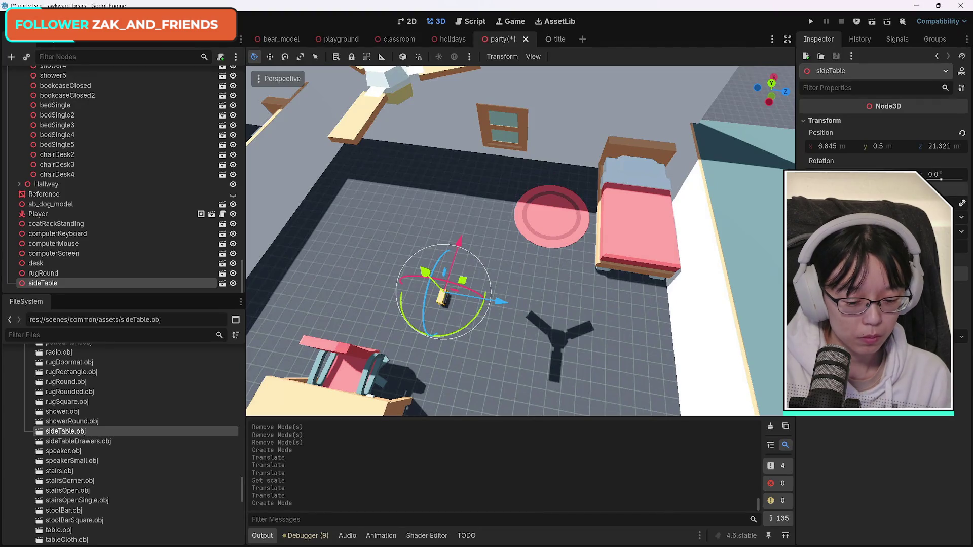
Scale the side table up to desk size and turn it about 90 degrees.
key("Return")
left_click_drag(523, 351, 471, 337)
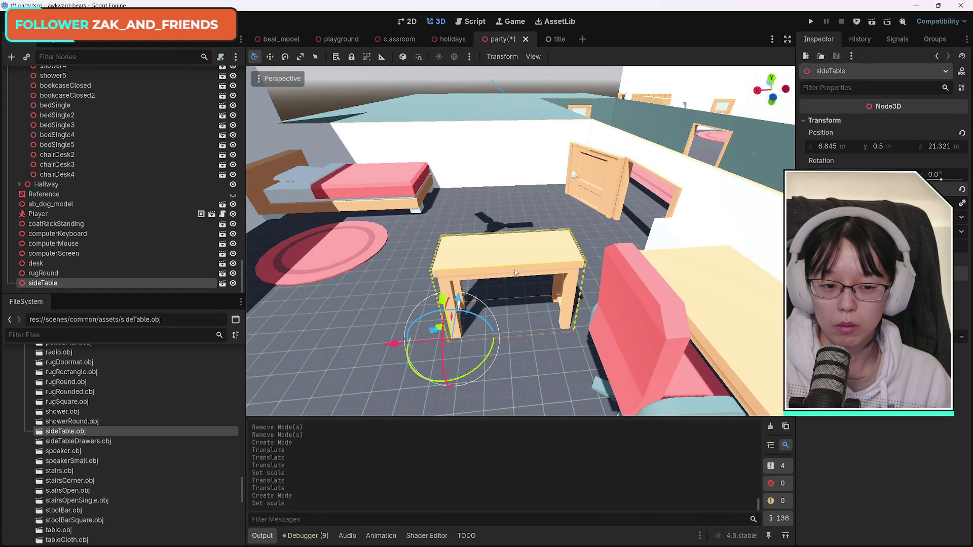
left_click_drag(540, 331, 501, 299)
key("f")
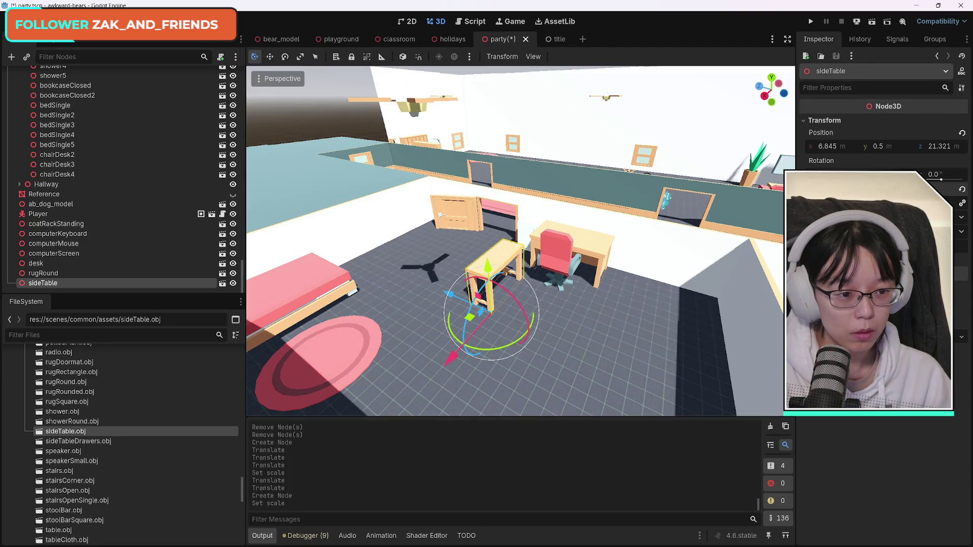
key("ctrl+z")
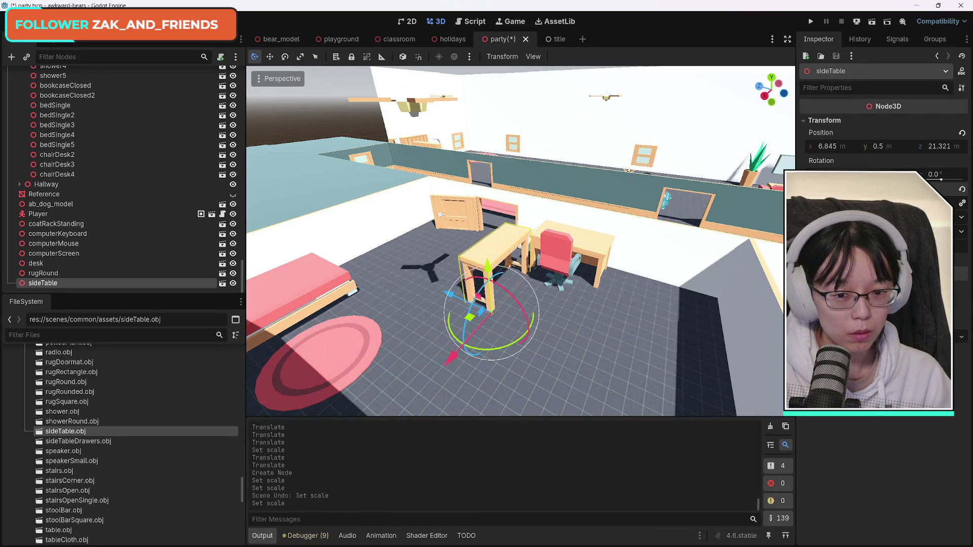
key("ctrl+z")
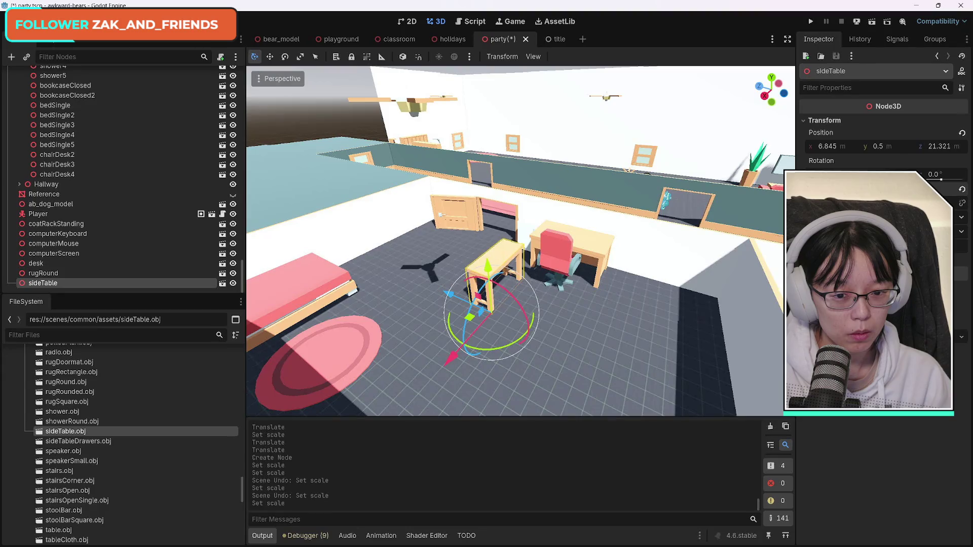
key("ctrl+z")
key("ctrl+shift+z")
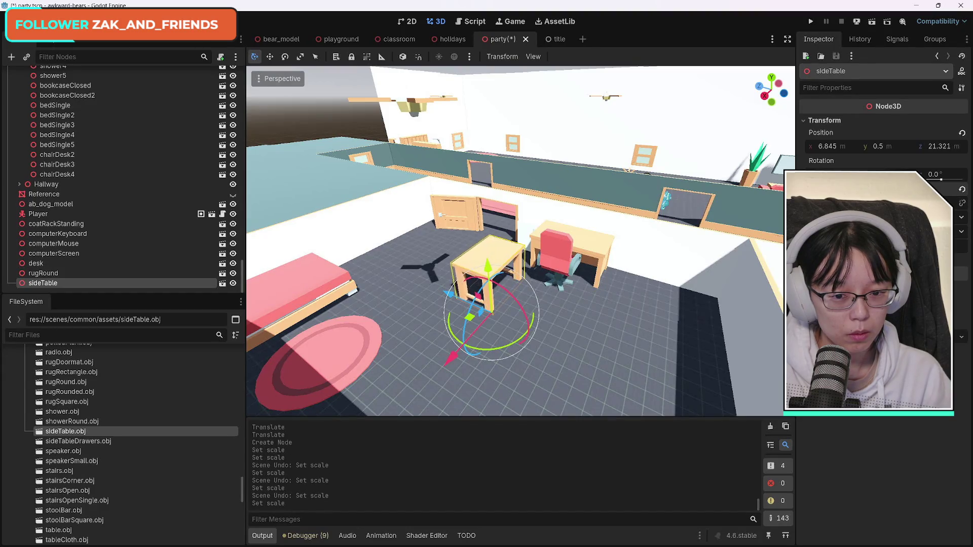
mouse_move(504, 345)
left_mouse_down()
mouse_move(414, 347)
mouse_move(445, 348)
left_mouse_up()
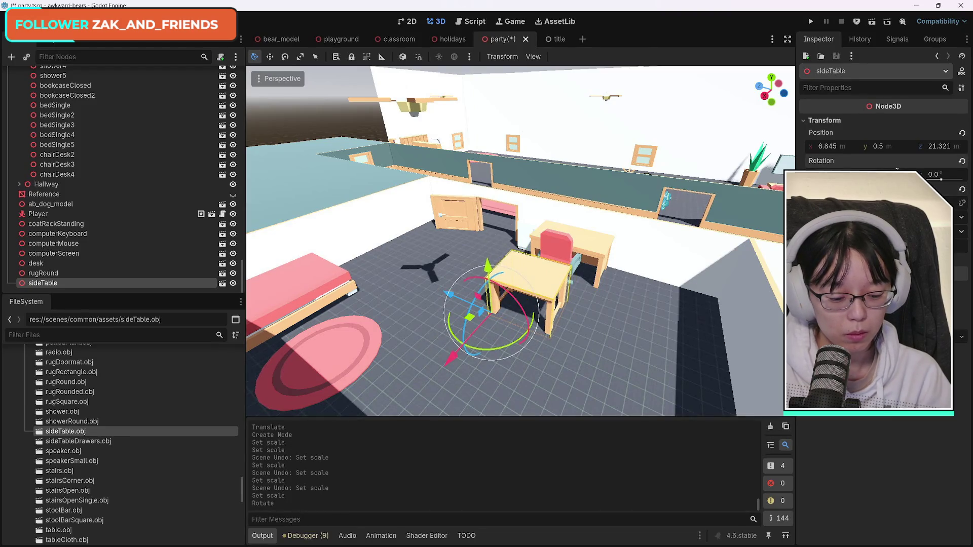
key("Return")
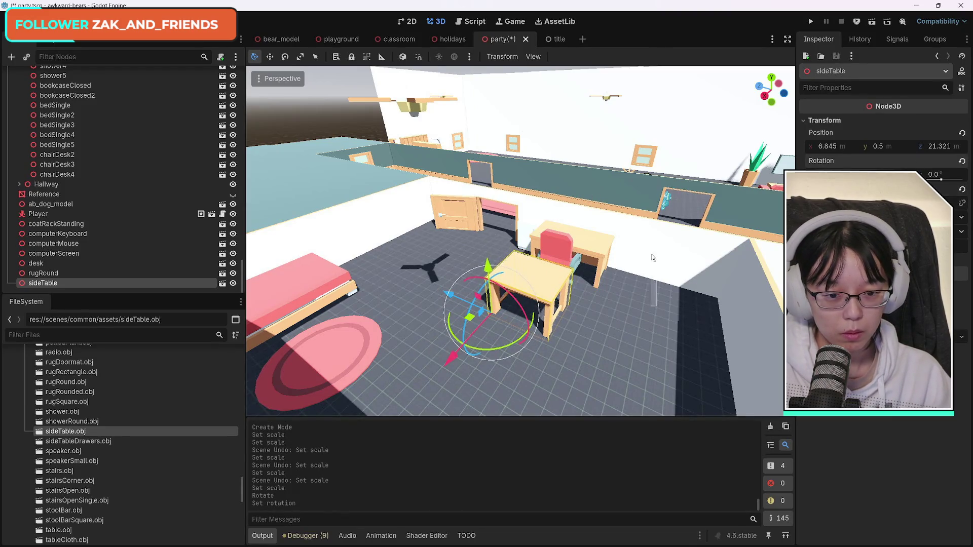
Move the side table under the window to 14.698, 0.5, 3.385.
left_click(653, 258)
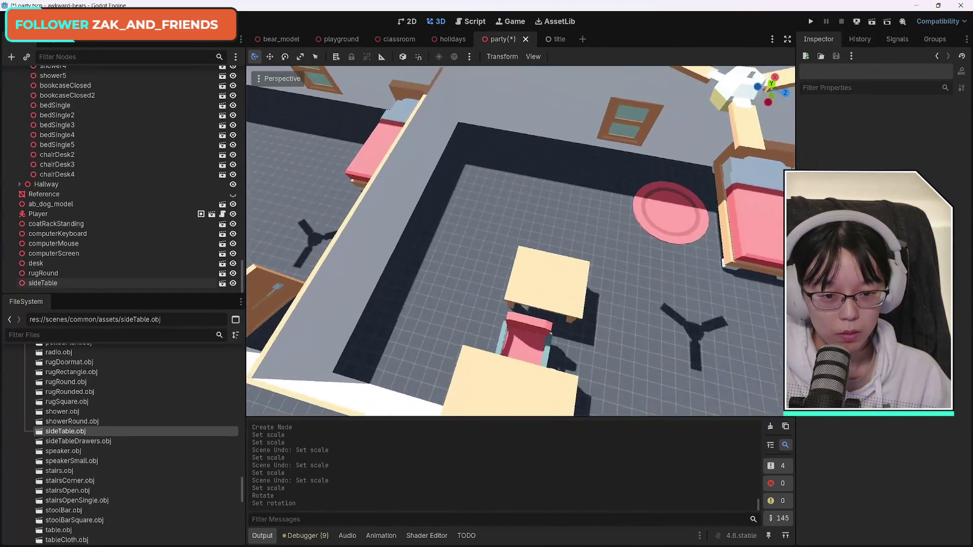
left_click(607, 330)
left_click_drag(608, 329, 299, 210)
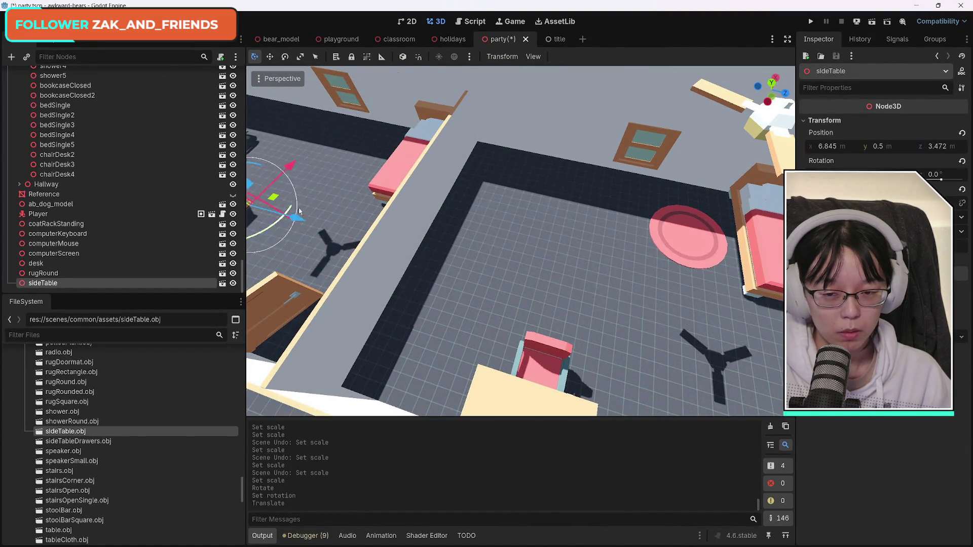
key("w")
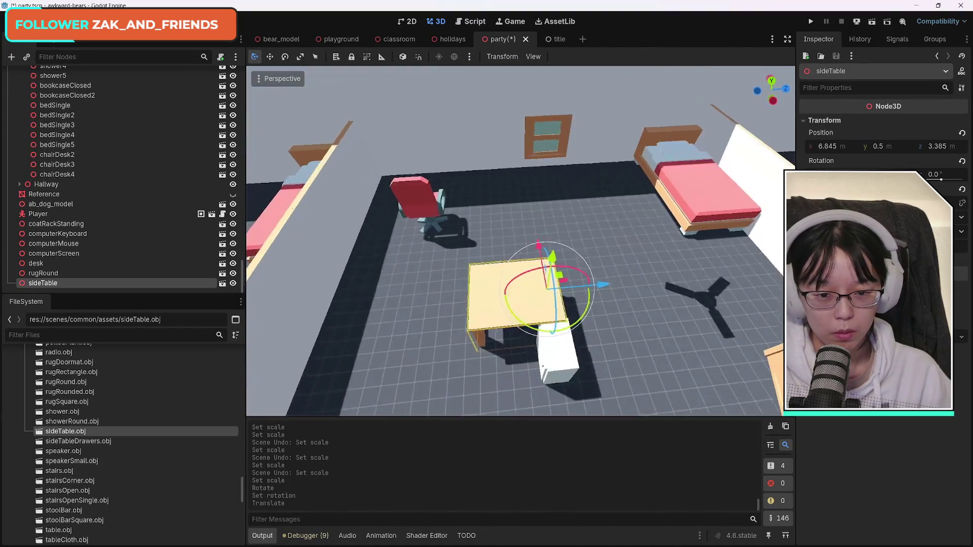
key("w")
left_click_drag(539, 229, 492, 152)
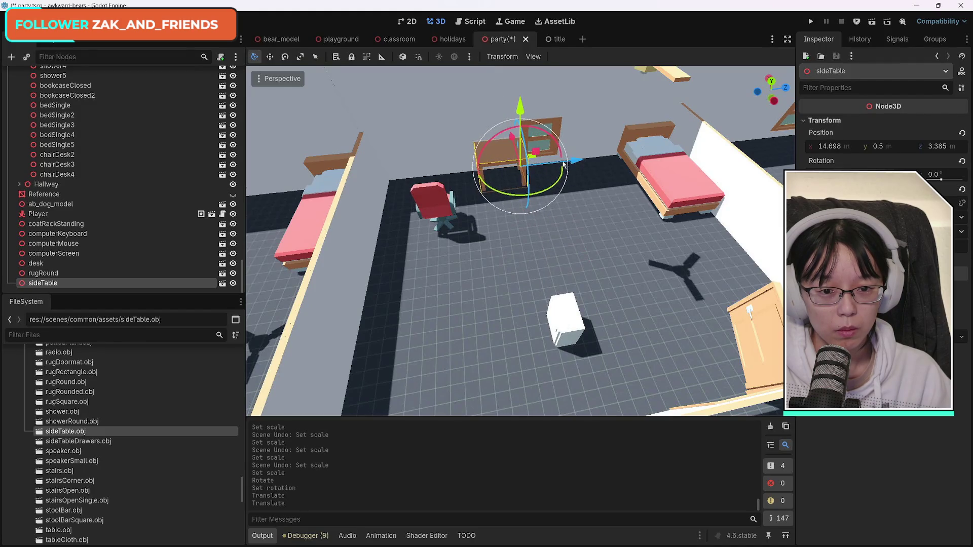
left_click_drag(572, 162, 556, 161)
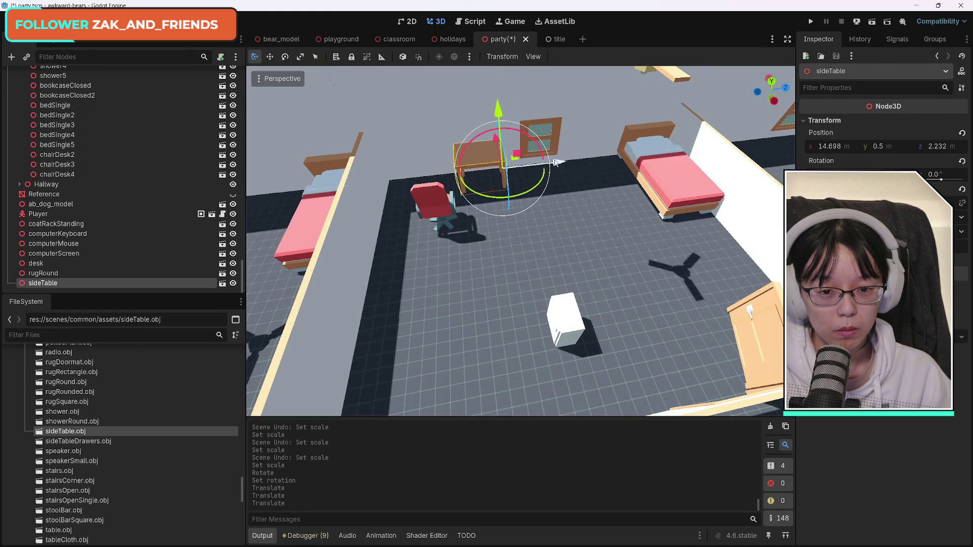
Slide chairDesk2 along X beside the table, then bring in sideTableDrawers2.
left_click(442, 206)
left_click_drag(514, 201, 552, 200)
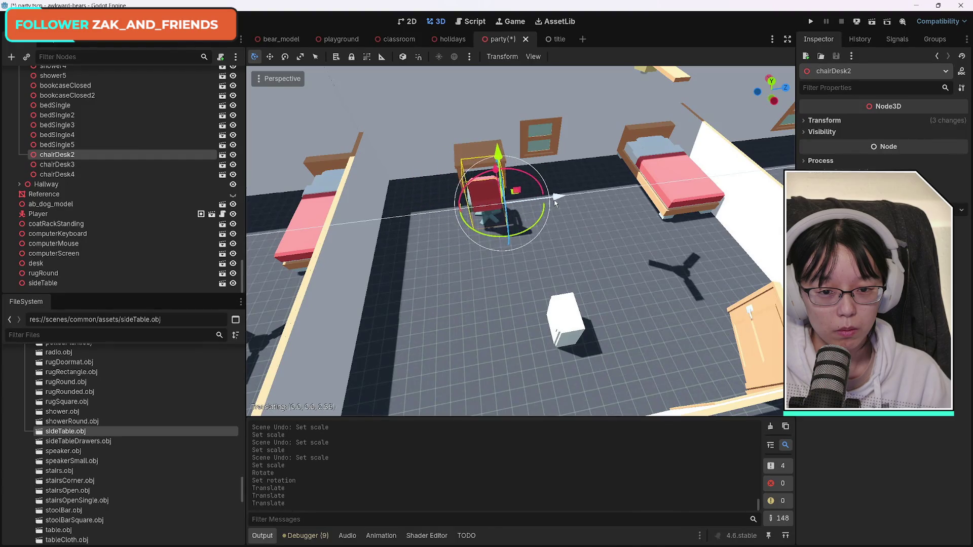
left_click_drag(500, 150, 500, 151)
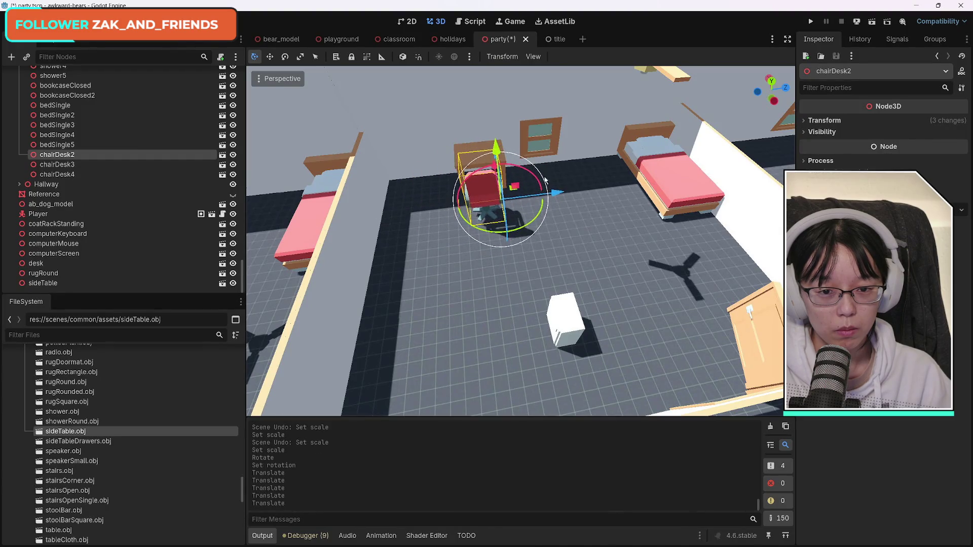
key("ctrl+z")
key("f")
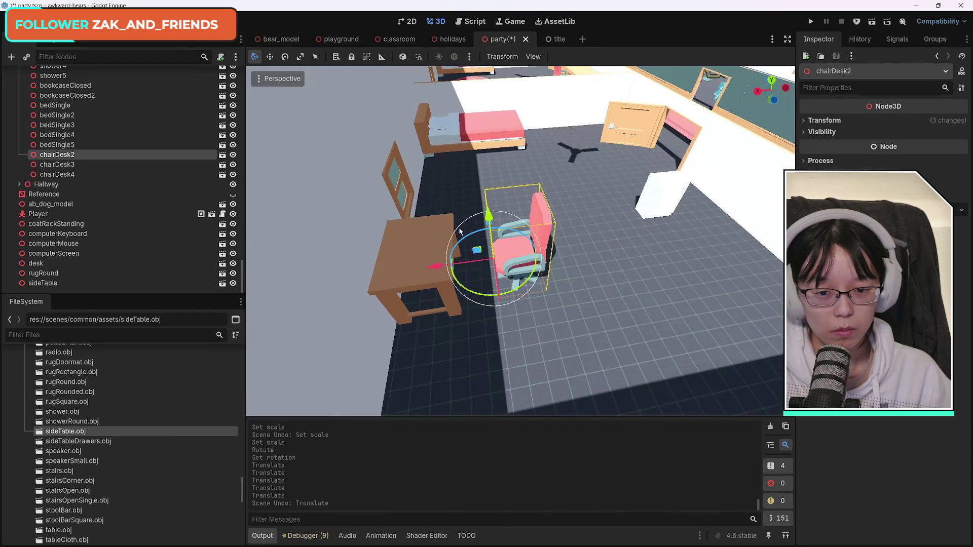
left_click_drag(428, 267, 390, 275)
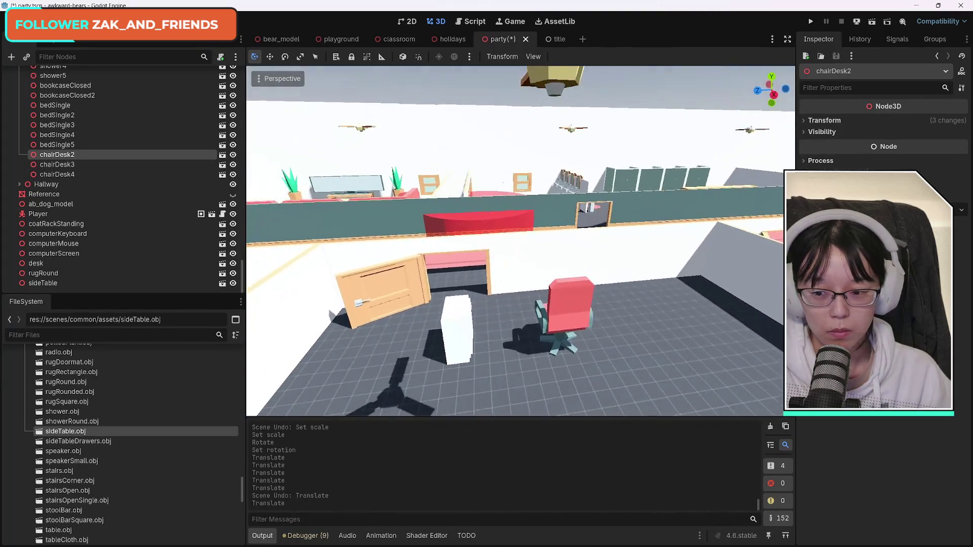
mouse_move(100, 443)
left_mouse_down()
mouse_move(532, 400)
mouse_move(520, 397)
left_mouse_up()
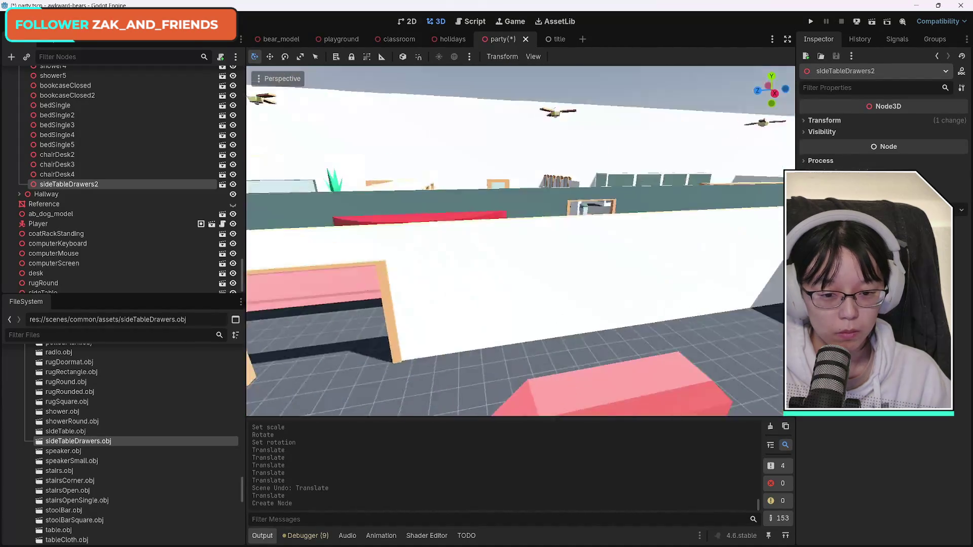
Stretch sideTableDrawers2 wider in the Inspector into a desk.
left_click(824, 120)
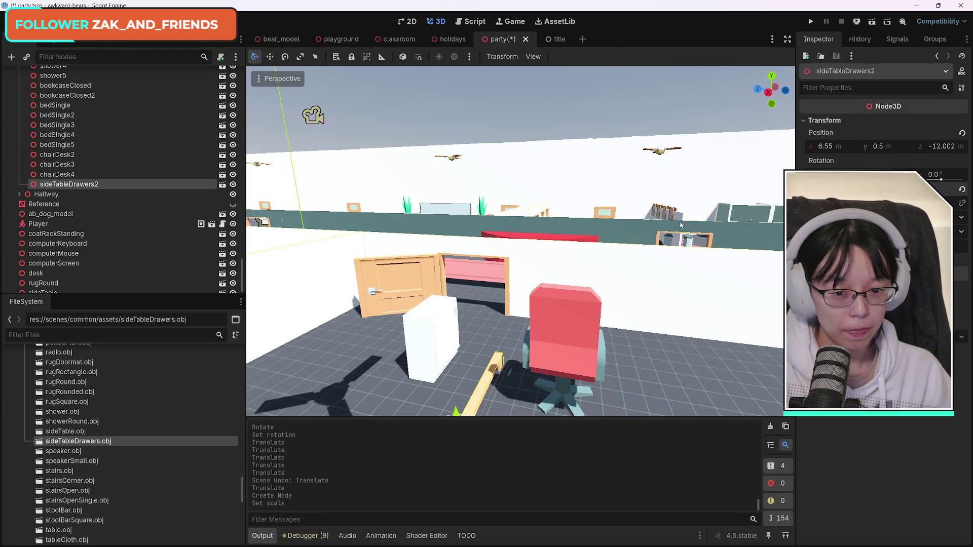
key("ctrl+z")
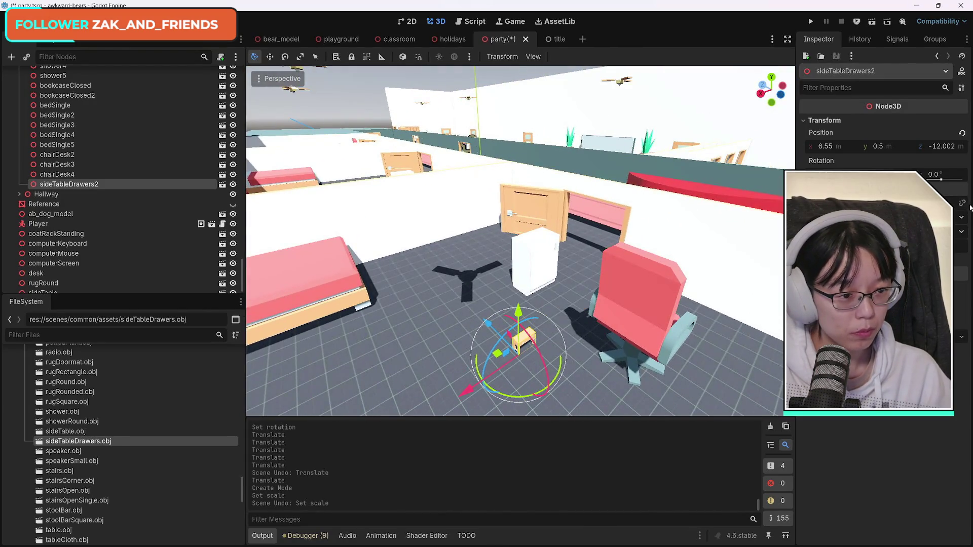
key("Return")
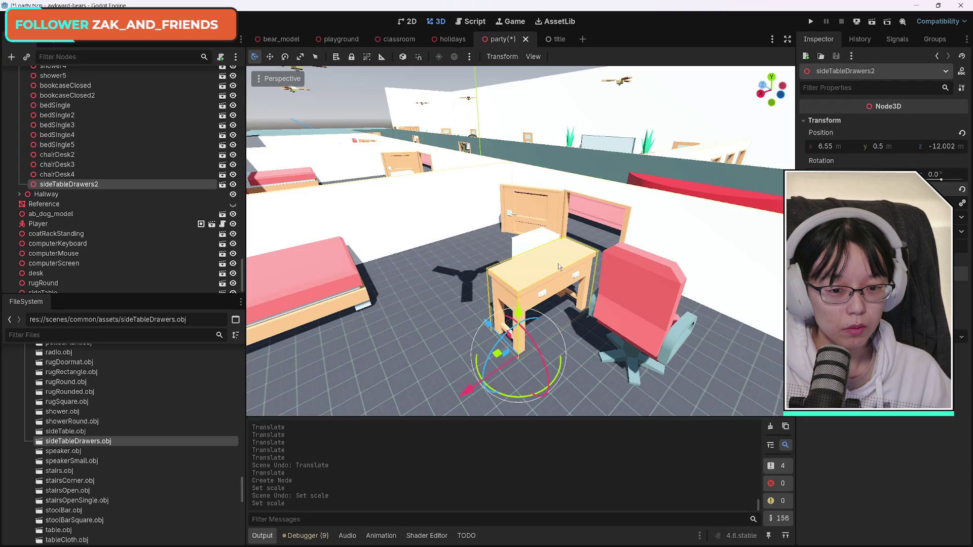
key("Return")
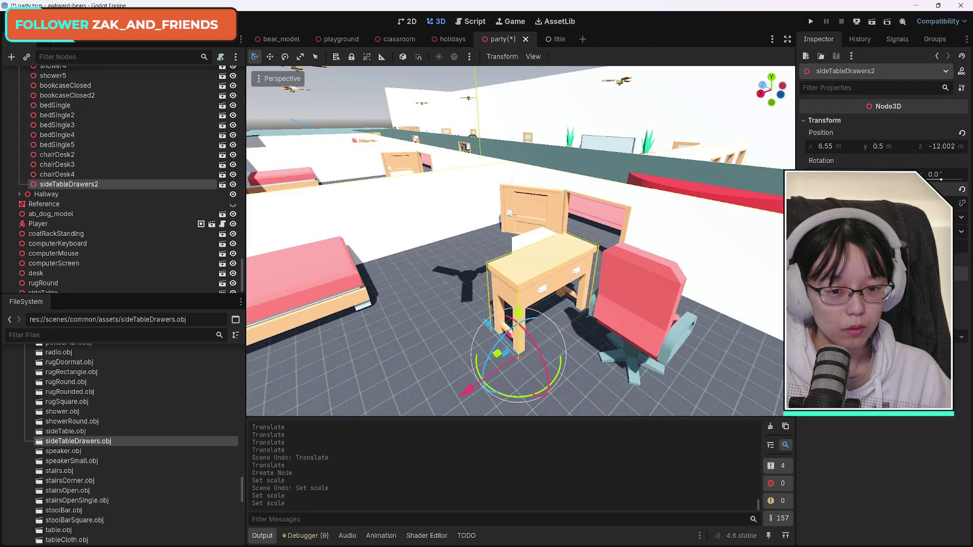
key("ctrl+z")
key("Return")
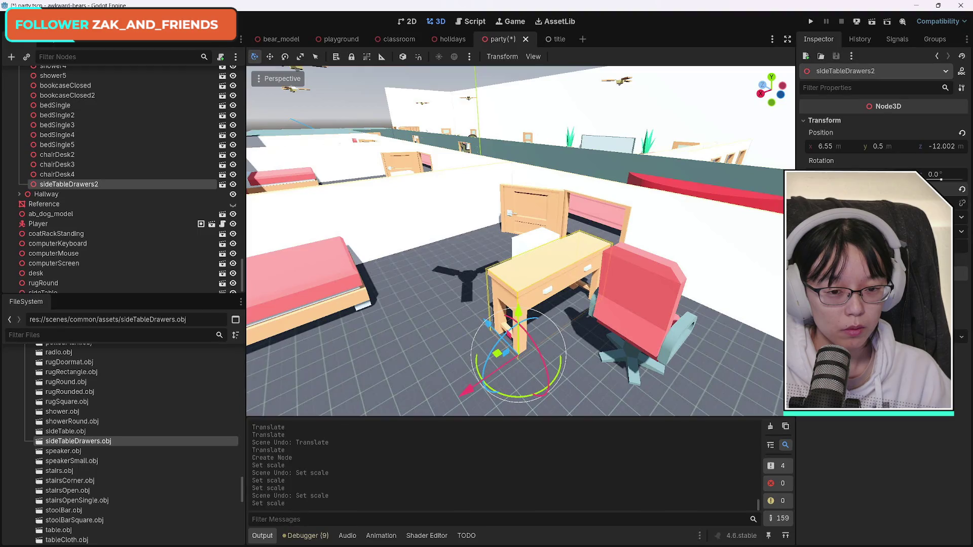
key("Return")
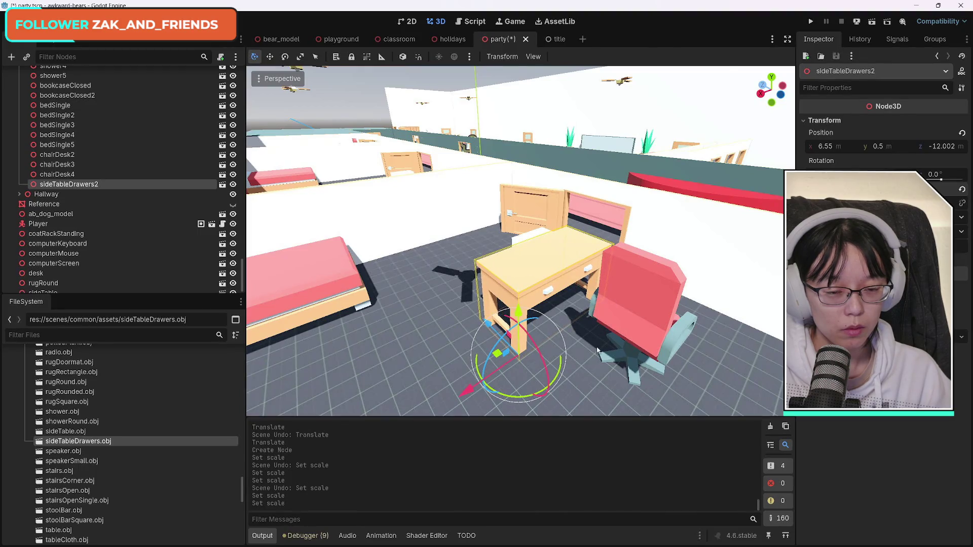
Turn the desk 90 degrees and slide it along X to 3.4, 0.5, -12.002.
mouse_move(597, 349)
left_mouse_down()
mouse_move(598, 309)
mouse_move(603, 426)
left_mouse_up()
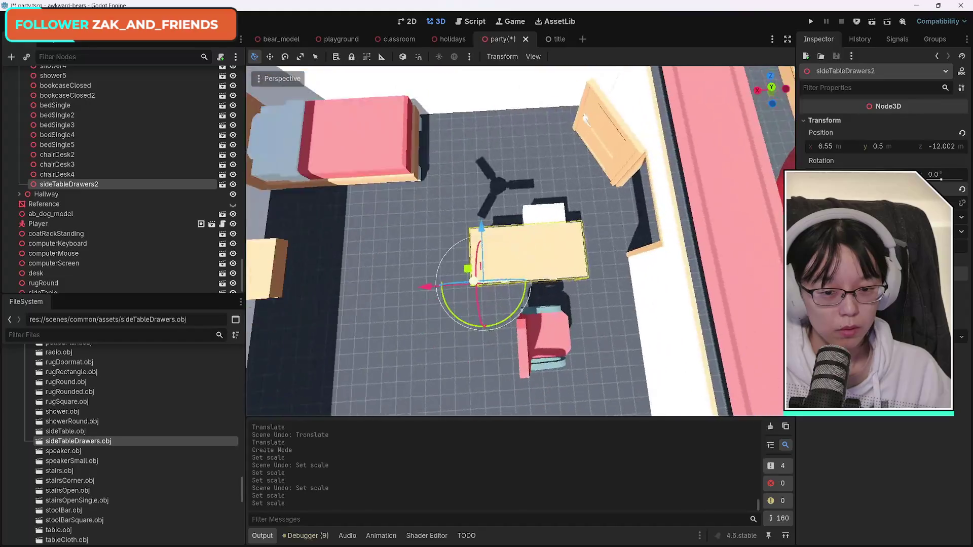
left_click_drag(567, 364, 557, 341)
mouse_move(539, 303)
left_mouse_down()
mouse_move(487, 350)
mouse_move(471, 344)
left_mouse_up()
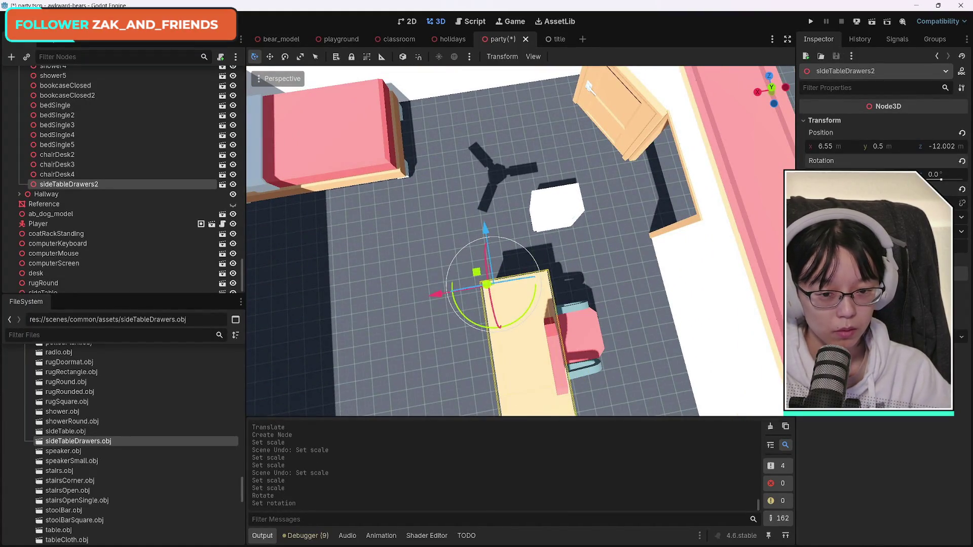
key("Return")
left_click_drag(595, 184, 557, 329)
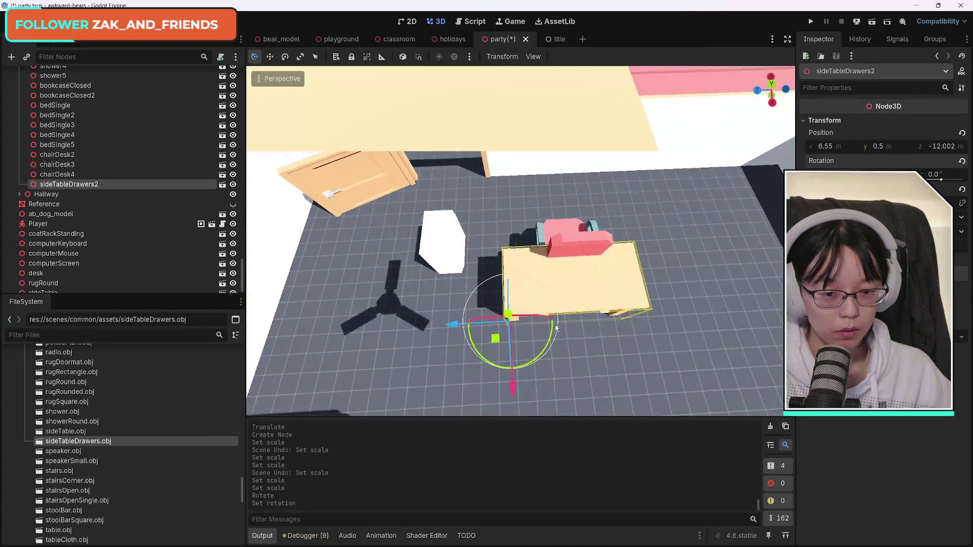
left_click_drag(506, 385, 500, 337)
left_click_drag(456, 304, 307, 180)
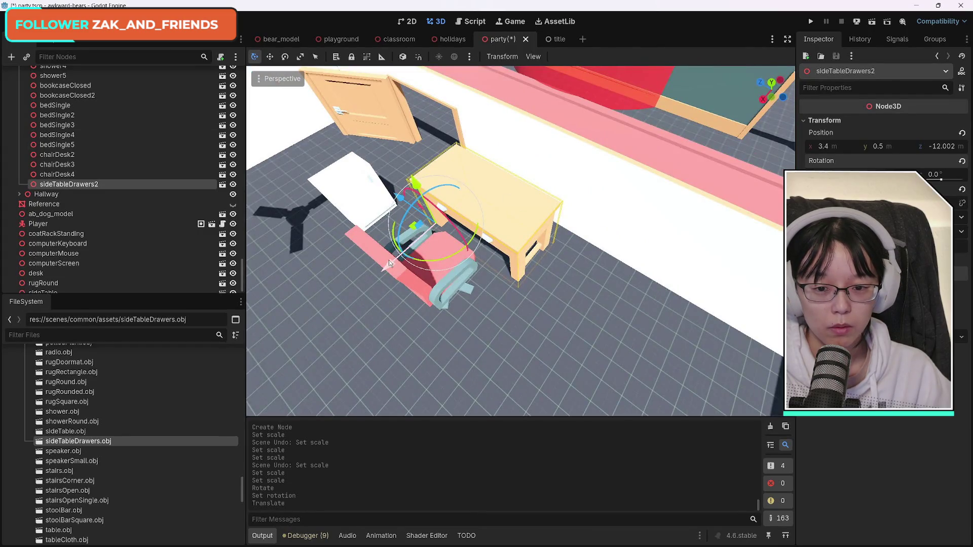
left_click_drag(389, 263, 412, 255)
Push the pink desk chair along X in at the desk.
left_click(482, 253)
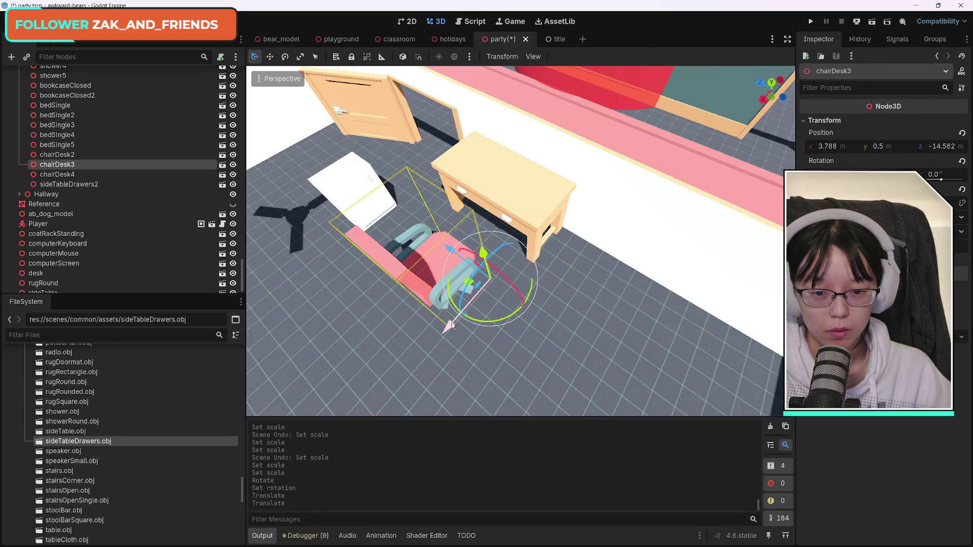
mouse_move(452, 325)
left_mouse_down()
mouse_move(507, 299)
mouse_move(494, 311)
left_mouse_up()
left_click(539, 180)
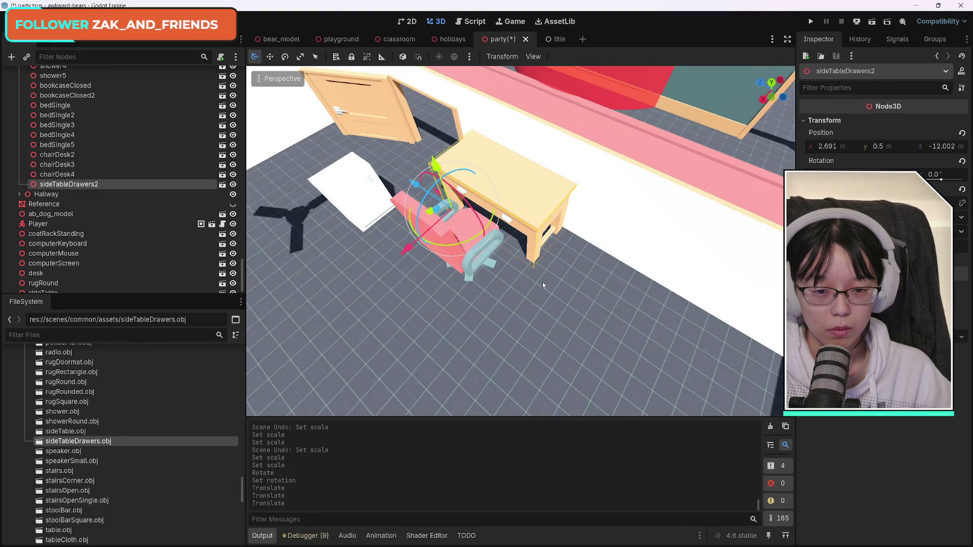
left_click_drag(543, 285, 434, 228)
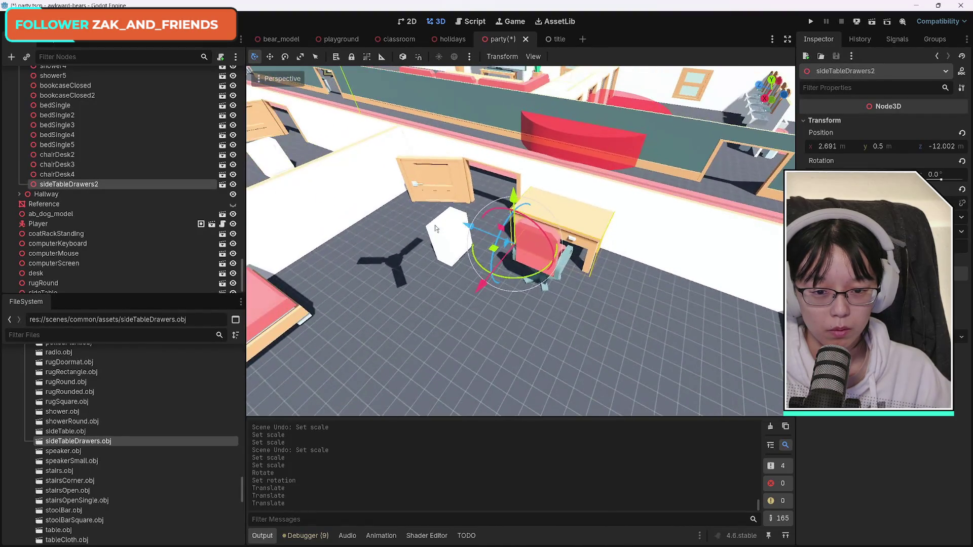
Rotate kitchenFridgeSmall3 and place it beside the desk at 2.386, 0.5, -15.578.
left_click(434, 227)
left_click_drag(465, 304, 501, 289)
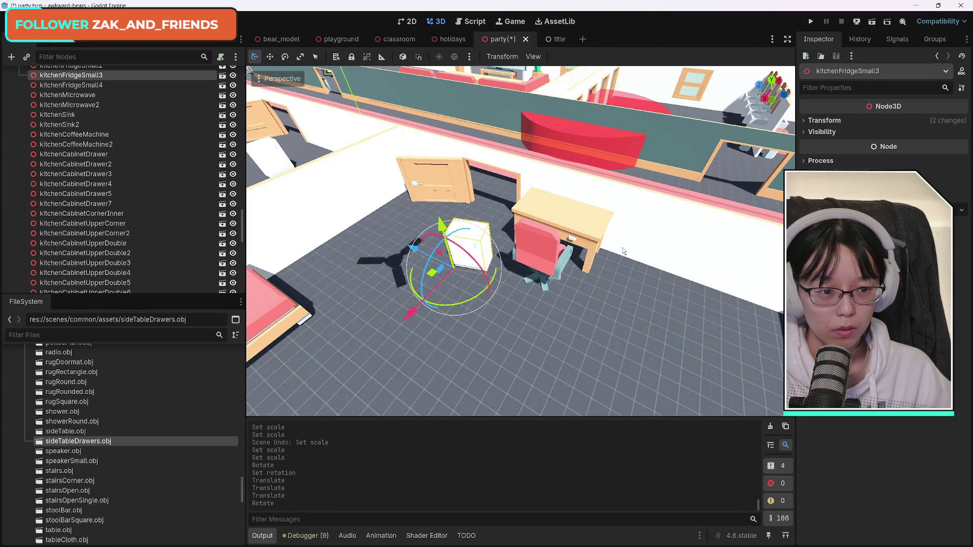
left_click(839, 125)
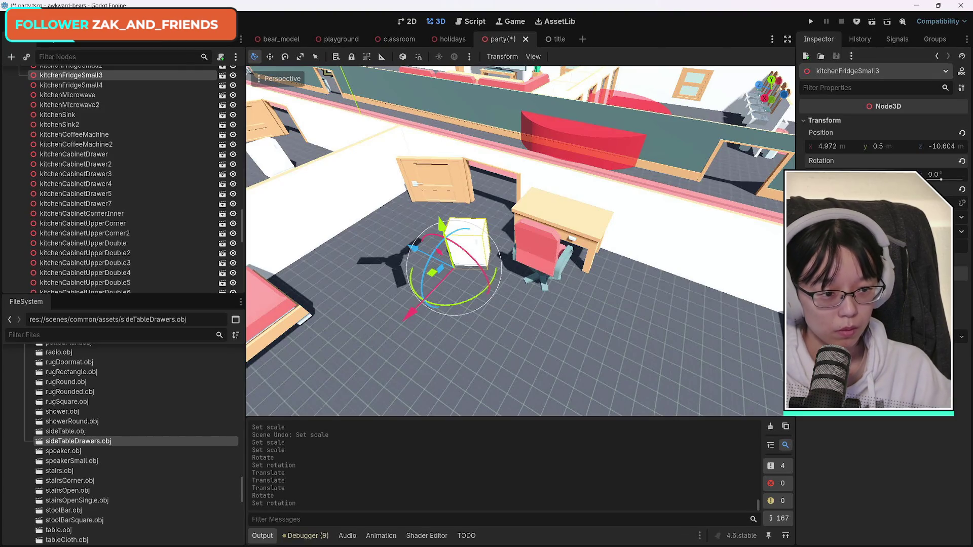
key("Return")
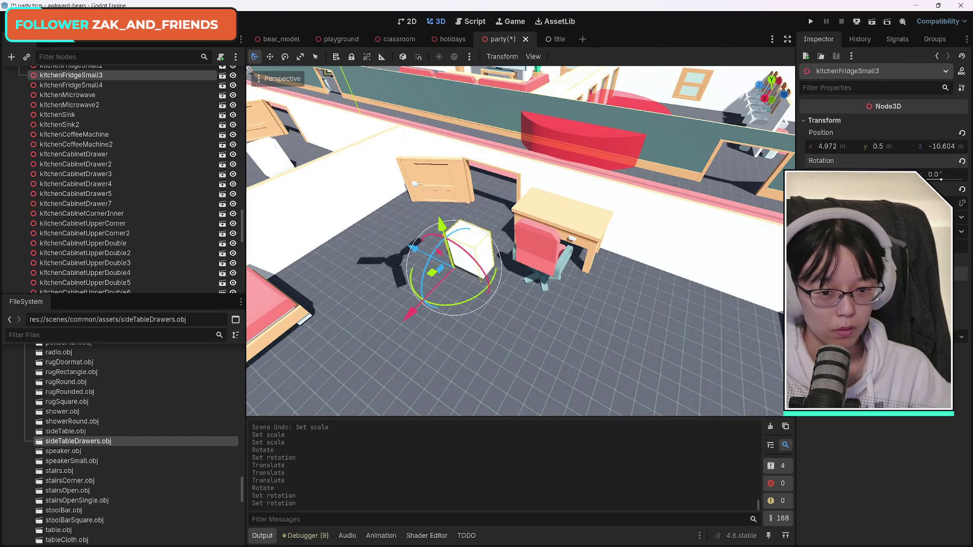
mouse_move(413, 251)
left_mouse_down()
mouse_move(567, 329)
mouse_move(526, 280)
mouse_move(584, 356)
mouse_move(586, 323)
mouse_move(608, 315)
left_mouse_up()
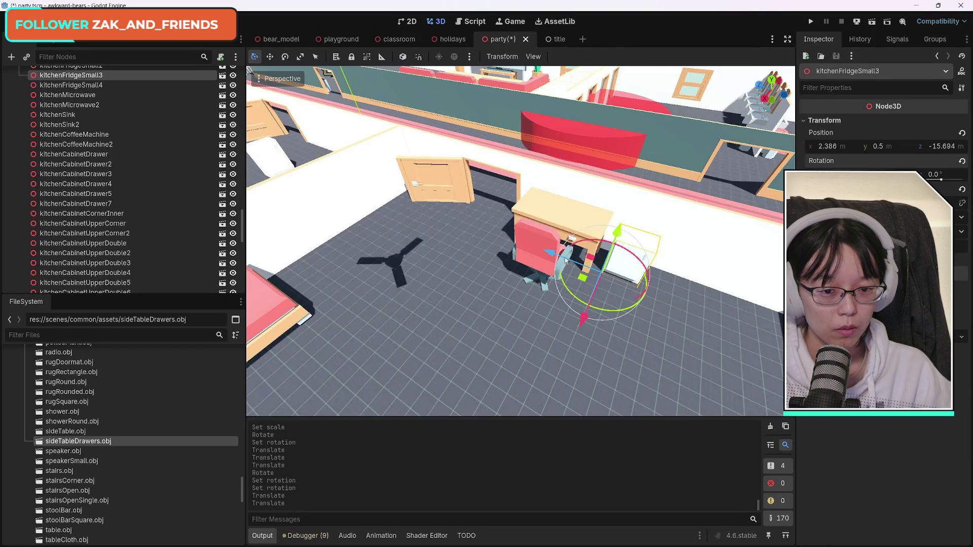
left_click_drag(565, 260, 551, 254)
key("shift+f")
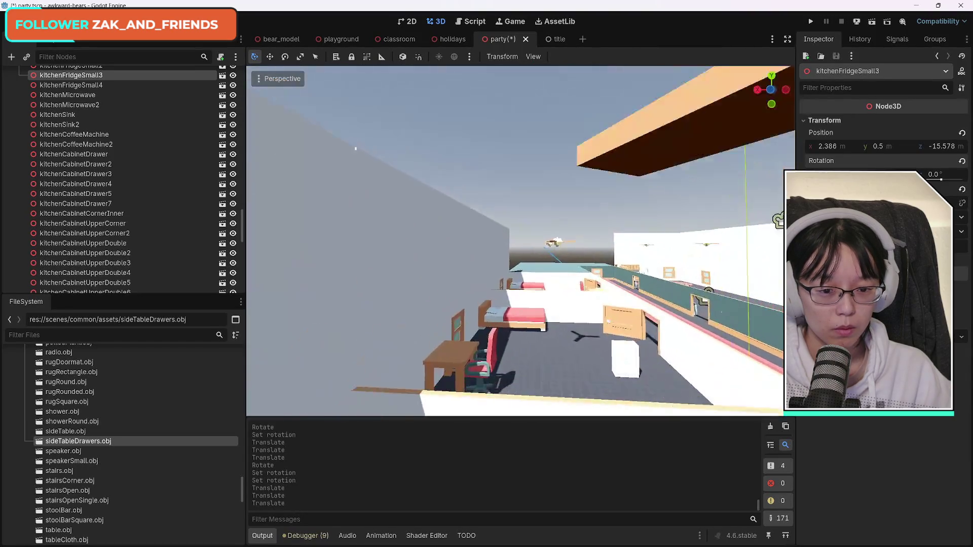
key("e")
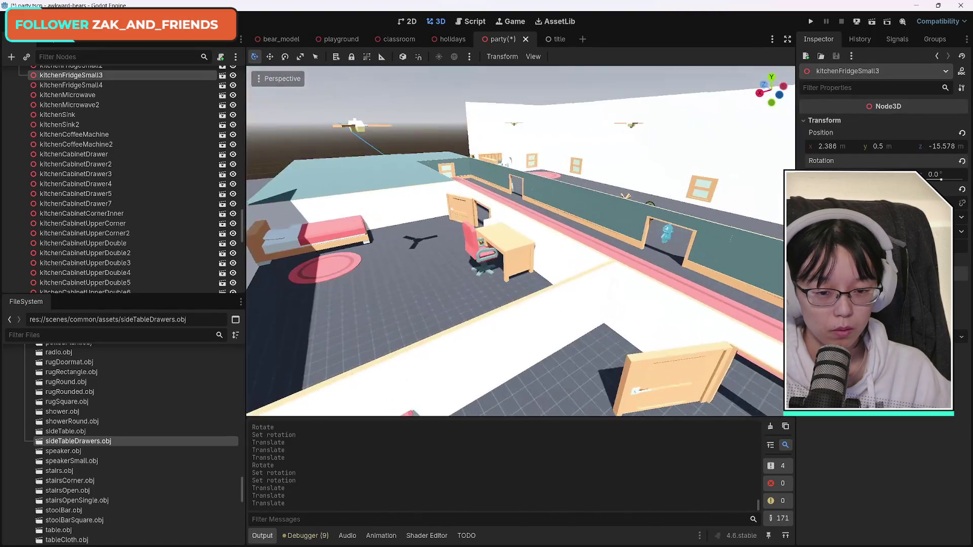
key("w")
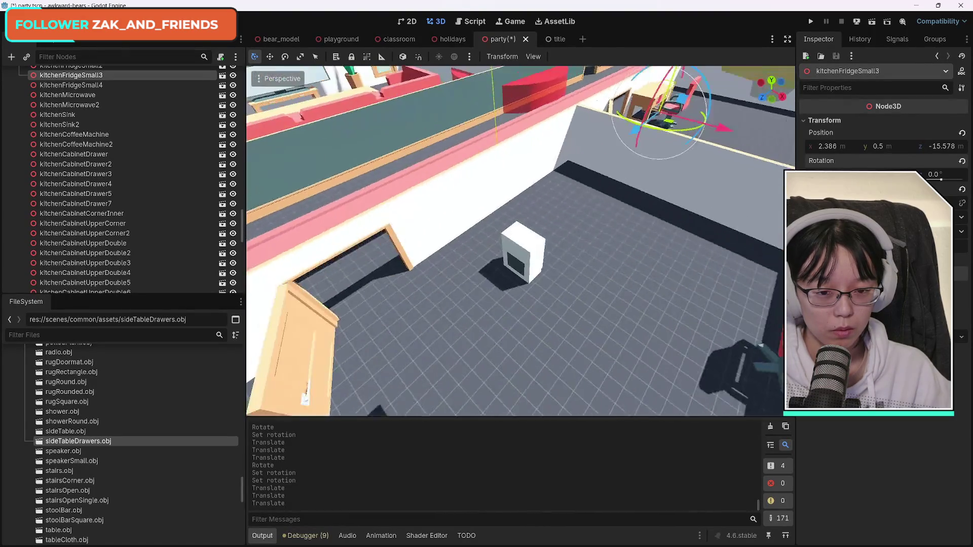
key("s")
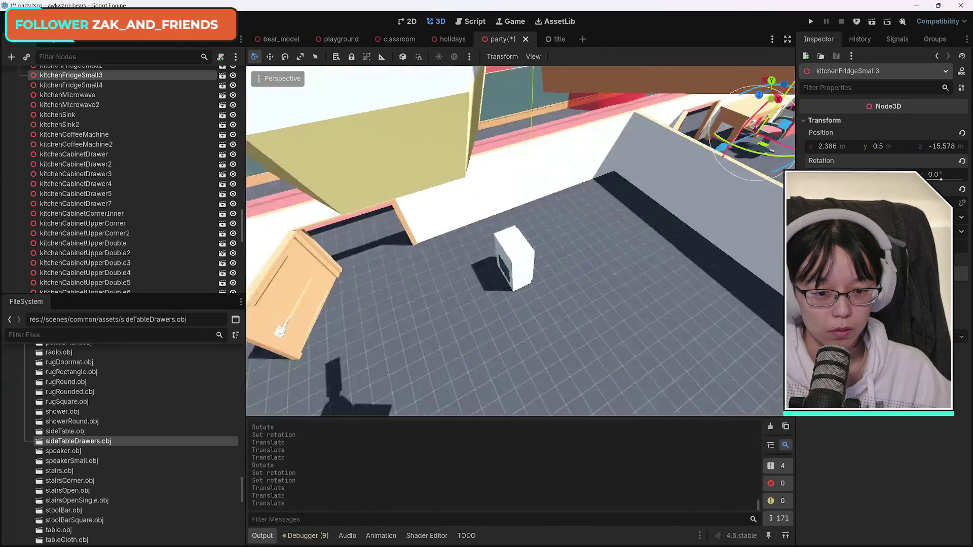
key("w")
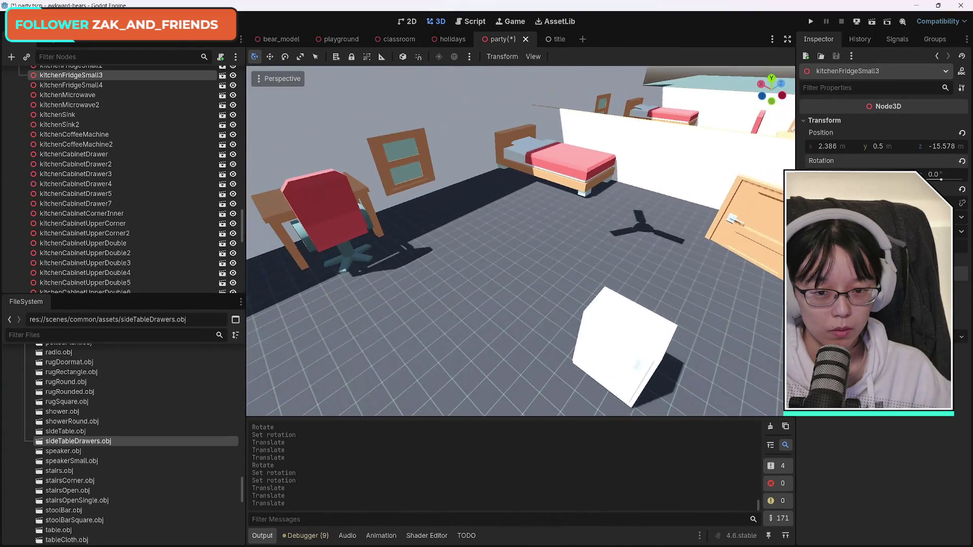
Stand kitchenFridgeSmall2 upright and move it to 13.863, 0.5, 5.998 by the desk.
left_click(630, 352)
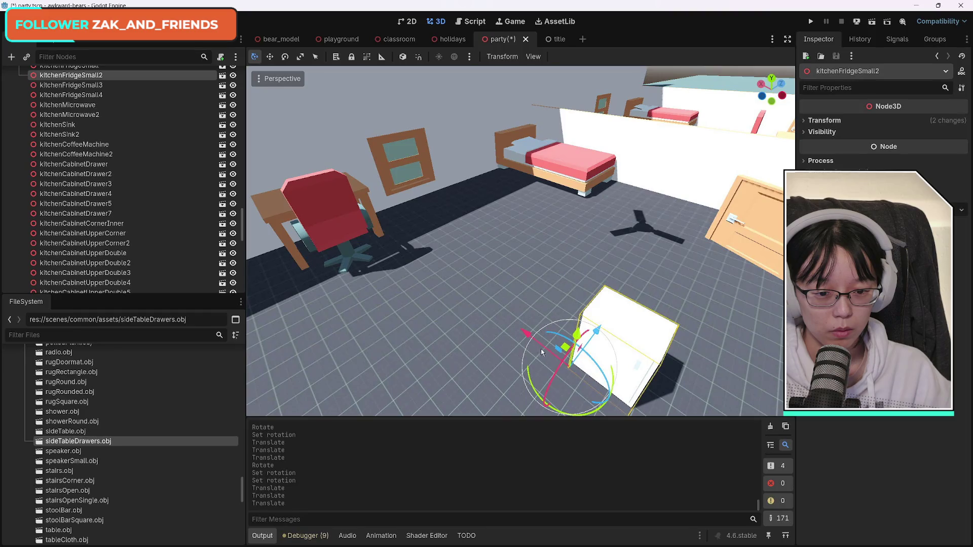
left_click_drag(532, 384, 551, 412)
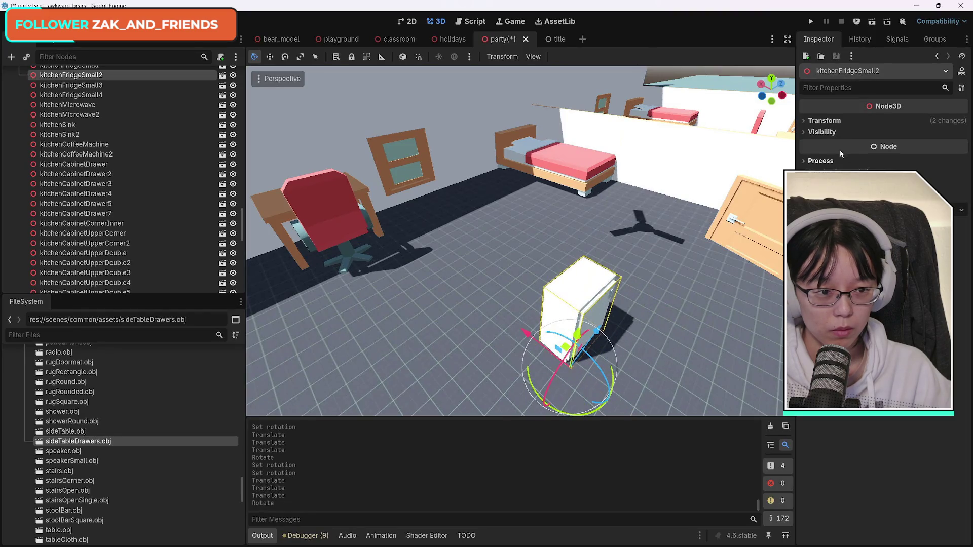
left_click(829, 123)
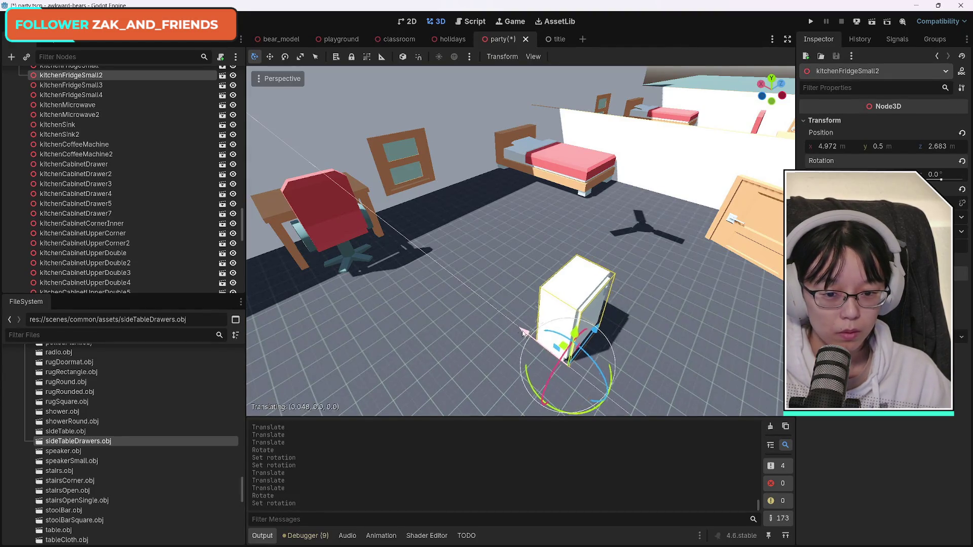
mouse_move(569, 360)
left_mouse_down()
mouse_move(399, 220)
mouse_move(385, 222)
mouse_move(446, 221)
mouse_move(505, 195)
left_mouse_up()
scroll(505, 196, "up", 3)
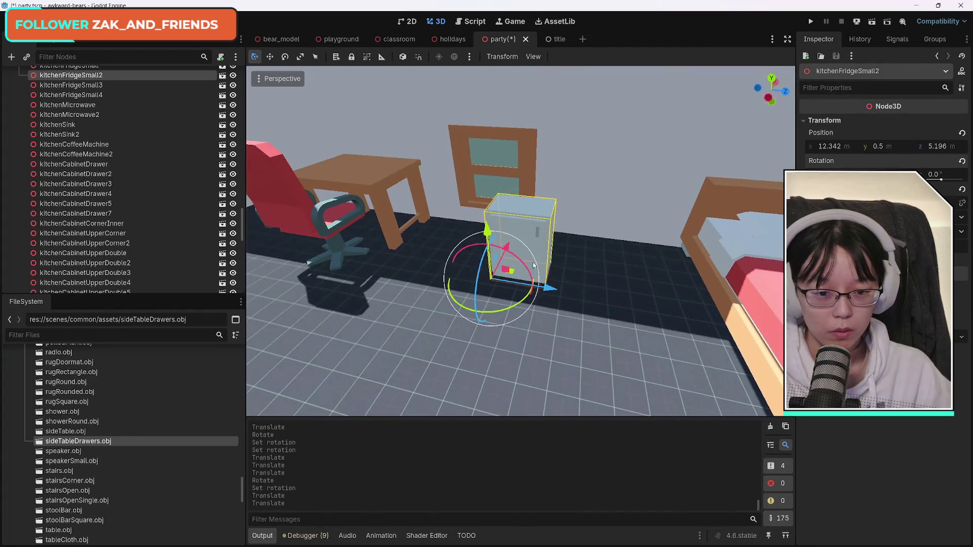
left_click_drag(539, 293, 595, 293)
left_click_drag(548, 247, 545, 225)
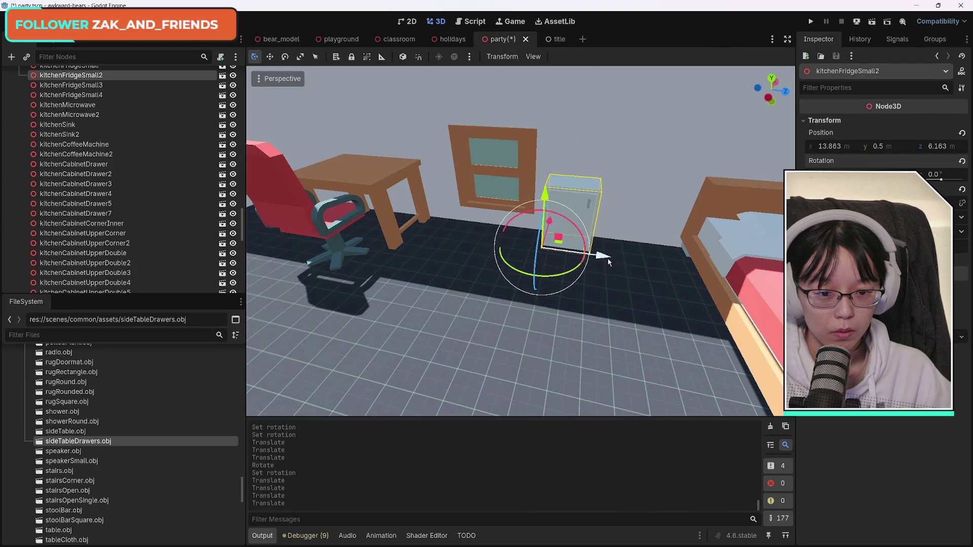
left_click_drag(609, 261, 591, 258)
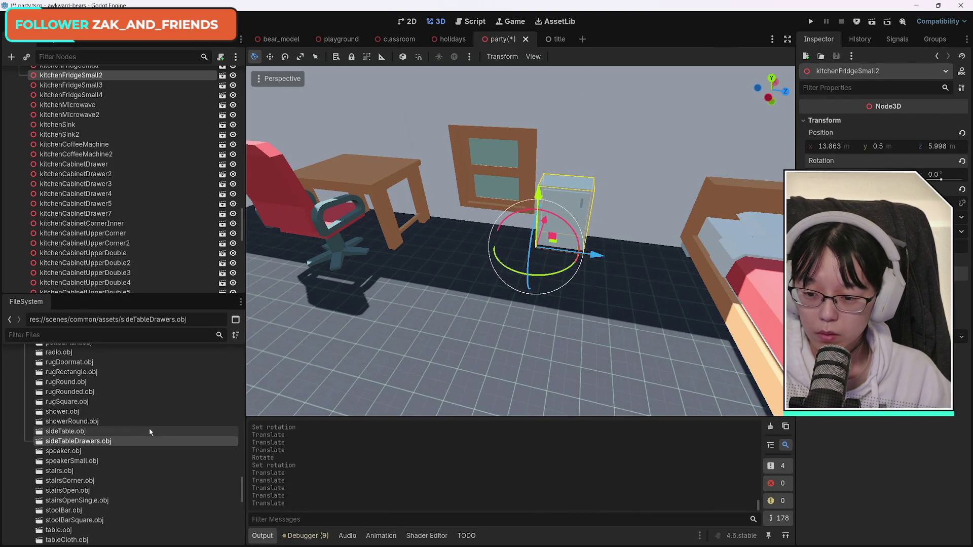
Fly over the rooms and select the extra small fridge in the next room.
left_click(136, 440)
right_click(348, 366)
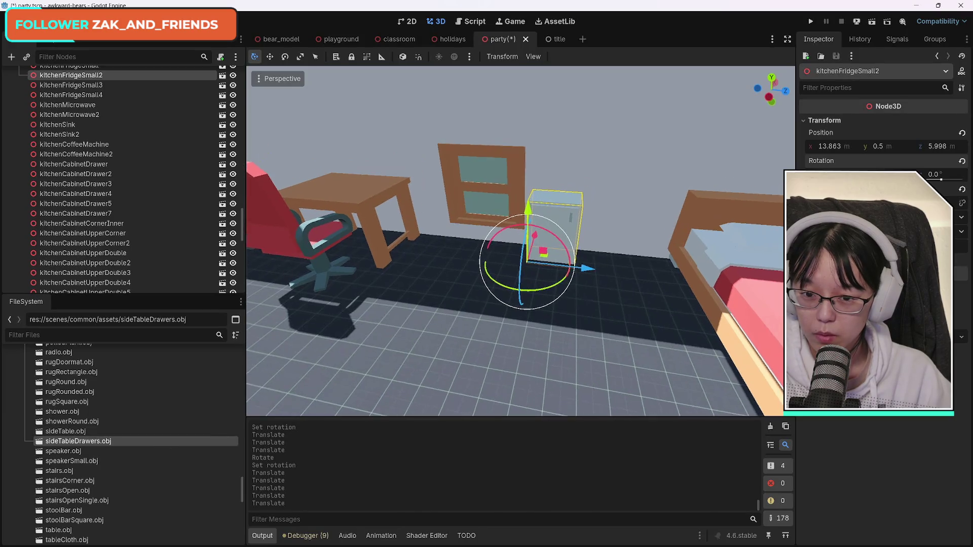
key("s")
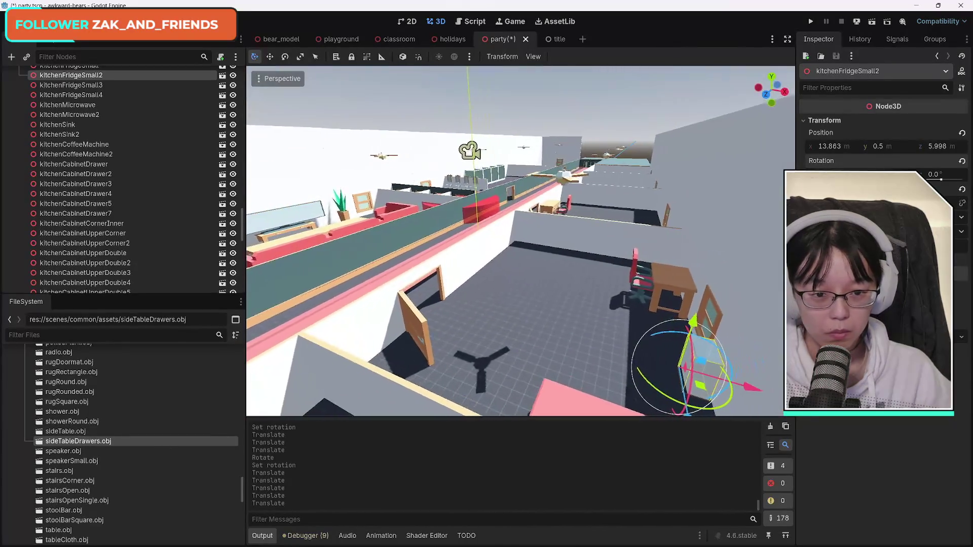
key("w")
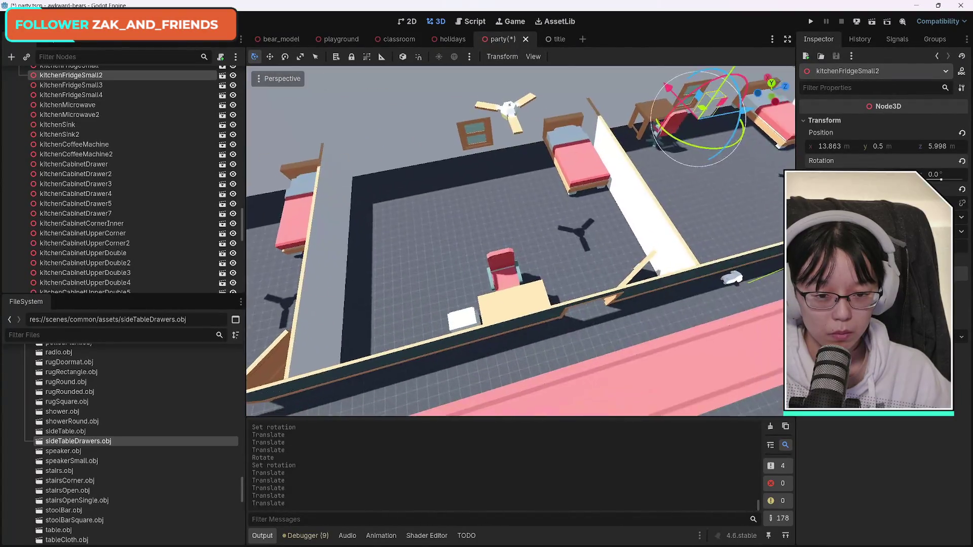
left_click(573, 238)
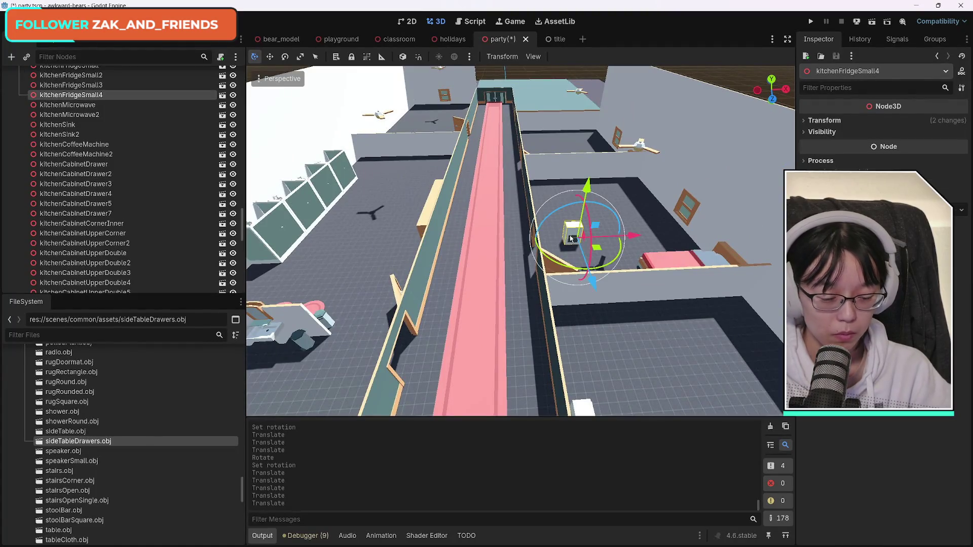
Delete the spare fridge kitchenFridgeSmall4 from the scene.
key("Delete")
key("Return")
key("s")
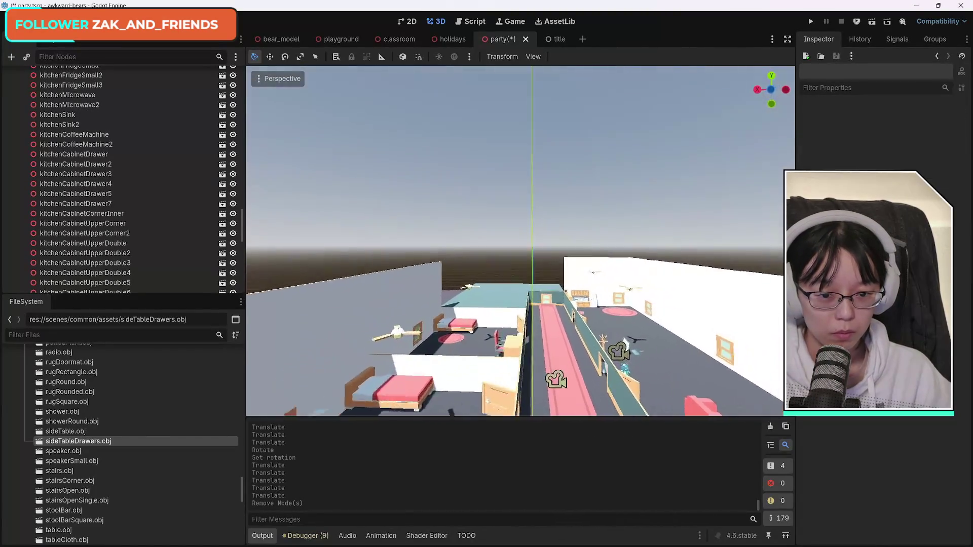
Scroll to tableGlass.obj and drop it in front of the desk and chair.
key("w")
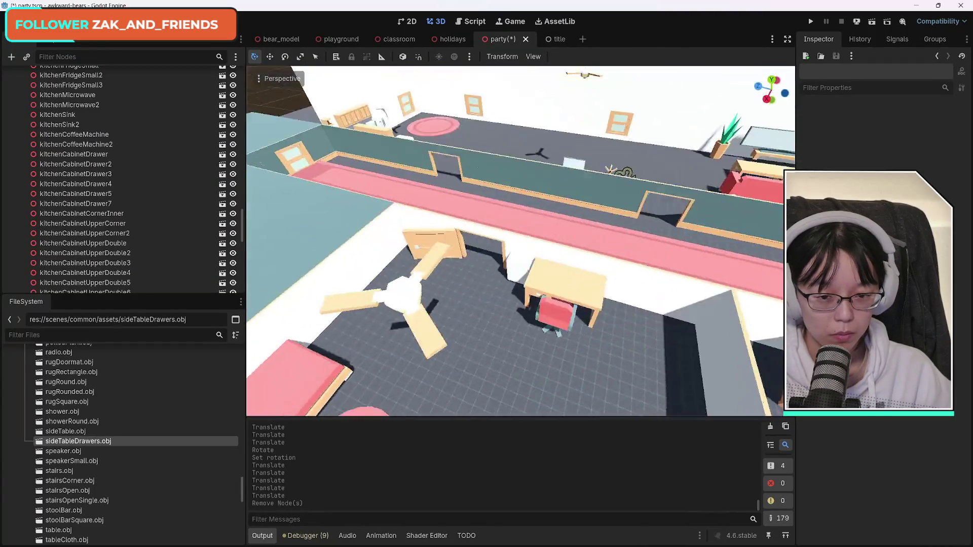
key("w")
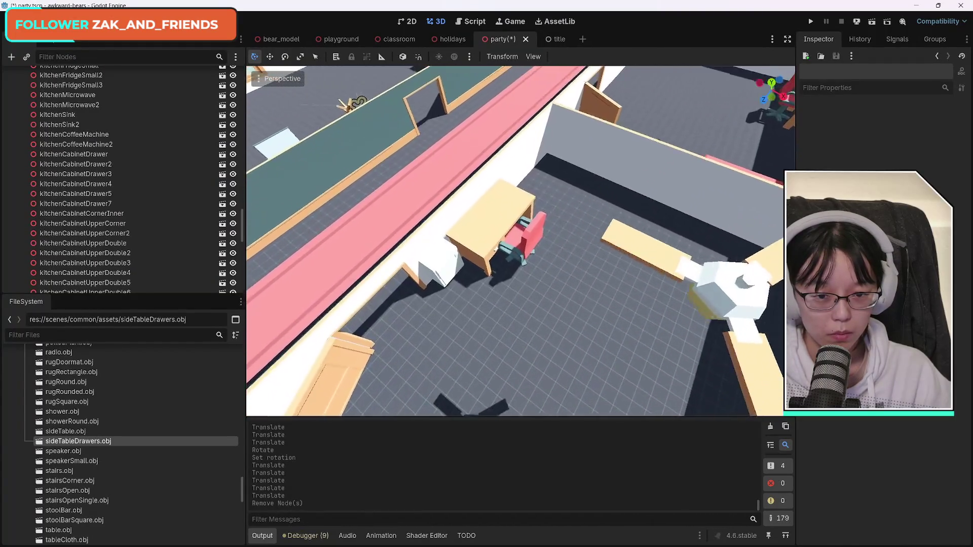
key("w")
scroll(164, 473, "down", 5)
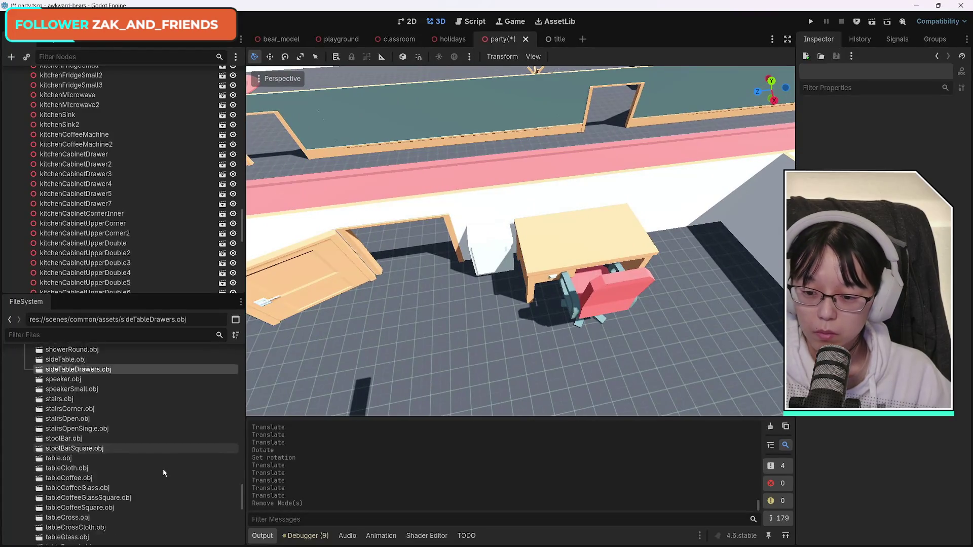
scroll(164, 472, "down", 3)
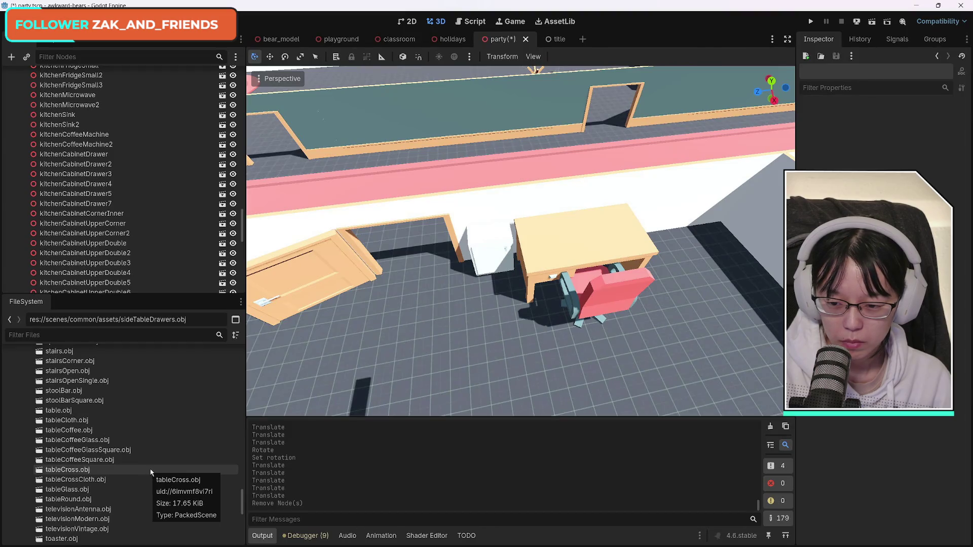
scroll(151, 472, "down", 2)
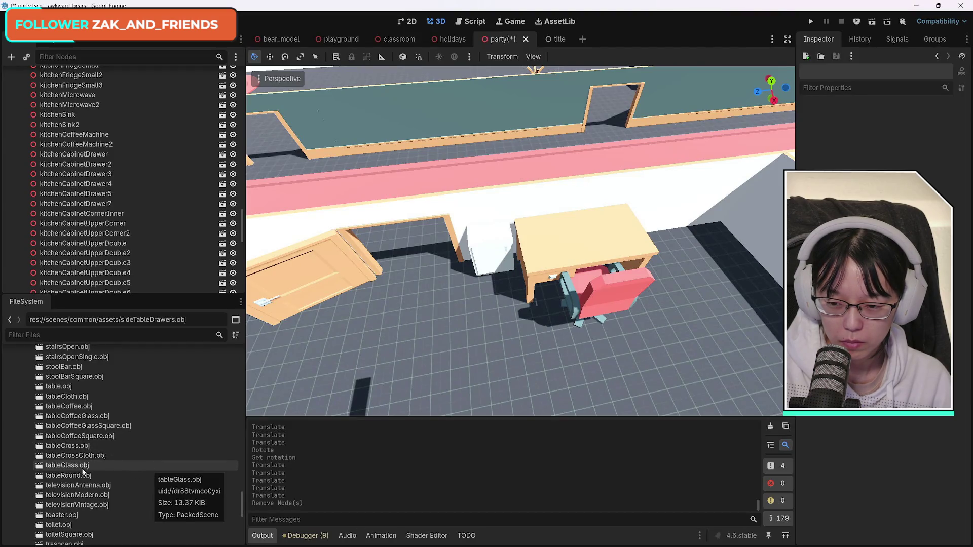
left_click_drag(84, 469, 457, 385)
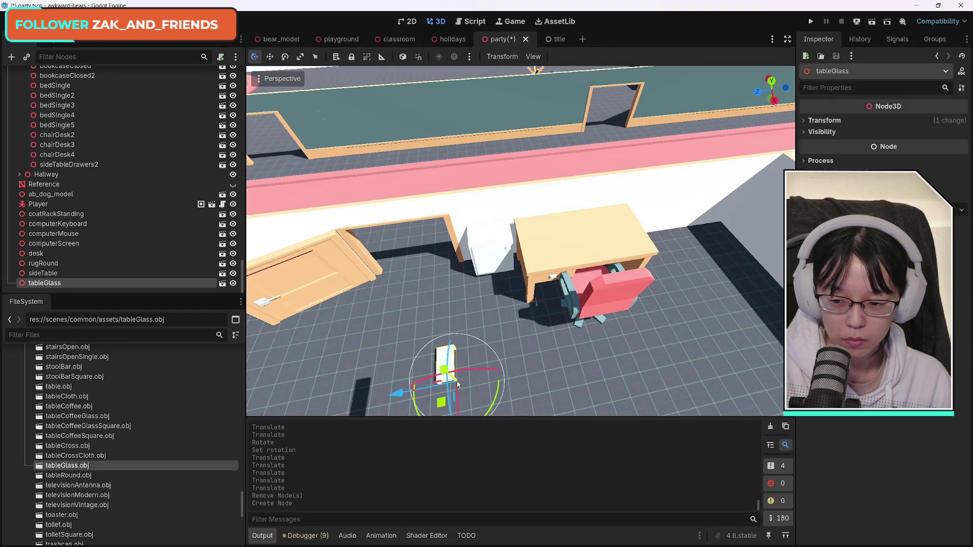
Undo the earlier table and place tableGlass.obj on the floor beside the bed.
key("ctrl+z")
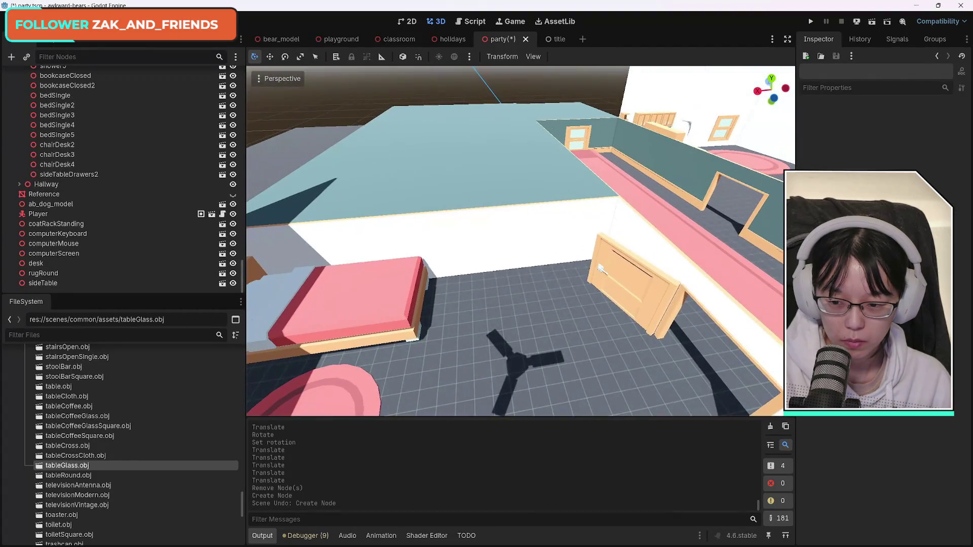
left_click_drag(68, 475, 451, 377)
key("ctrl+z")
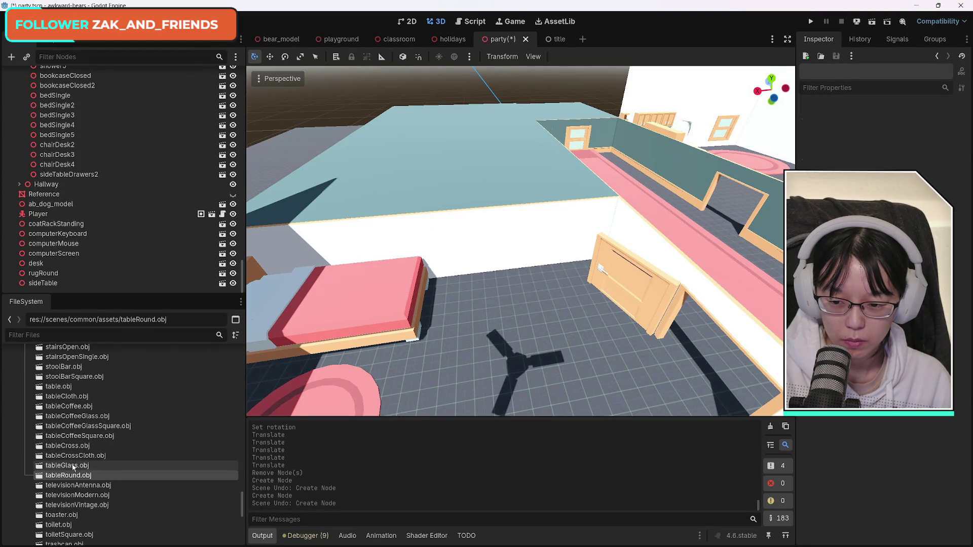
left_click_drag(65, 465, 432, 375)
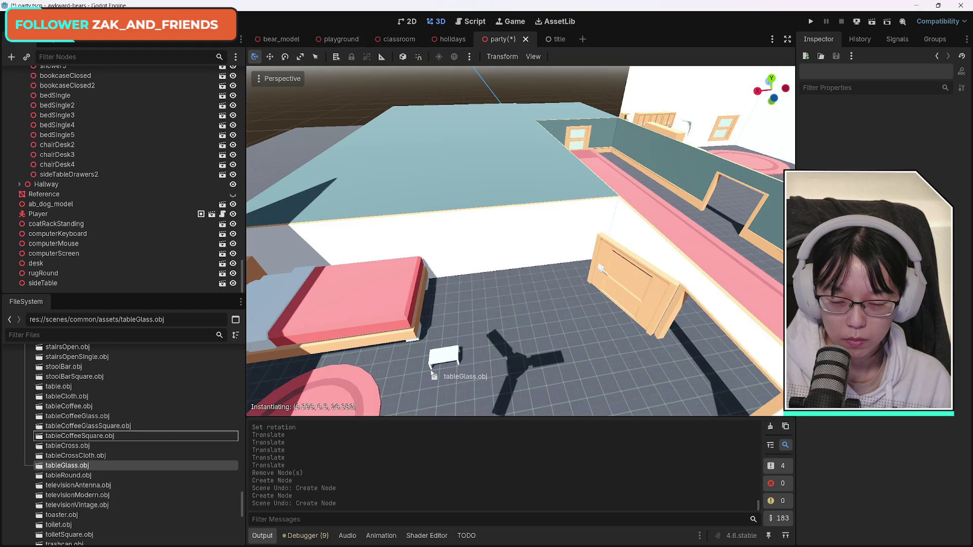
left_click_drag(432, 375, 432, 375)
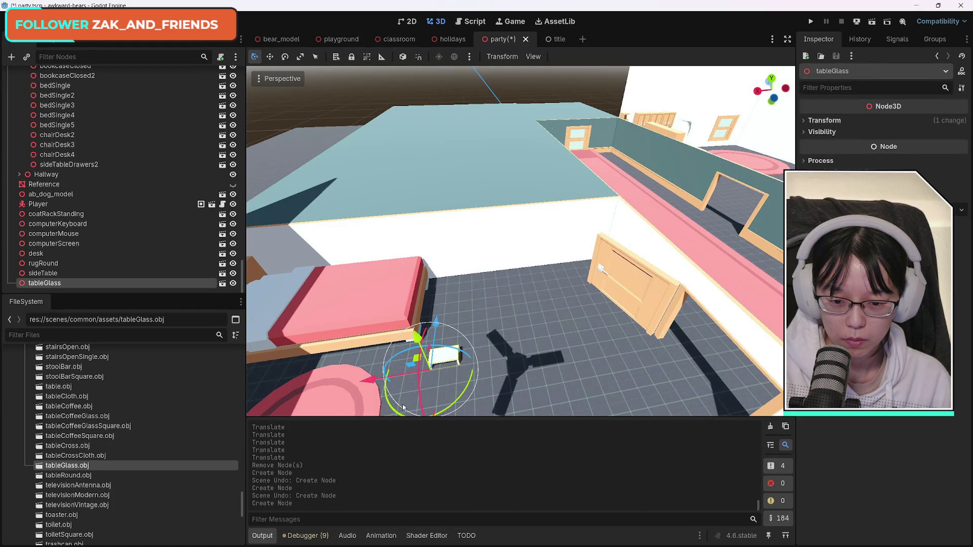
Rotate the glass table about 100 degrees and scale it up much larger.
mouse_move(391, 408)
left_mouse_down()
mouse_move(476, 415)
mouse_move(457, 417)
left_mouse_up()
left_click(824, 121)
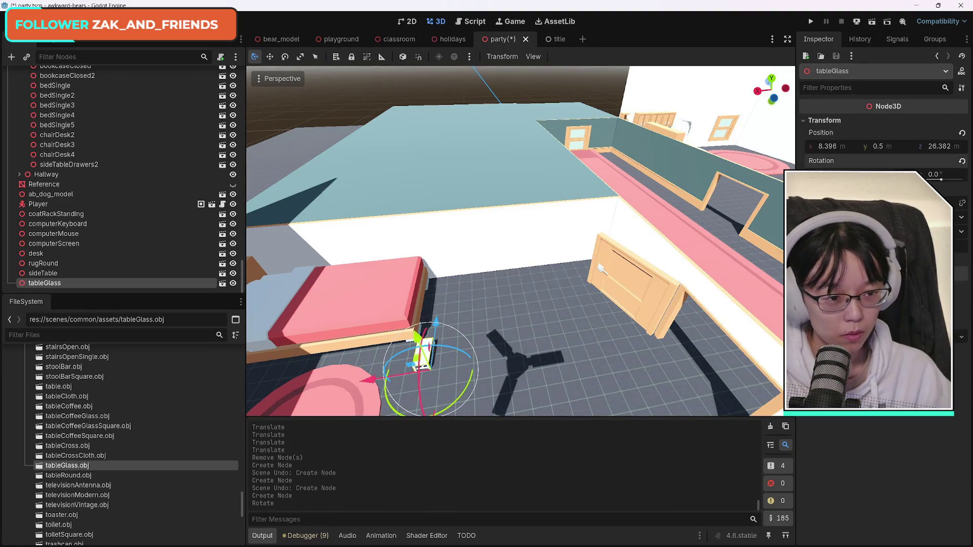
key("Return")
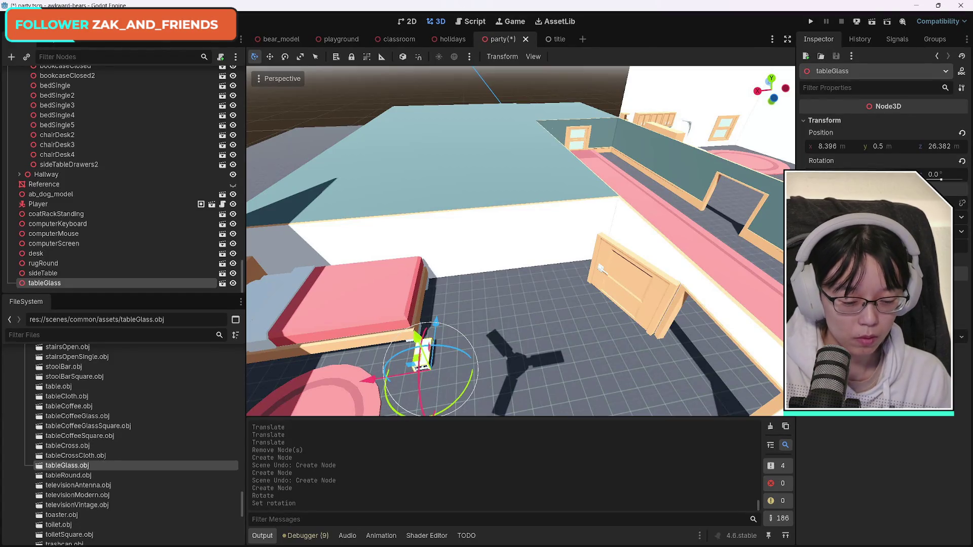
key("Return")
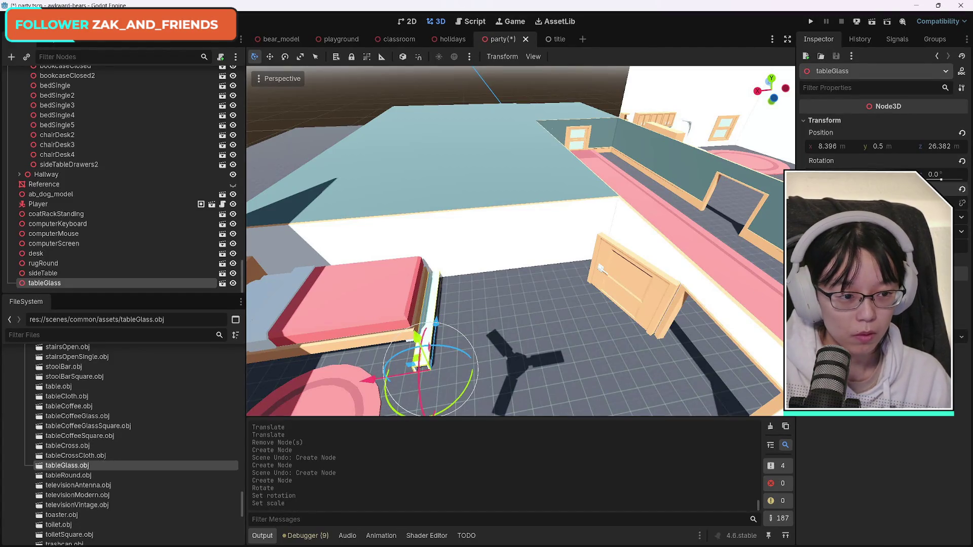
key("ctrl+z")
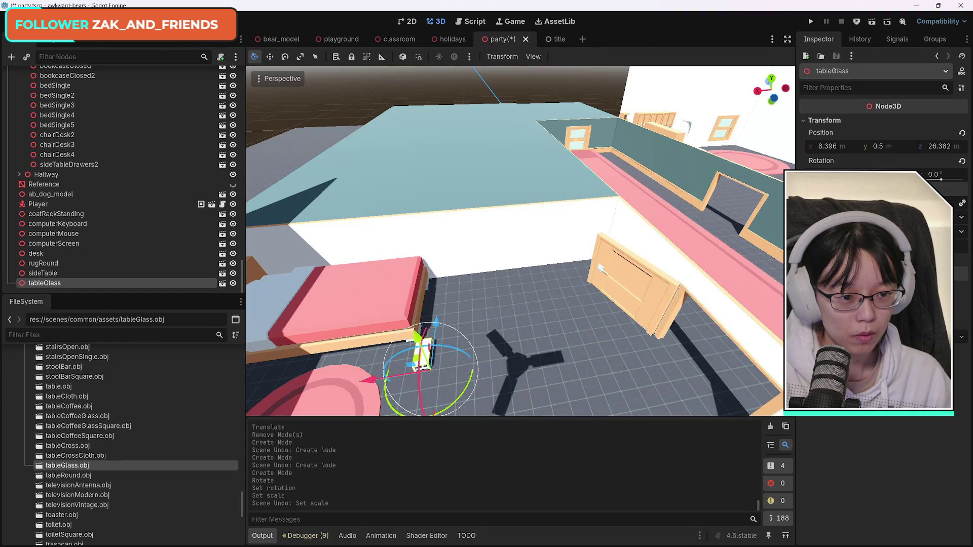
key("Return")
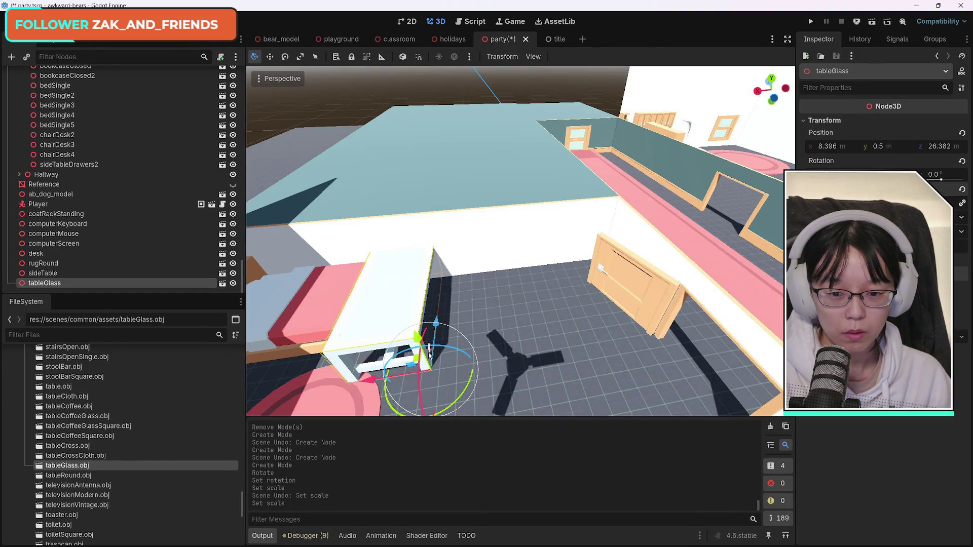
Move the glass table along X and then Z beside the pink bed.
key("g")
key("x")
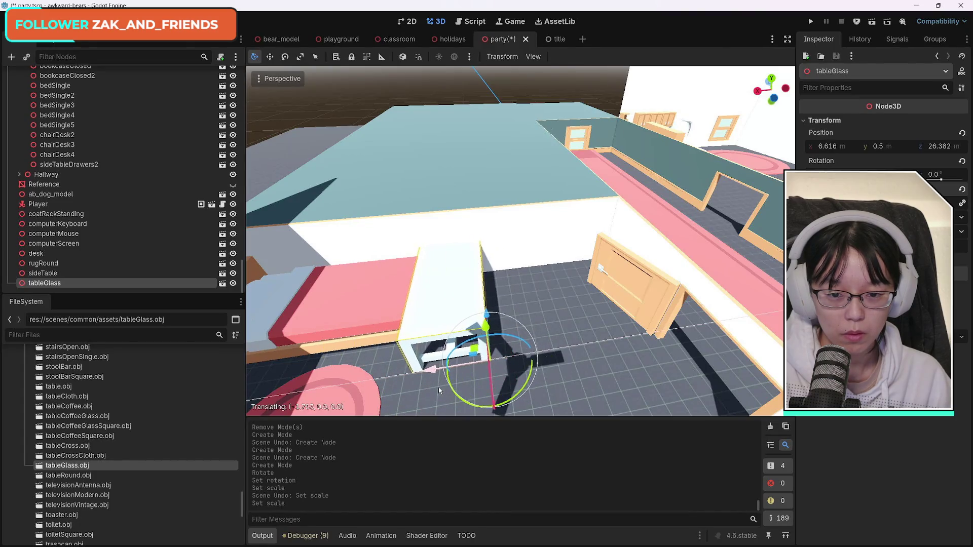
left_click(480, 404)
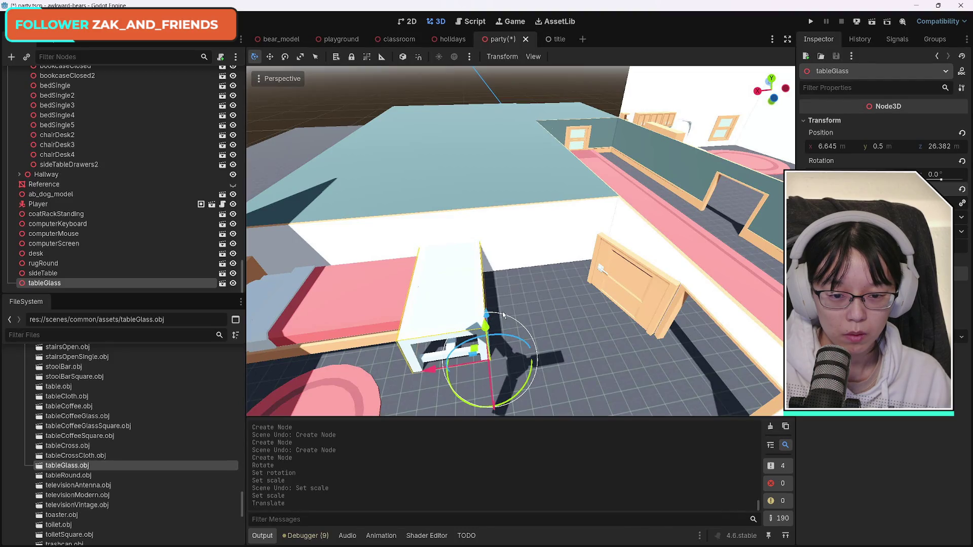
key("g")
key("z")
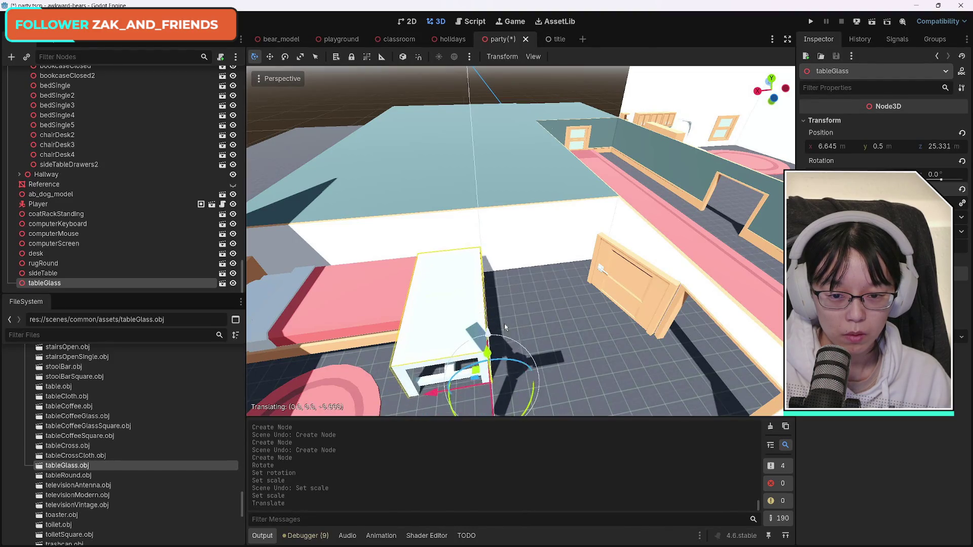
left_click(505, 319)
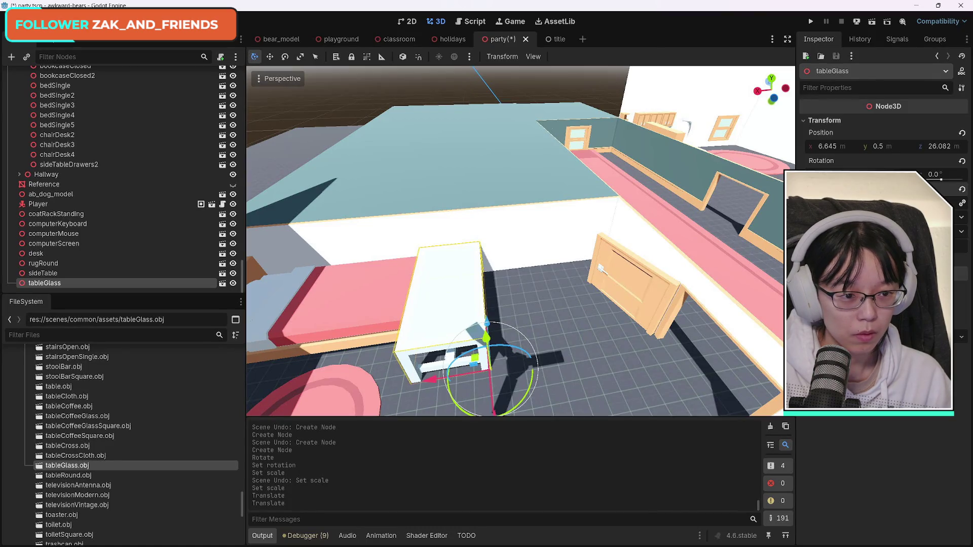
Fine-tune the table's size and set its position to 6.634, 0.5, 27.367.
key("s")
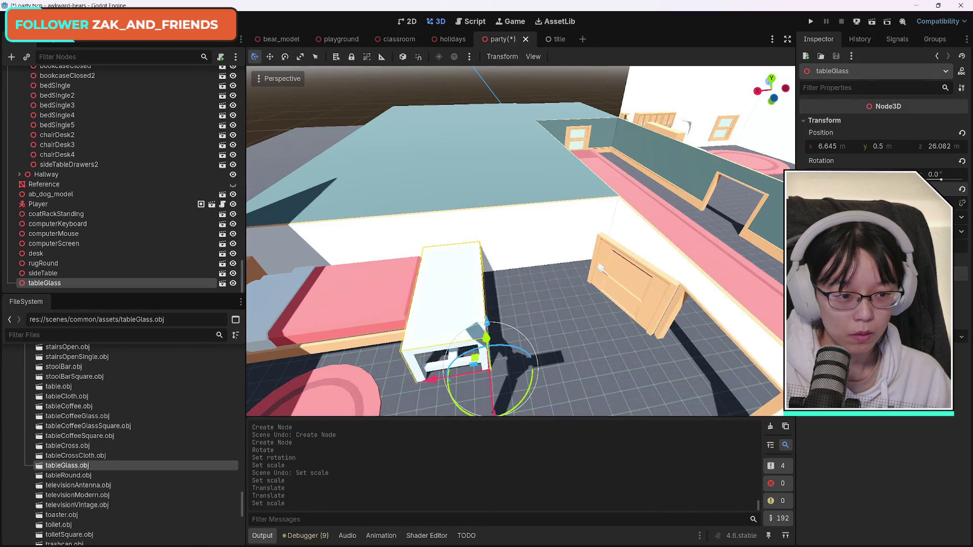
key("Return")
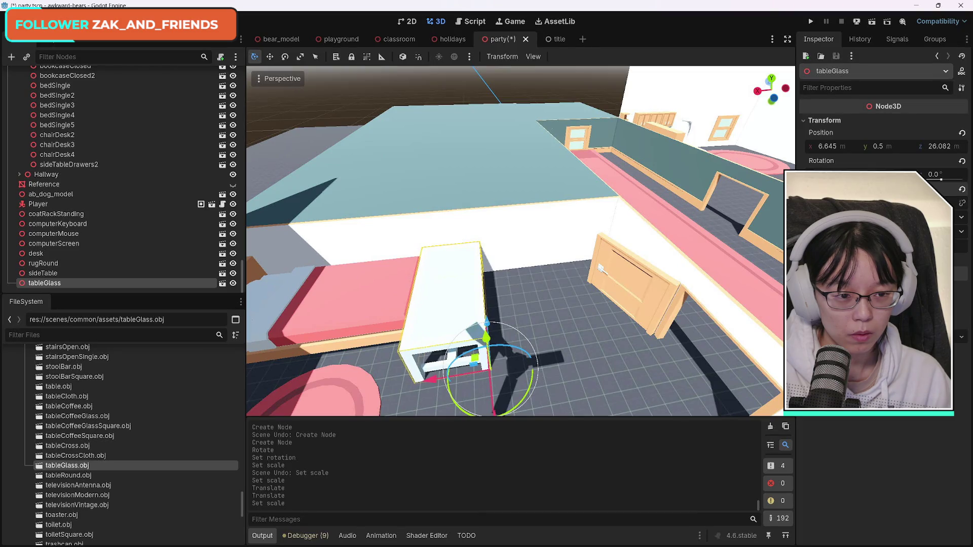
key("ctrl+z")
key("s")
key("Return")
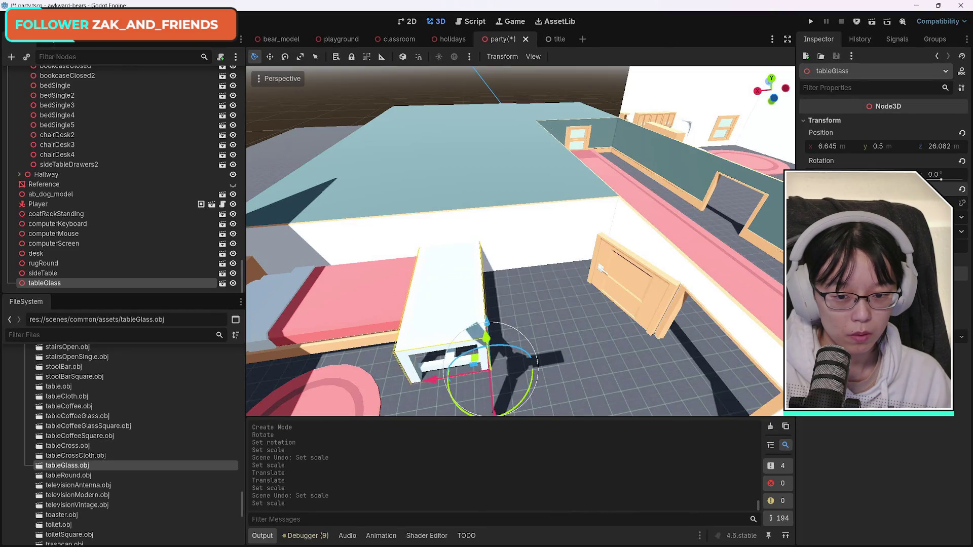
key("s")
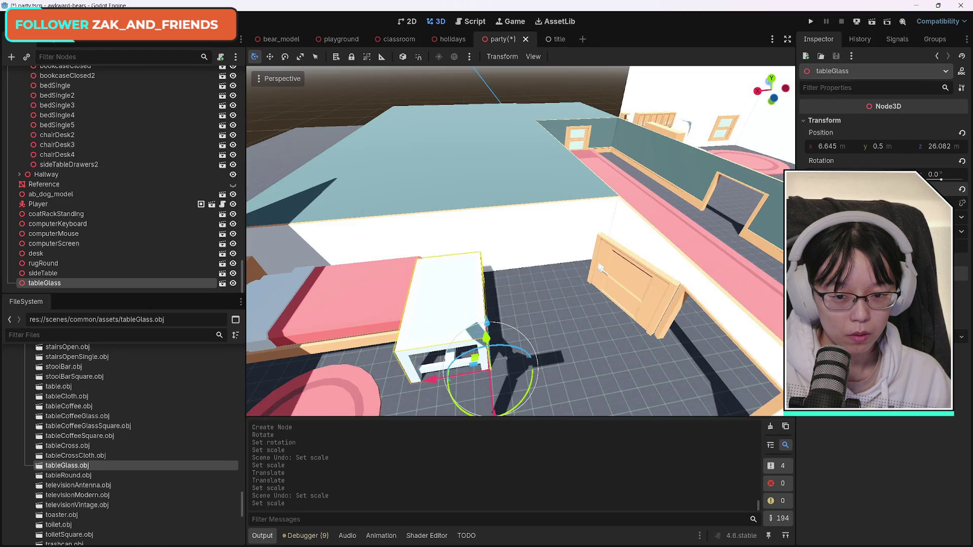
left_click_drag(439, 381, 442, 379)
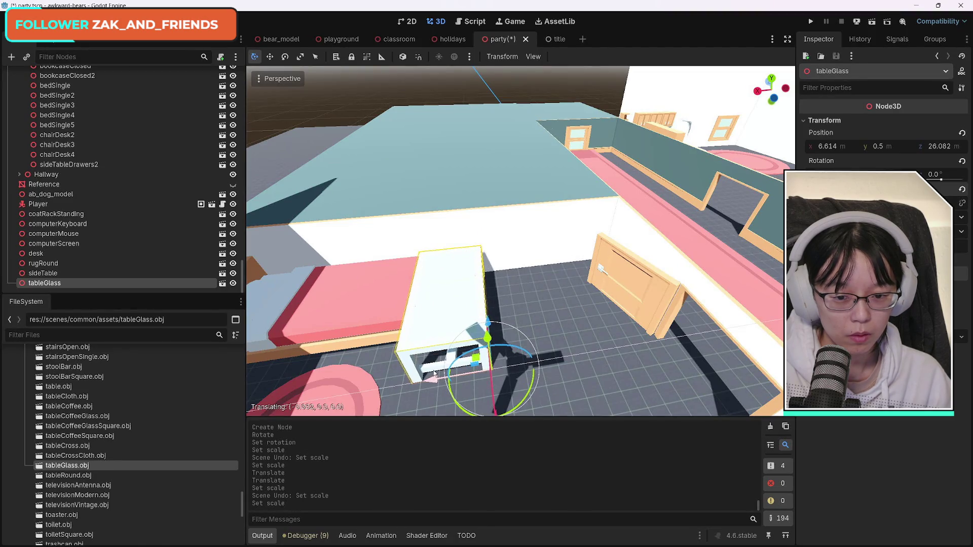
key("g")
key("z")
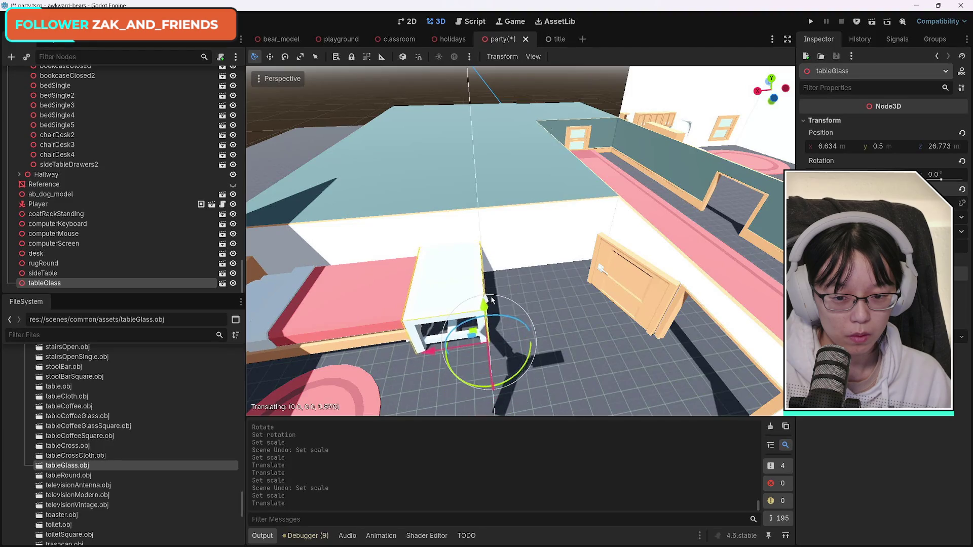
key("Return")
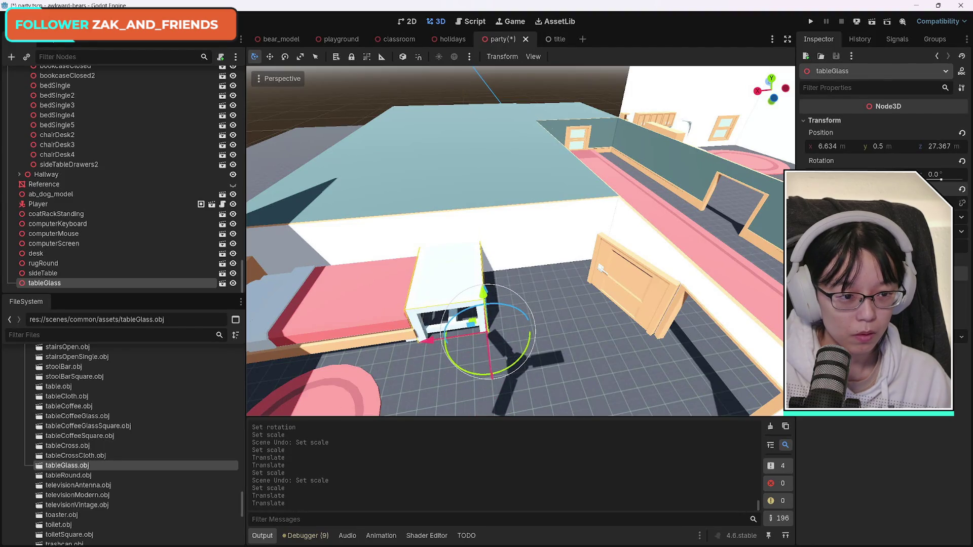
key("s")
key("Return")
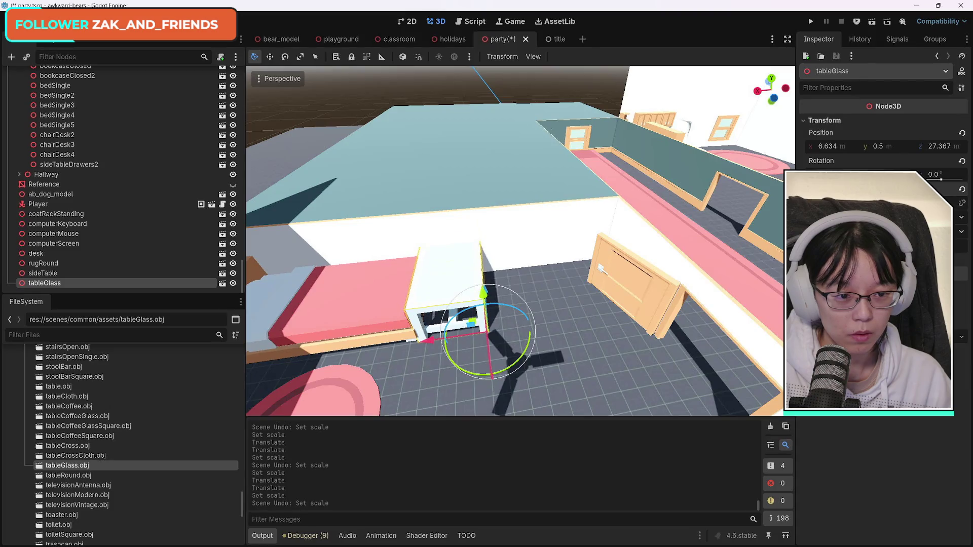
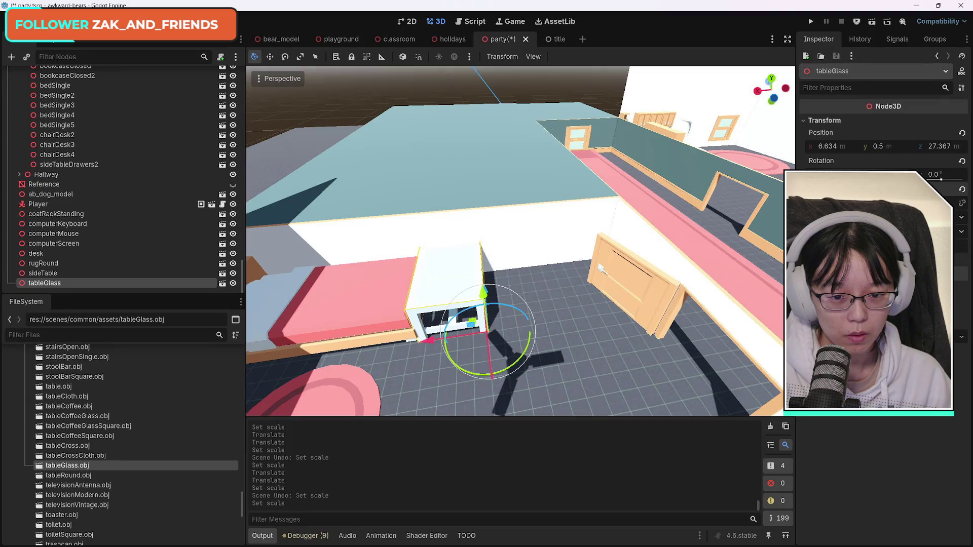
Add the televisionVintage model to the bedroom scene.
mouse_move(715, 264)
left_mouse_down()
mouse_move(644, 330)
mouse_move(679, 350)
mouse_move(496, 380)
mouse_move(423, 320)
left_mouse_up()
scroll(162, 473, "down", 1)
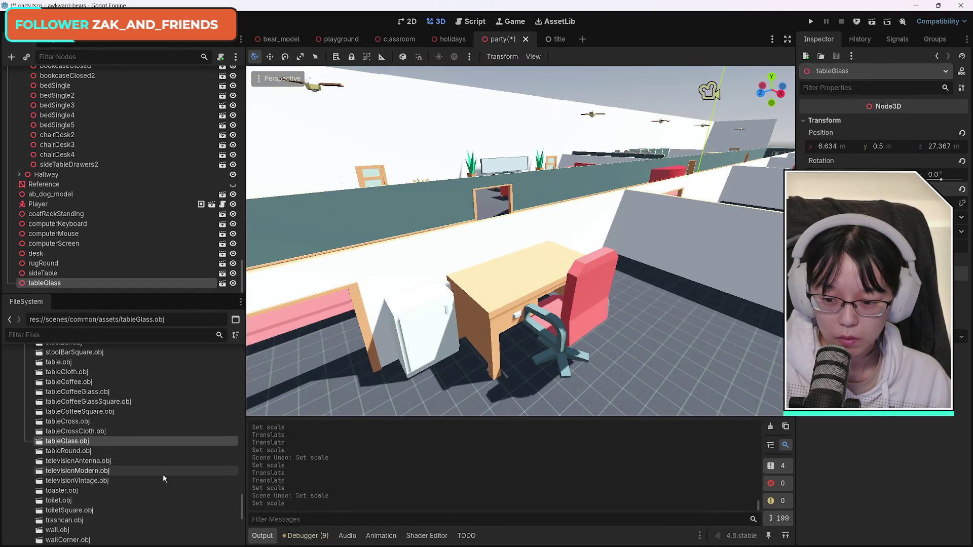
left_click(119, 471)
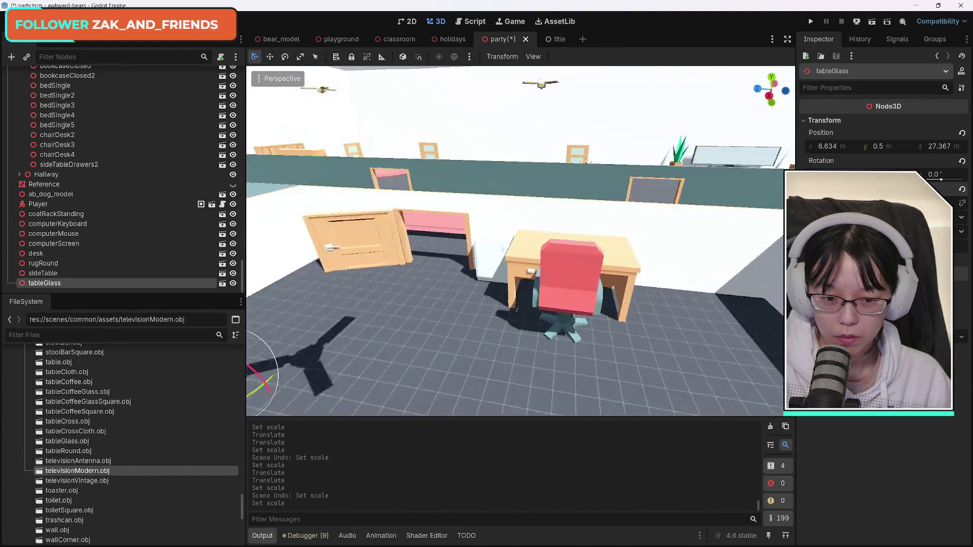
key("shift+f")
left_click_drag(76, 481, 459, 312)
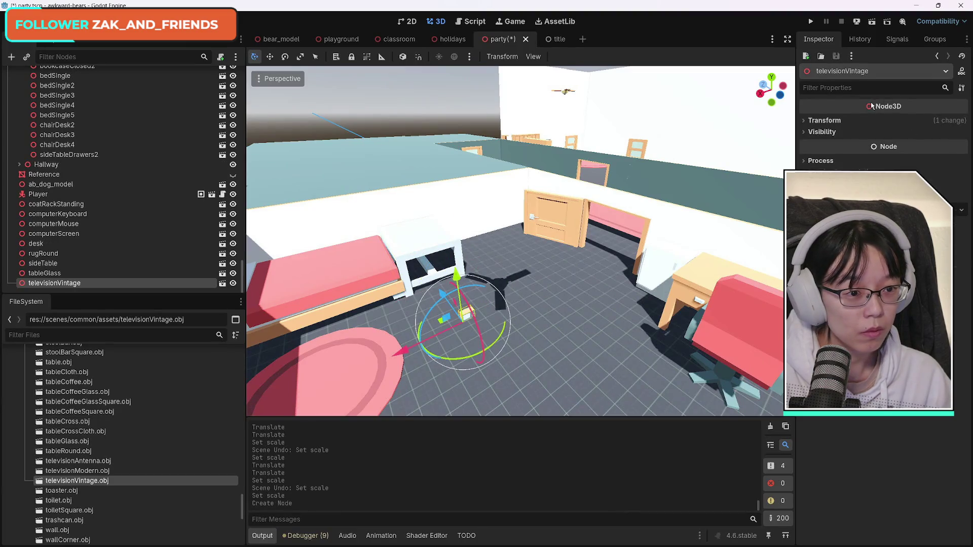
Enlarge the vintage television and turn it about 90 degrees.
left_click(825, 122)
key("Return")
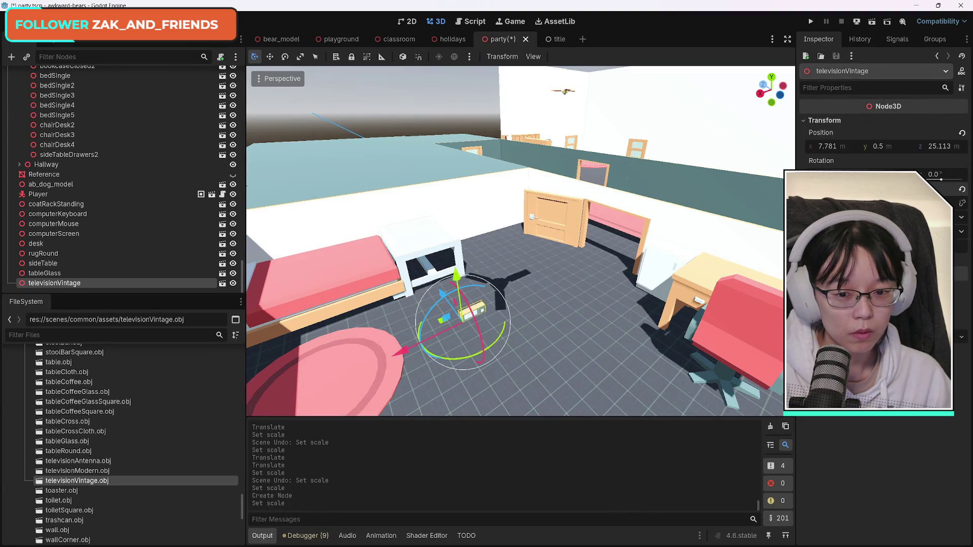
key("ctrl+z")
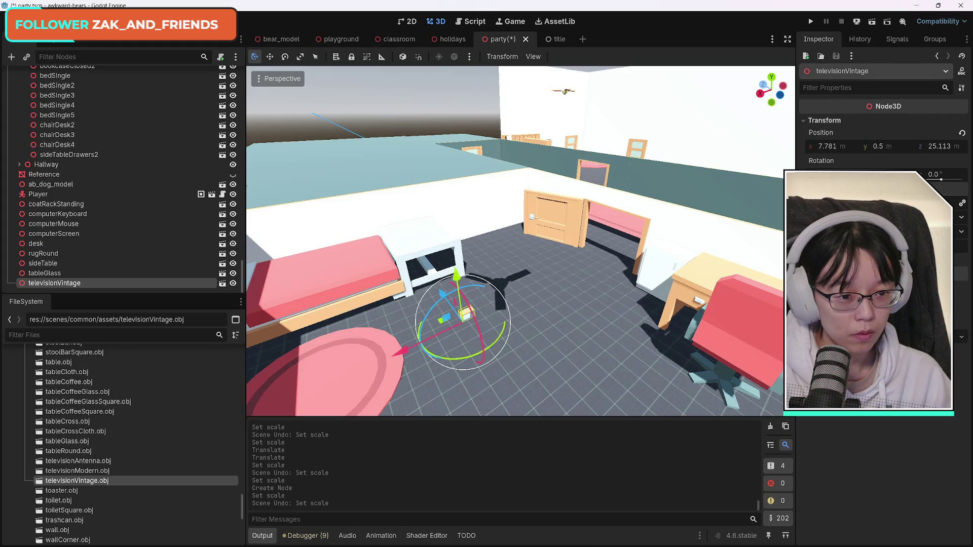
key("Return")
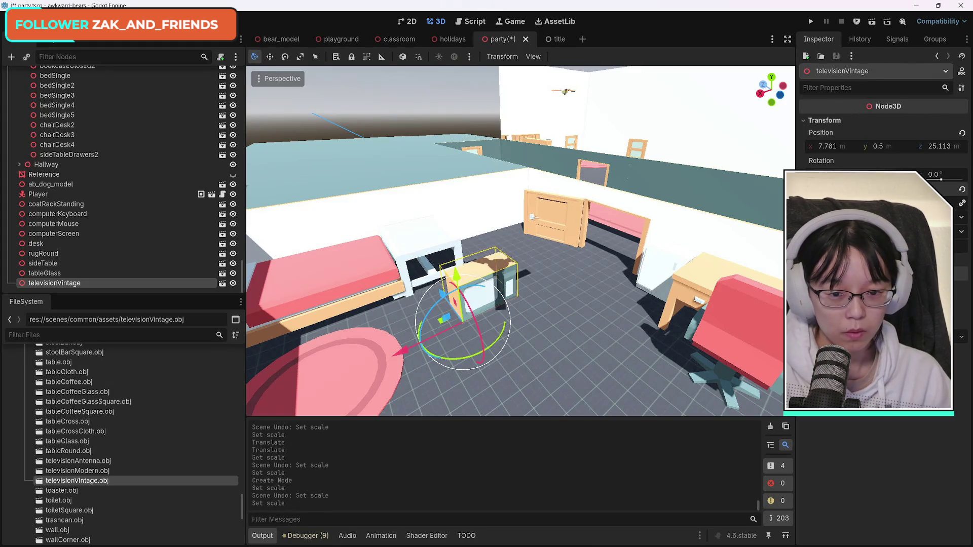
mouse_move(506, 328)
left_mouse_down()
mouse_move(491, 361)
mouse_move(452, 387)
left_mouse_up()
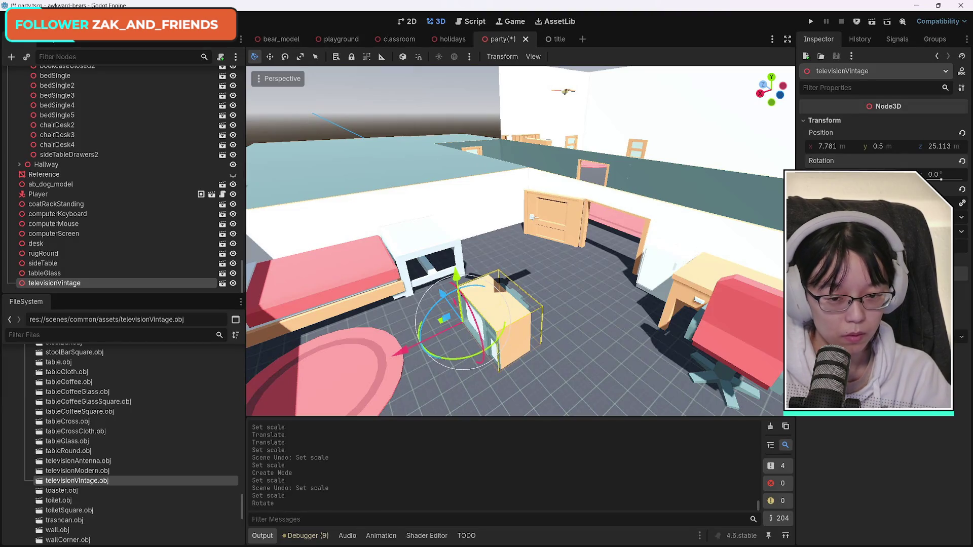
Set the television on the nightstand at 8.148, 2.175, 29.594.
left_click_drag(461, 276, 459, 237)
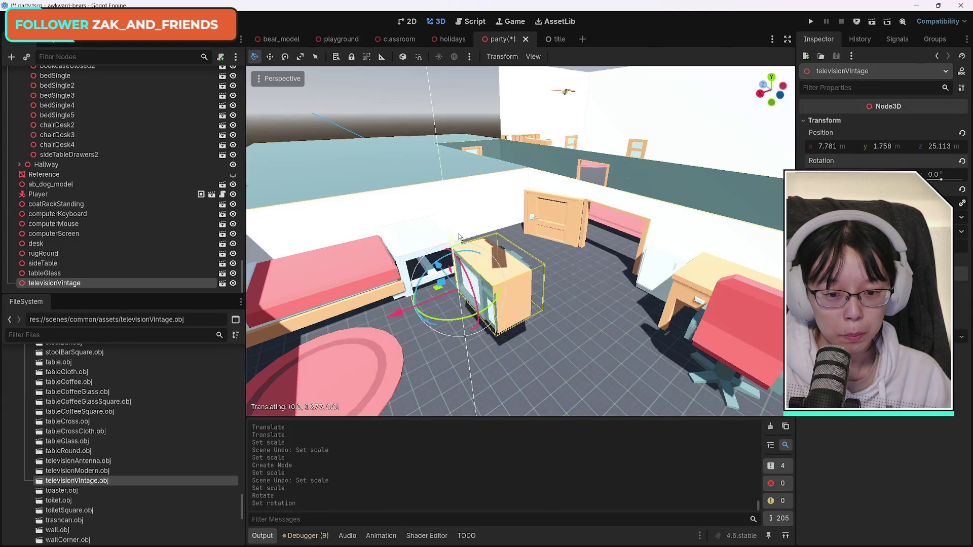
left_click_drag(445, 274, 400, 232)
mouse_move(397, 173)
left_mouse_down()
mouse_move(389, 145)
mouse_move(395, 161)
left_mouse_up()
left_click_drag(398, 208, 401, 210)
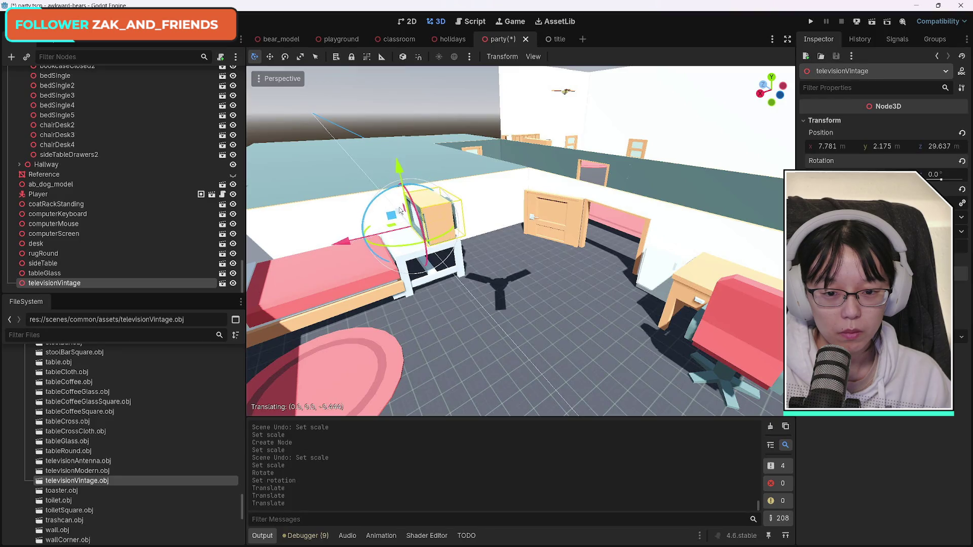
left_click_drag(353, 239, 344, 242)
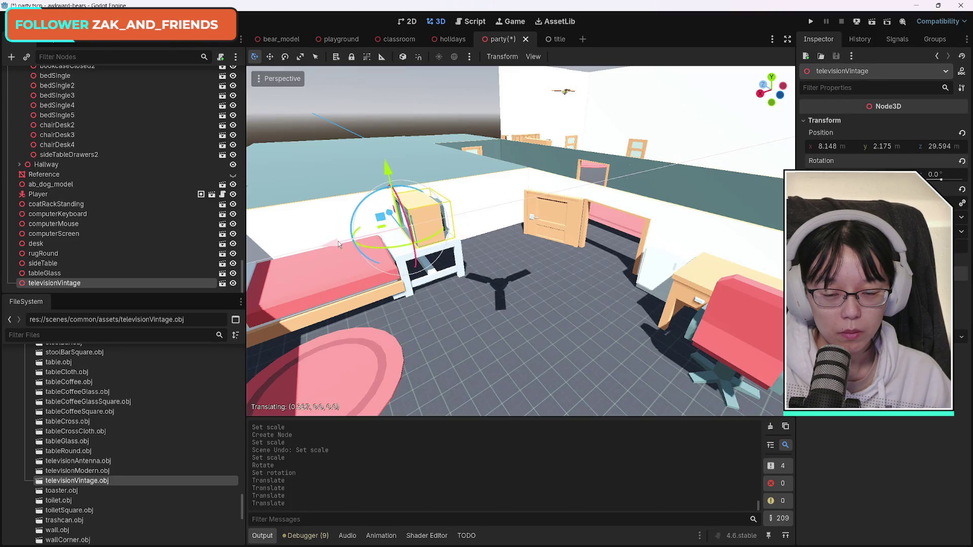
left_click_drag(563, 317, 568, 314)
scroll(179, 456, "down", 3)
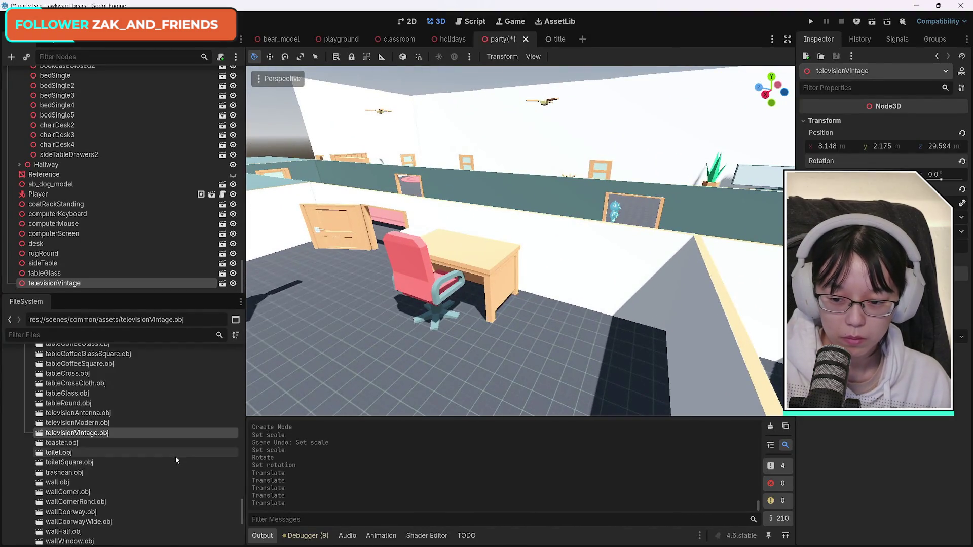
Add the tableCross model to the empty floor beside the open door.
scroll(150, 464, "down", 5)
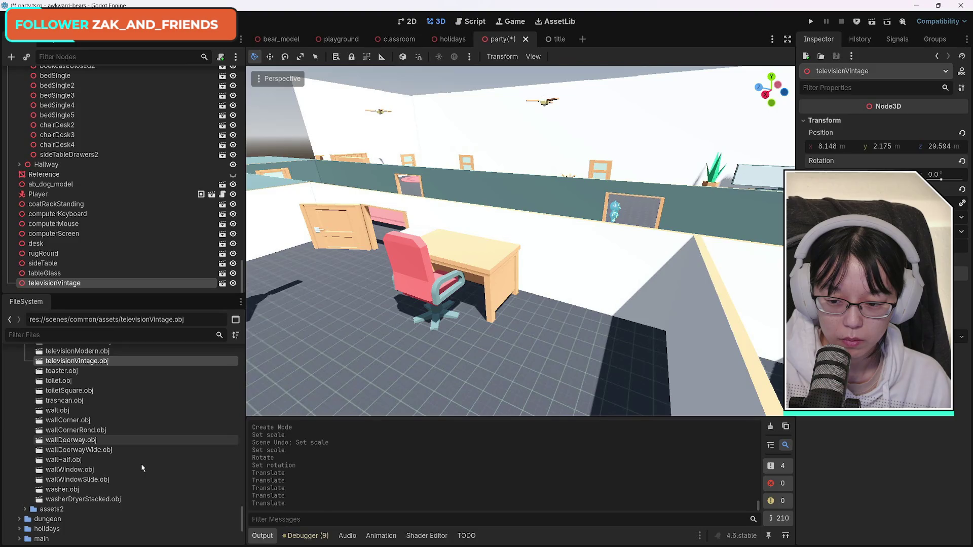
scroll(142, 468, "up", 5)
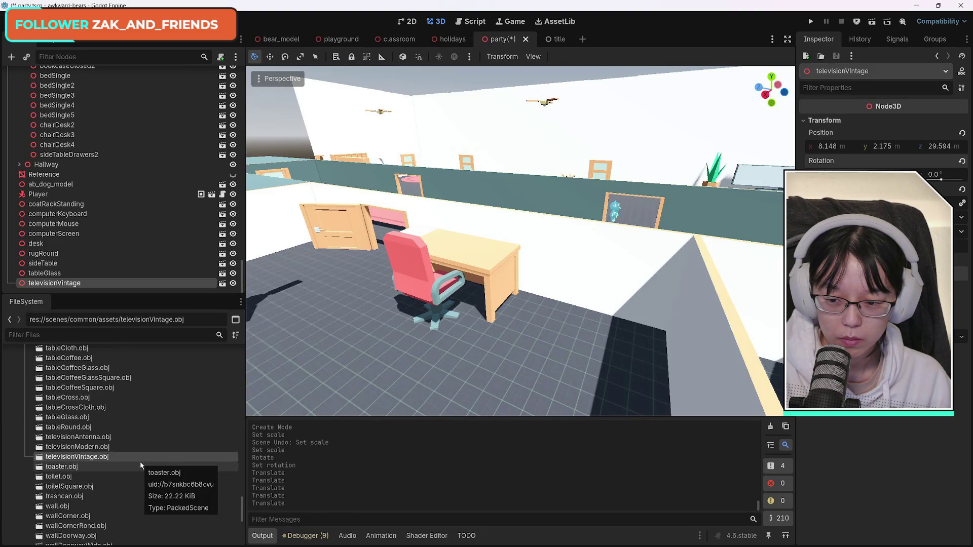
right_click(144, 427)
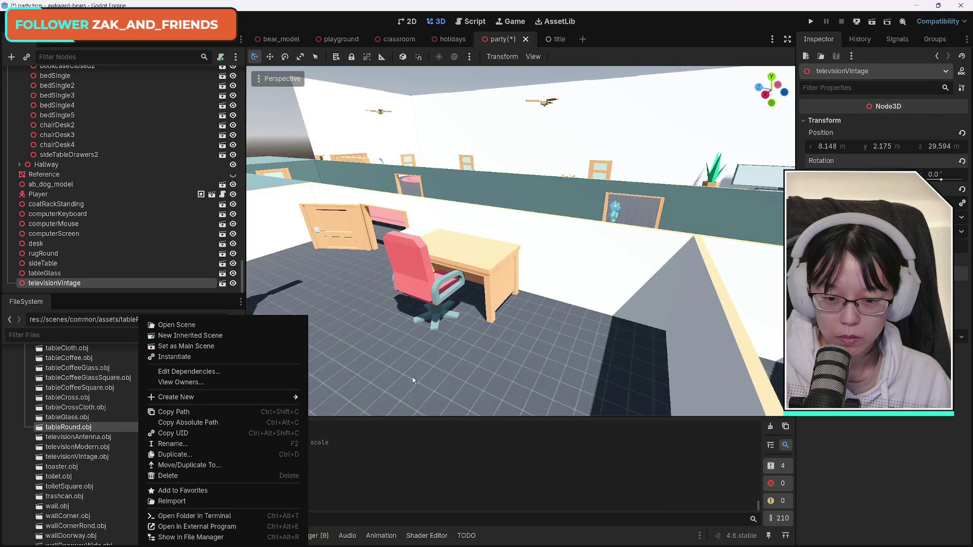
left_click(571, 350)
mouse_move(571, 351)
left_mouse_down()
mouse_move(415, 263)
mouse_move(426, 365)
mouse_move(425, 289)
mouse_move(431, 363)
mouse_move(456, 343)
left_mouse_up()
mouse_move(67, 397)
left_mouse_down()
mouse_move(412, 321)
mouse_move(560, 302)
left_mouse_up()
Enlarge the tableCross, turn it about 90 degrees and place it at 5.351, 0.5, -30.117.
left_click(834, 122)
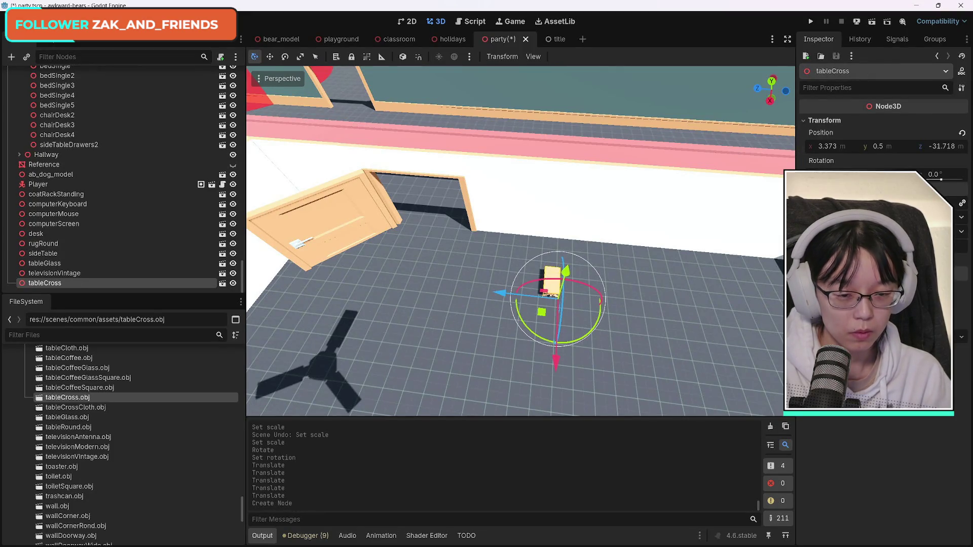
key("Return")
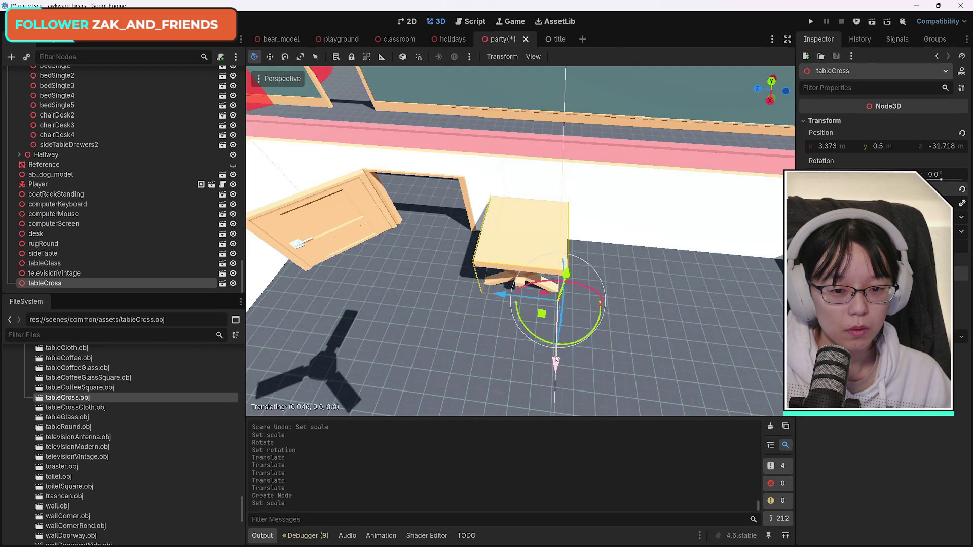
mouse_move(555, 359)
left_mouse_down()
mouse_move(550, 509)
mouse_move(561, 463)
left_mouse_up()
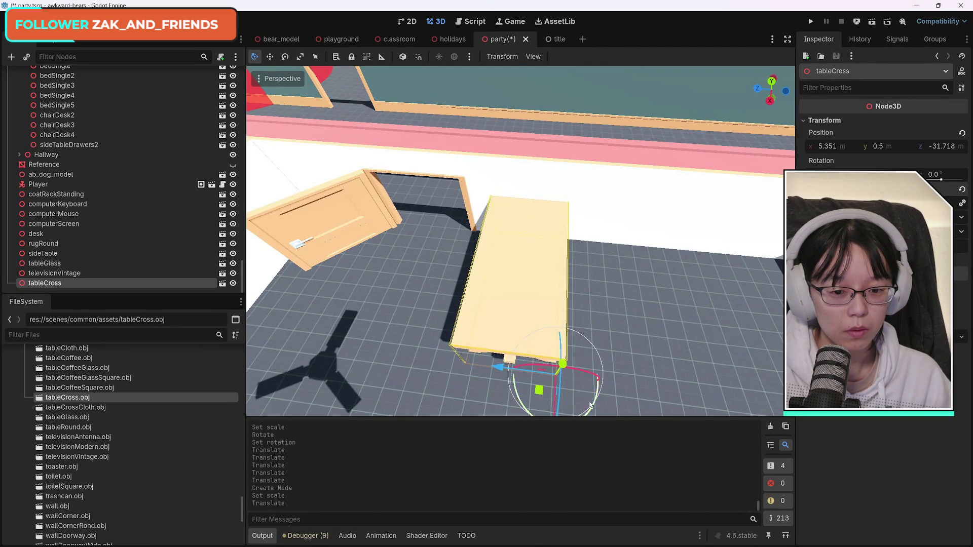
left_click_drag(598, 398, 536, 423)
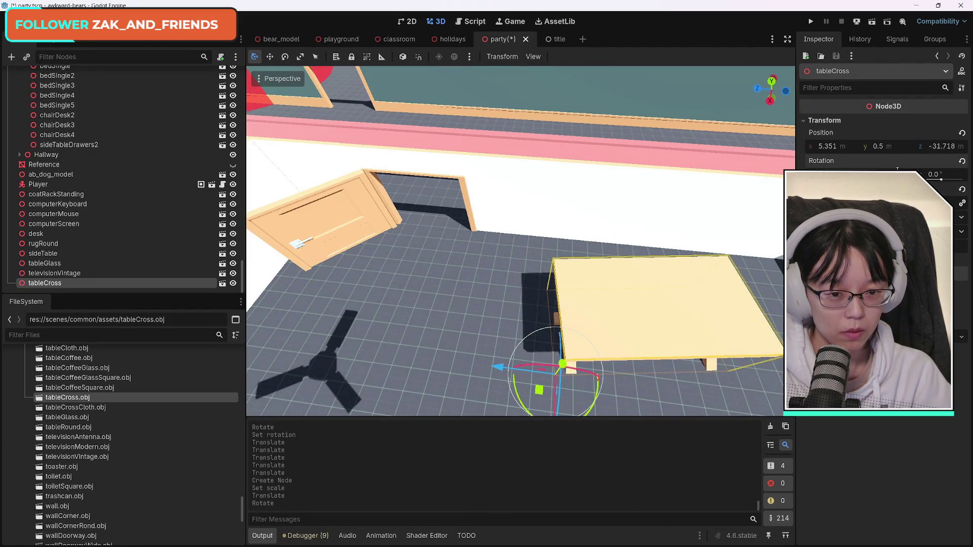
key("Return")
mouse_move(528, 380)
left_mouse_down()
mouse_move(421, 390)
mouse_move(460, 368)
left_mouse_up()
scroll(553, 371, "down", 5)
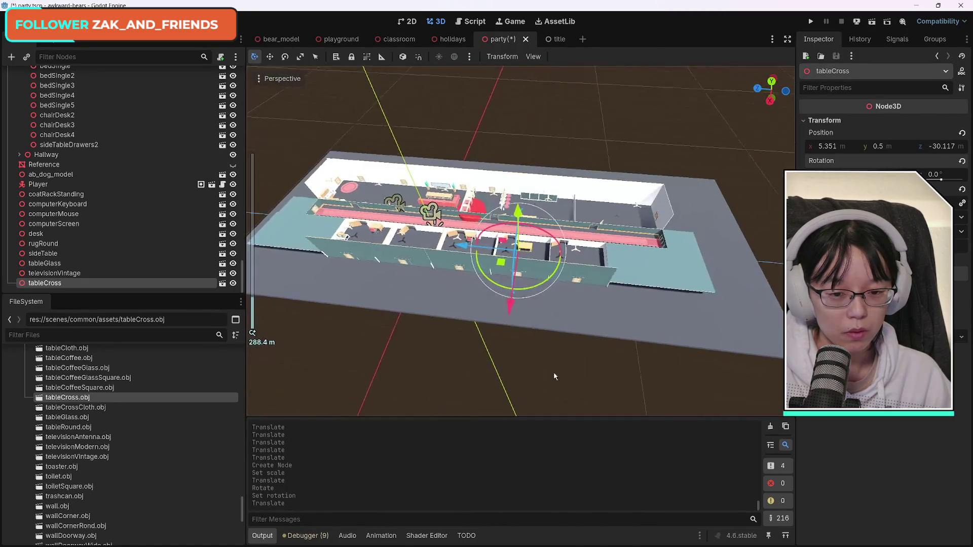
Slide the tableCross along X to 3.411, 0.5, -30.117.
scroll(553, 372, "up", 6)
scroll(526, 367, "down", 3)
mouse_move(527, 367)
left_mouse_down()
mouse_move(509, 304)
mouse_move(562, 309)
left_mouse_up()
scroll(510, 304, "up", 5)
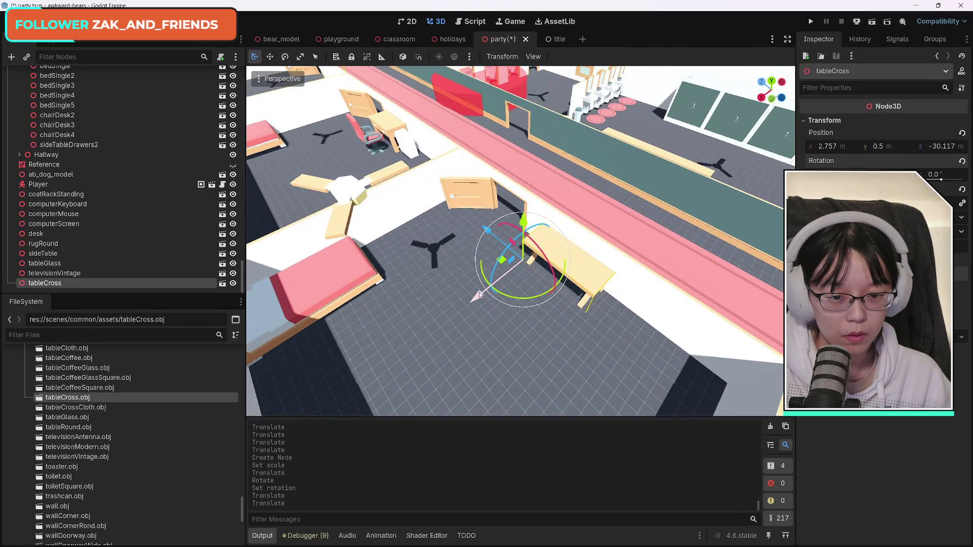
mouse_move(479, 294)
left_mouse_down()
mouse_move(454, 308)
mouse_move(465, 306)
left_mouse_up()
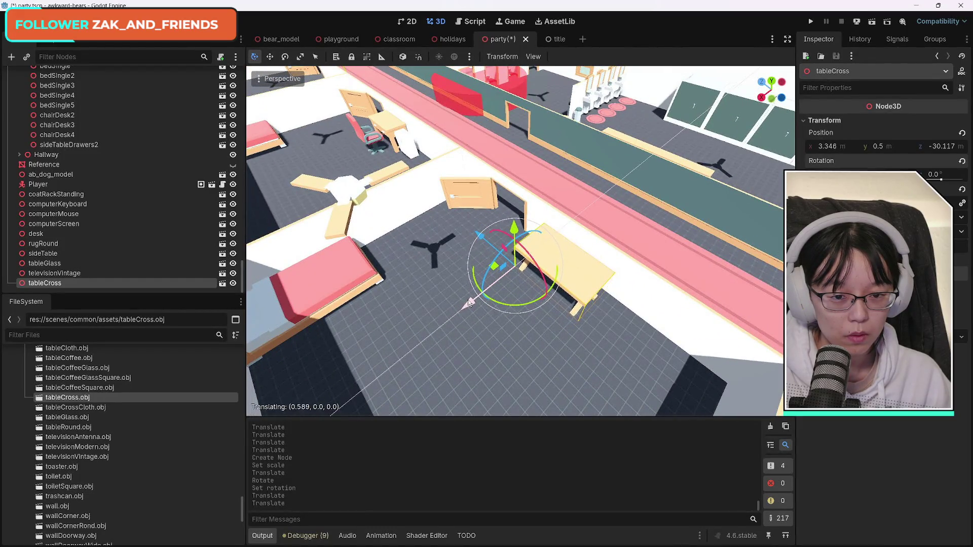
mouse_move(468, 301)
left_mouse_down()
mouse_move(527, 293)
mouse_move(537, 314)
mouse_move(565, 297)
mouse_move(756, 117)
left_mouse_up()
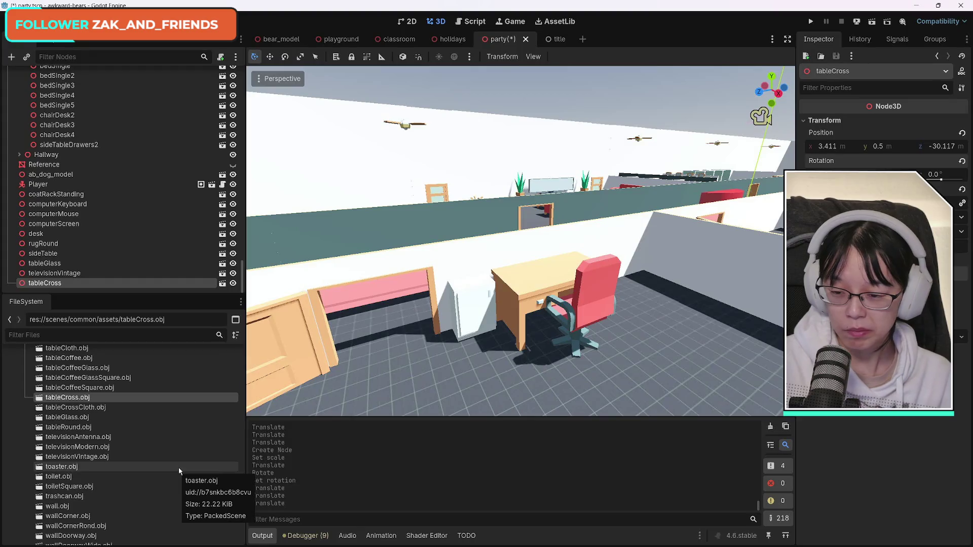
scroll(178, 465, "up", 2)
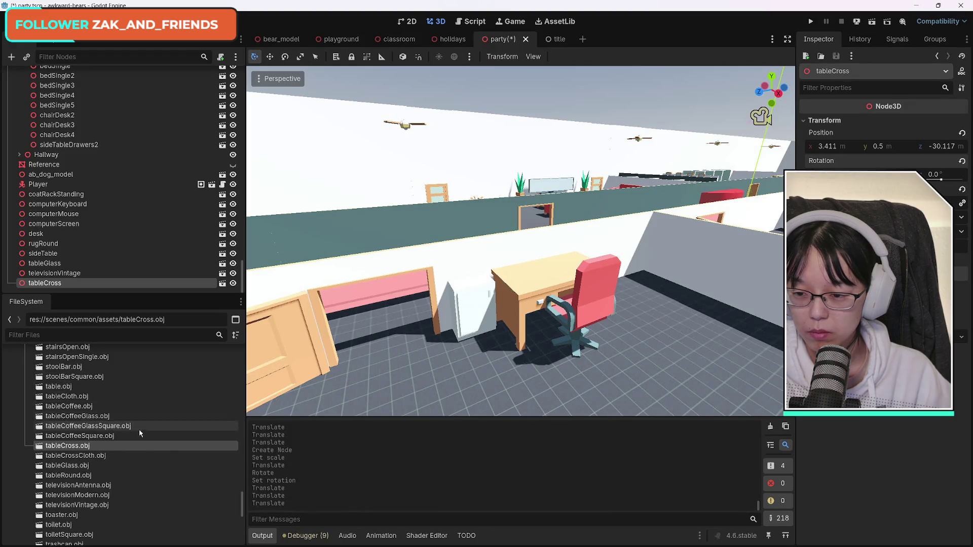
scroll(141, 433, "up", 3)
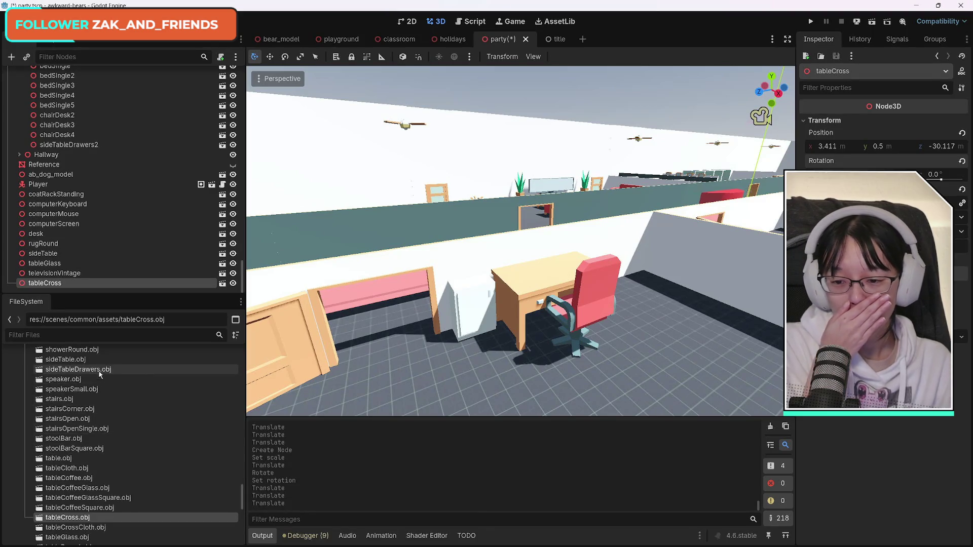
Try the sideTableDrawers, sideTable and ottoman models in the scene, undoing each.
left_click_drag(91, 369, 376, 372)
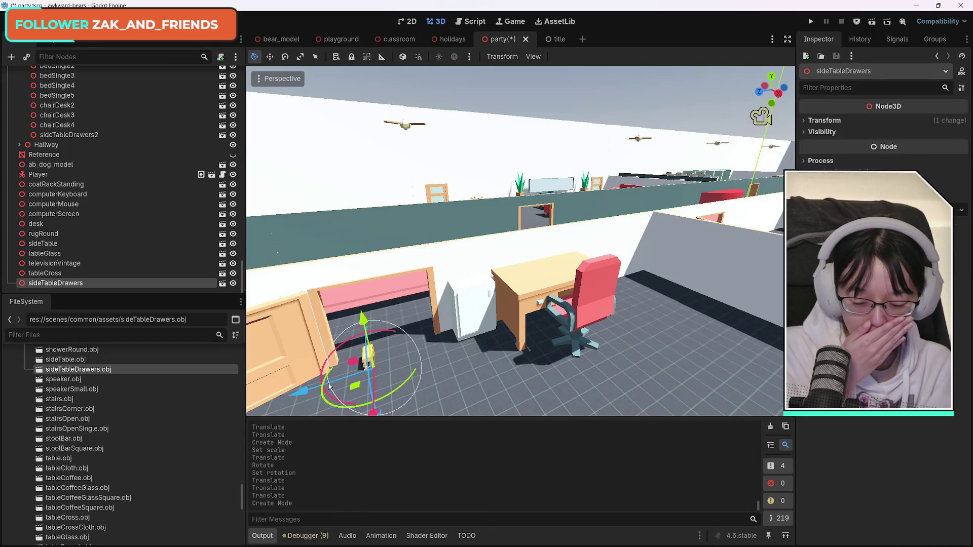
key("ctrl+z")
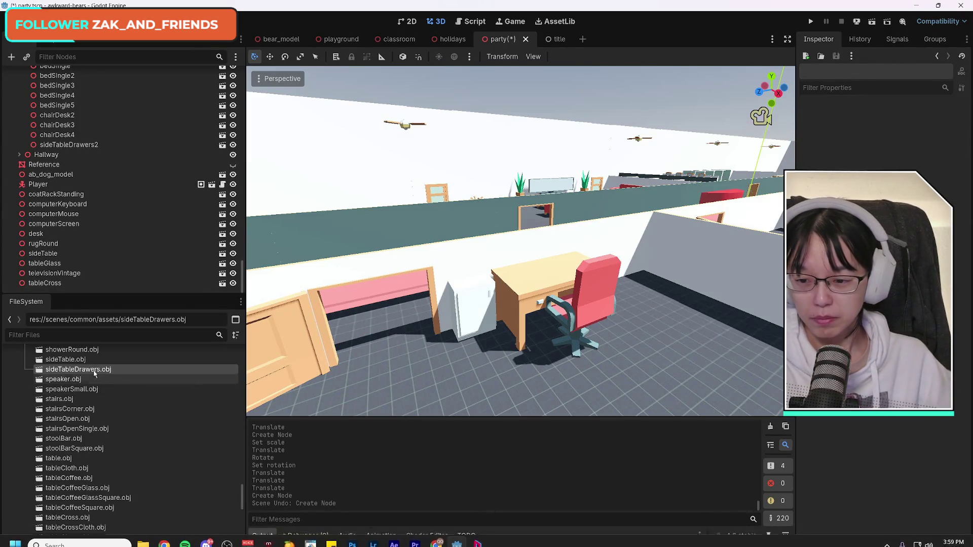
mouse_move(91, 359)
left_mouse_down()
mouse_move(446, 365)
mouse_move(447, 373)
left_mouse_up()
key("ctrl+z")
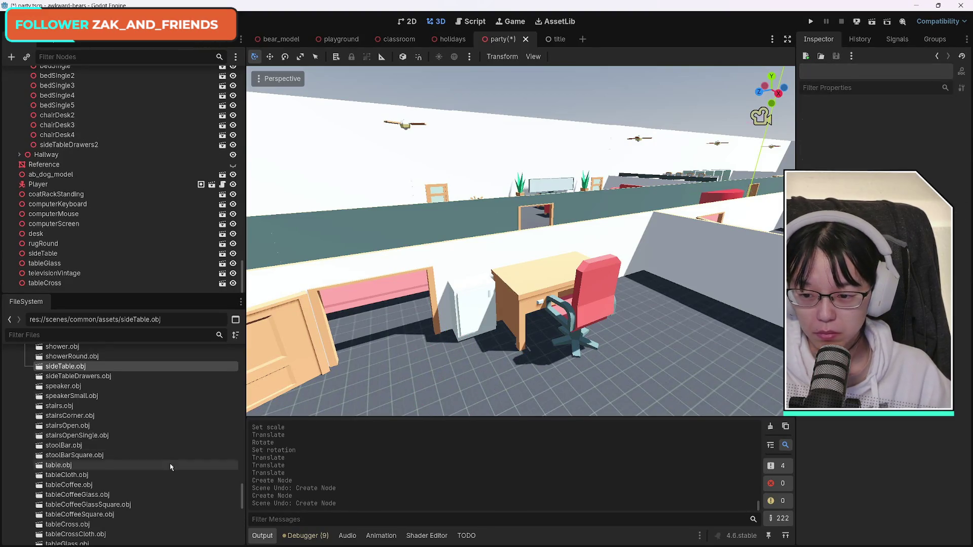
scroll(169, 463, "up", 3)
scroll(174, 460, "up", 2)
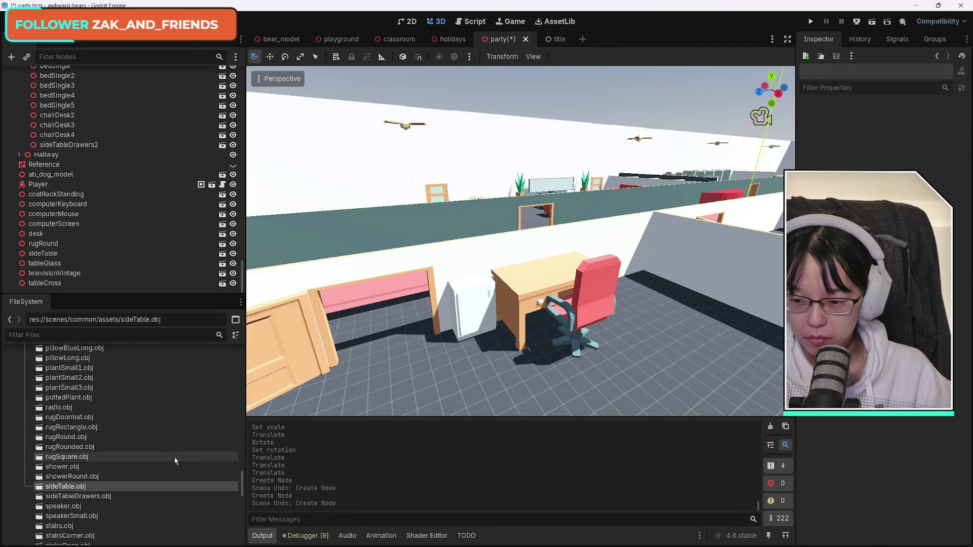
scroll(160, 454, "up", 2)
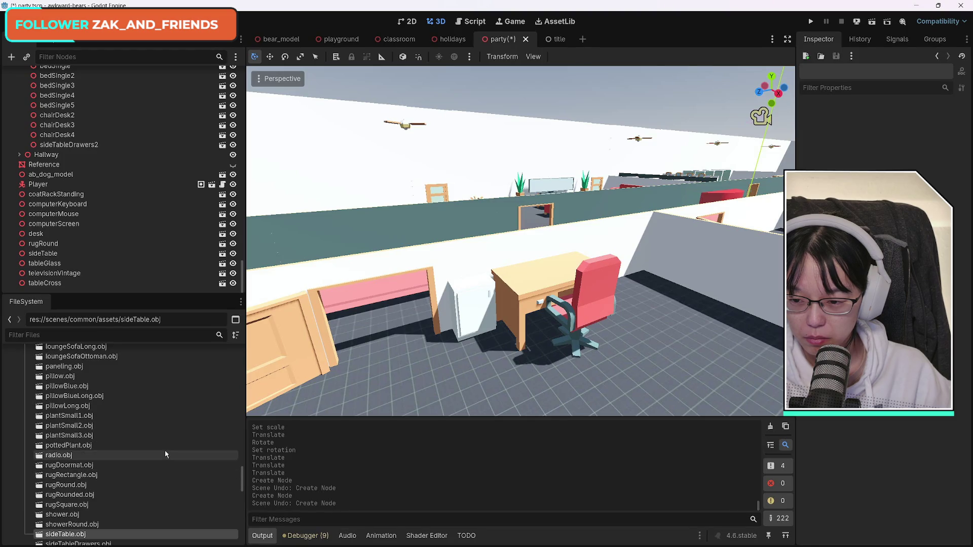
scroll(166, 453, "up", 1)
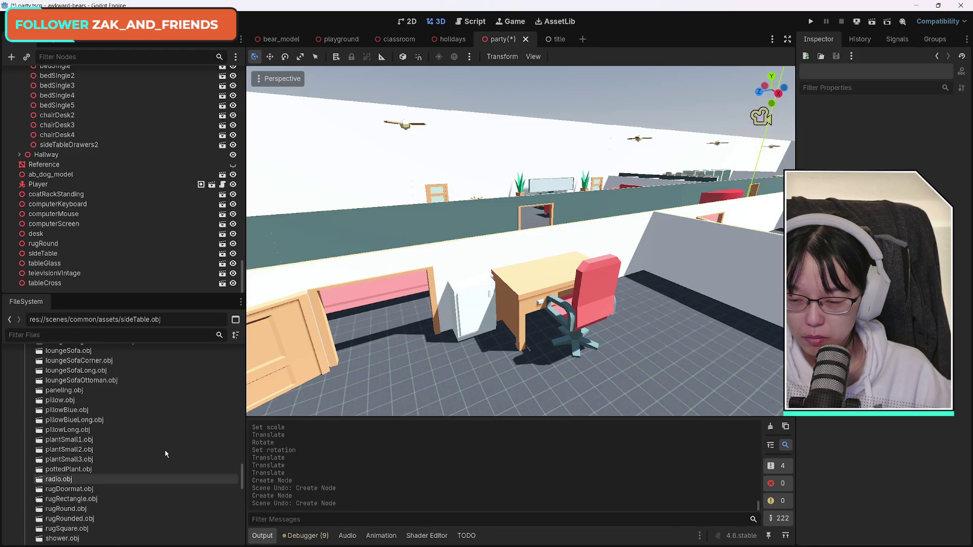
scroll(165, 454, "up", 1)
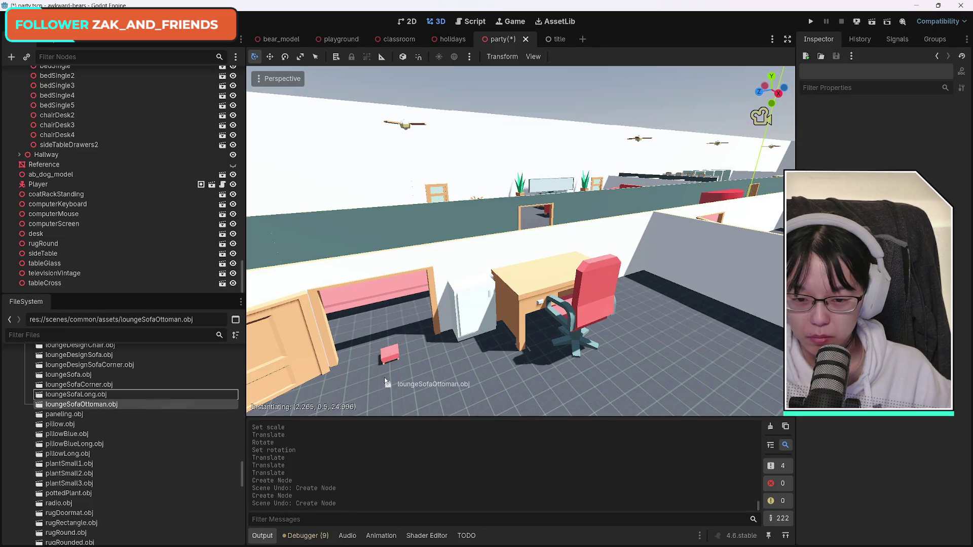
left_click_drag(385, 381, 385, 381)
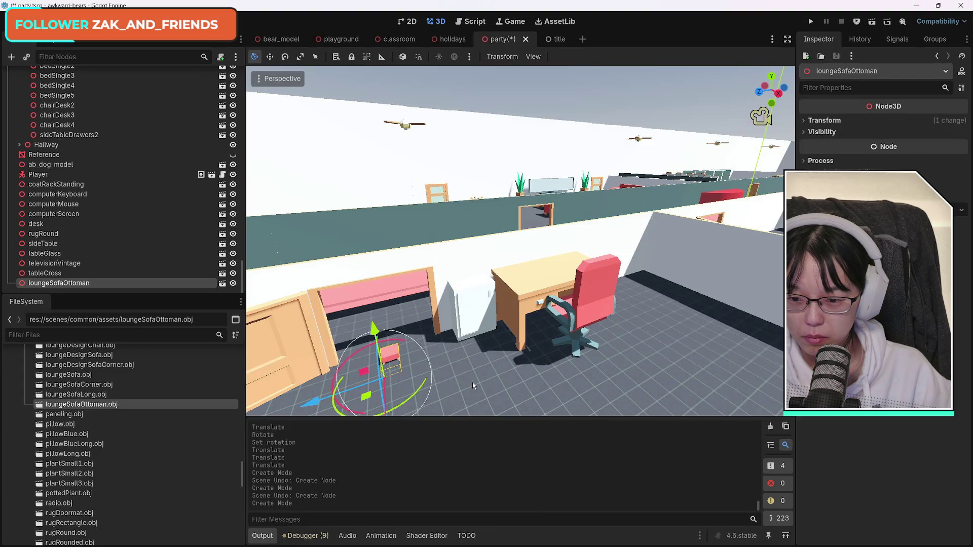
key("ctrl+z")
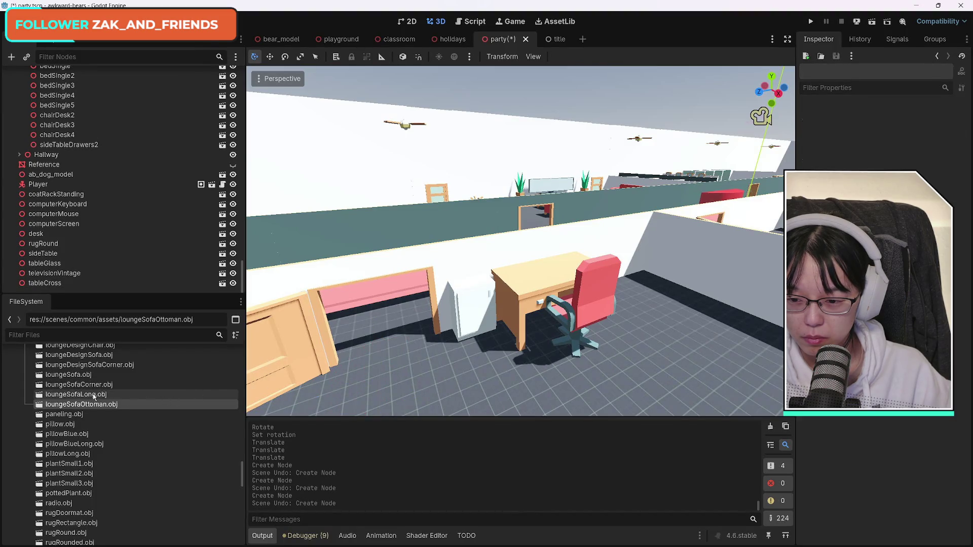
Try the long, corner and plain lounge sofas, then drop loungeSofaOttoman on the floor by the desk.
left_click(94, 396)
left_click_drag(398, 388, 398, 388)
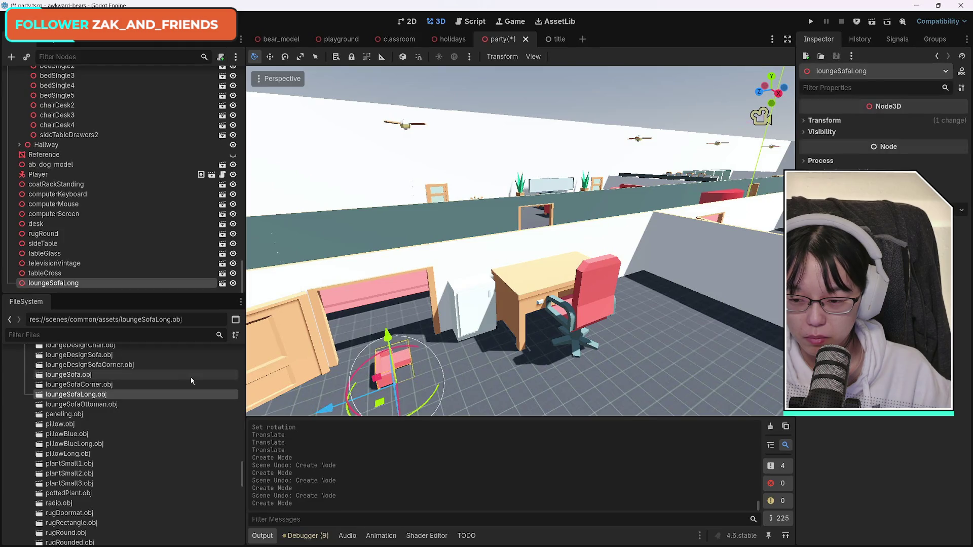
left_click(79, 384)
key("ctrl+z")
left_click_drag(79, 385, 152, 387)
left_click_drag(390, 378, 390, 377)
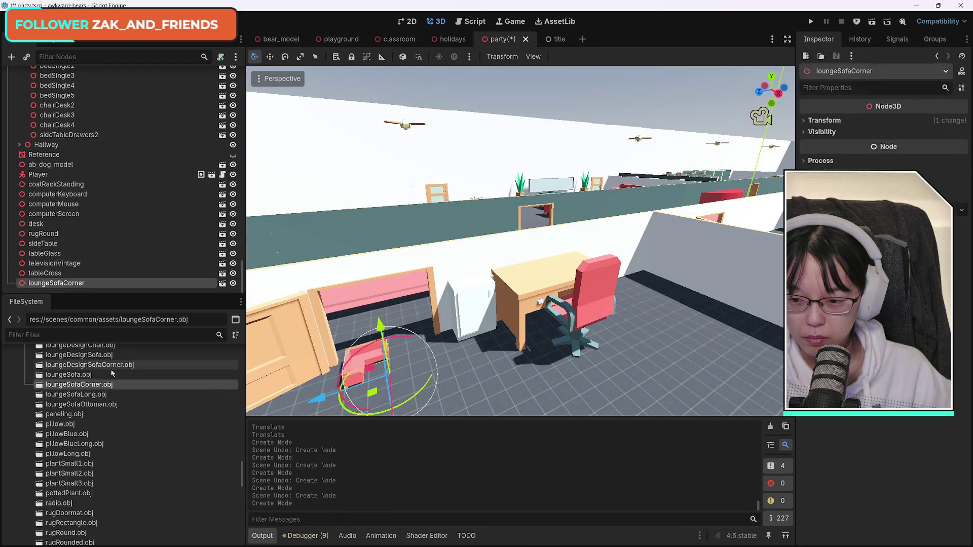
key("ctrl+z")
mouse_move(68, 374)
left_mouse_down()
mouse_move(330, 357)
mouse_move(398, 367)
left_mouse_up()
key("ctrl+z")
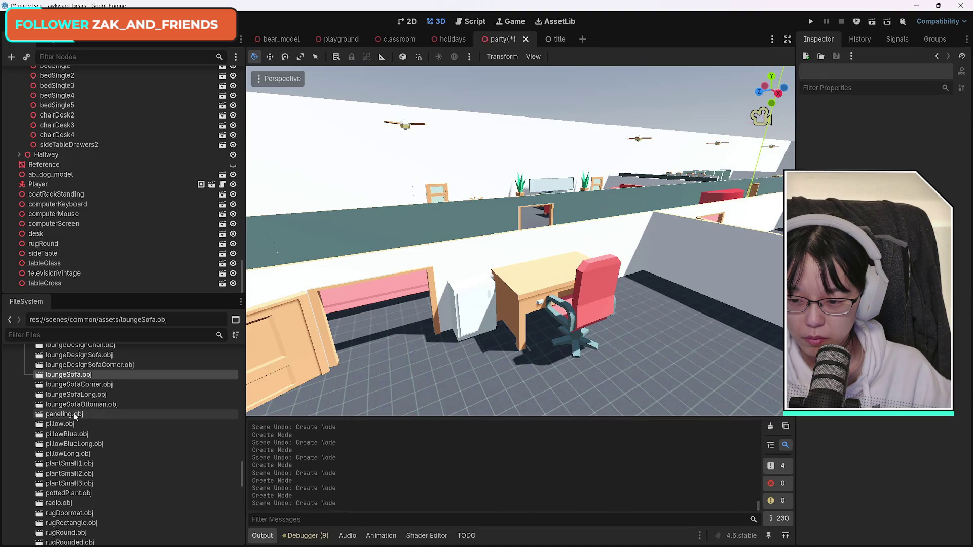
left_click_drag(78, 405, 497, 400)
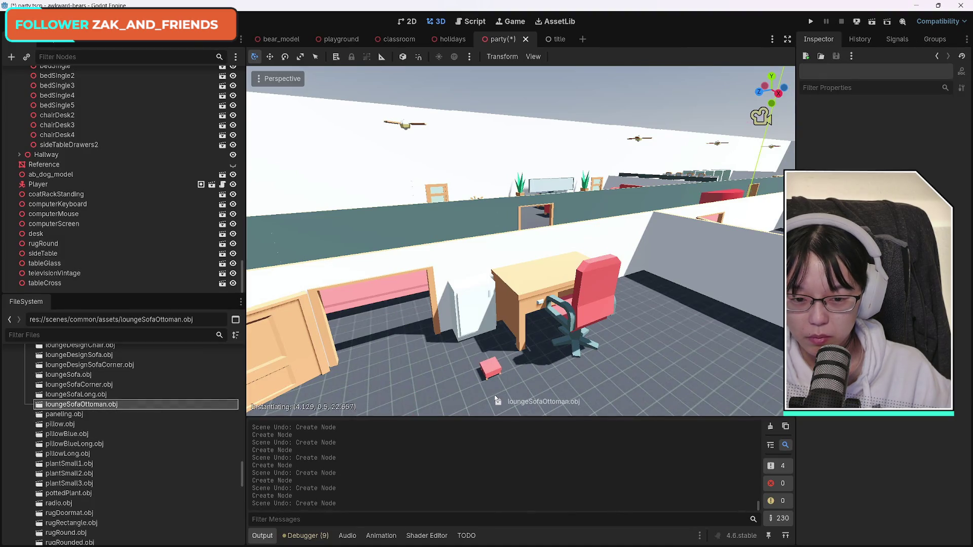
left_click_drag(709, 346, 710, 345)
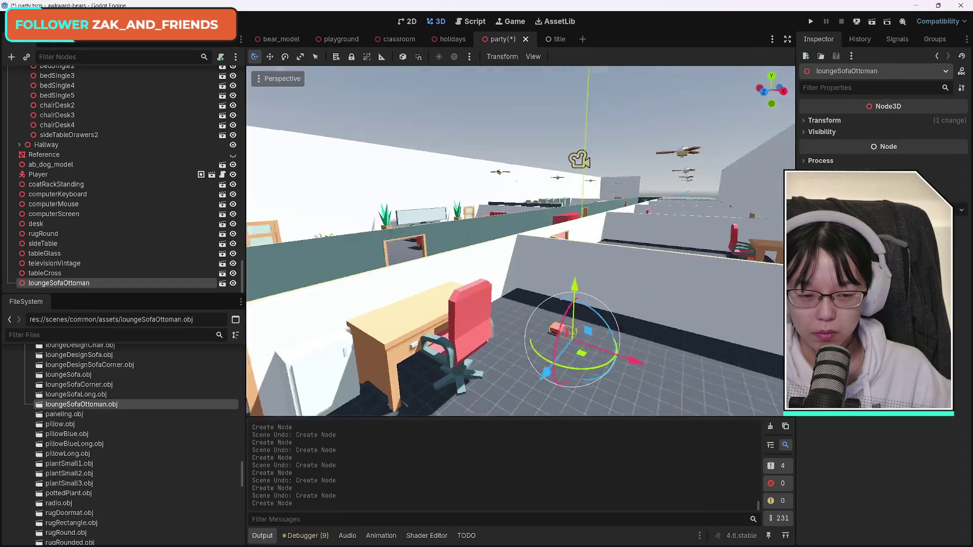
Enlarge the ottoman and move it back against the wall.
key("f")
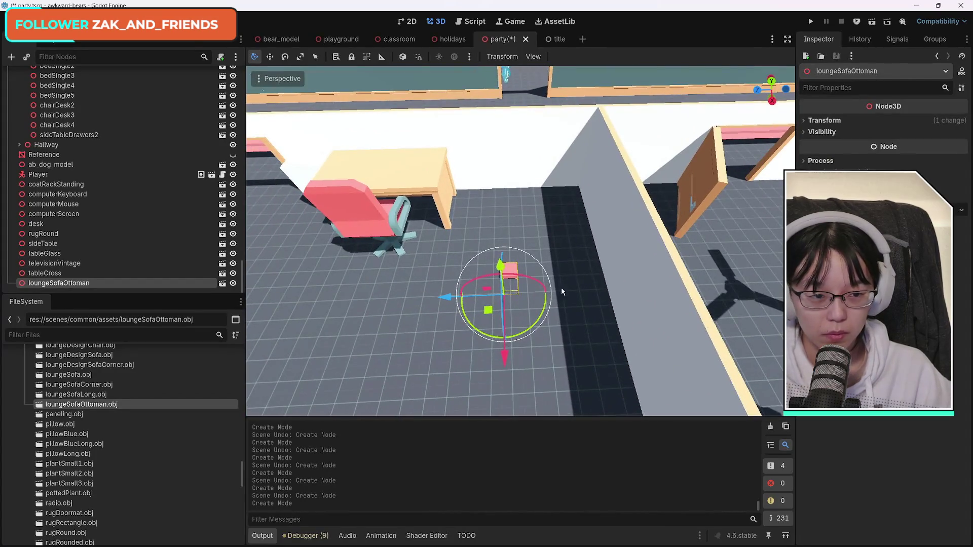
left_click(836, 121)
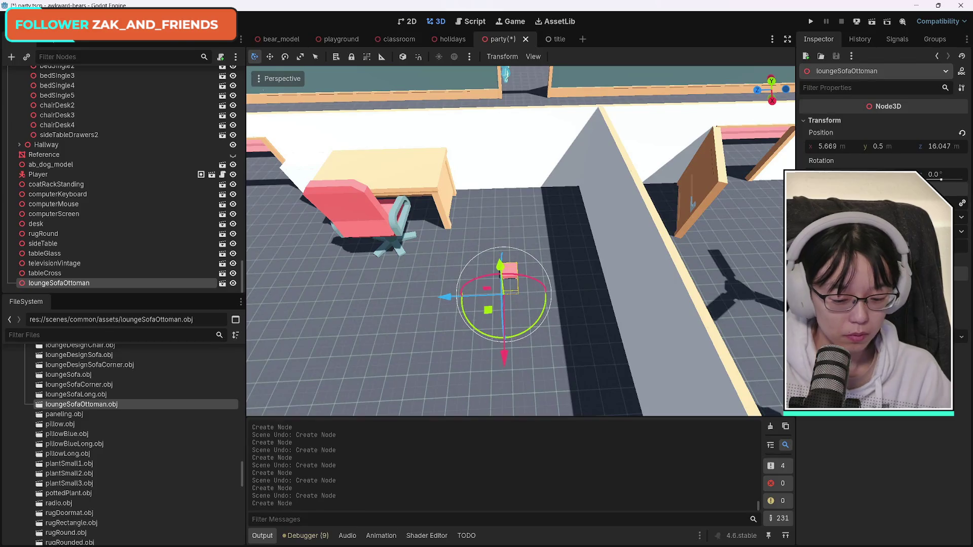
key("Return")
left_click_drag(503, 355, 505, 358)
left_click_drag(448, 298, 484, 297)
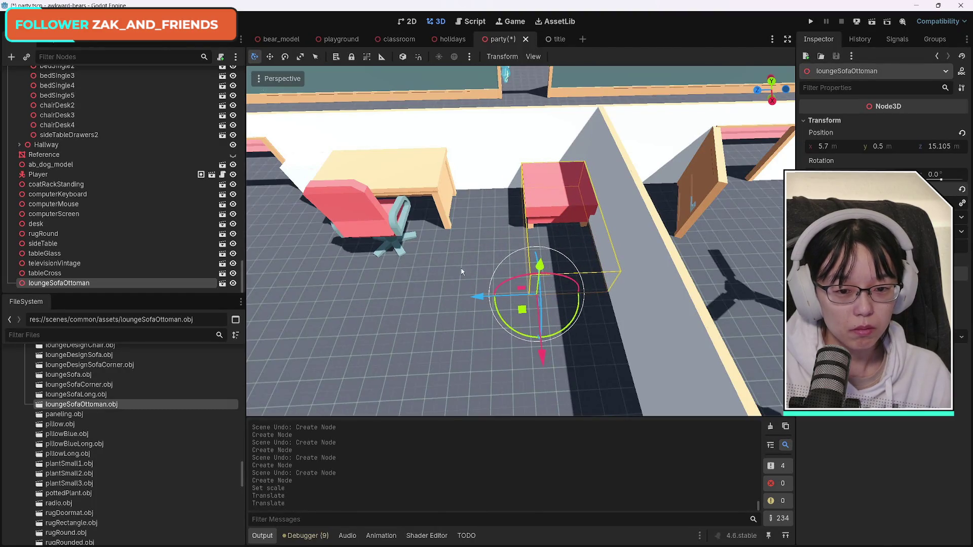
Make two copies of the ottoman and line them up beside the first.
key("ctrl+d")
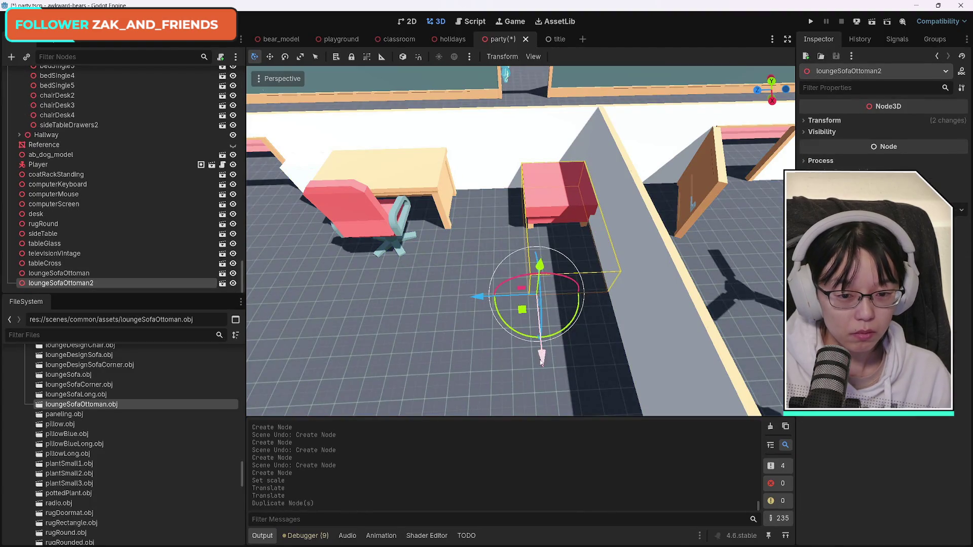
mouse_move(541, 362)
left_mouse_down()
mouse_move(597, 511)
mouse_move(590, 485)
left_mouse_up()
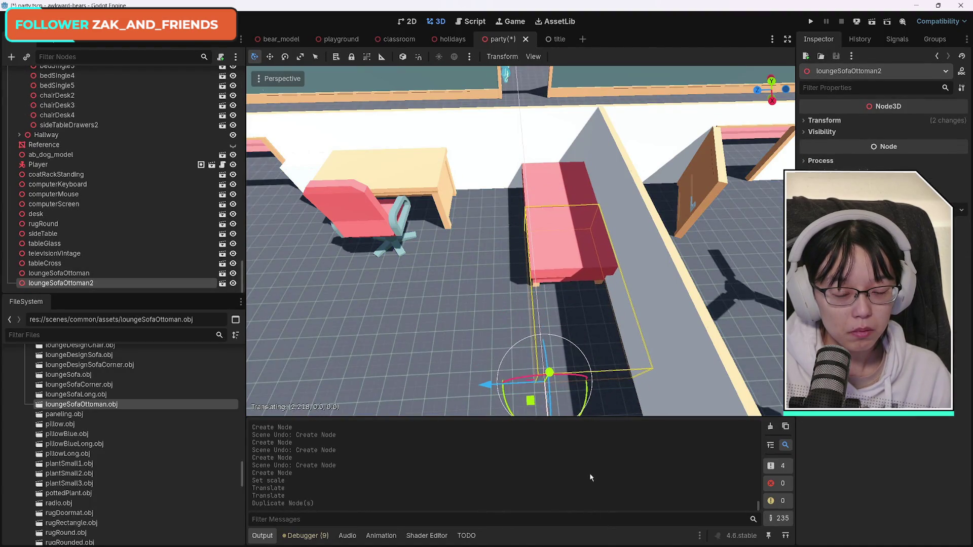
key("ctrl+d")
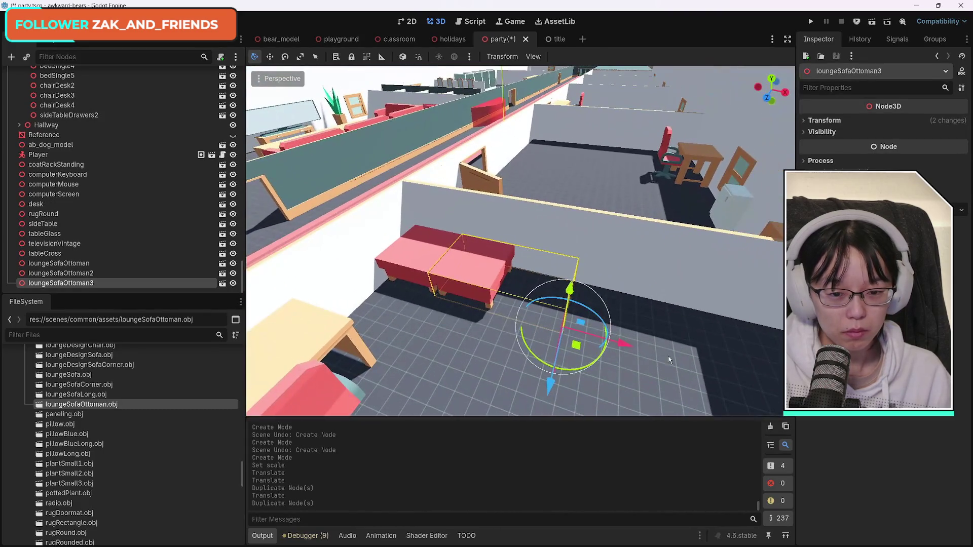
mouse_move(626, 345)
left_mouse_down()
mouse_move(724, 369)
mouse_move(710, 366)
left_mouse_up()
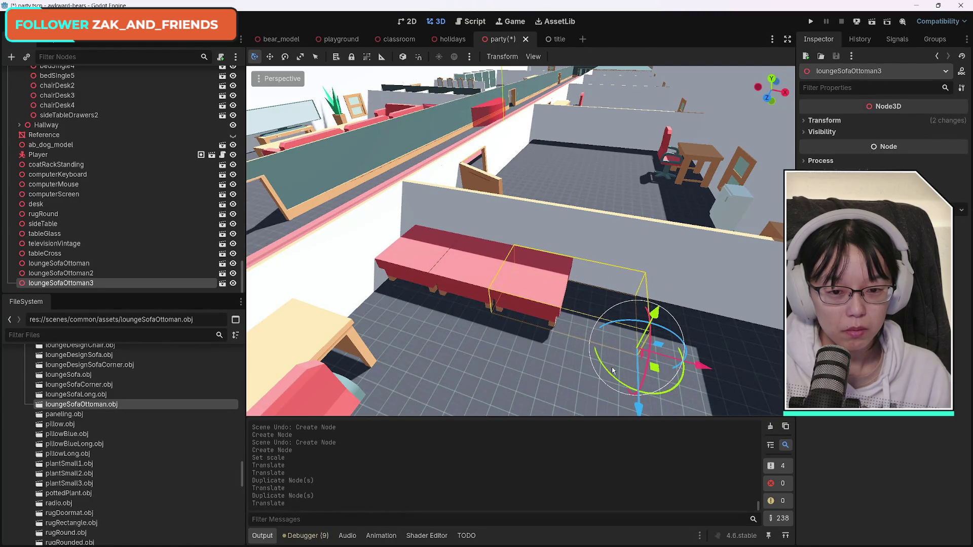
Undo the copies, the moves, the scaling and the ottoman itself.
key("ctrl+z")
key("ctrl+z")
key("ctrl+z")
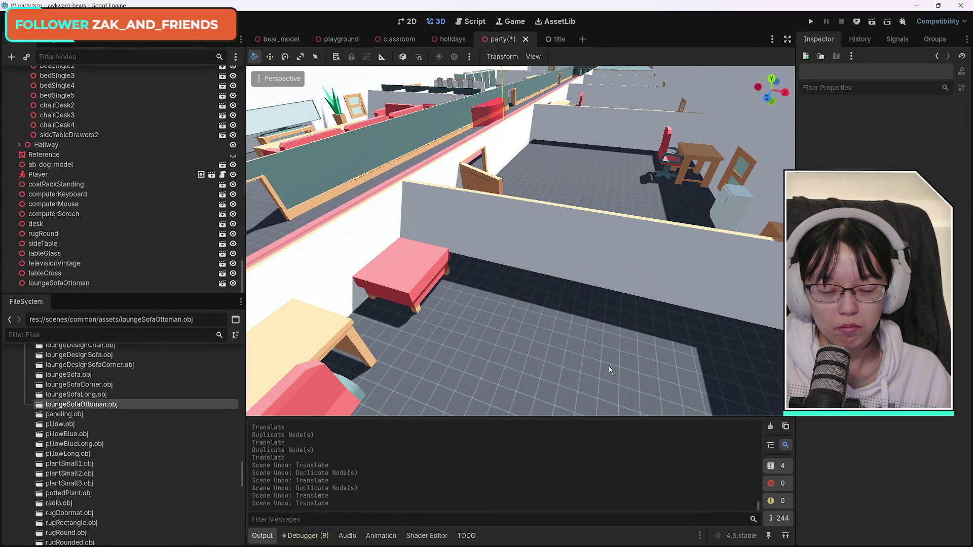
key("ctrl+z")
key("ctrl+z")
scroll(168, 474, "up", 4)
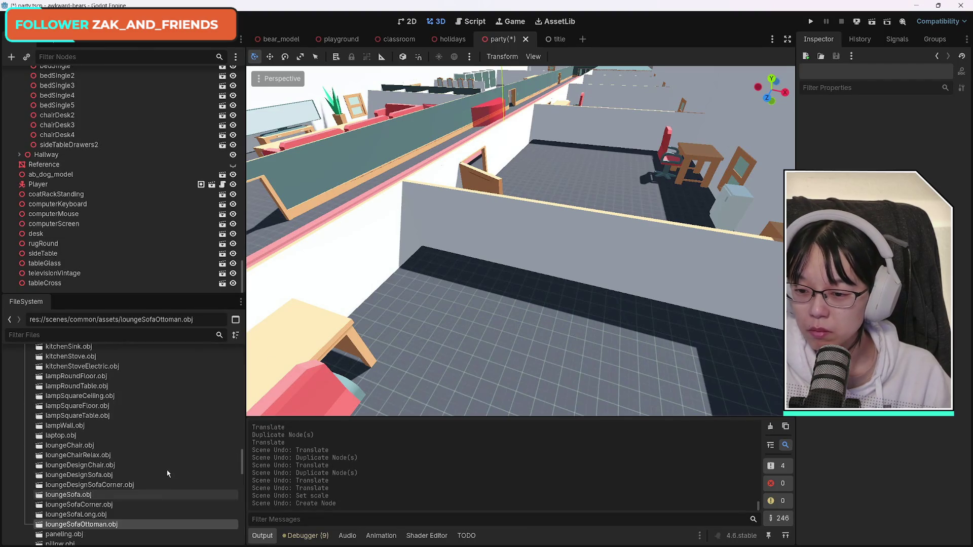
Drop the laptop model near the desk and enlarge it.
scroll(171, 470, "up", 3)
scroll(152, 456, "down", 6)
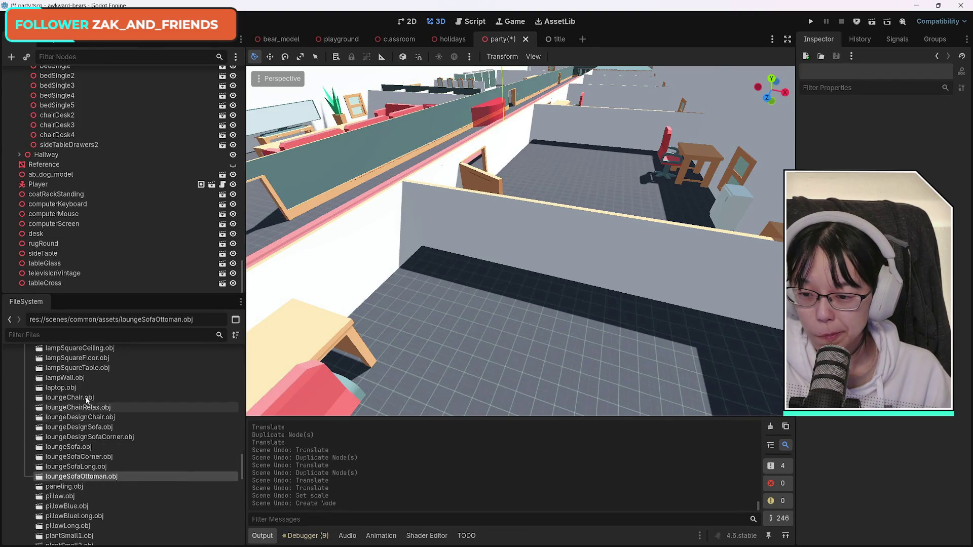
left_click_drag(60, 388, 269, 356)
left_click_drag(400, 352, 400, 352)
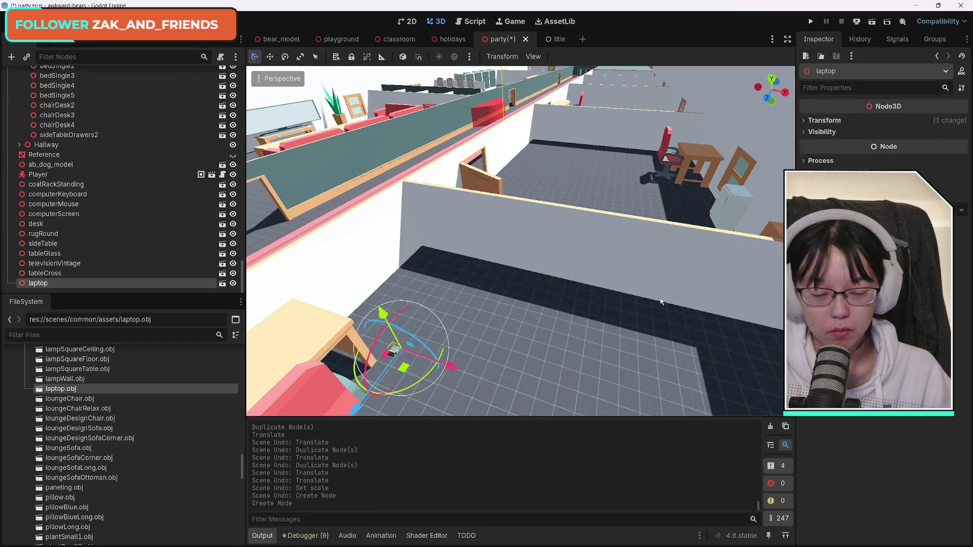
left_click(825, 121)
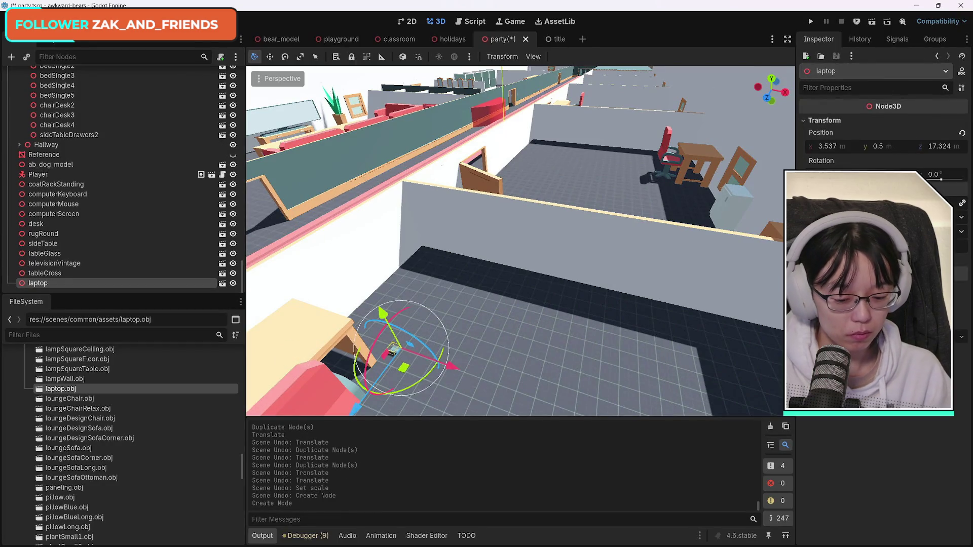
key("Return")
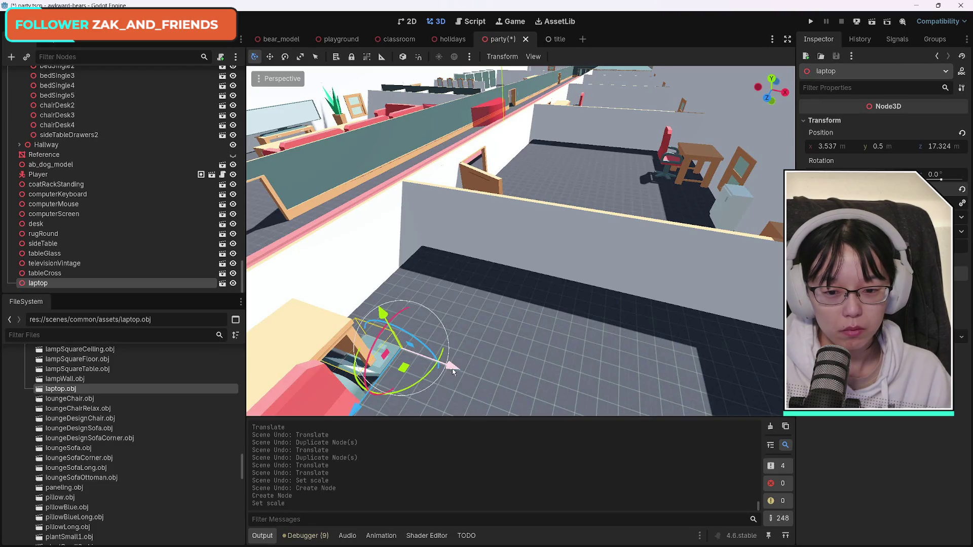
Set the laptop on the desk at 2.654, 2.425, 19.81, turned about 15 degrees.
mouse_move(452, 371)
left_mouse_down()
mouse_move(448, 393)
mouse_move(354, 386)
mouse_move(367, 386)
left_mouse_up()
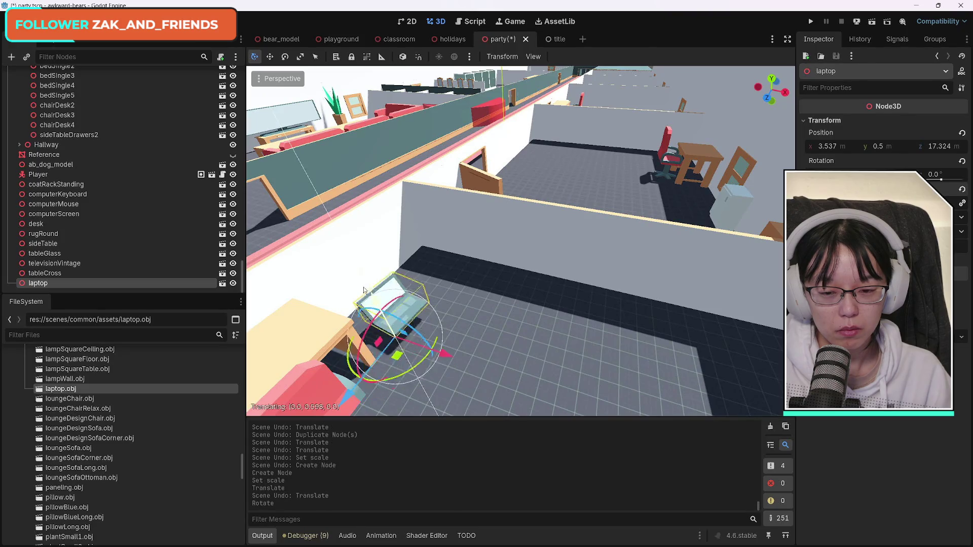
mouse_move(390, 304)
left_mouse_down()
mouse_move(354, 285)
mouse_move(519, 285)
left_mouse_up()
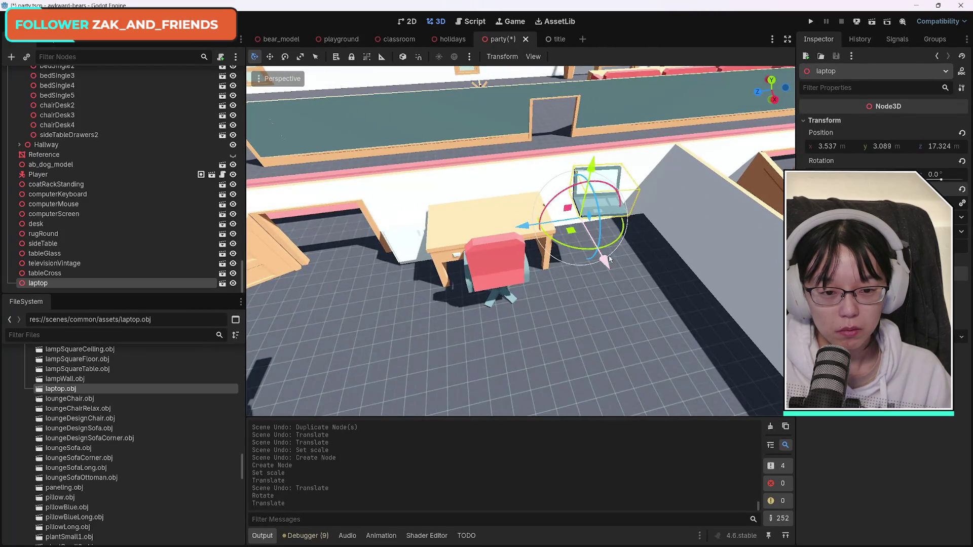
left_click_drag(556, 231, 485, 199)
scroll(507, 213, "up", 5)
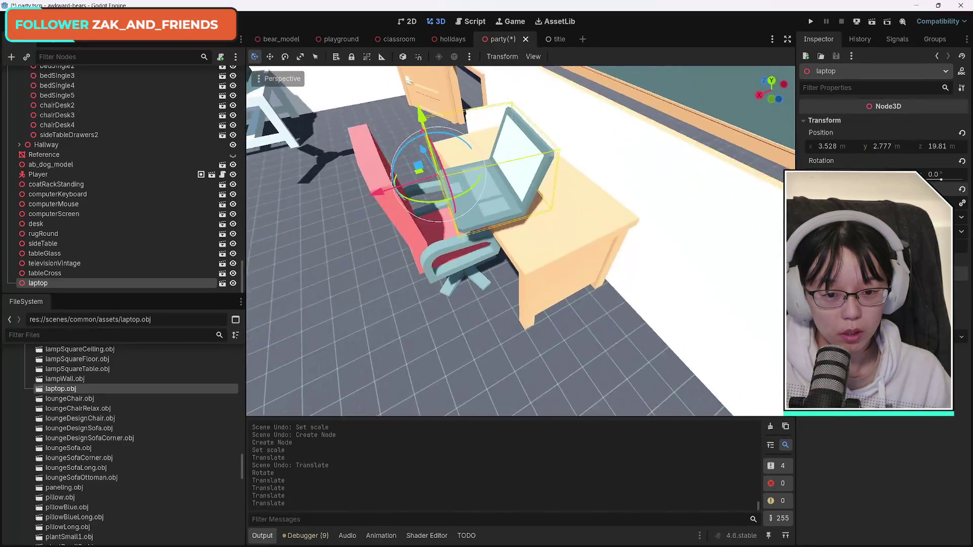
scroll(480, 129, "down", 5)
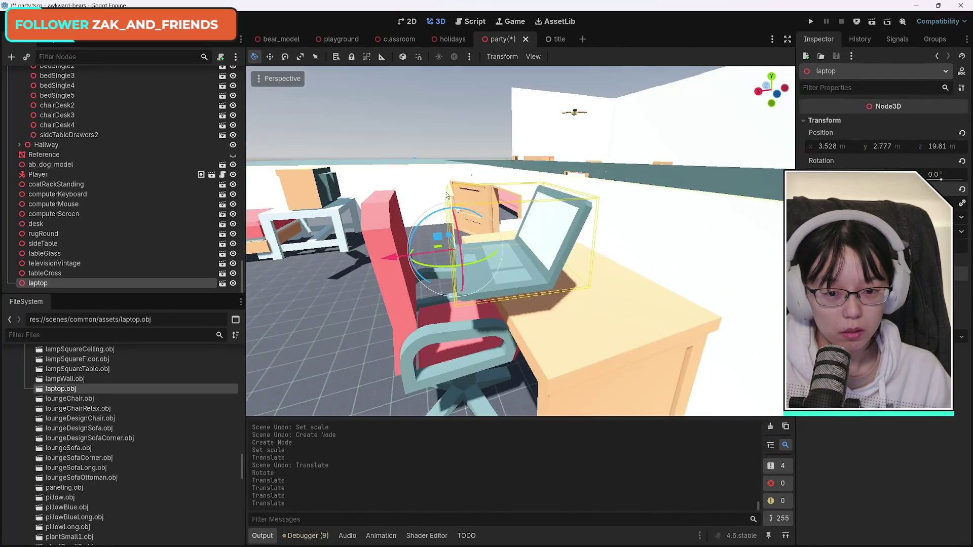
left_click_drag(451, 195, 456, 219)
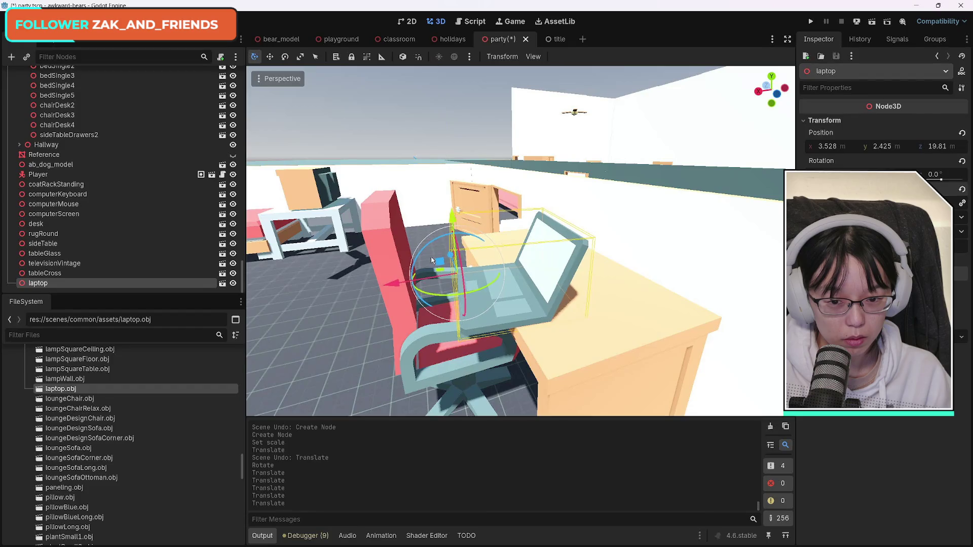
left_click_drag(431, 260, 466, 292)
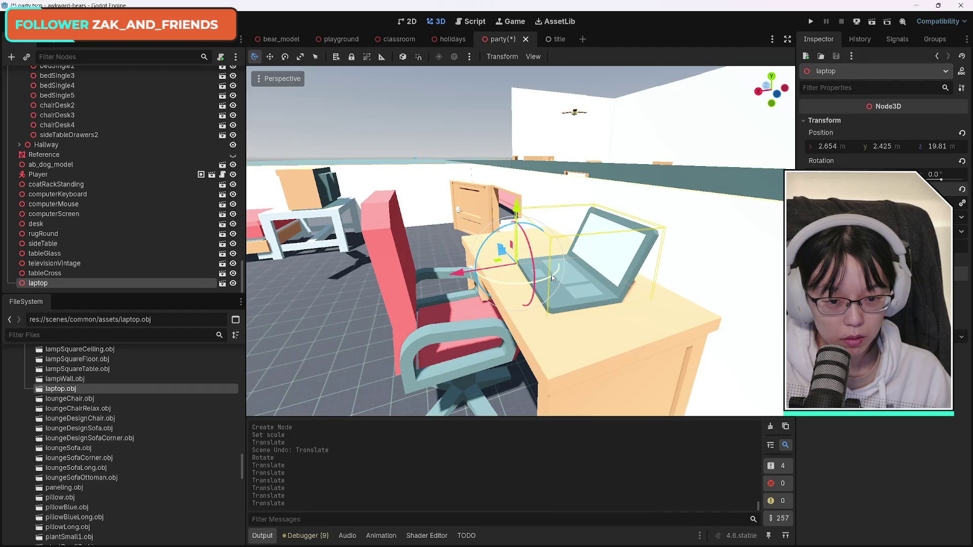
mouse_move(551, 275)
left_mouse_down()
mouse_move(543, 281)
mouse_move(398, 256)
left_mouse_up()
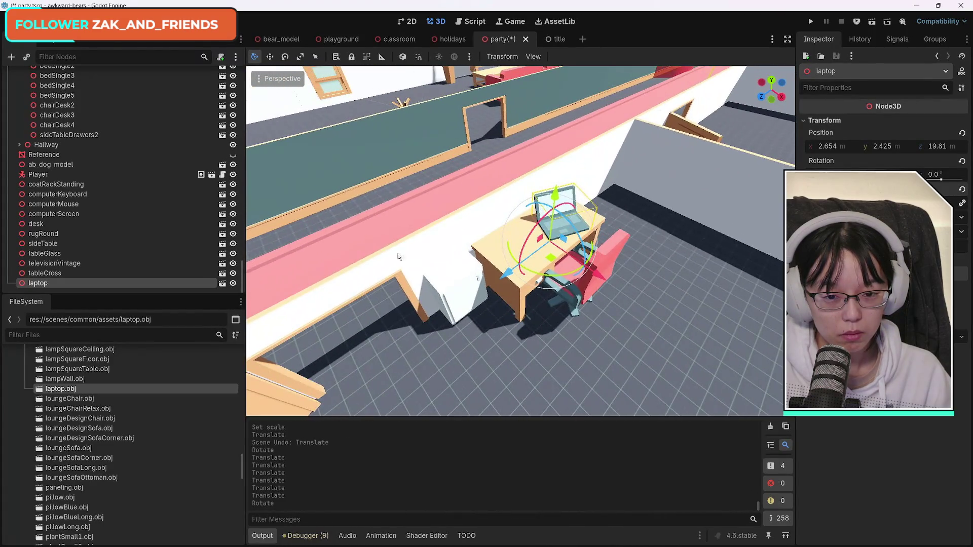
Select the fridge, chair, desk and laptop and duplicate them.
left_click(464, 288)
left_click(604, 269, "shift")
left_click(509, 240, "shift")
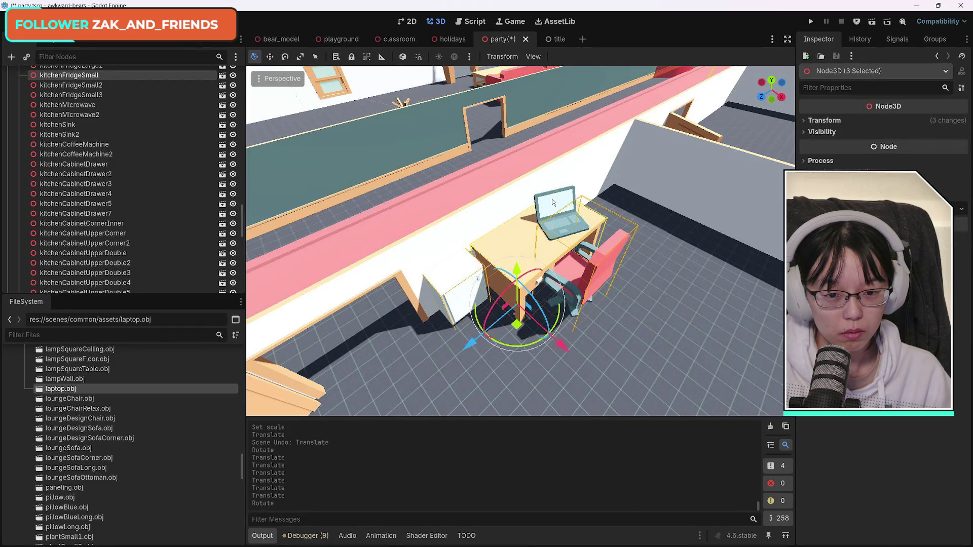
left_click(551, 199, "shift")
key("ctrl+d")
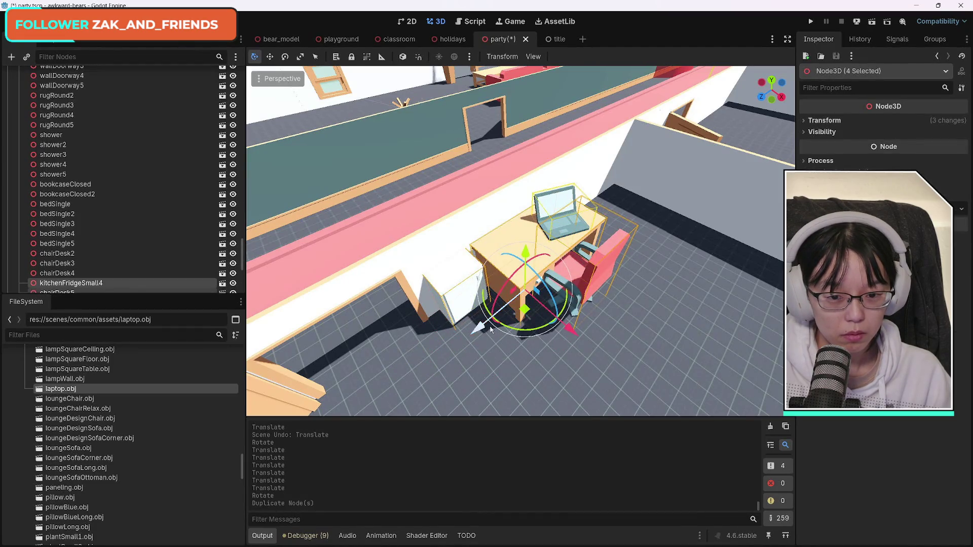
Move the duplicated desk group into the far room and turn it 180 degrees.
key("g")
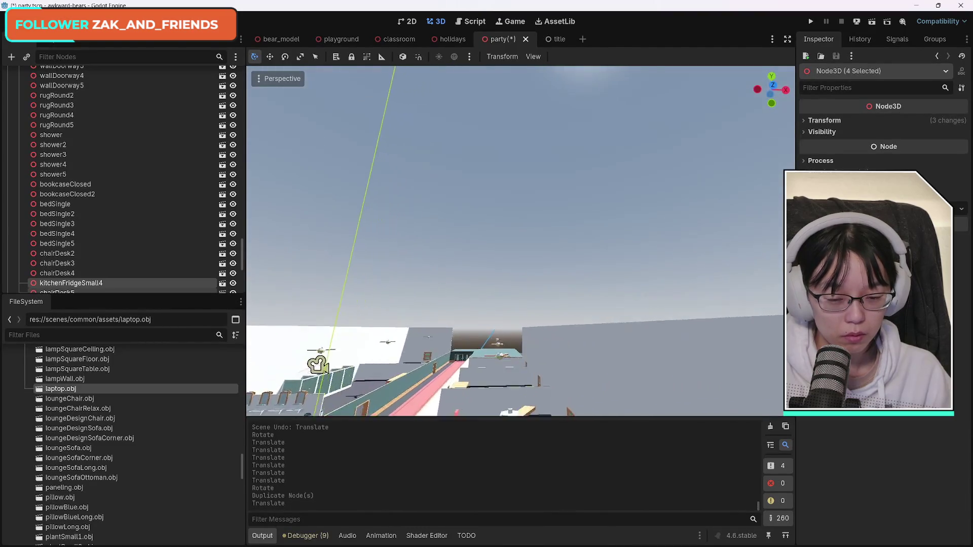
key("s")
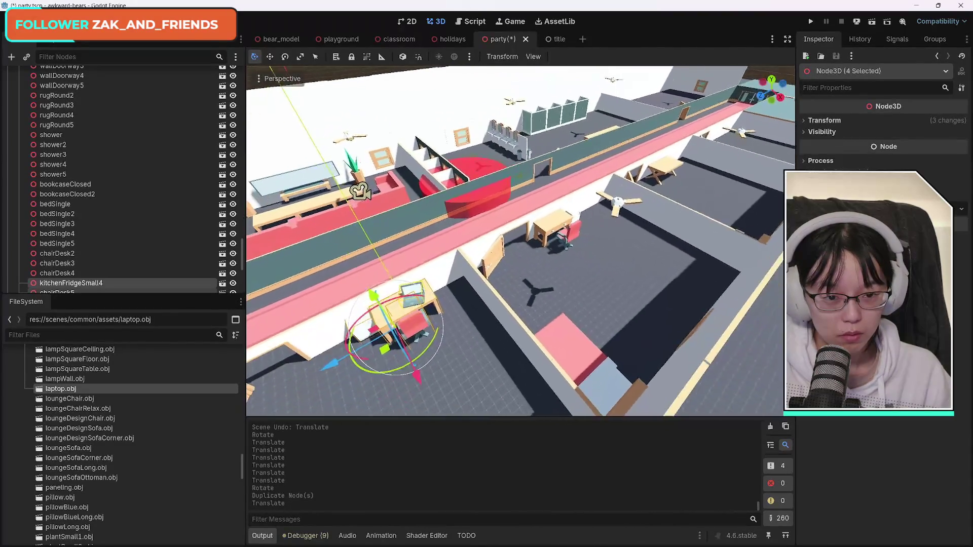
mouse_move(332, 340)
left_mouse_down()
mouse_move(779, 198)
mouse_move(662, 278)
left_mouse_up()
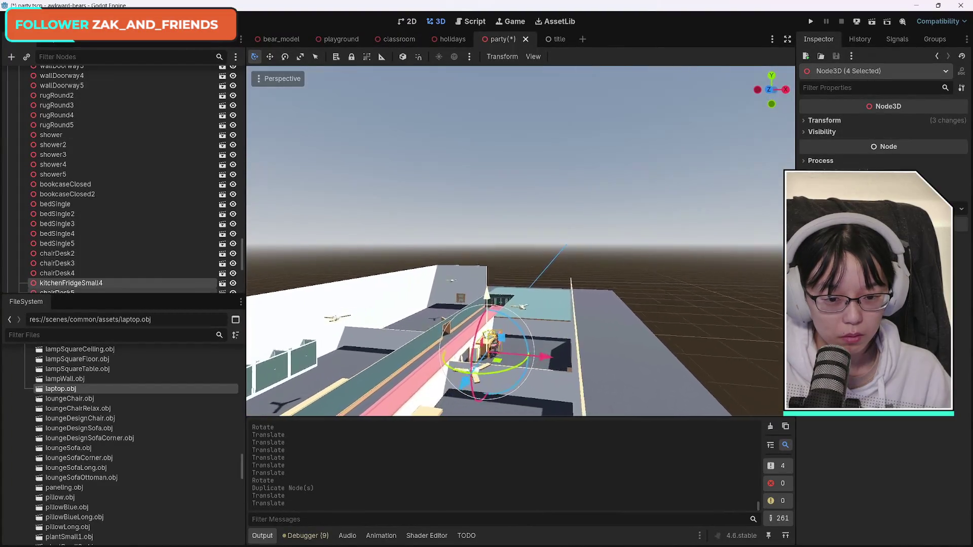
key("f")
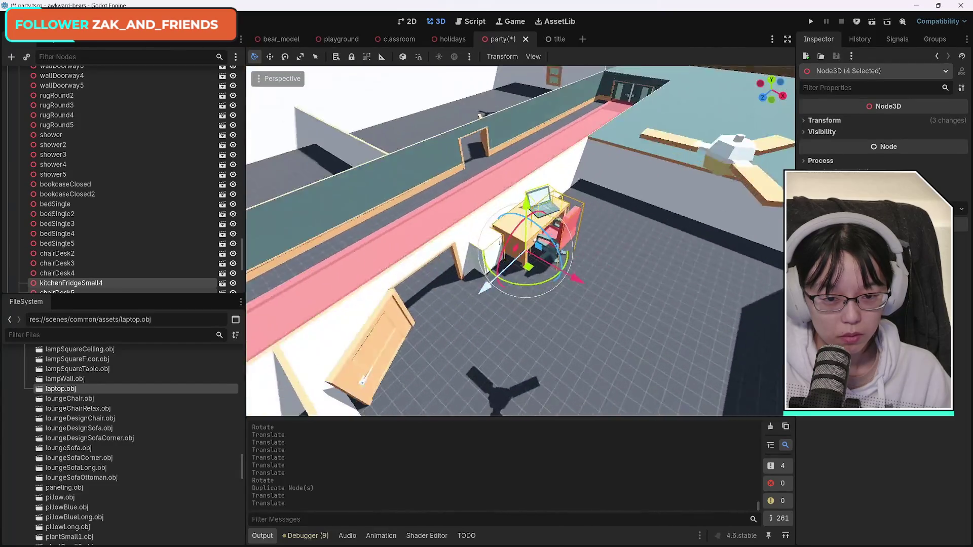
mouse_move(512, 276)
left_mouse_down()
mouse_move(484, 293)
mouse_move(448, 266)
mouse_move(446, 243)
left_mouse_up()
left_click(824, 120)
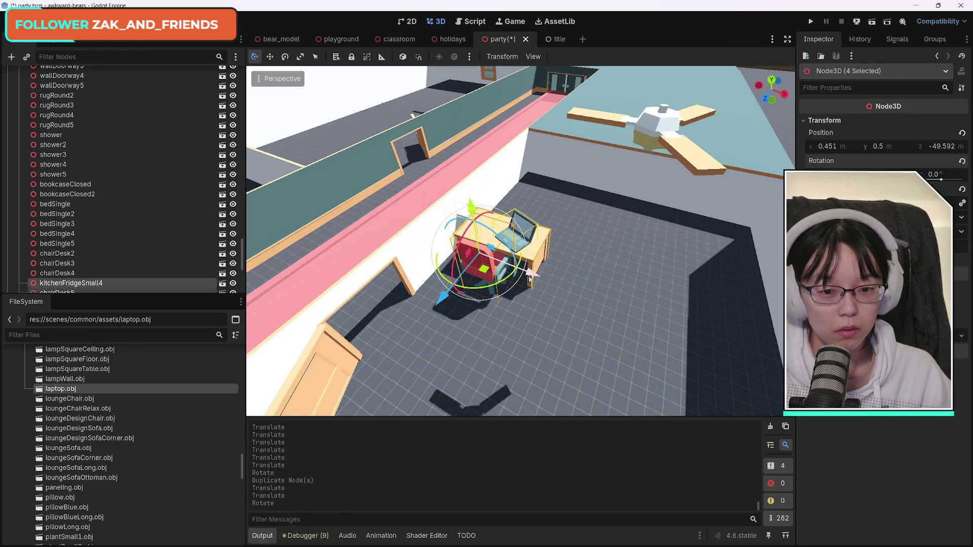
mouse_move(528, 275)
left_mouse_down()
mouse_move(651, 309)
mouse_move(663, 292)
left_mouse_up()
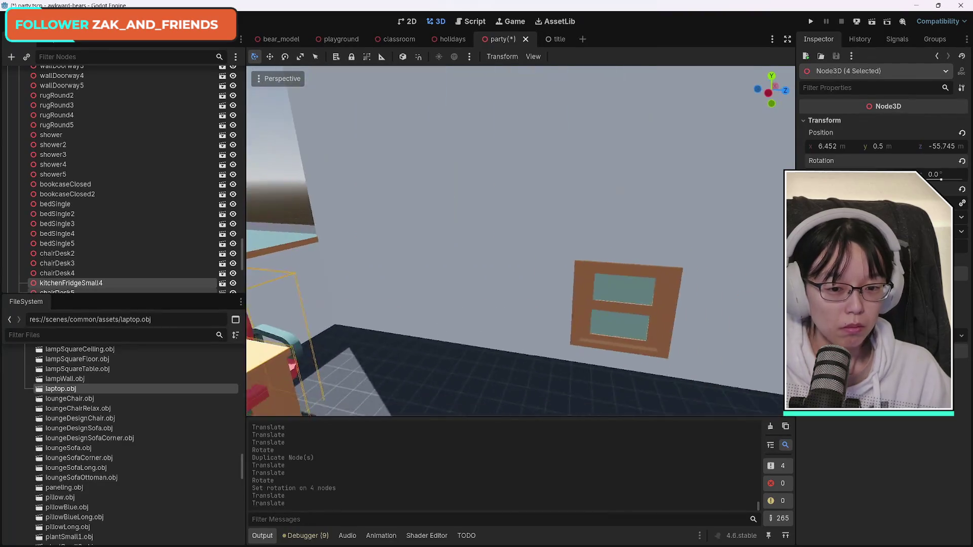
key("f")
key("w")
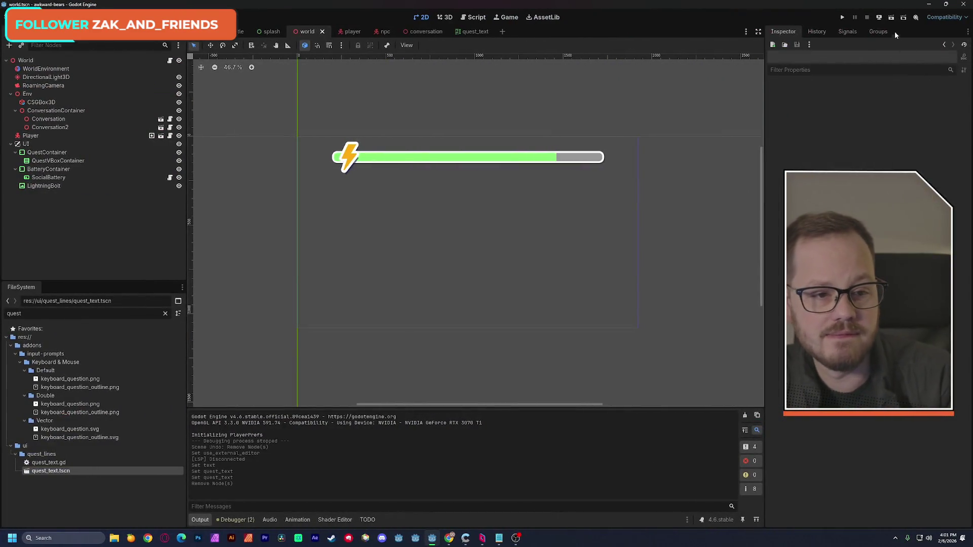
Run the world scene in the debug game window.
left_click(892, 17)
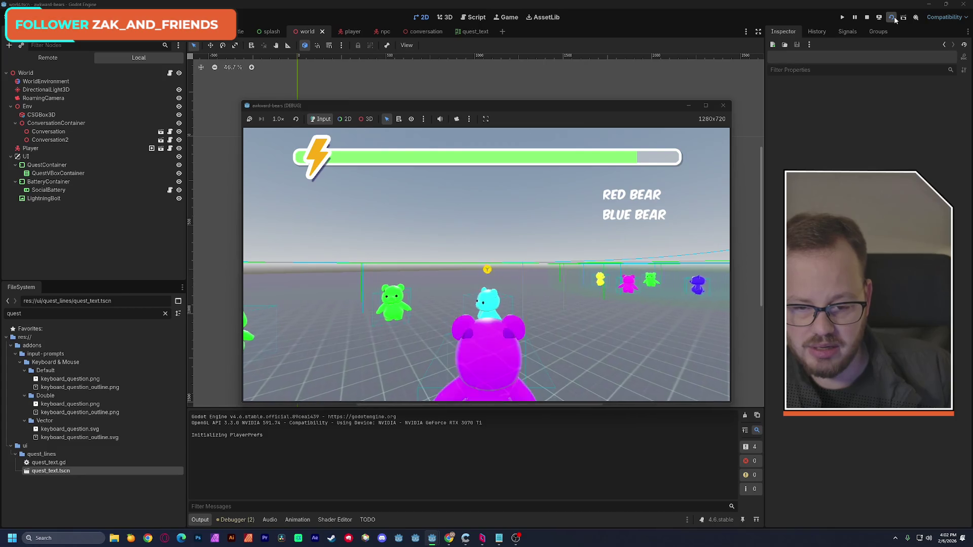
Answer the red bear's Y prompt, then move the player around the level.
key("y")
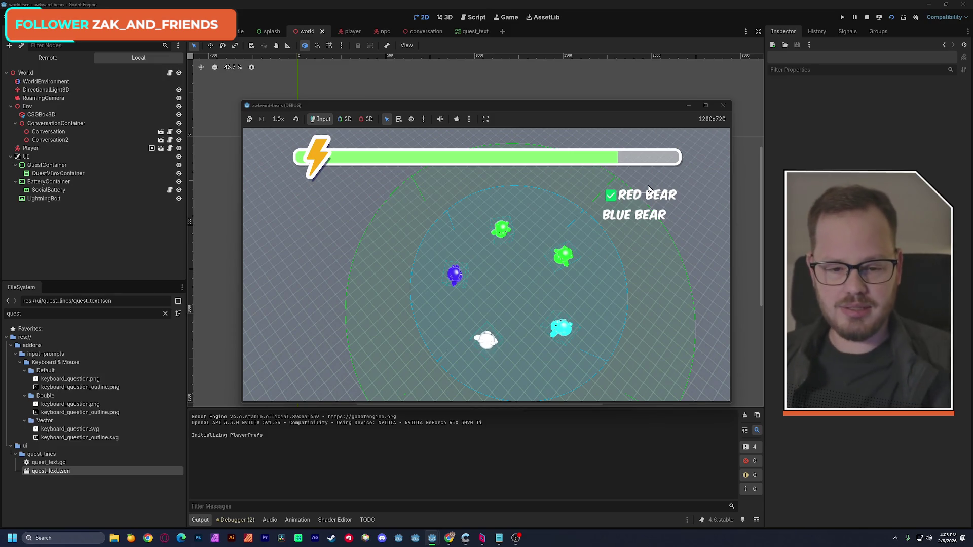
key("d")
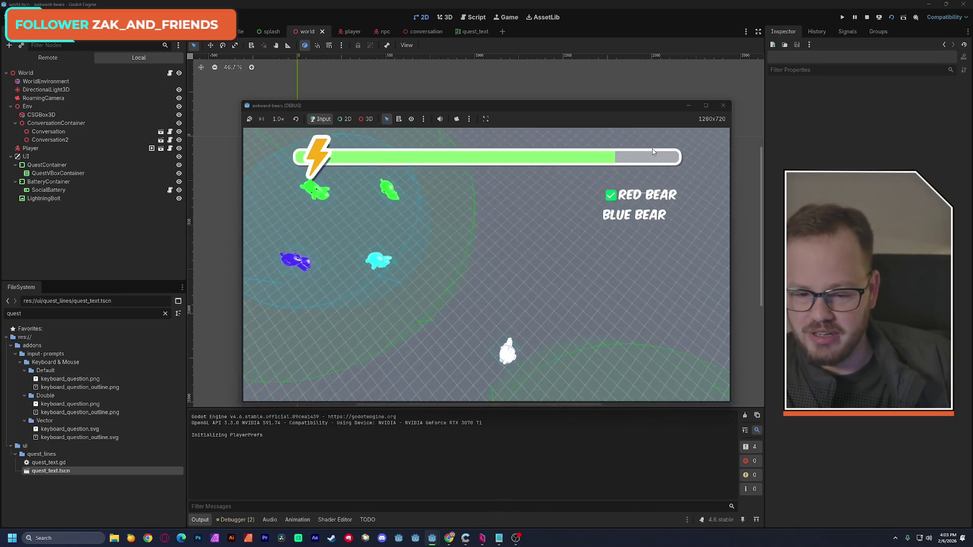
key("a")
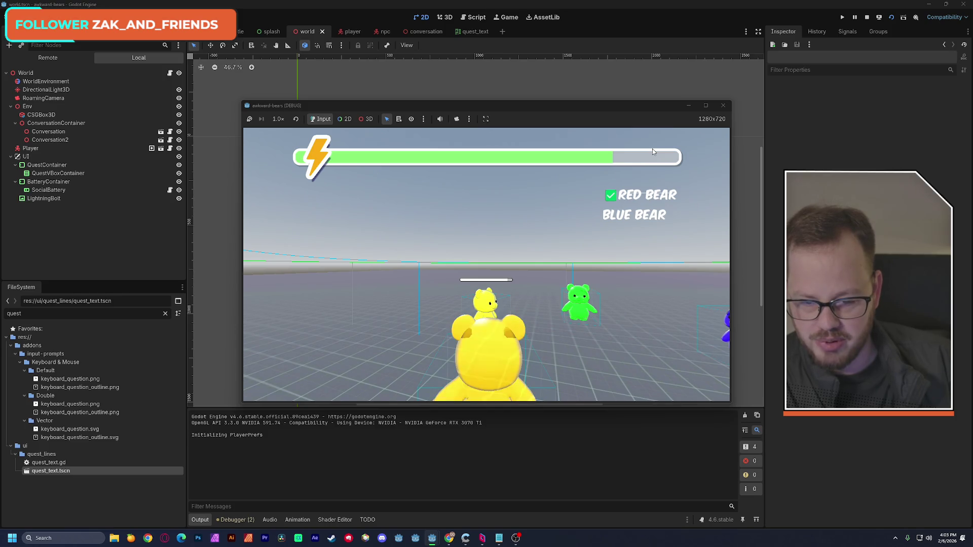
Turn the player toward the other bears, answering the centre bear's A prompt.
key("d")
key("s")
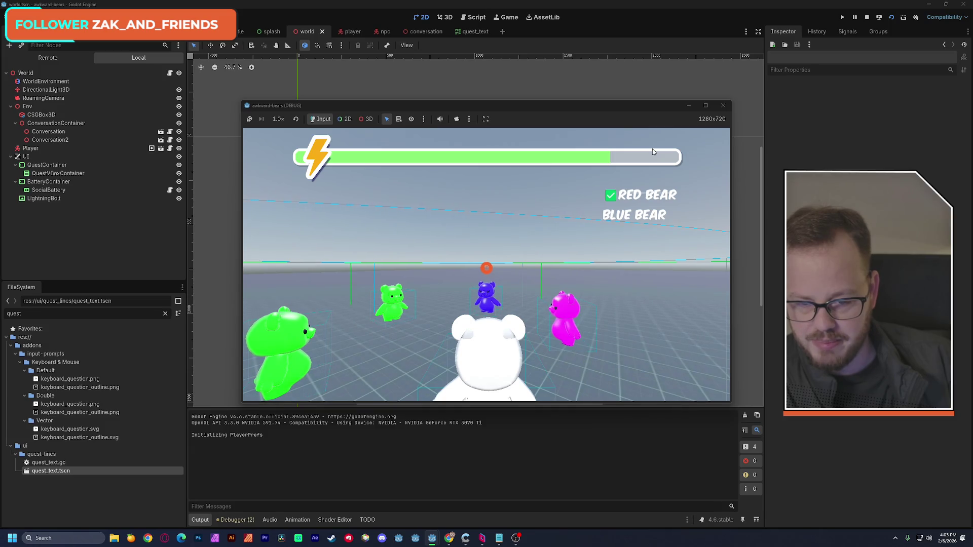
key("a")
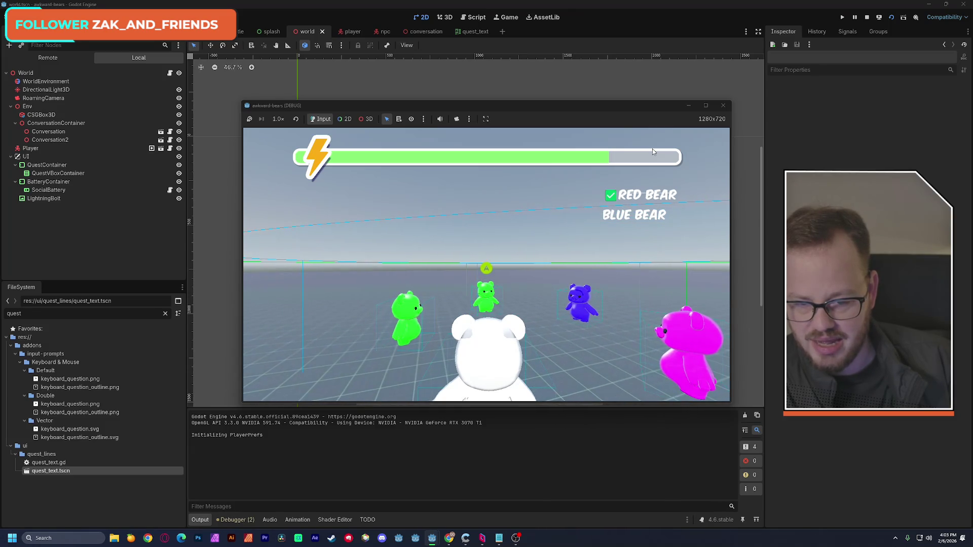
key("d")
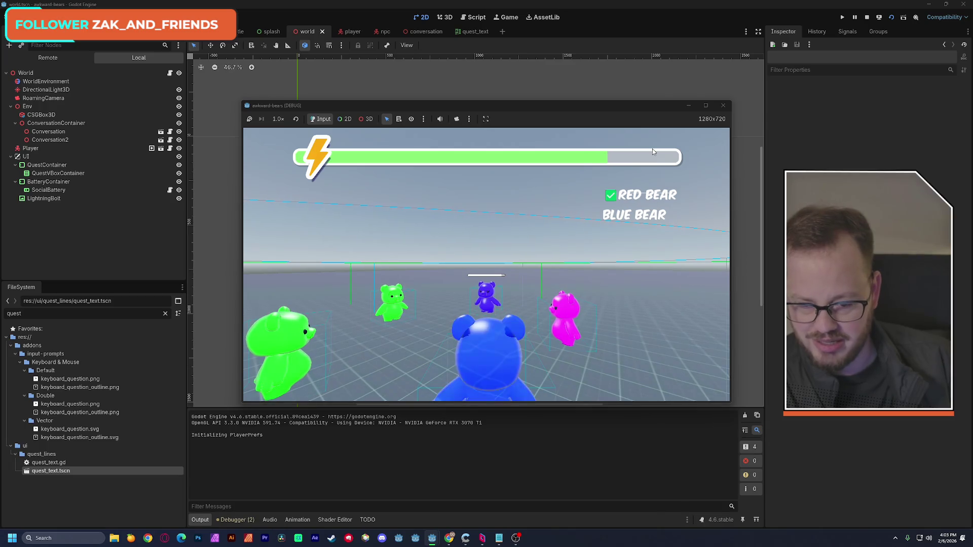
key("a")
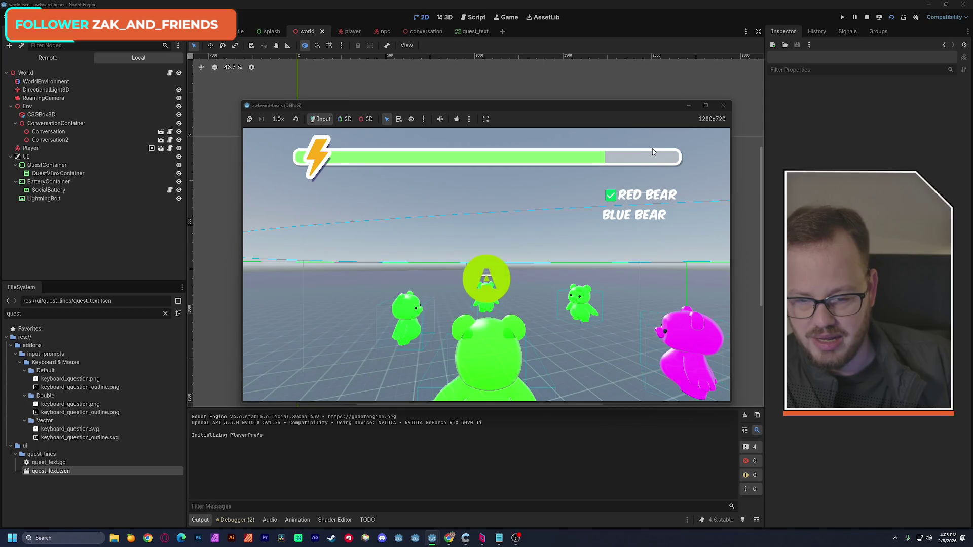
key("a")
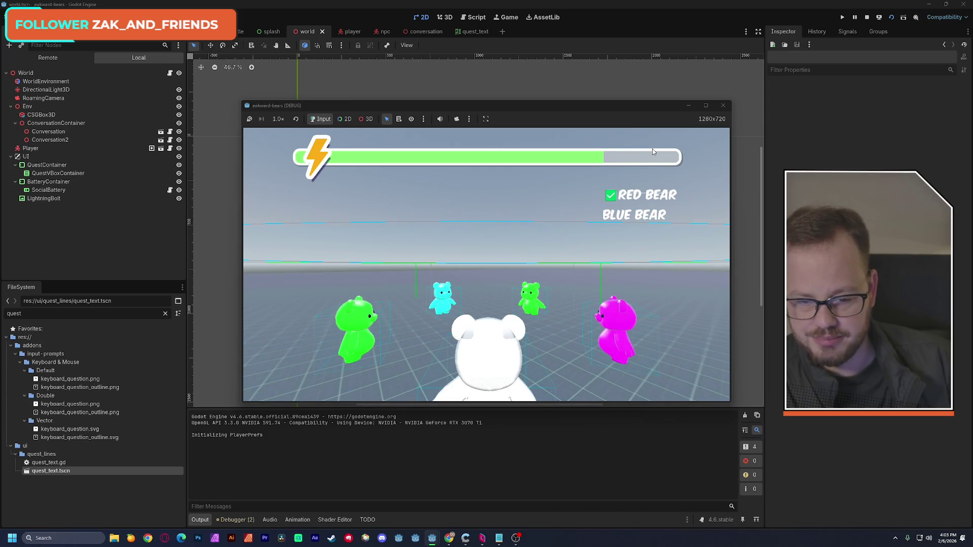
key("a")
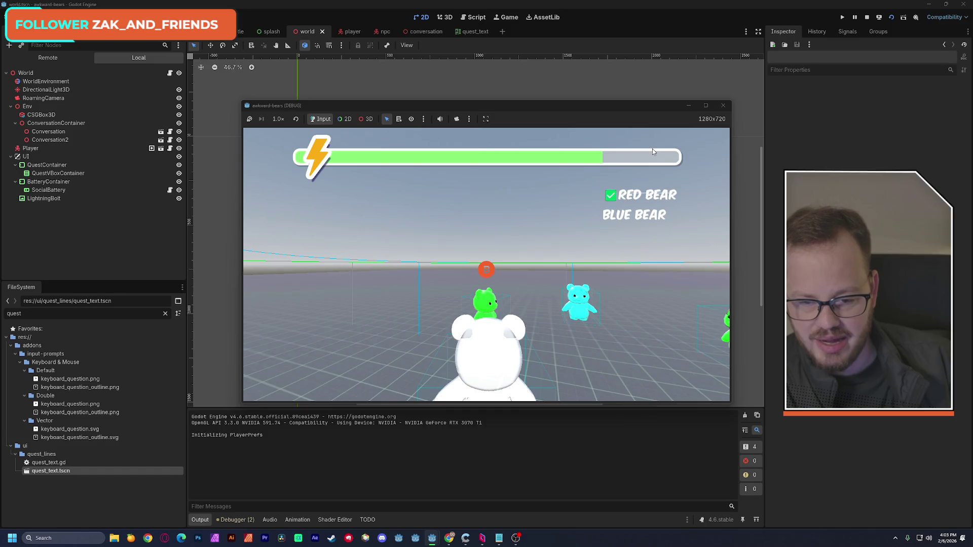
key("d")
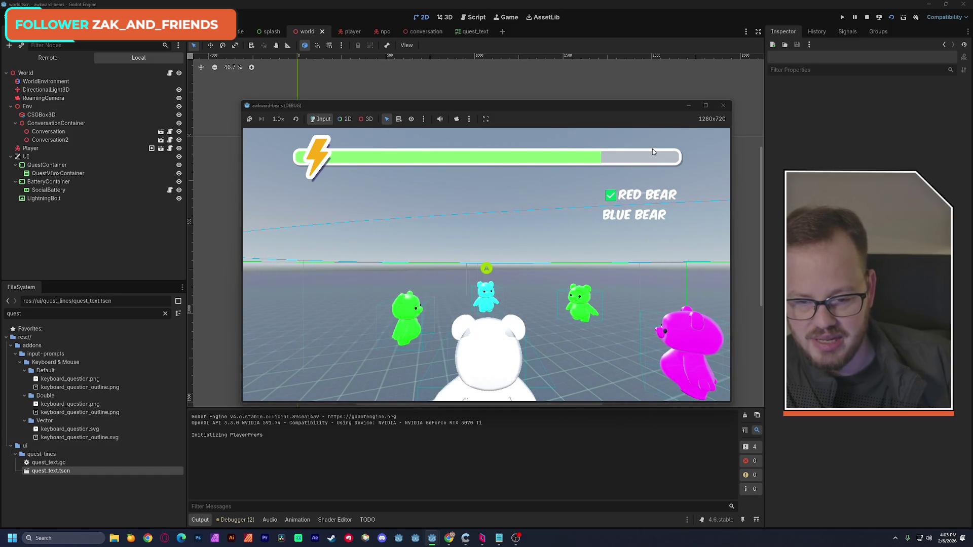
key("d")
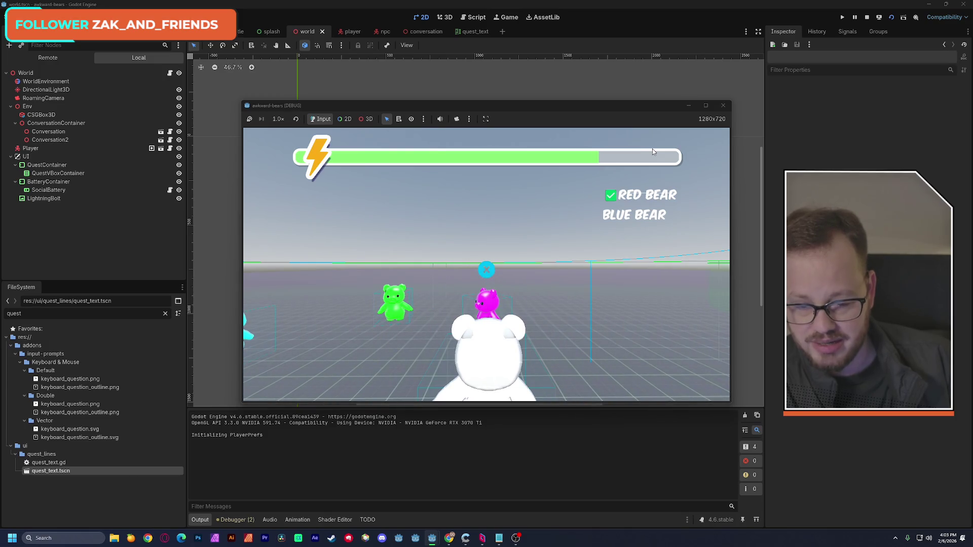
Answer the X, A and Y prompts to complete BLUE BEAR, then stop the game.
key("x")
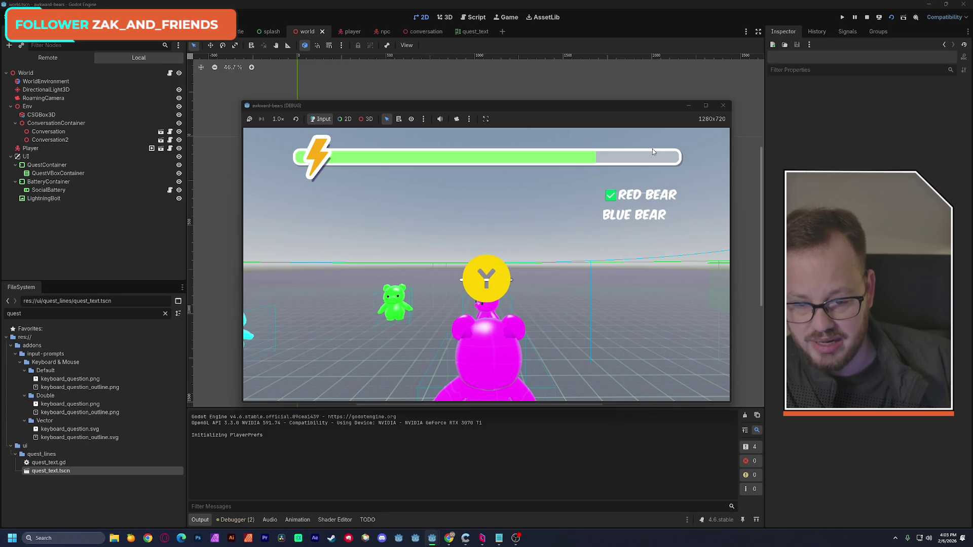
key("a")
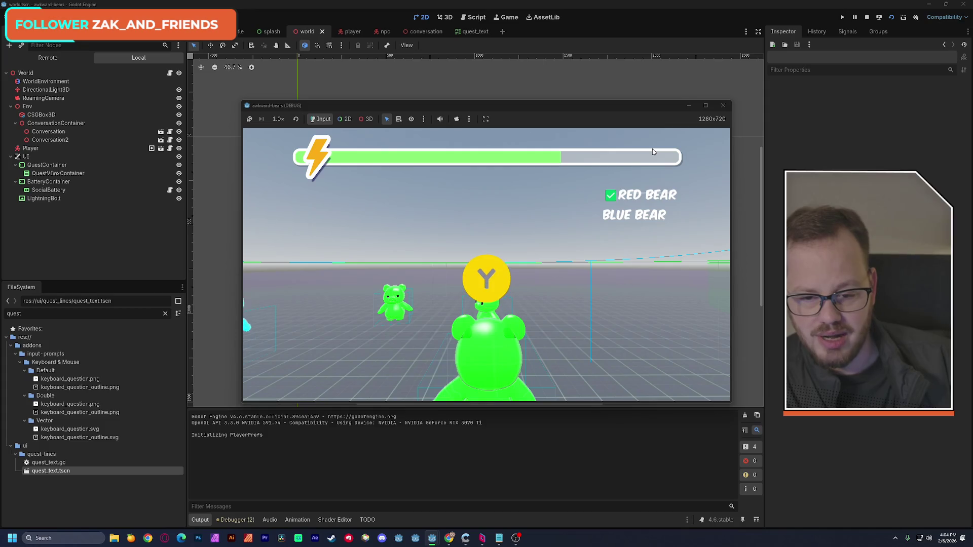
key("y")
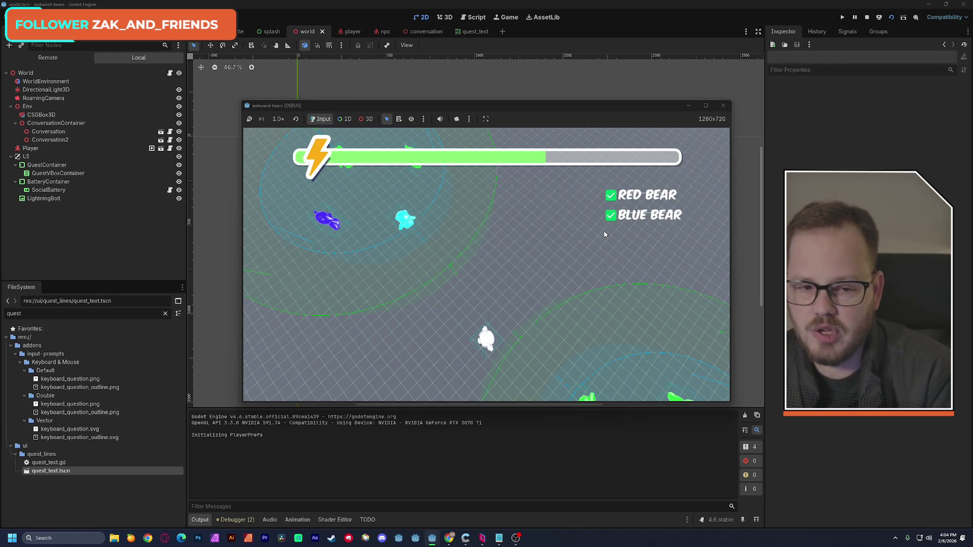
left_click(723, 105)
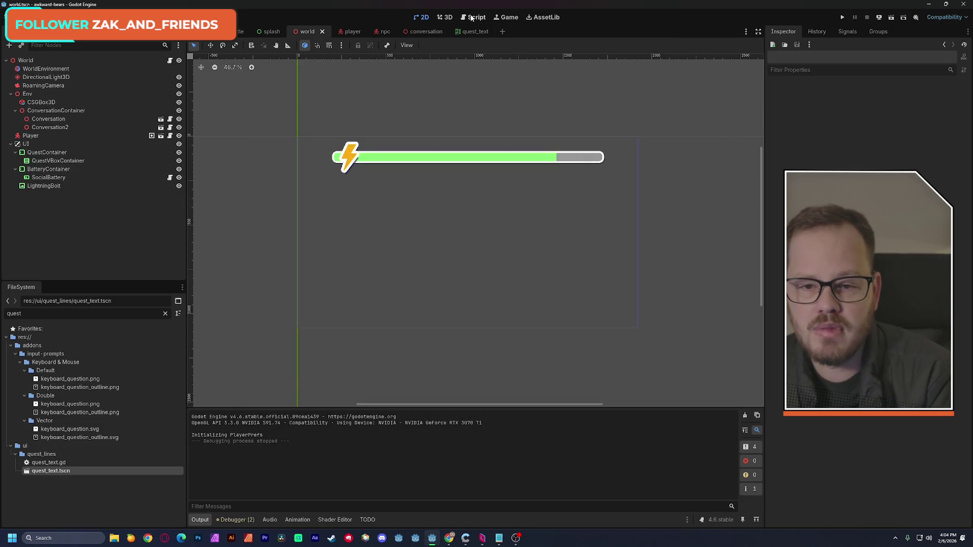
Declare 'var quests_complete: int = 0' above the quest_container export and save world.gd.
left_click(471, 17)
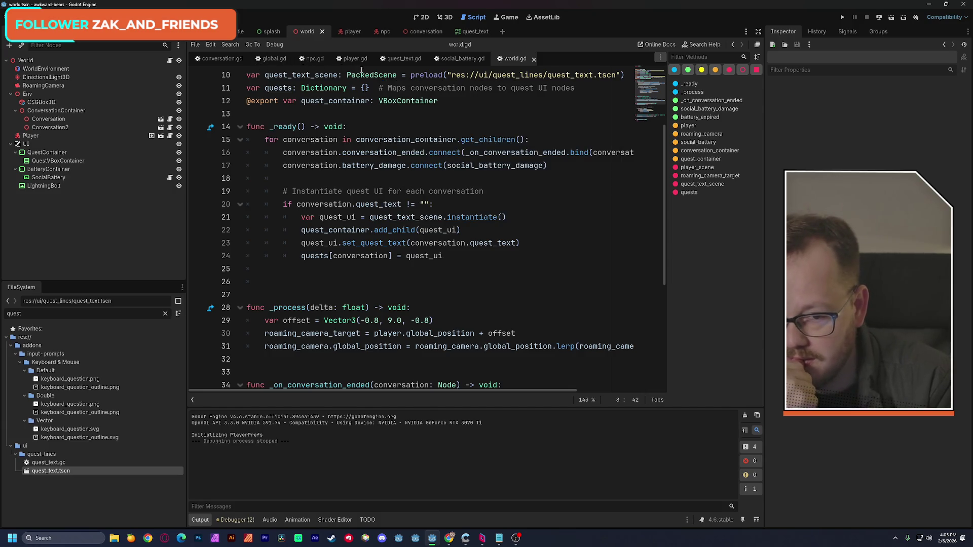
scroll(428, 165, "down", 1)
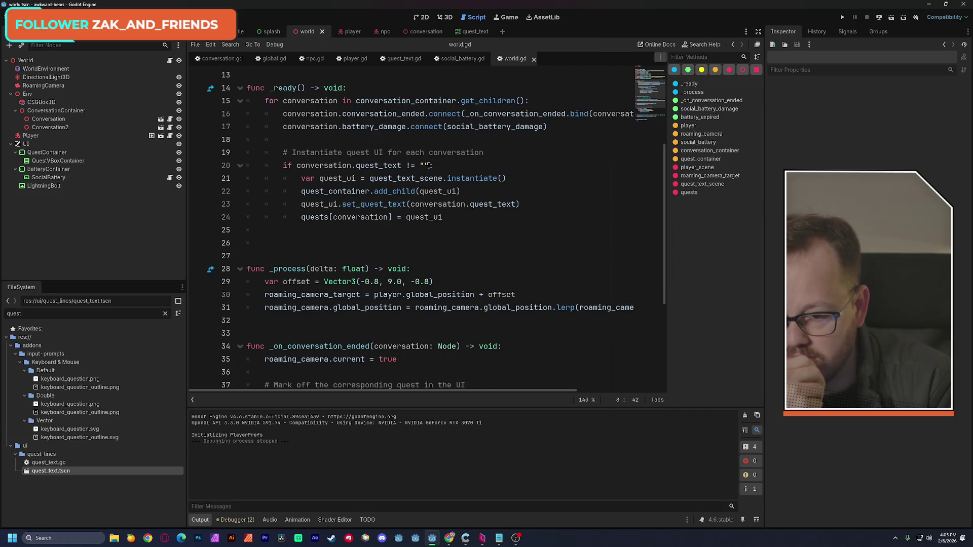
scroll(428, 166, "down", 2)
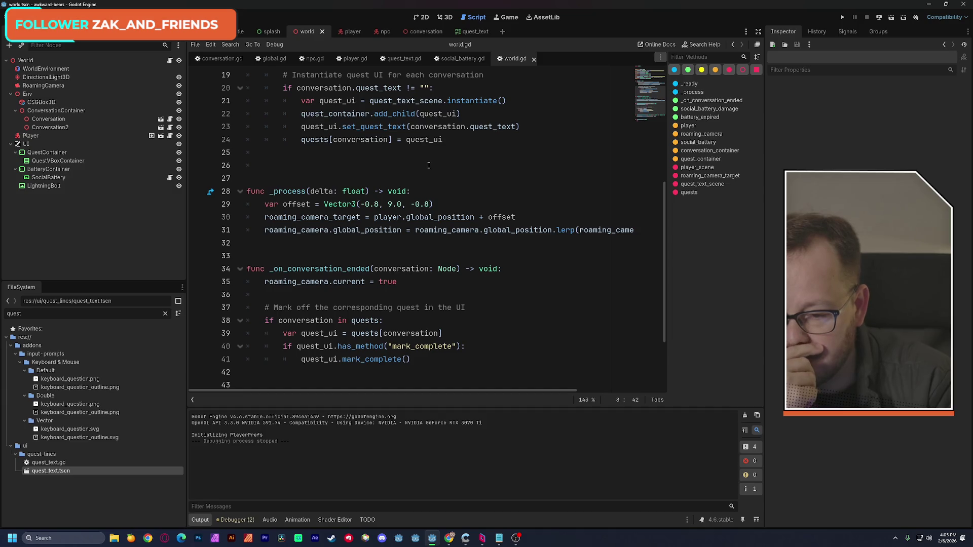
scroll(428, 166, "down", 2)
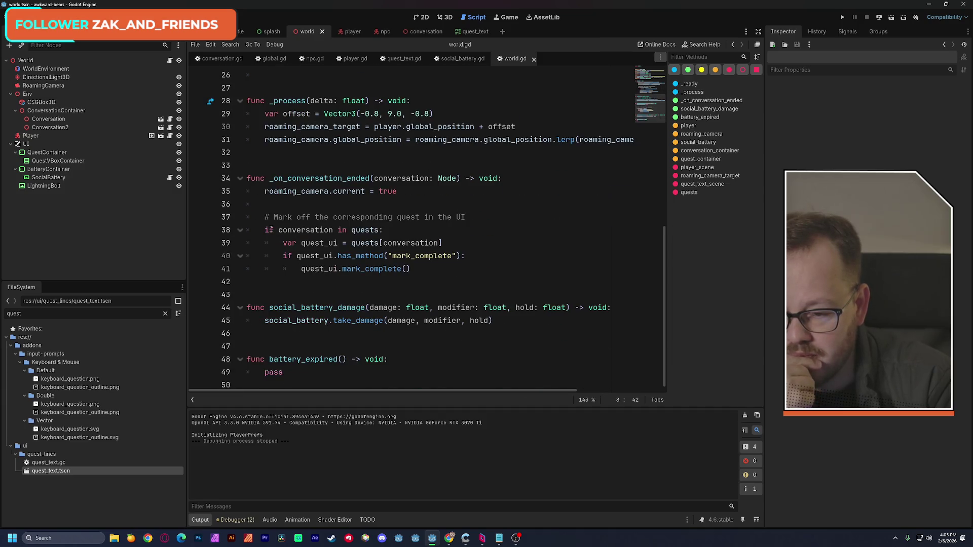
mouse_move(265, 229)
left_mouse_down()
mouse_move(385, 232)
mouse_move(464, 256)
mouse_move(427, 264)
left_mouse_up()
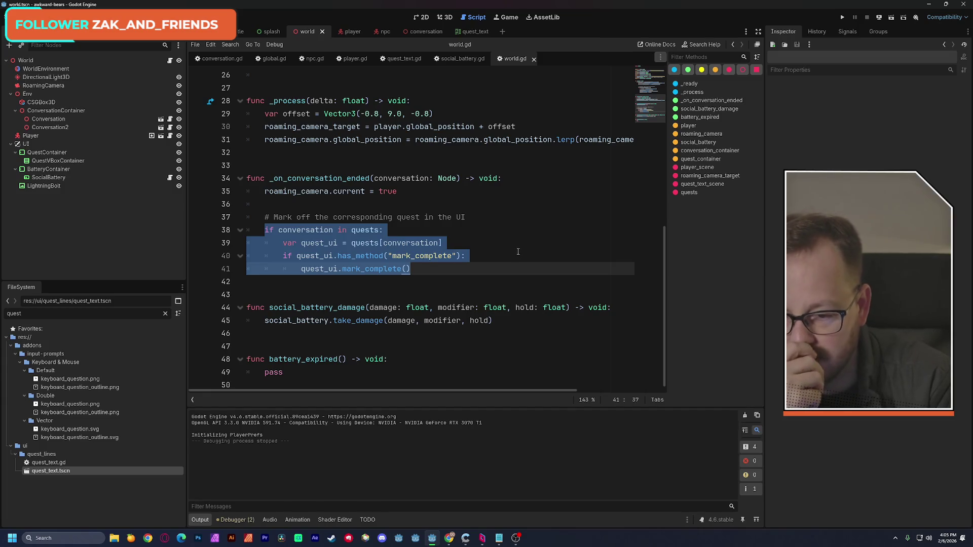
scroll(518, 248, "up", 7)
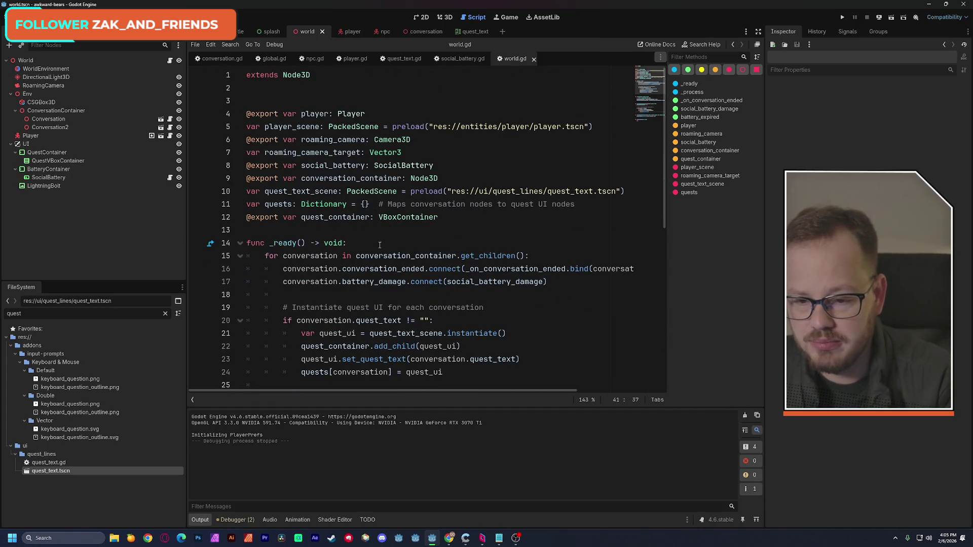
left_click(248, 218)
key("Return")
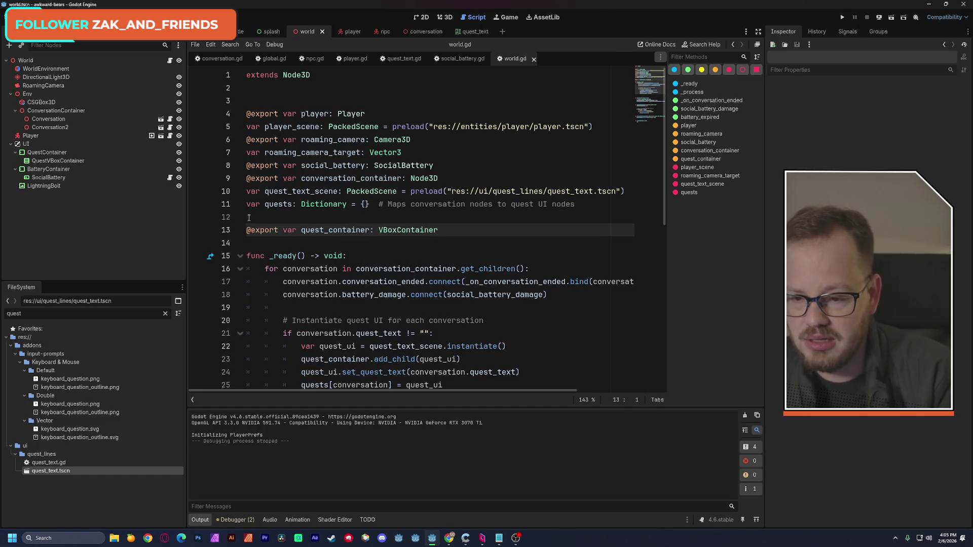
key("Up")
type("var quests")
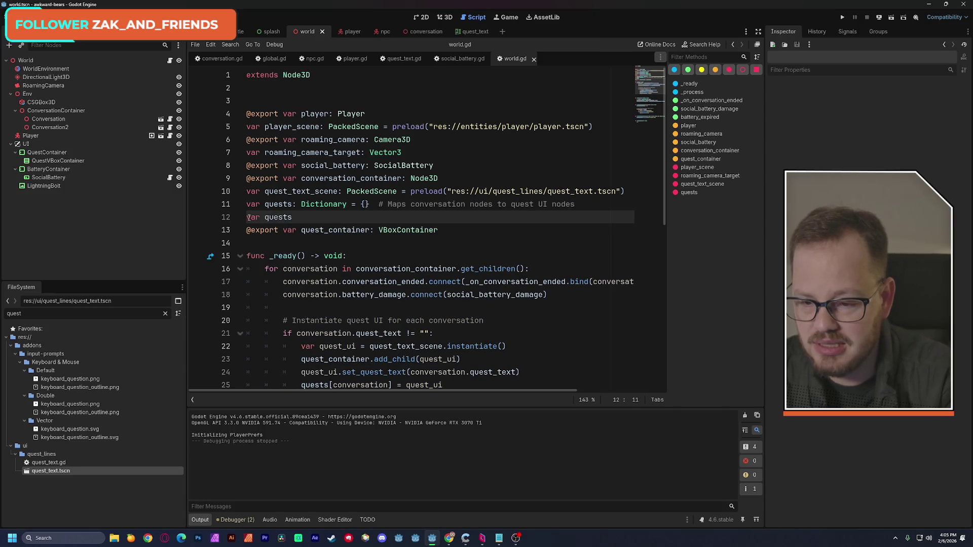
type("_complete: i")
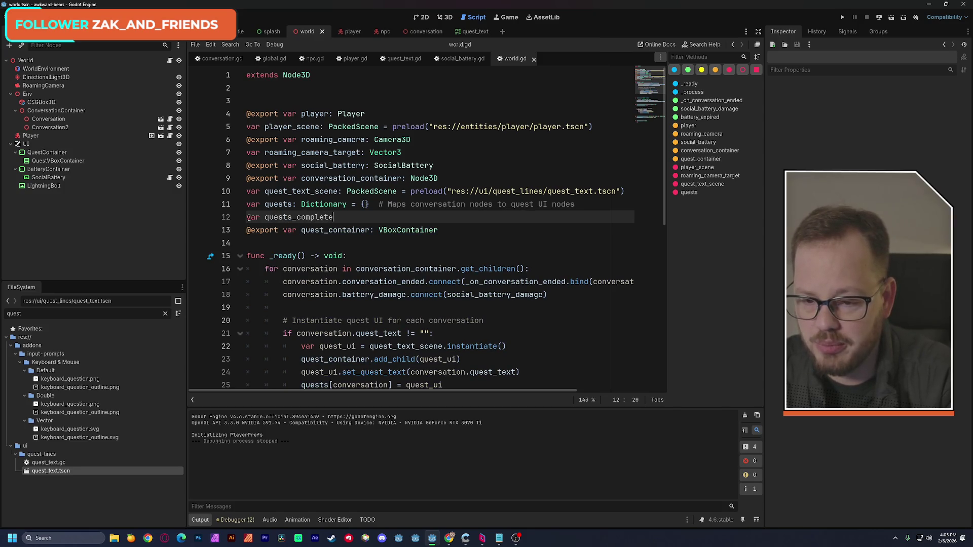
type("nt")
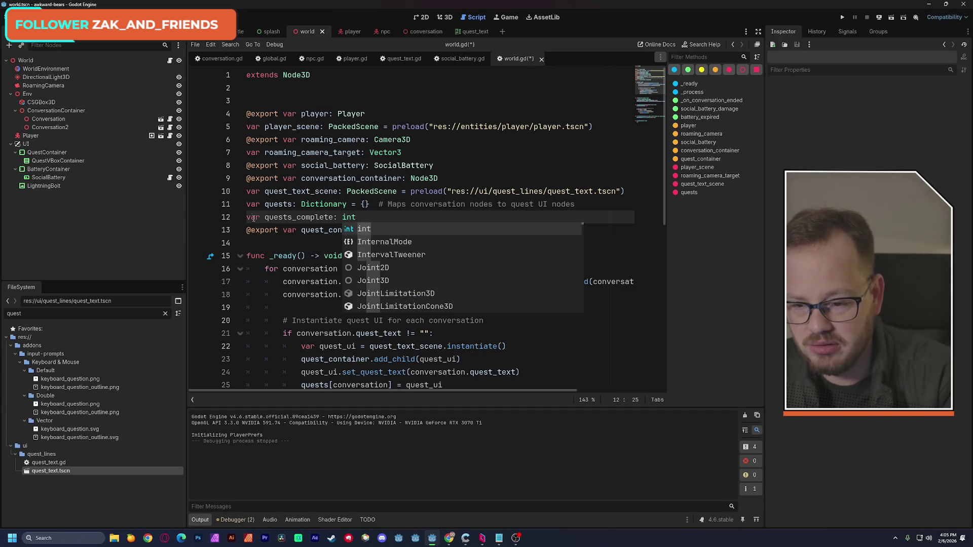
type(" = 0")
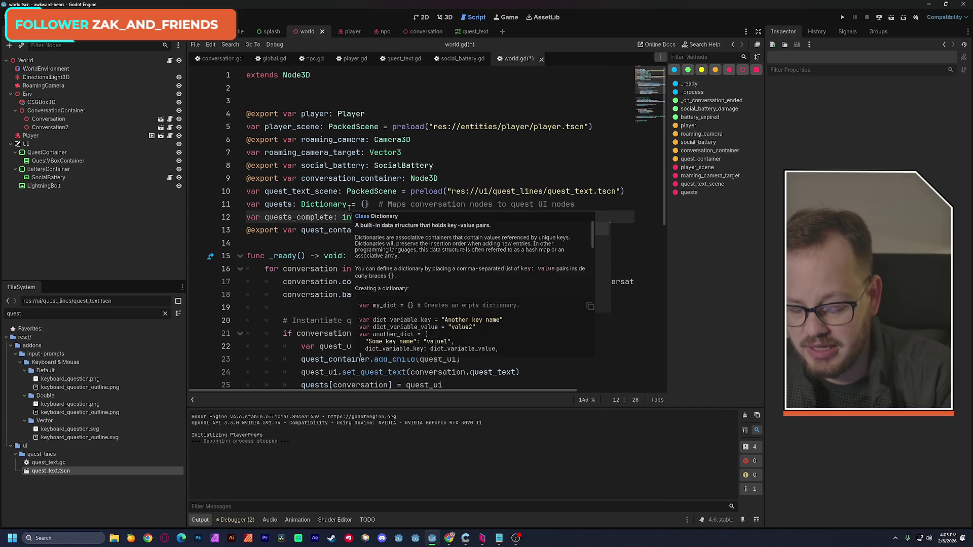
left_click(505, 248)
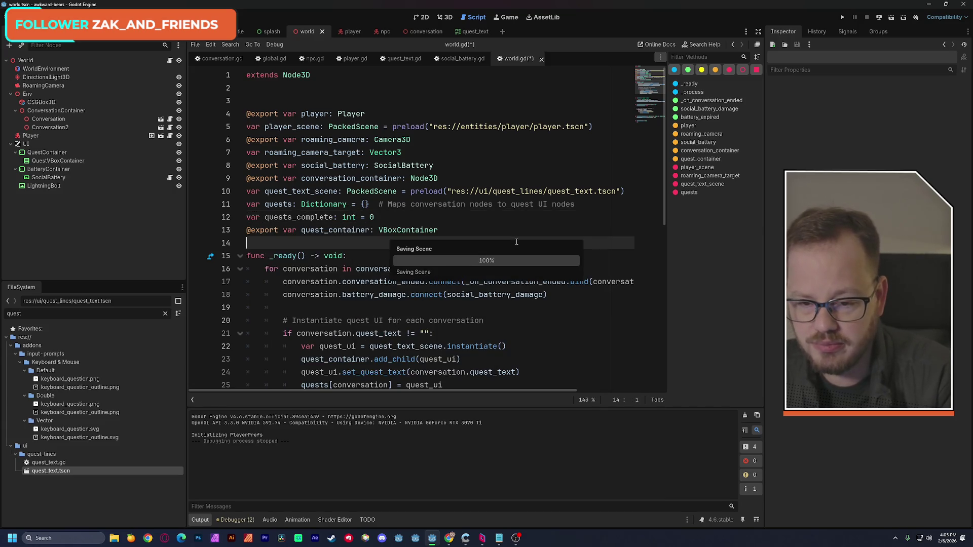
key("ctrl+s")
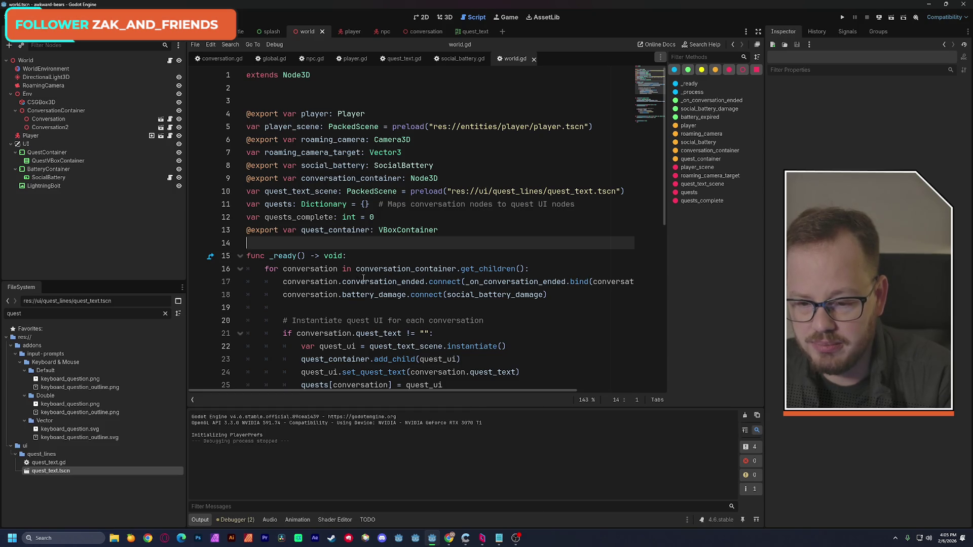
Add 'quests_complete += 1' inside the 'if conversation in quests:' block.
scroll(363, 278, "down", 8)
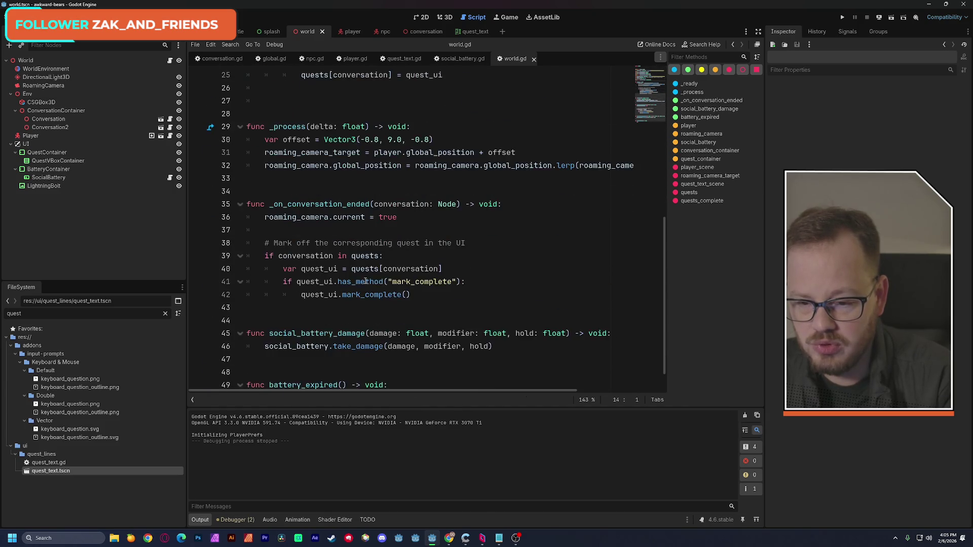
scroll(366, 280, "down", 1)
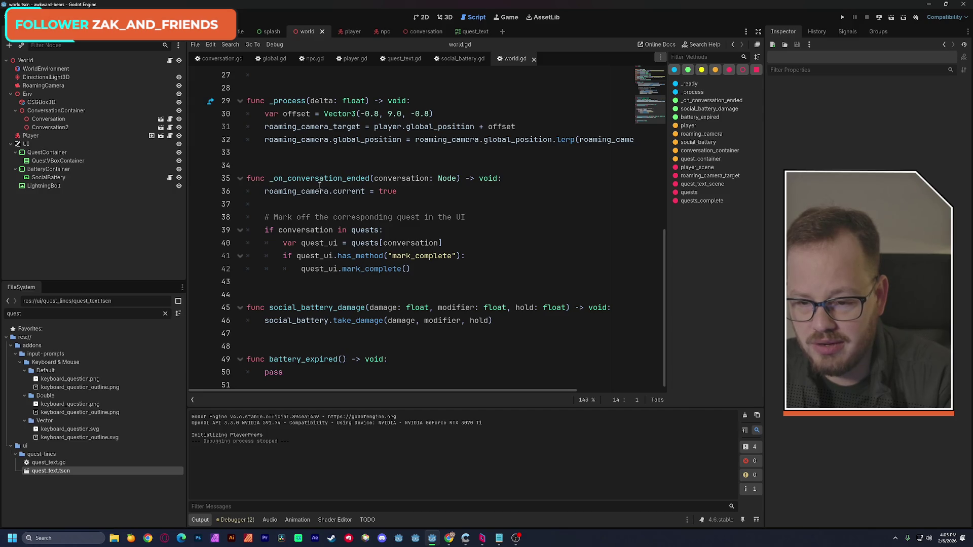
left_click_drag(266, 231, 383, 232)
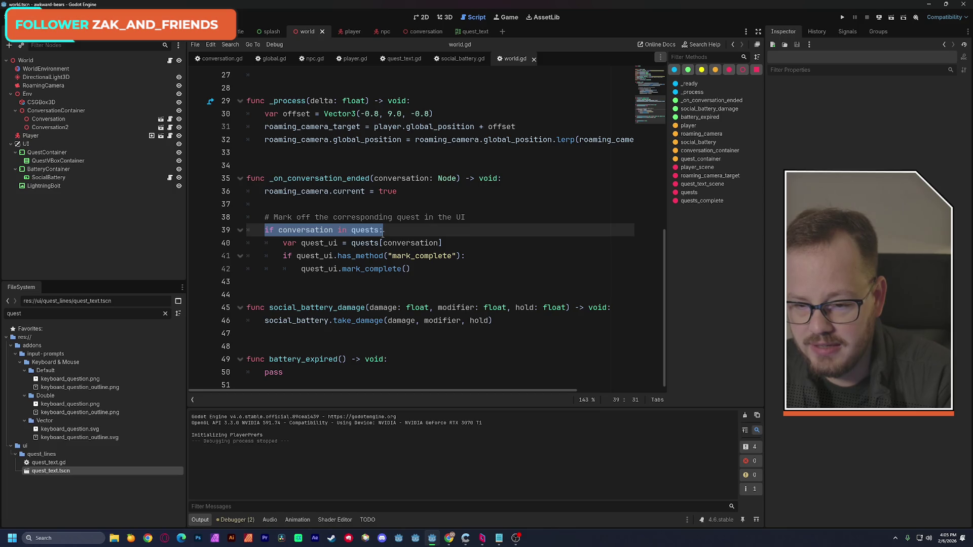
left_click_drag(283, 244, 339, 243)
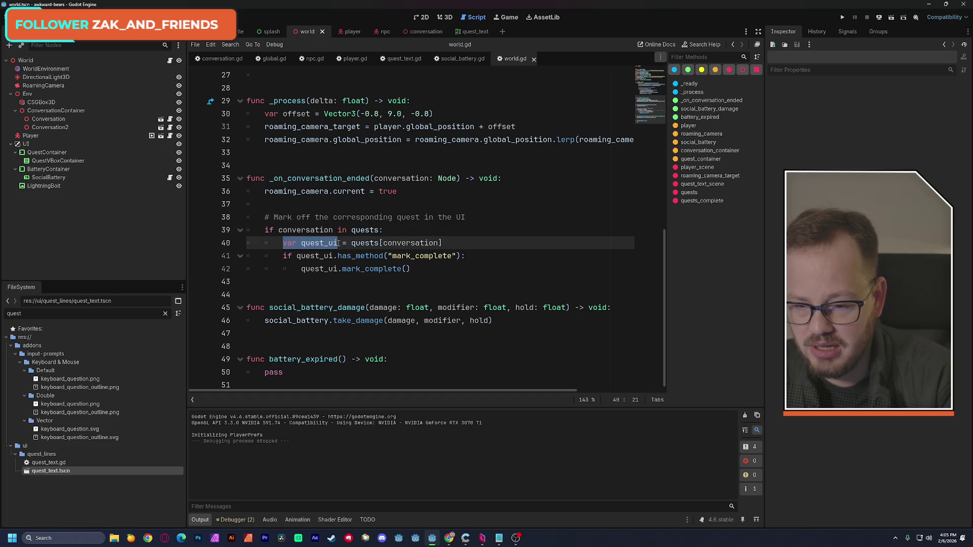
left_click(389, 230)
key("Return")
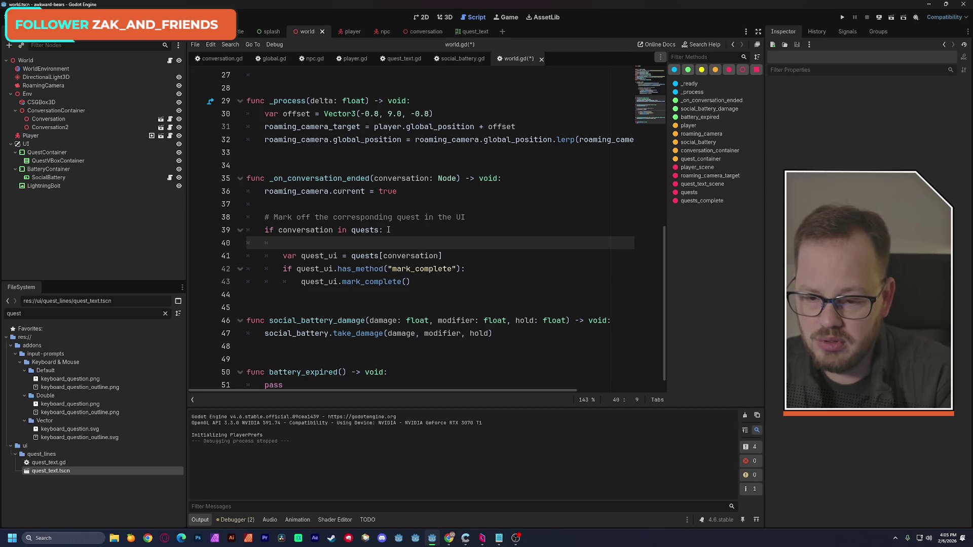
type("q")
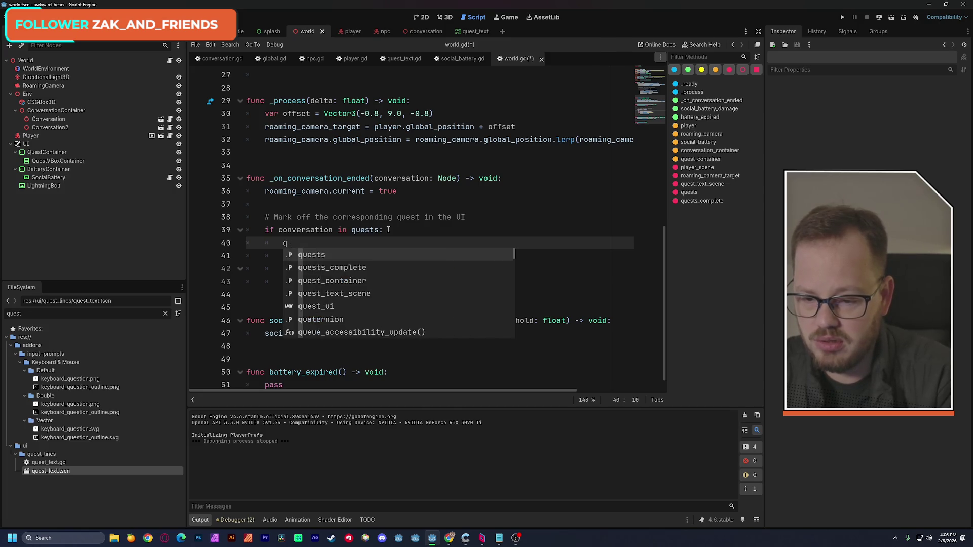
key("Down")
key("Return")
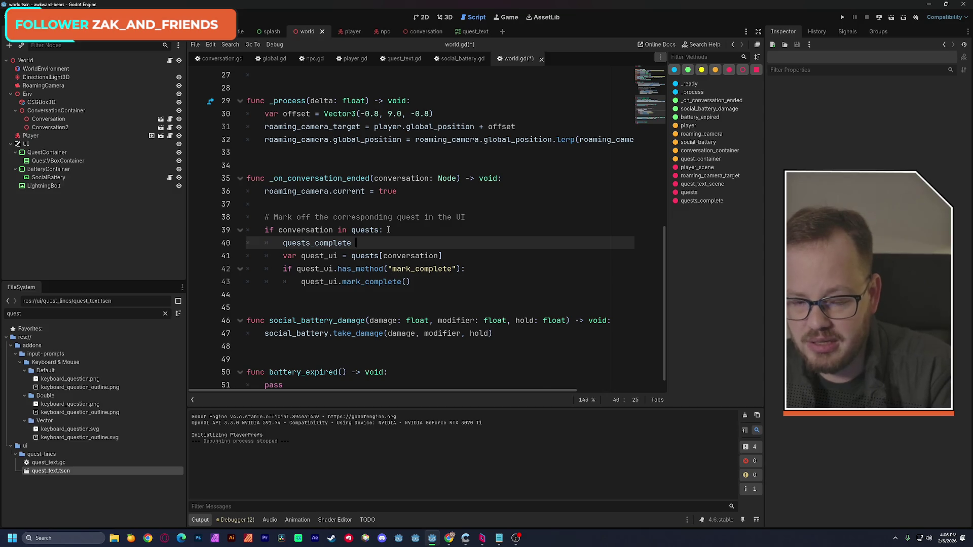
type("=+")
key("Home")
key("BackSpace")
key("BackSpace")
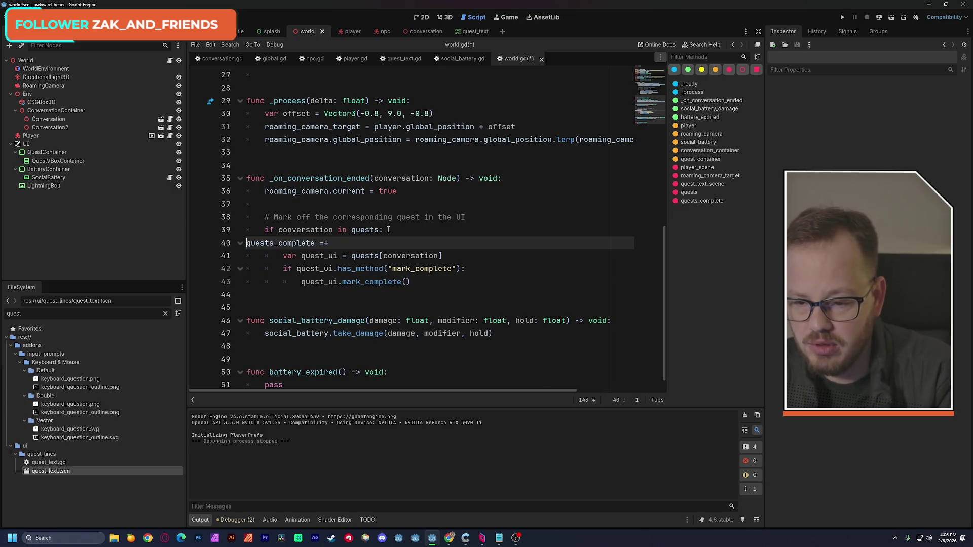
key("ctrl+z")
key("ctrl+z")
key("ctrl+z")
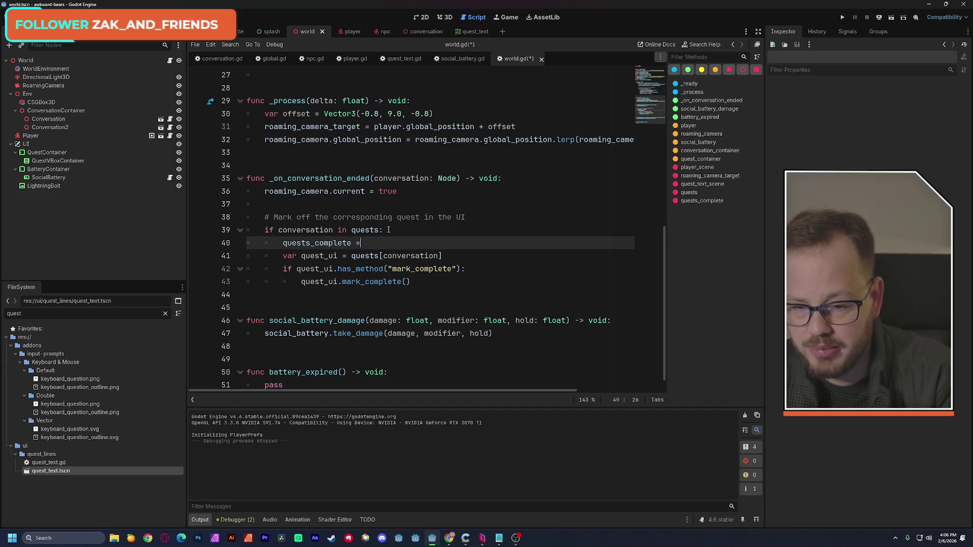
type("+= 1")
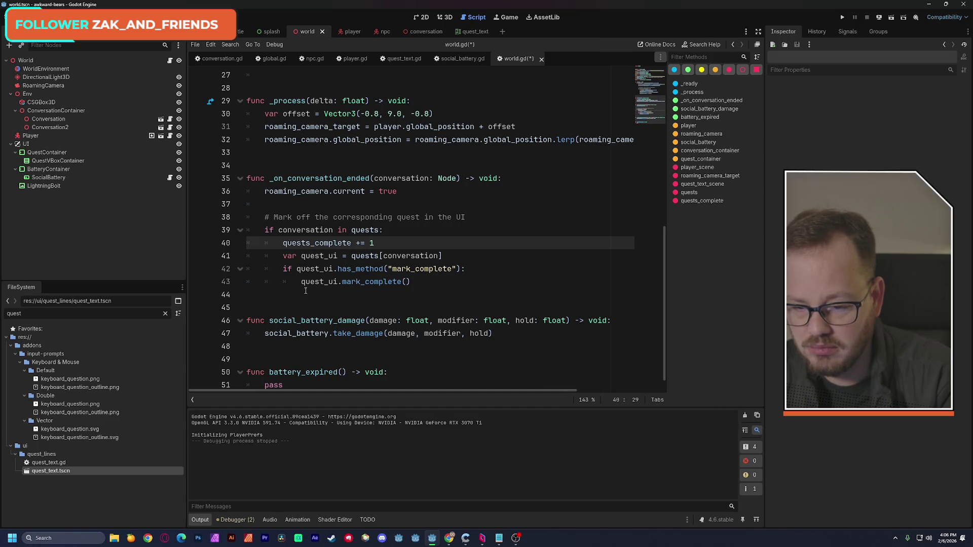
left_click(429, 285)
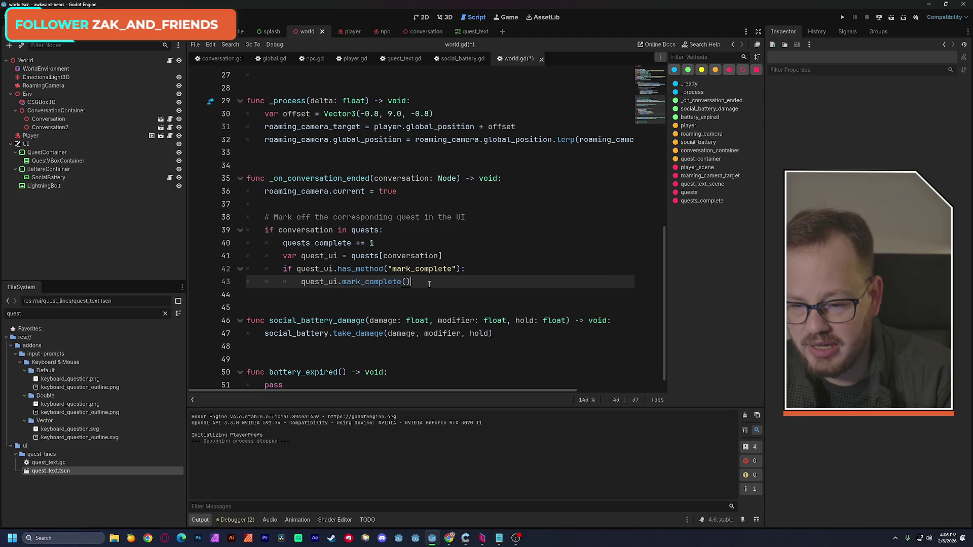
After mark_complete, add an 'if quests_complete' check against quests that prints "Level Complete".
key("Return")
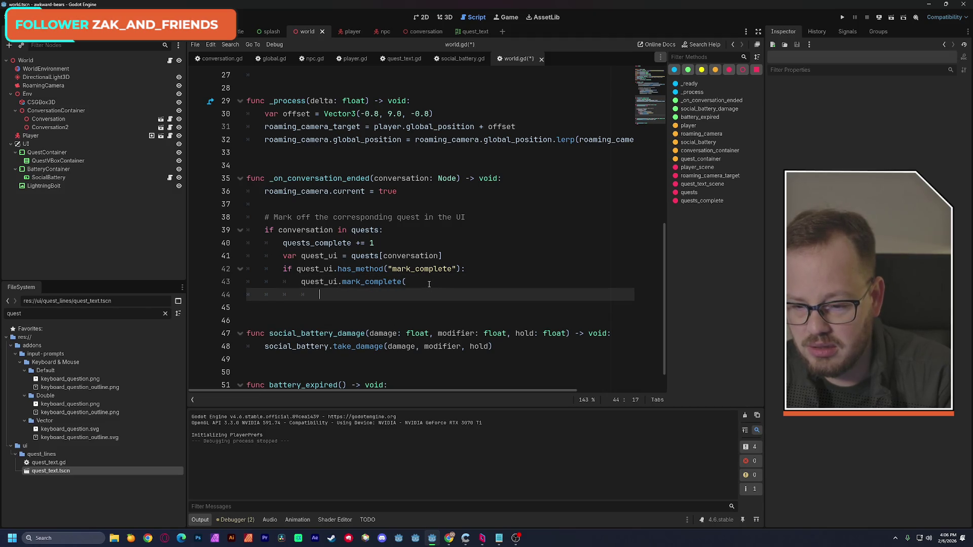
key("BackSpace")
key("BackSpace")
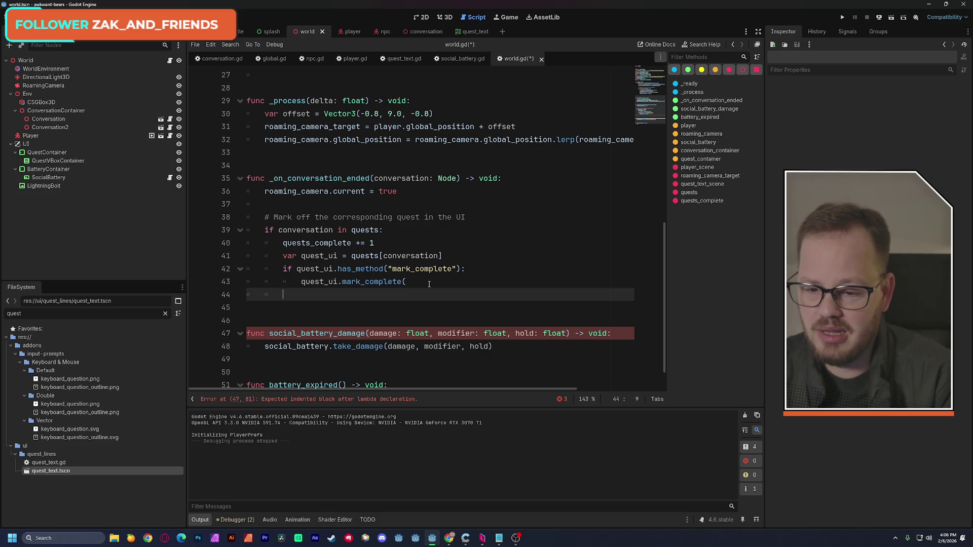
type("if ")
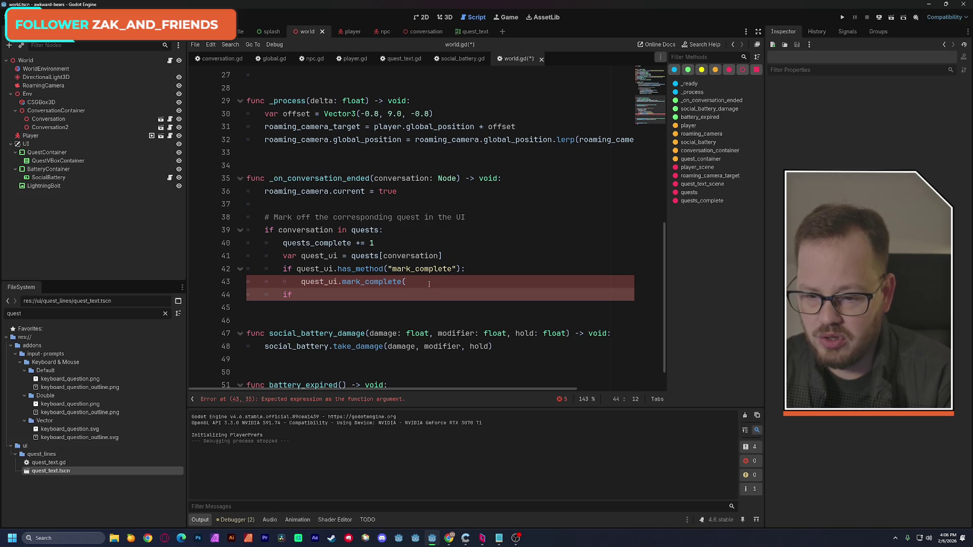
type("quests_complete ==")
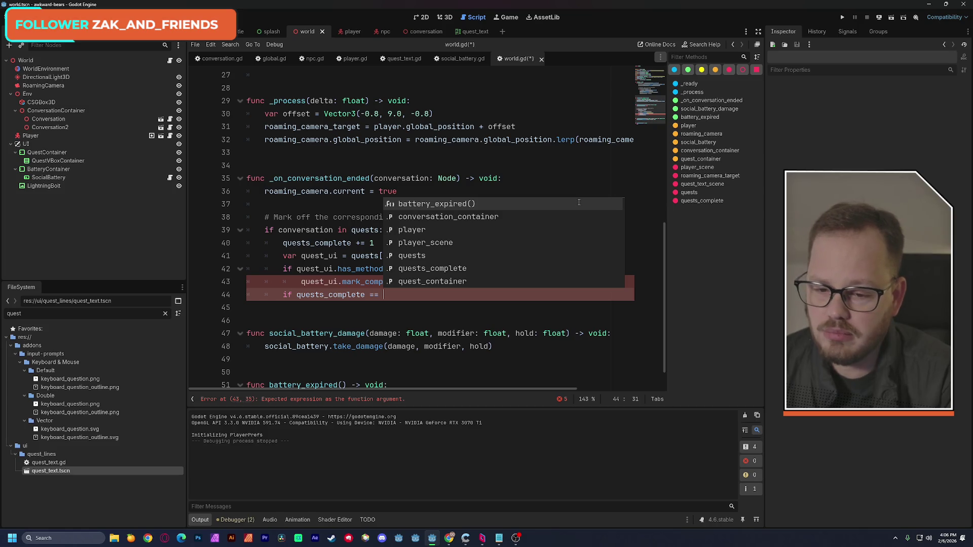
scroll(442, 171, "up", 8)
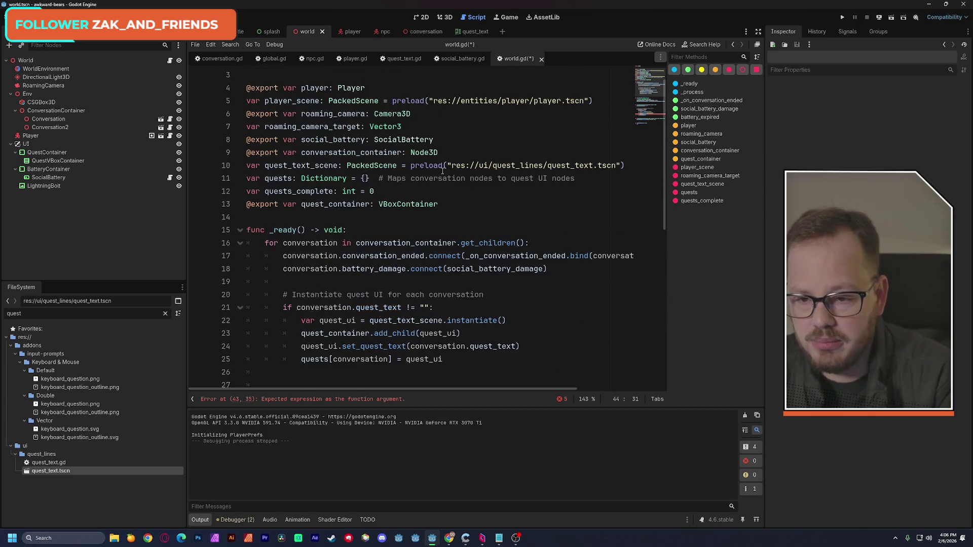
double_click(278, 179)
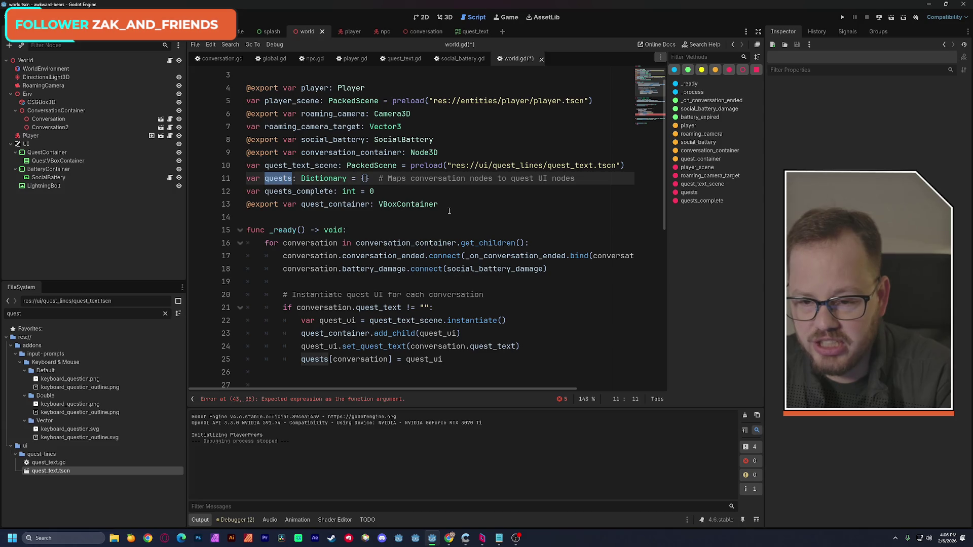
scroll(452, 212, "down", 7)
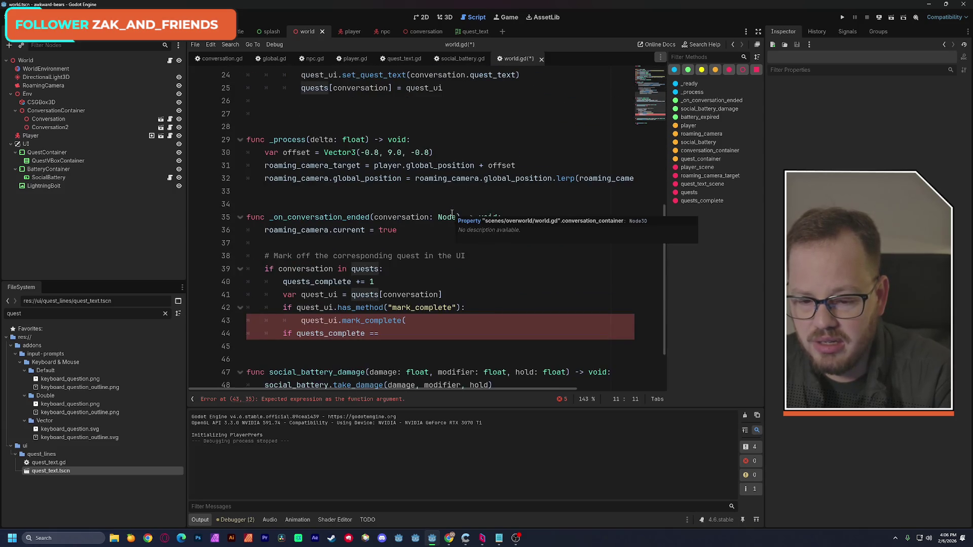
left_click(409, 331)
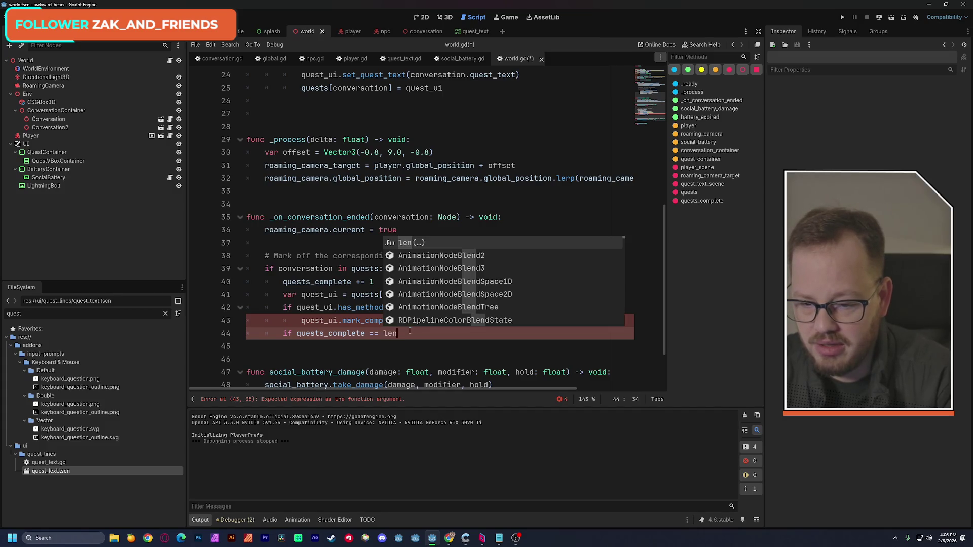
type("(quests)")
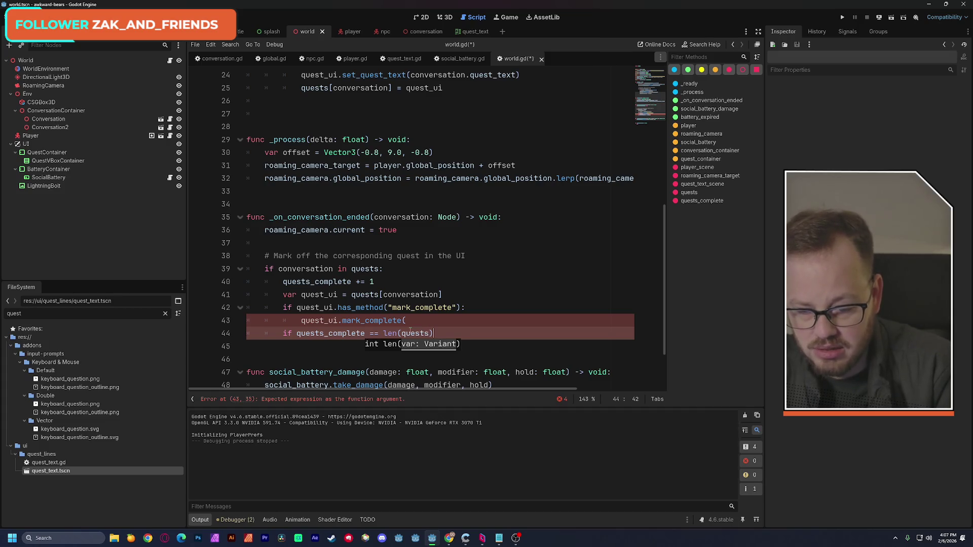
type(":")
key("Return")
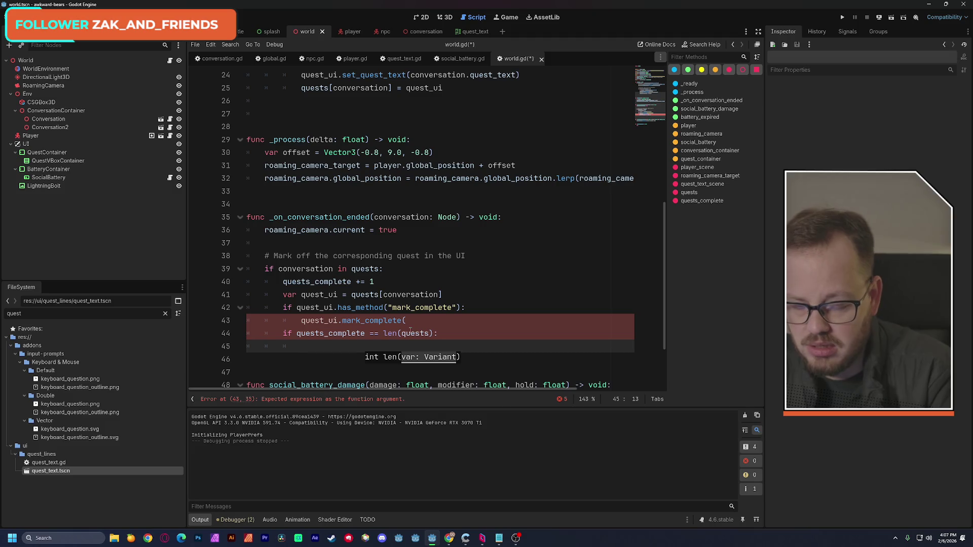
scroll(515, 276, "down", 1)
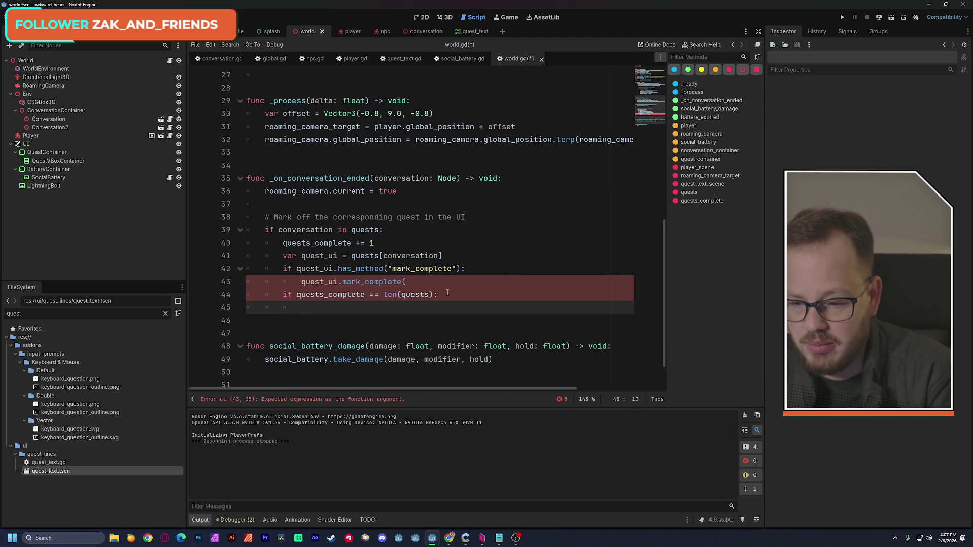
type("print")
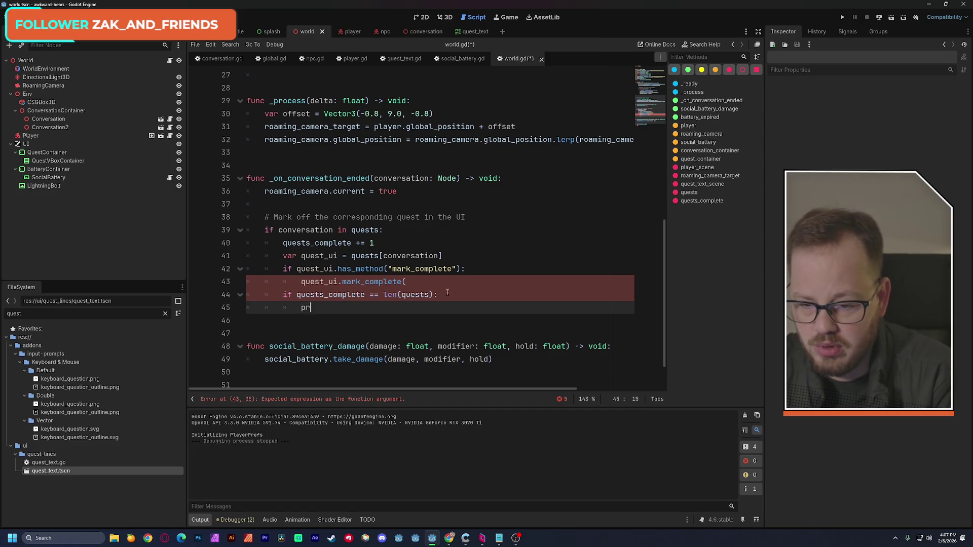
type("(\"")
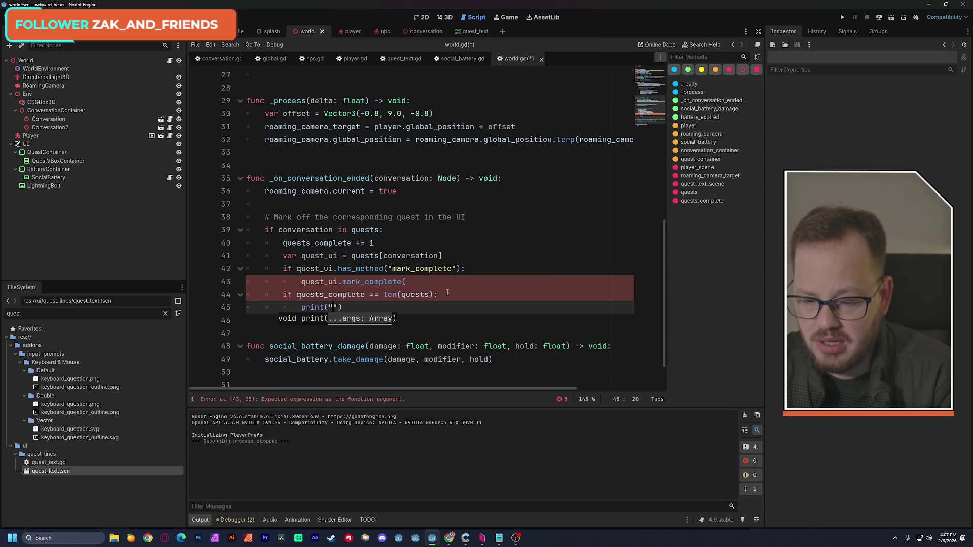
type("Level C")
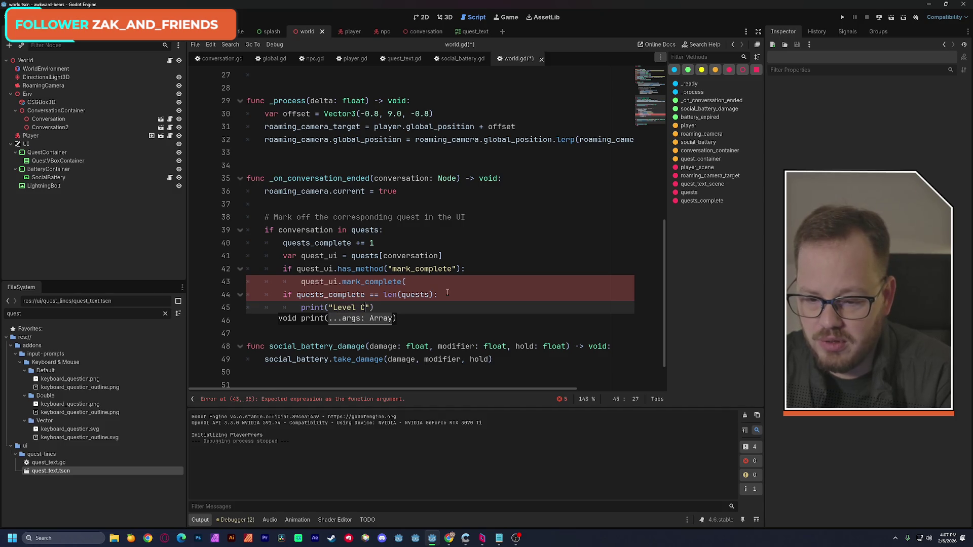
type("omplete")
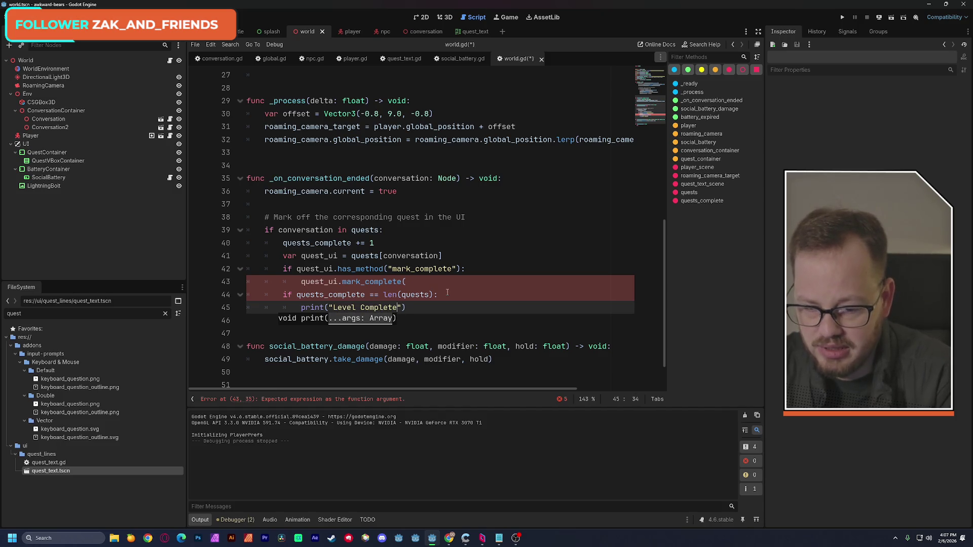
Insert a blank line before the level check, finish the mark_complete() call, and save world.gd.
left_click(487, 252)
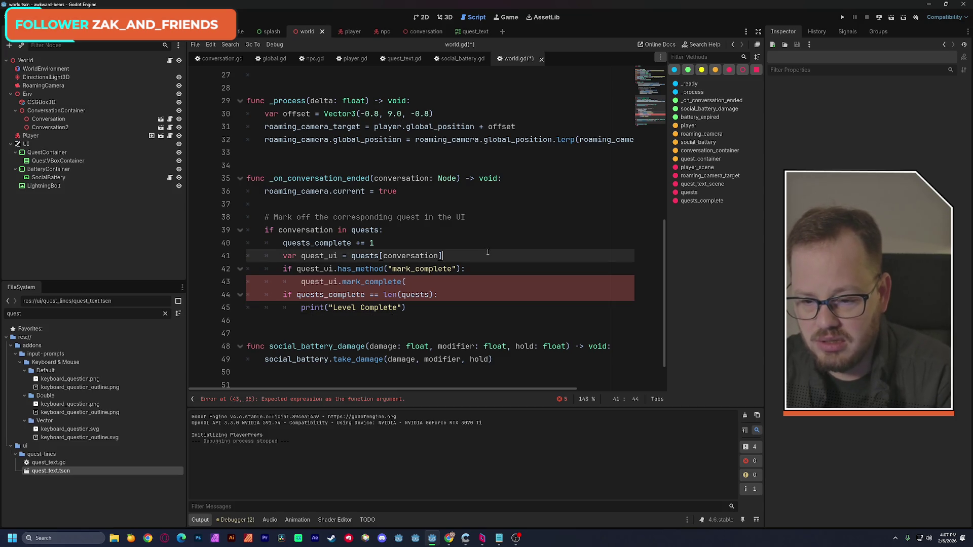
left_click(284, 296)
key("Return")
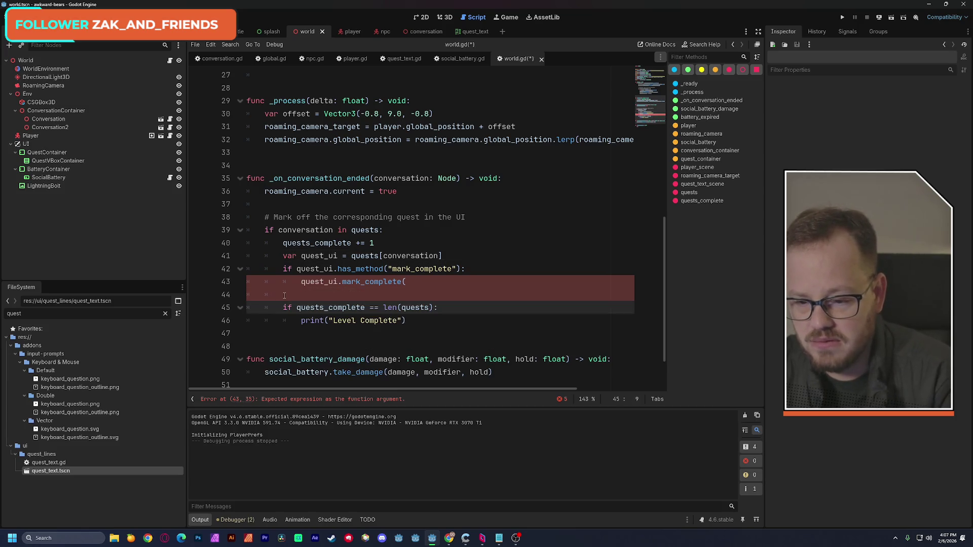
left_click(508, 229)
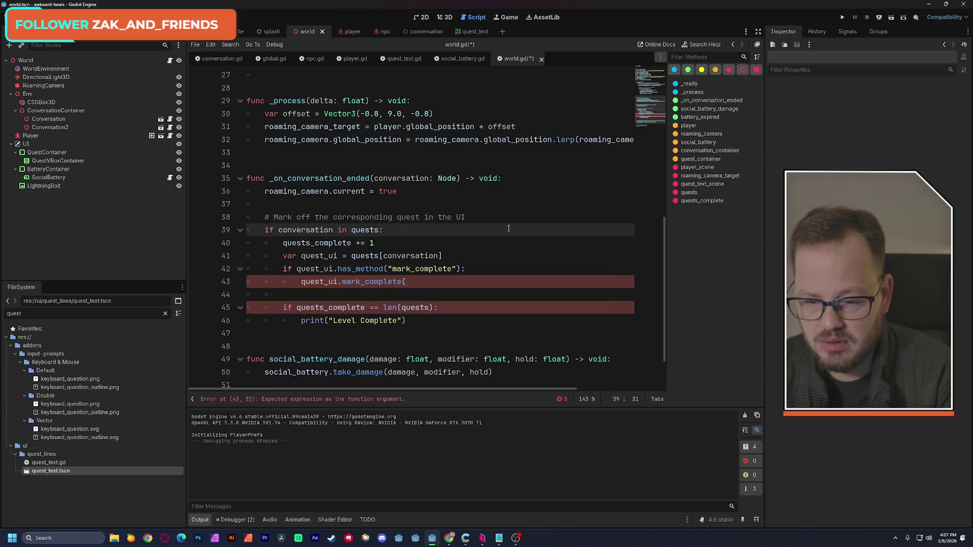
left_click(437, 281)
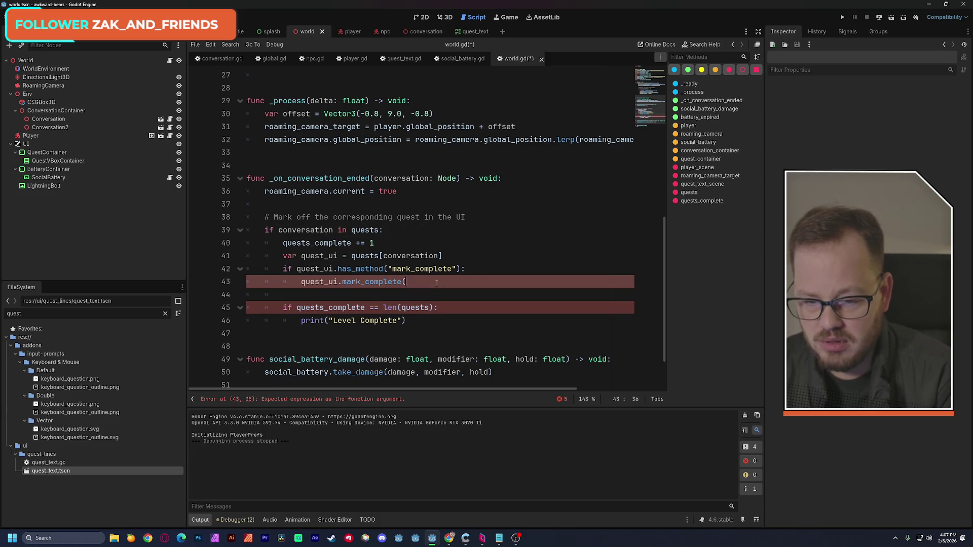
left_click(489, 231)
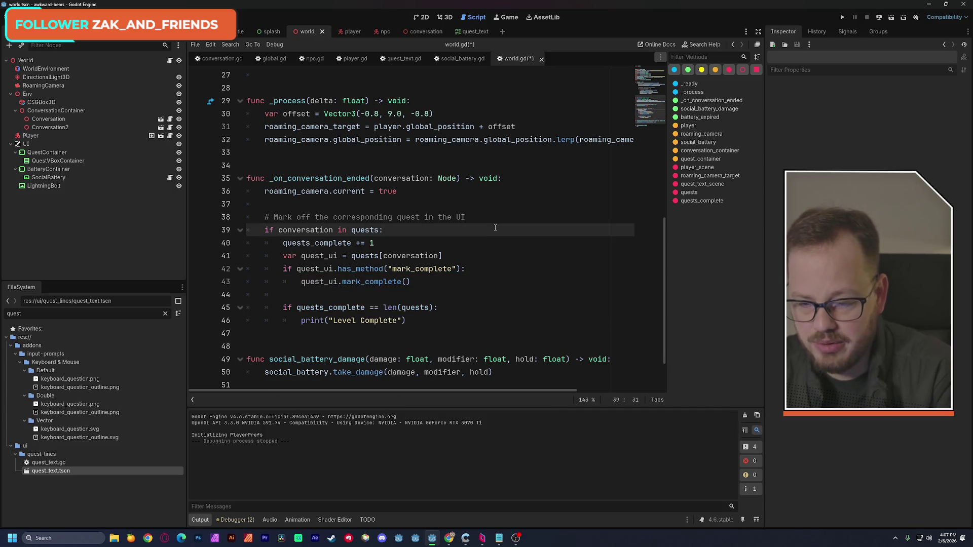
key("ctrl+s")
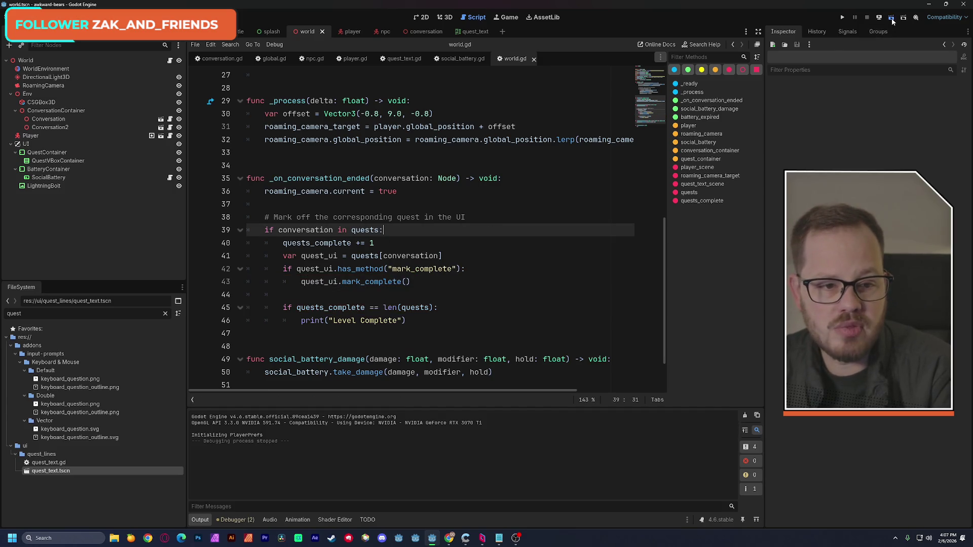
Run the game and finish the Red Bear and Blue Bear quests to trigger Level Complete.
left_click(892, 19)
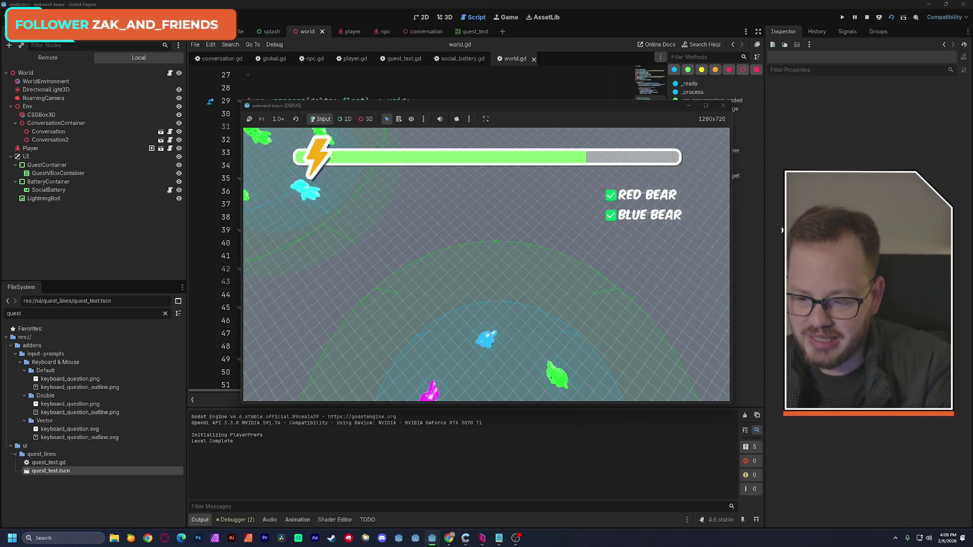
Check the Level Complete message in the Output log, then stop the game.
left_click_drag(220, 441, 196, 441)
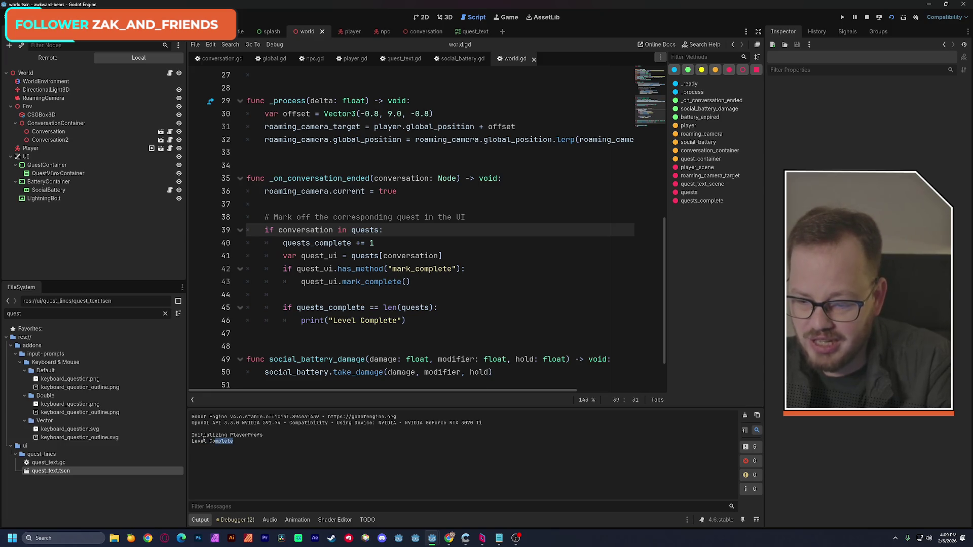
left_click_drag(233, 442, 191, 443)
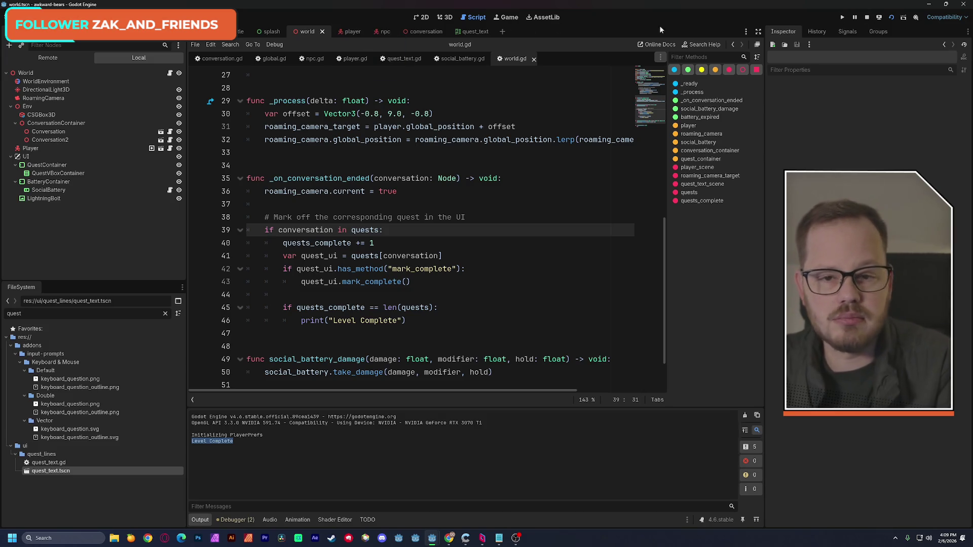
left_click(867, 16)
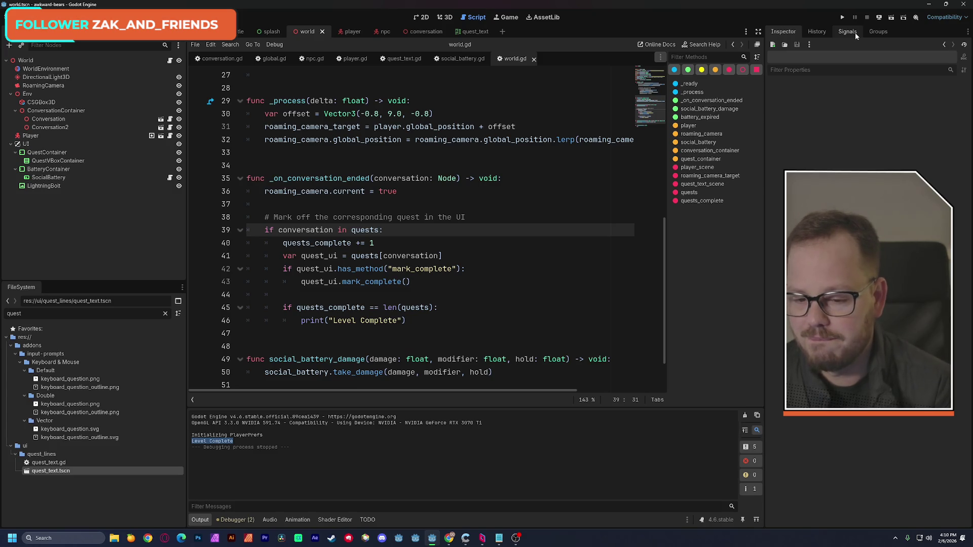
Add the comment '#The Level is finished, move on to the next level' above the print and save.
left_click(302, 320)
key("Return")
key("Up")
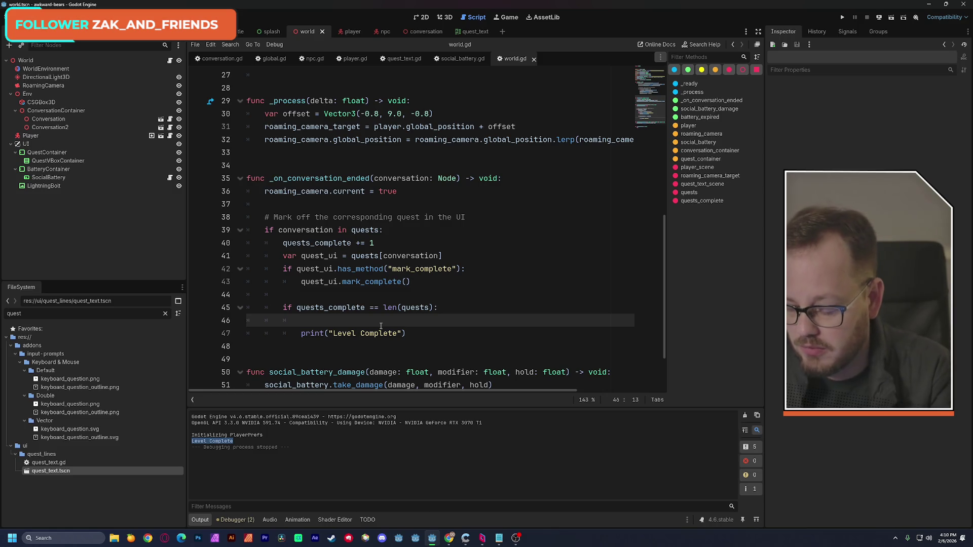
type("The")
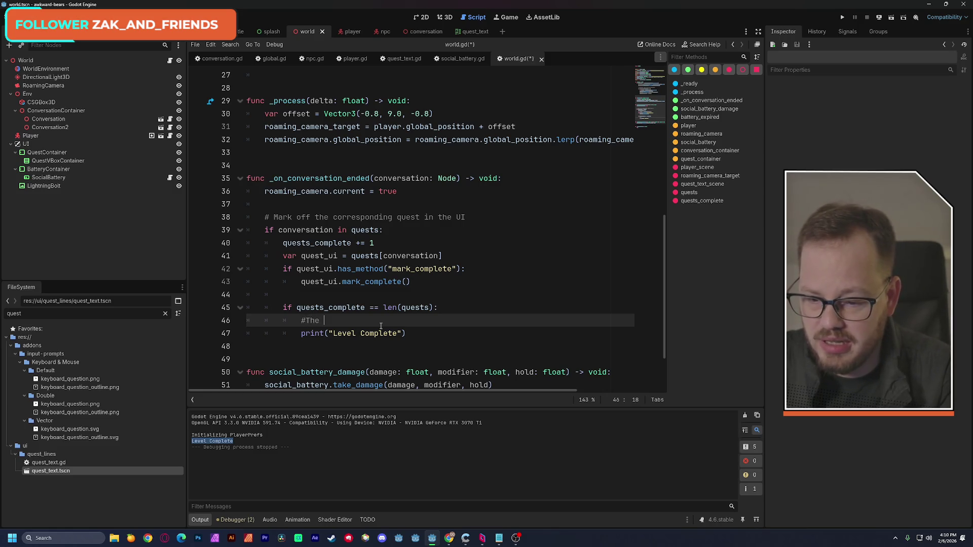
type(" compl")
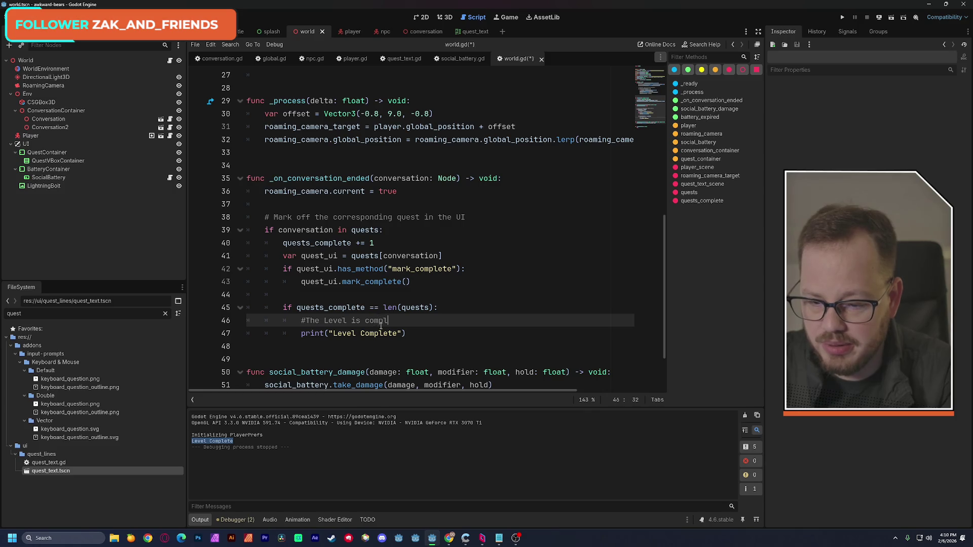
key("BackSpace")
key("BackSpace")
type("fin")
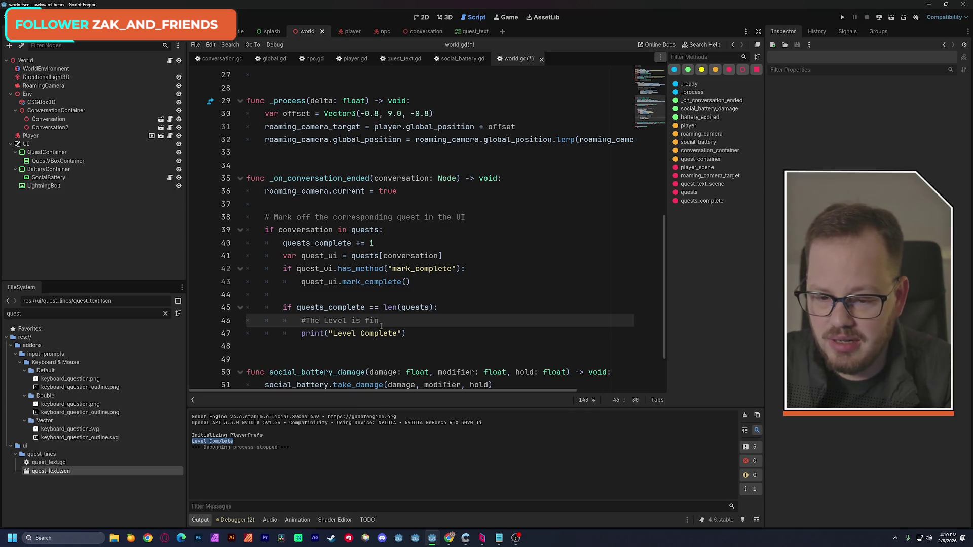
type("ished, move on to the ne")
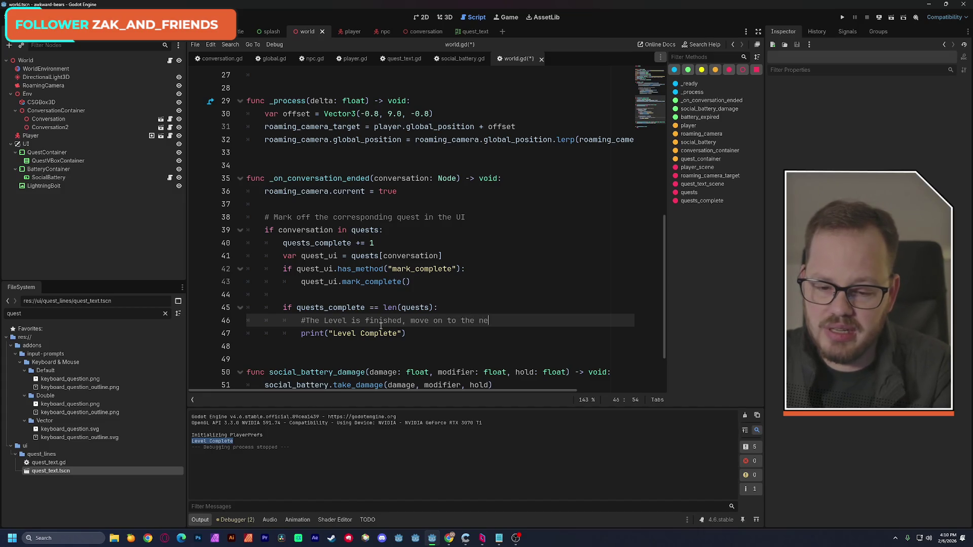
type("xt level")
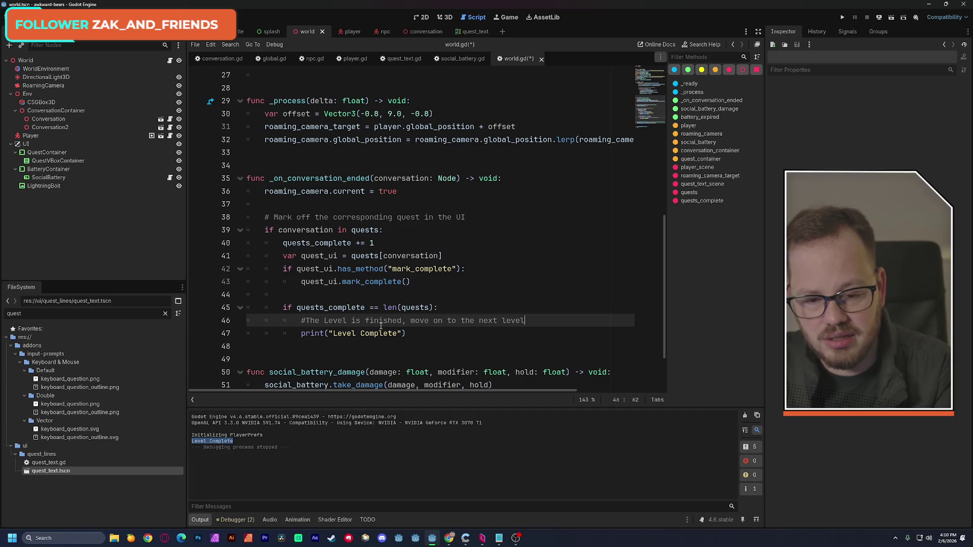
left_click(506, 257)
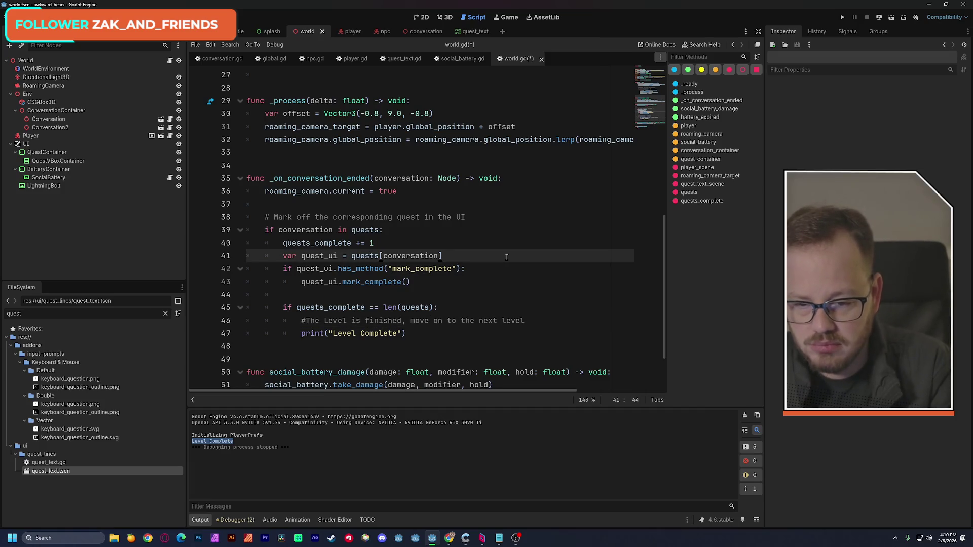
key("ctrl+s")
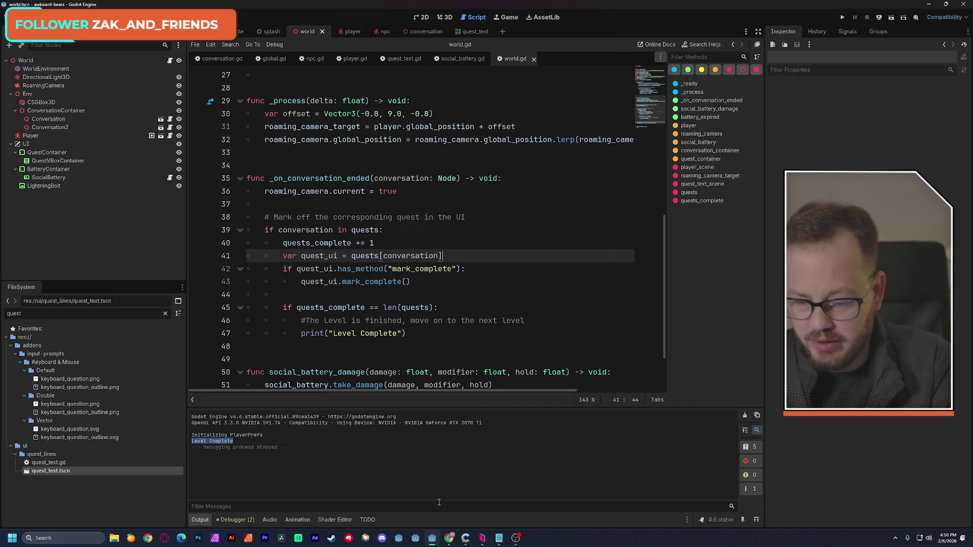
left_click(500, 540)
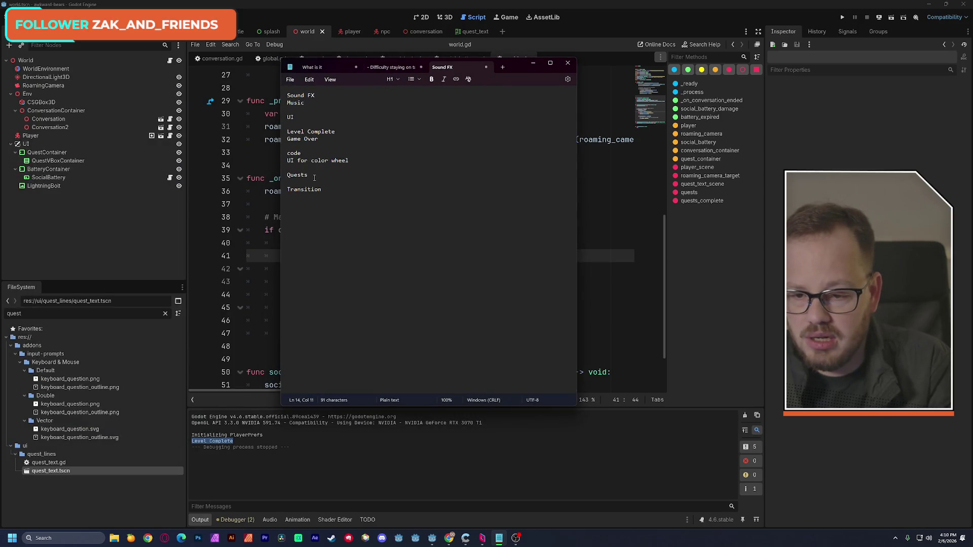
Delete Quests from the to-do notes, fix blank lines so Level Complete and Game Over follow UI, and minimize Notepad.
double_click(299, 175)
key("BackSpace")
key("BackSpace")
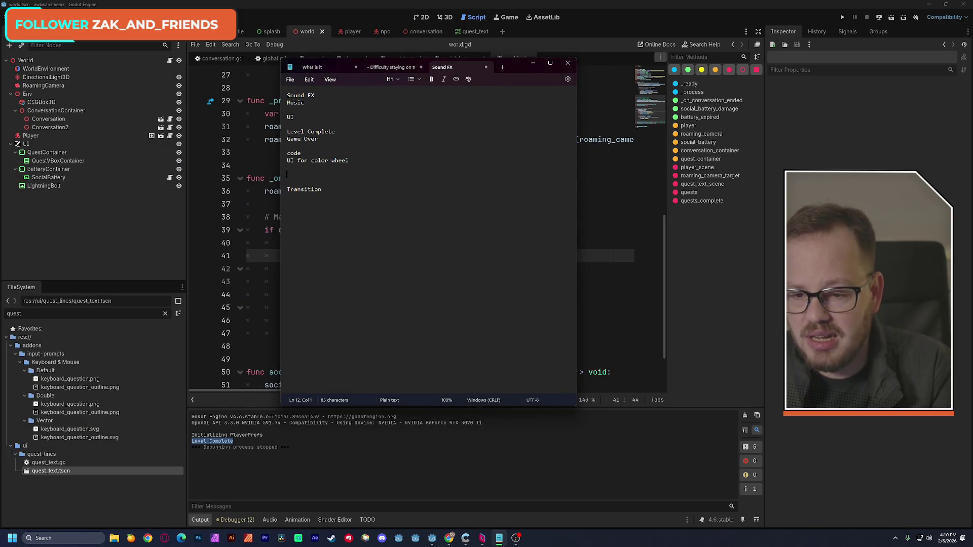
left_click_drag(349, 160, 286, 156)
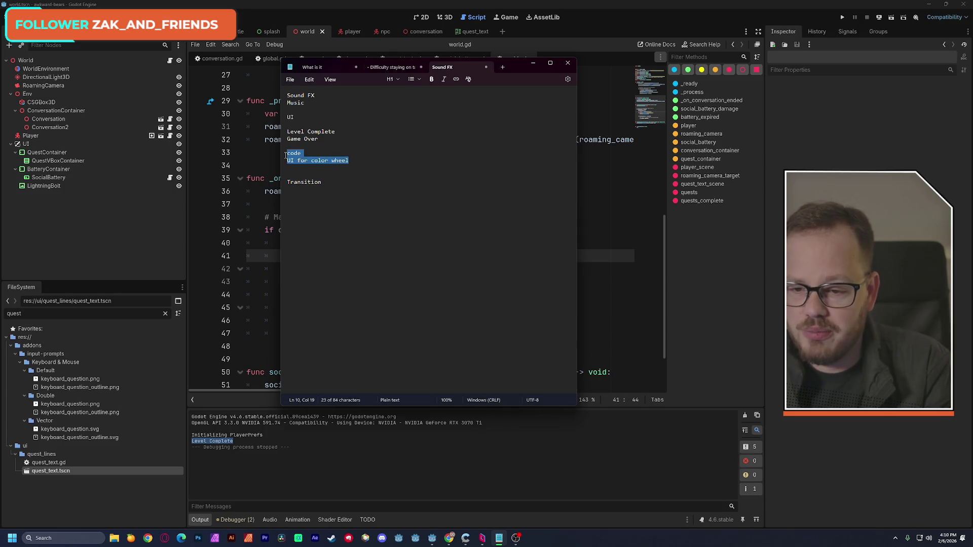
left_click(350, 146)
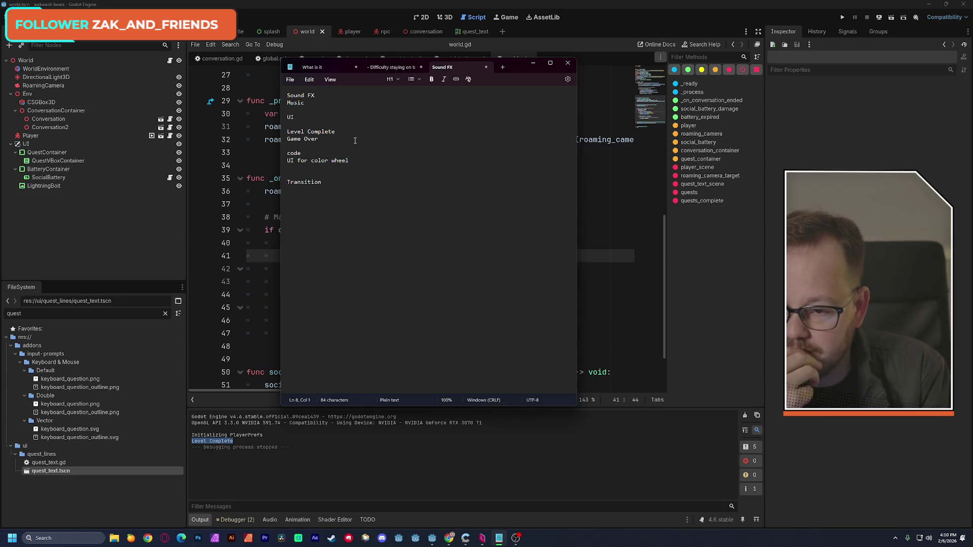
triple_click(347, 131)
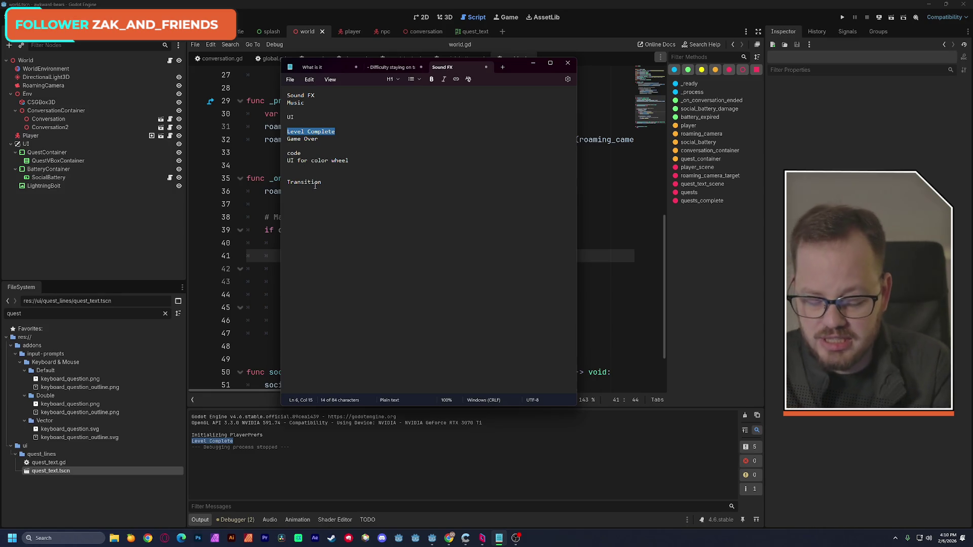
left_click(307, 123)
key("BackSpace")
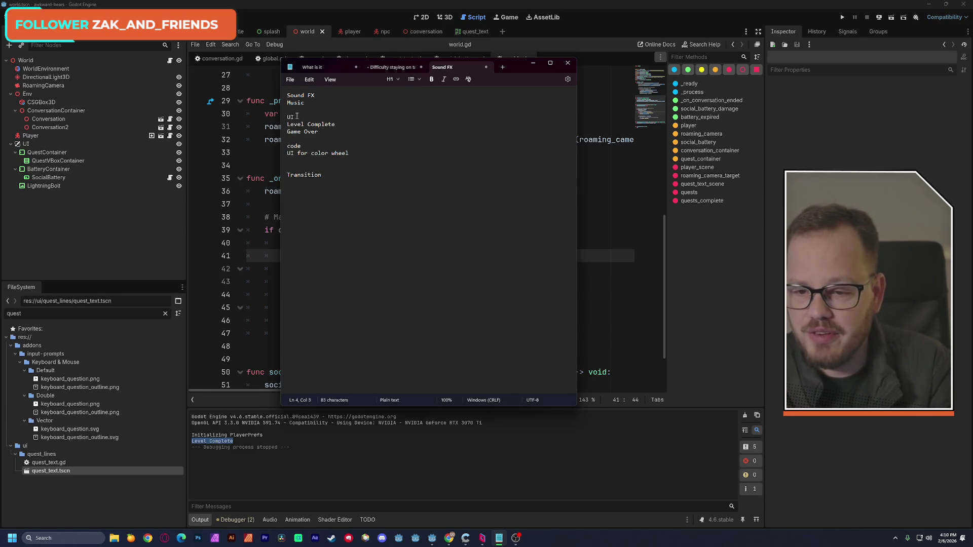
key("Return")
left_click_drag(318, 132, 276, 117)
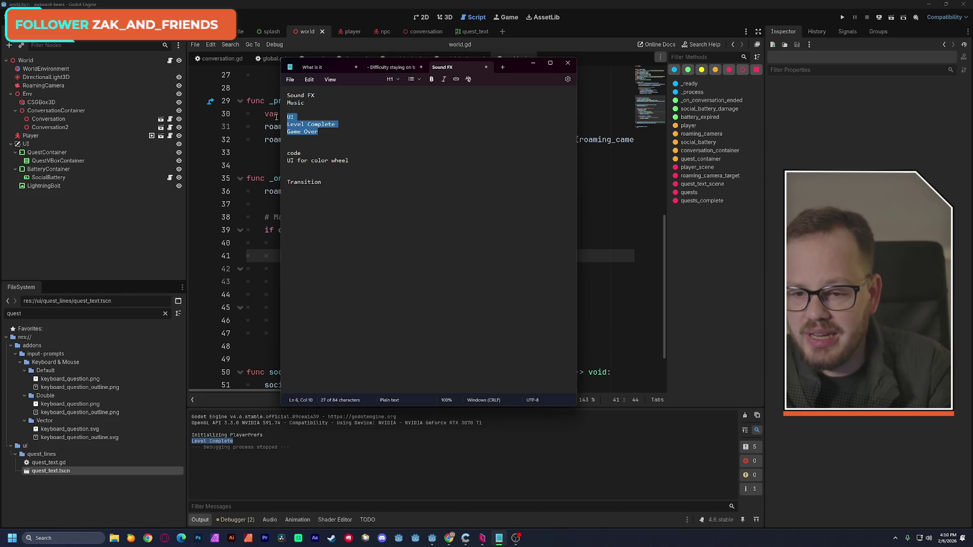
left_click(326, 113)
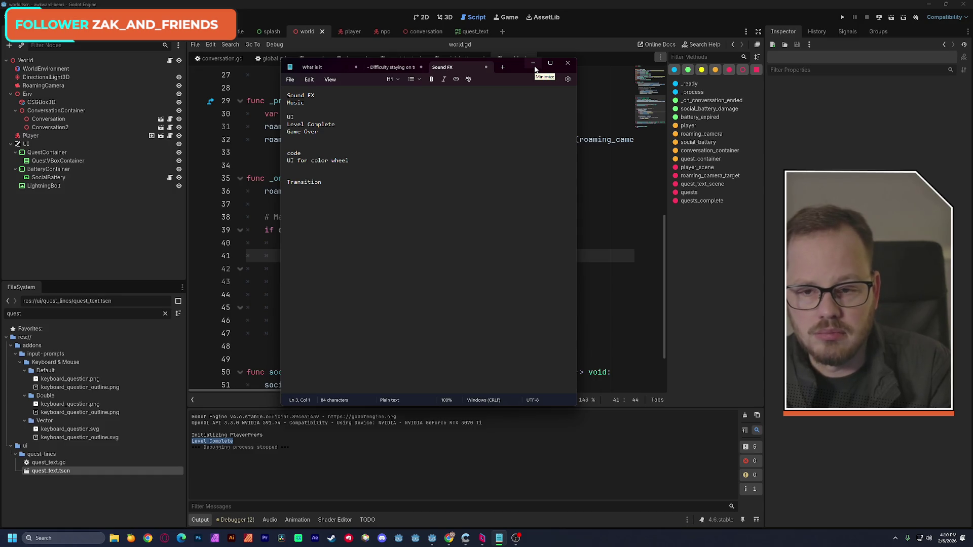
left_click(533, 63)
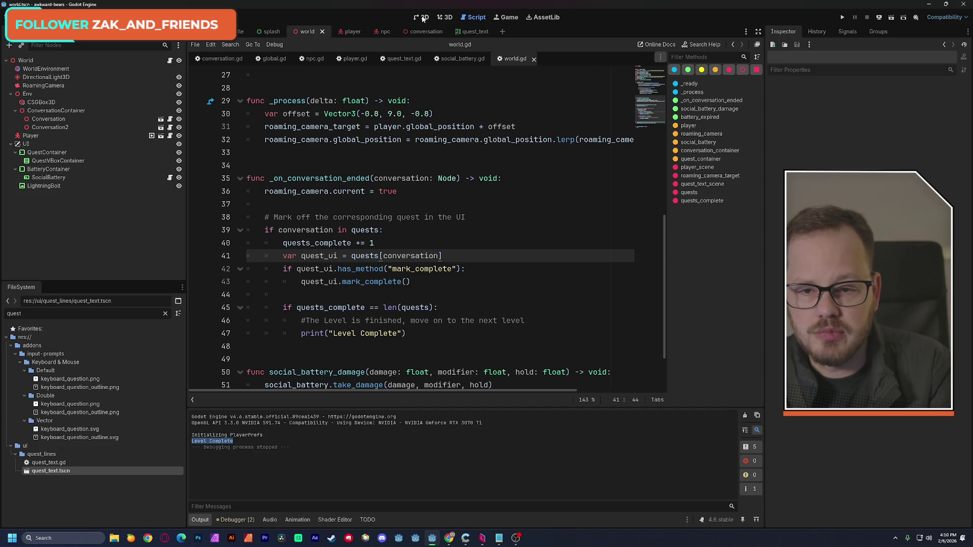
In the 2D view, create an AnimationPlayer from the 'anim' search and drag it directly under World.
left_click(422, 18)
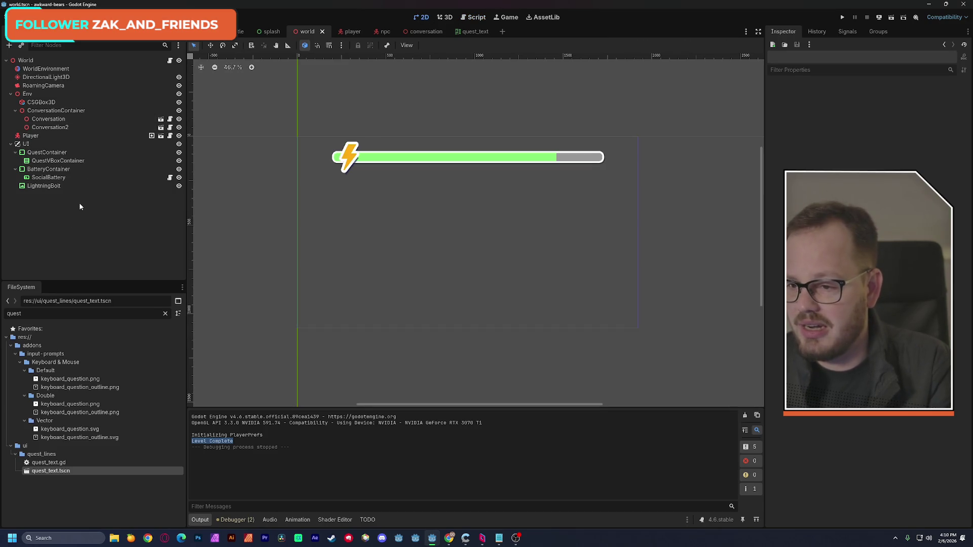
key("ctrl+a")
type("anim")
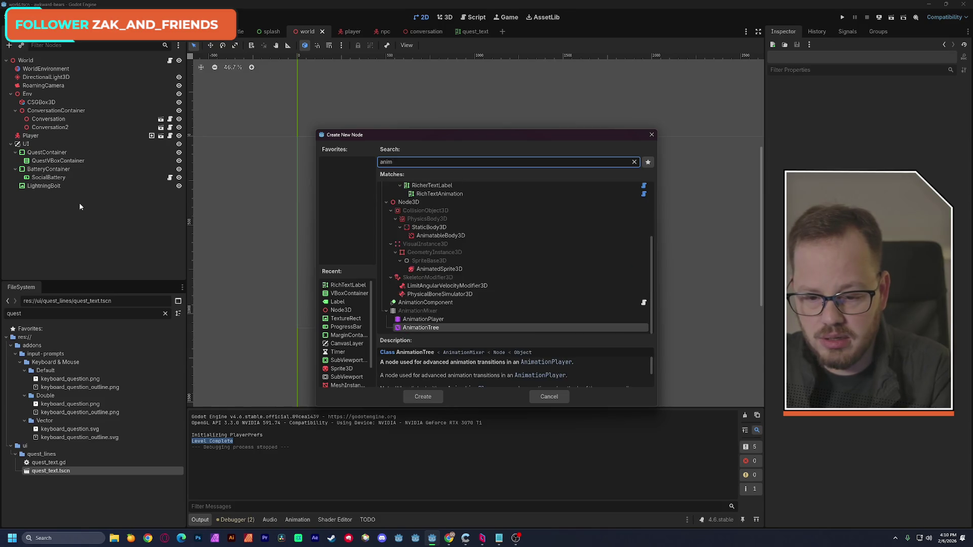
key("Up")
key("Return")
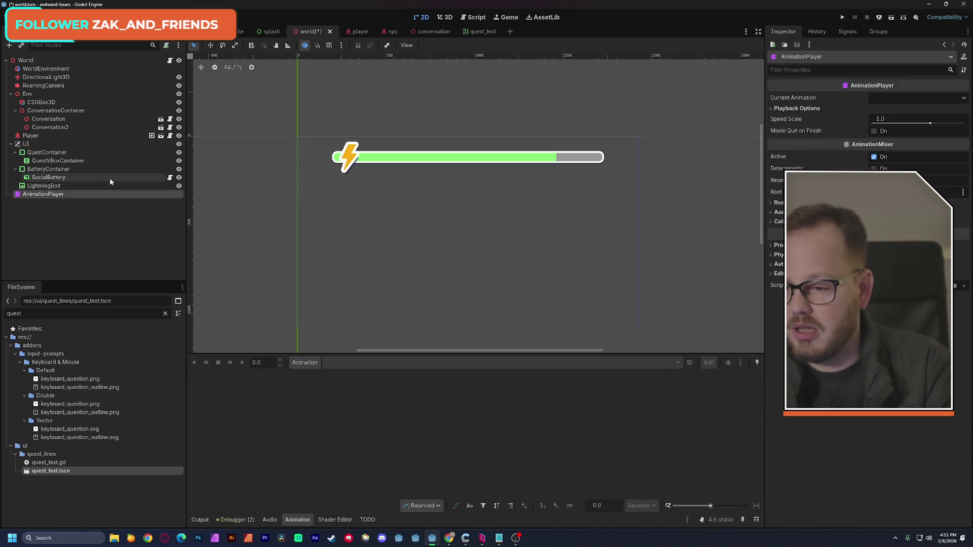
mouse_move(44, 198)
left_mouse_down()
mouse_move(76, 107)
mouse_move(74, 65)
left_mouse_up()
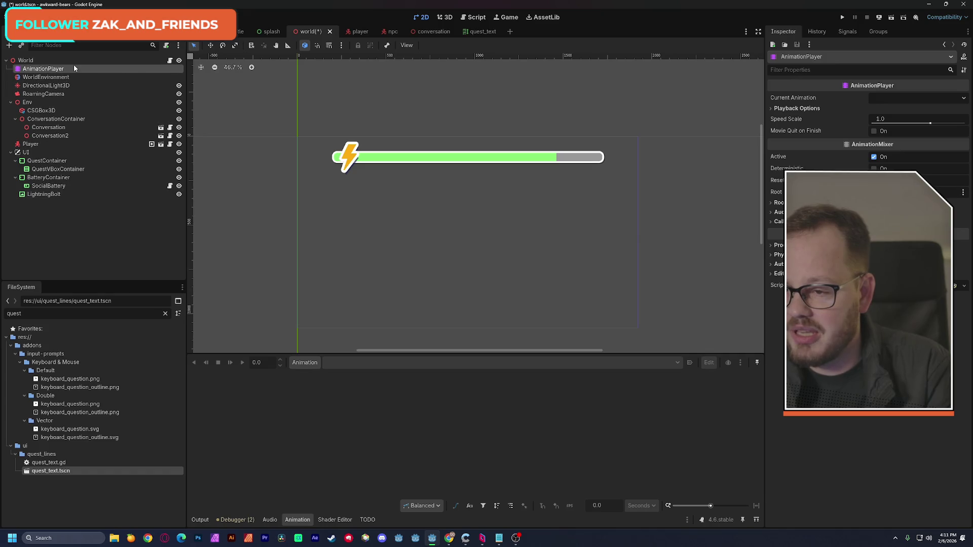
scroll(366, 178, "down", 2)
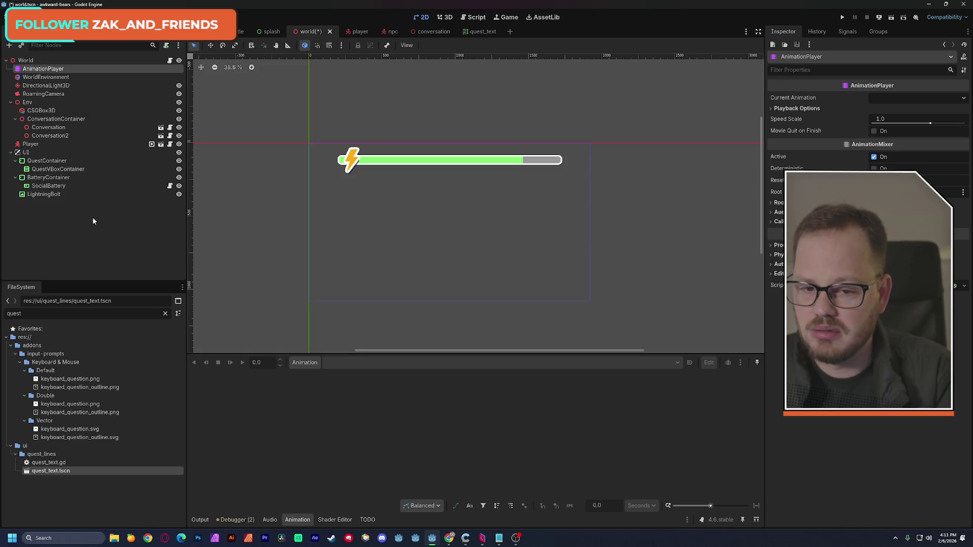
Instance quest_text.tscn under QuestVBoxContainer and give its text the quest font and size markup plus ASDF.
left_click(53, 171)
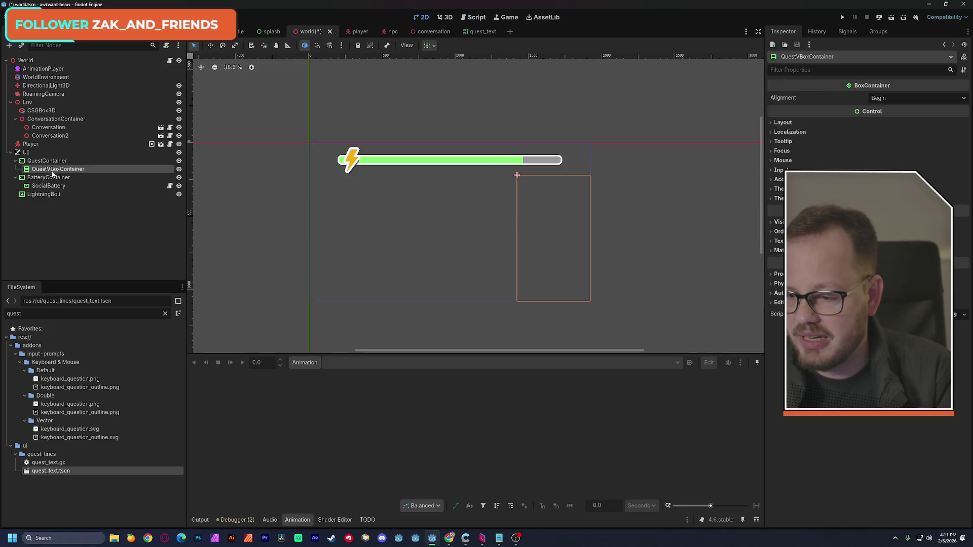
mouse_move(55, 473)
left_mouse_down()
mouse_move(63, 463)
mouse_move(56, 170)
left_mouse_up()
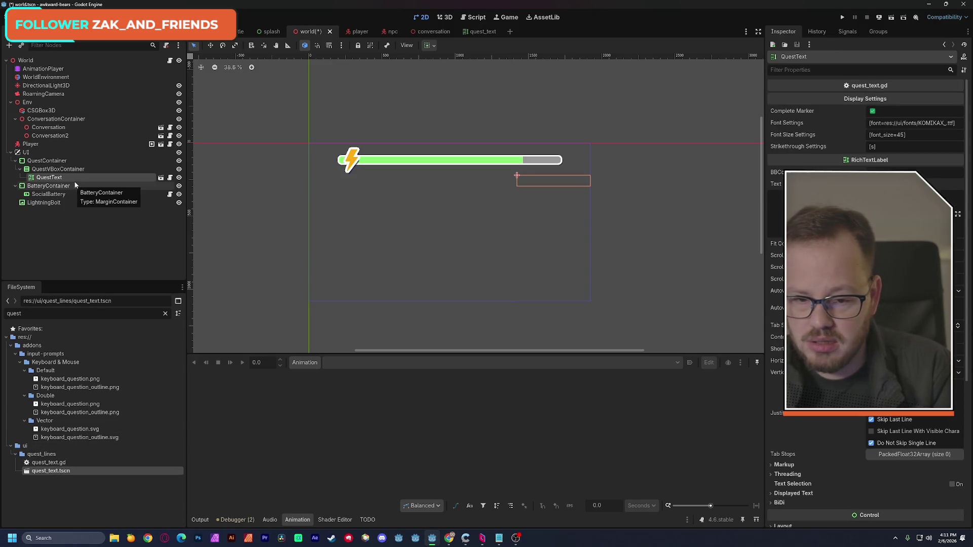
left_click(771, 197)
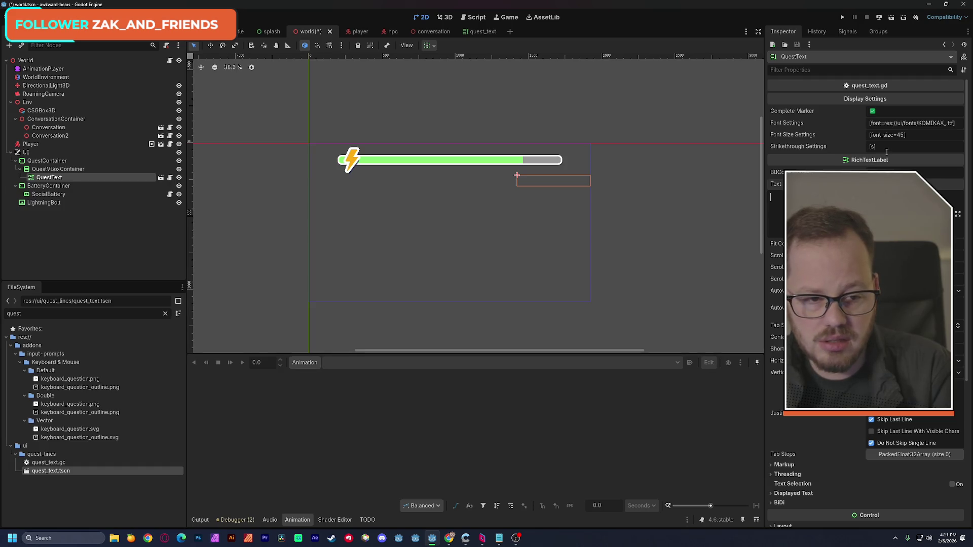
left_click(901, 125)
key("ctrl+c")
left_click(810, 202)
key("ctrl+v")
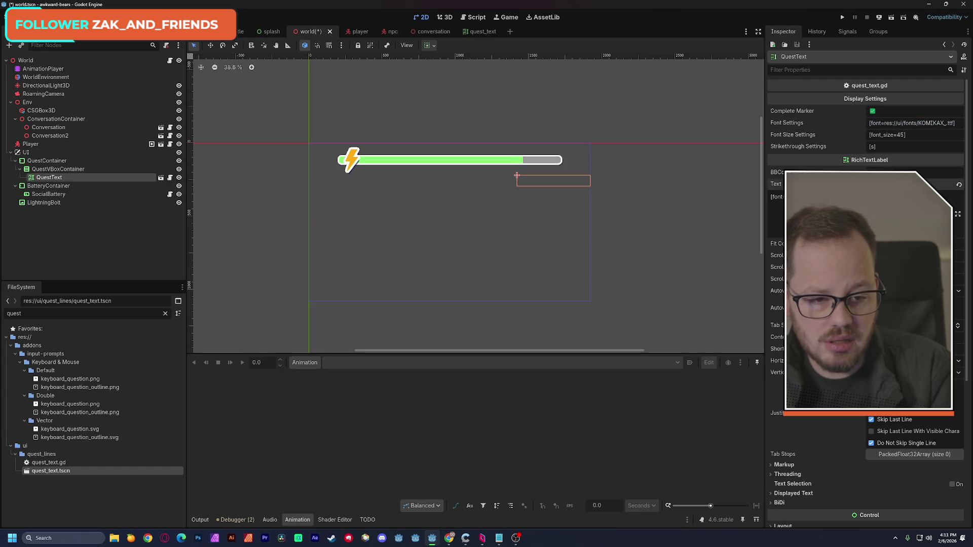
left_click(893, 132)
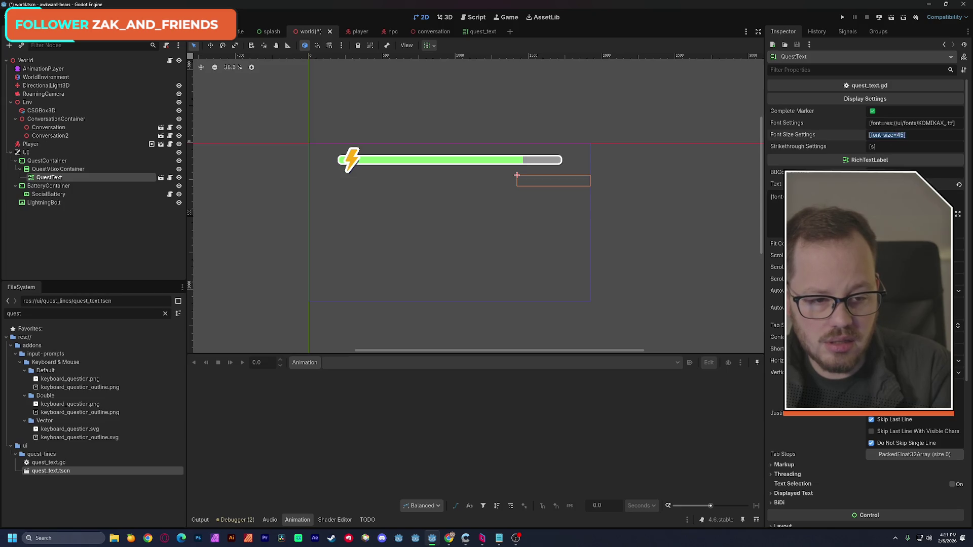
left_click(775, 213)
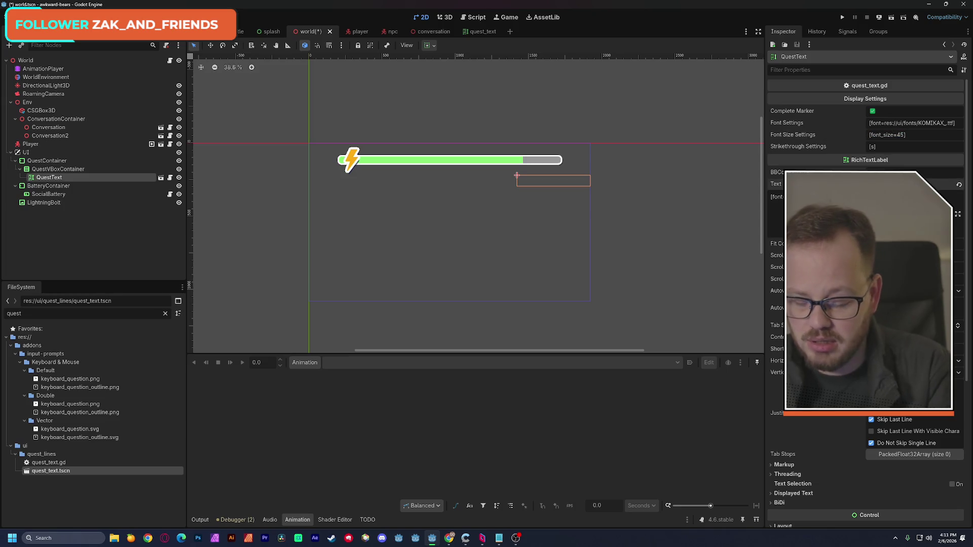
key("ctrl+v")
type("ASDF")
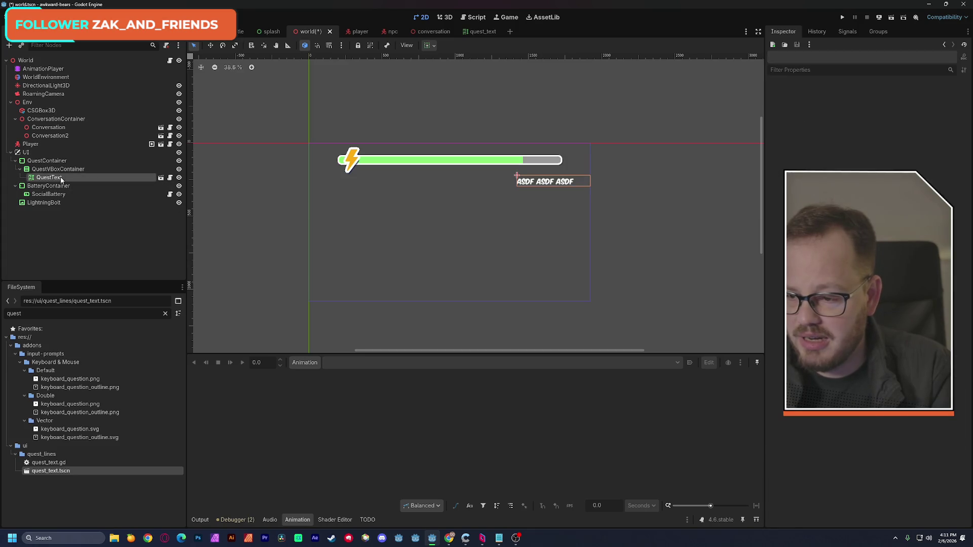
Duplicate the QuestText label into four matching ASDF labels and save the world scene.
key("ctrl+d")
key("ctrl+d")
key("ctrl+d")
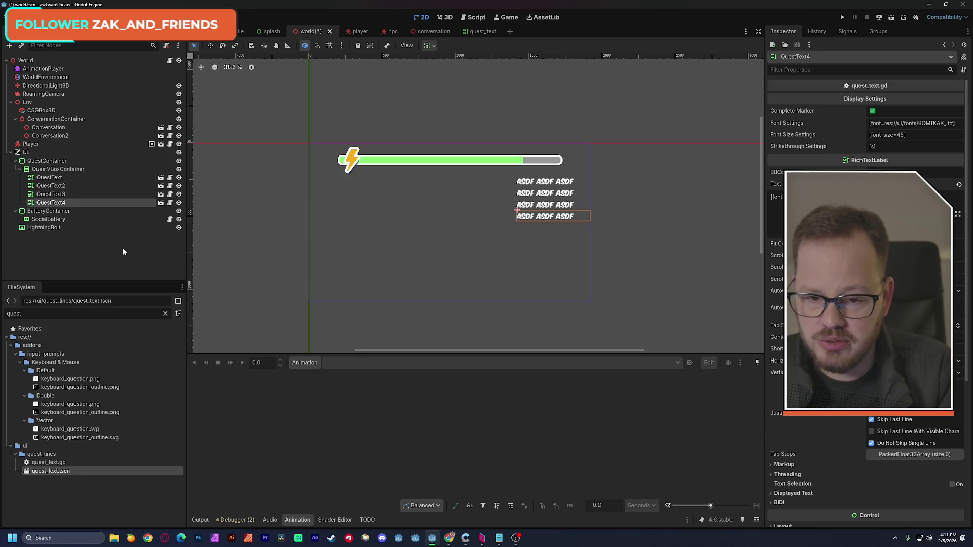
scroll(522, 190, "up", 2)
scroll(522, 185, "up", 7)
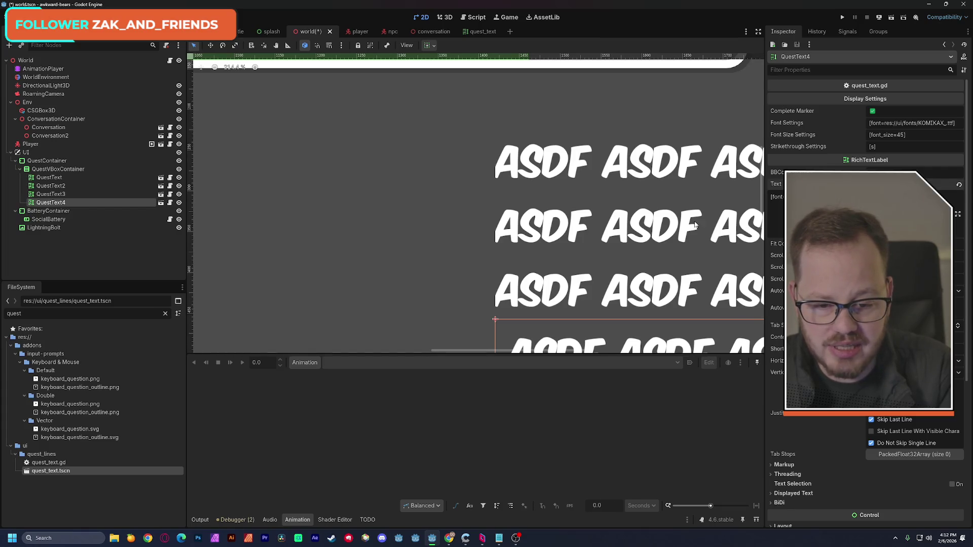
scroll(668, 238, "down", 2)
scroll(668, 238, "down", 1)
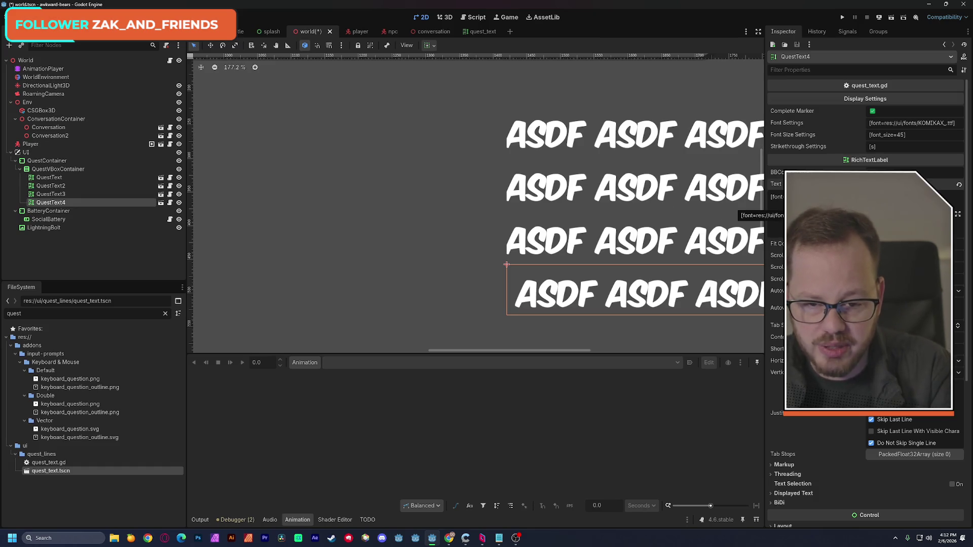
key("BackSpace")
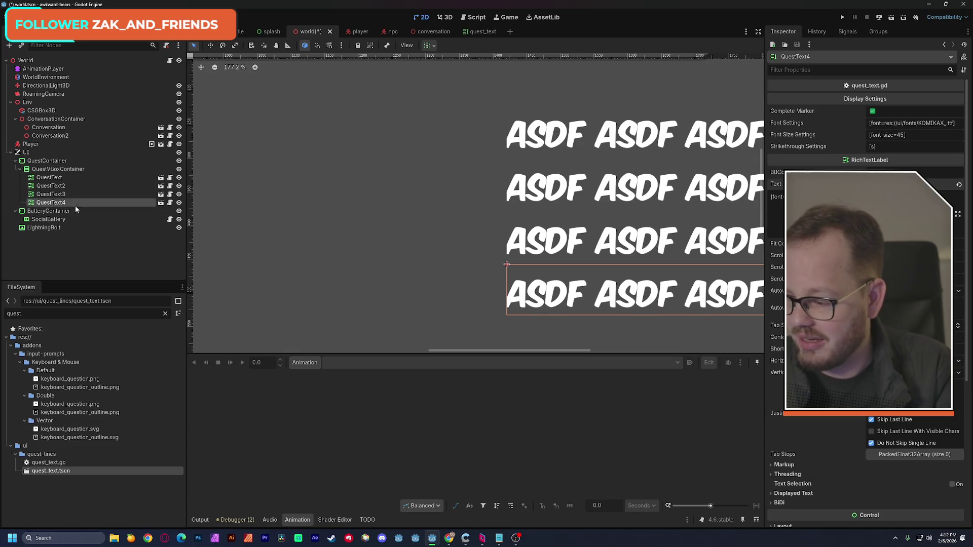
key("alt+Tab")
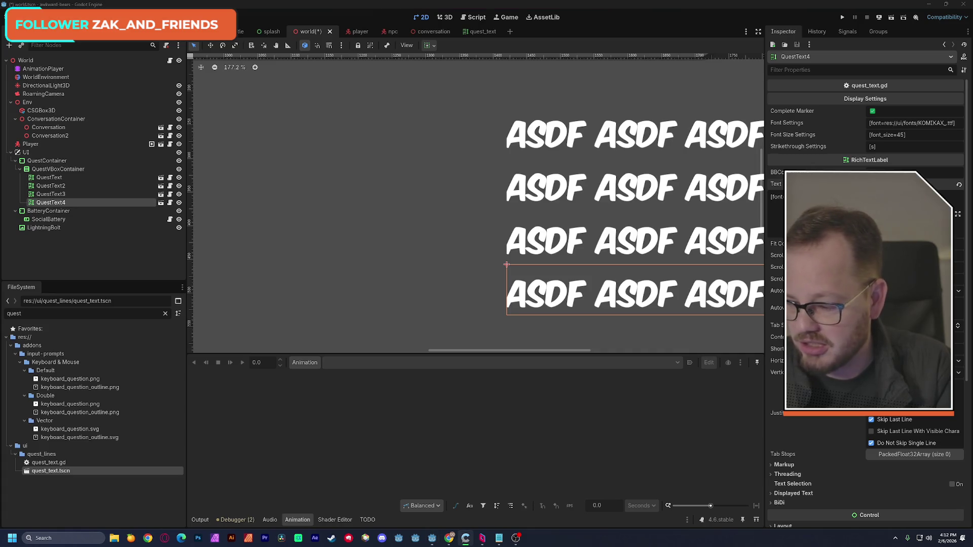
key("alt+Tab")
scroll(491, 199, "down", 4)
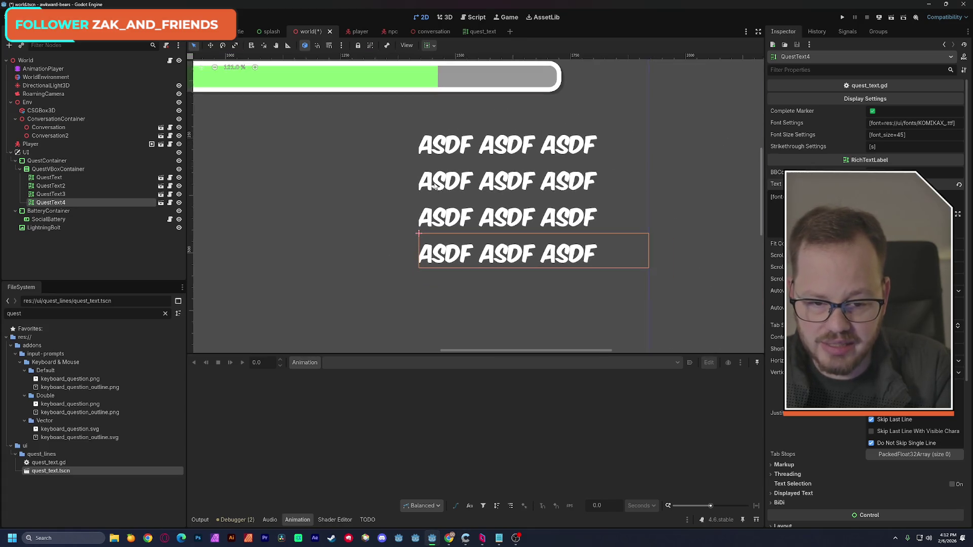
scroll(380, 221, "down", 4)
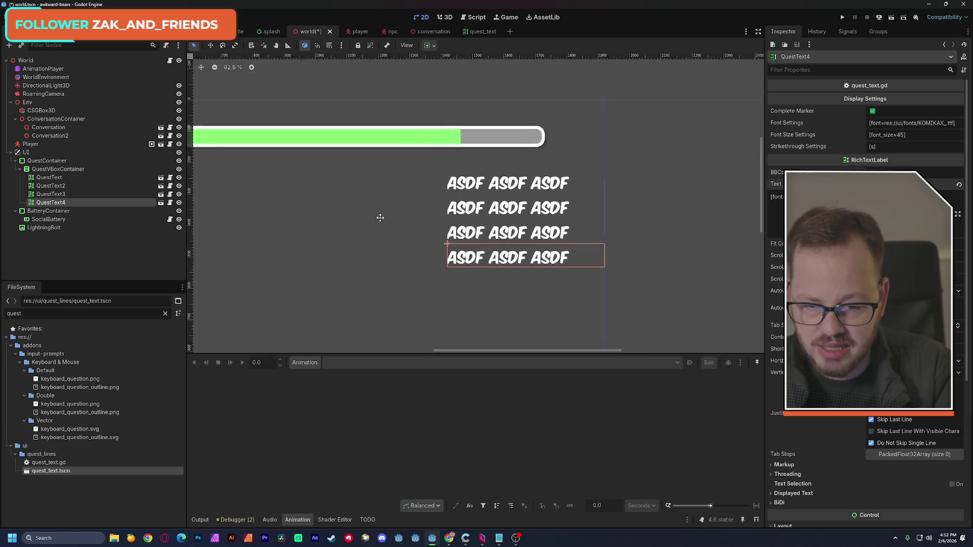
left_click_drag(380, 218, 519, 183)
scroll(506, 191, "down", 3)
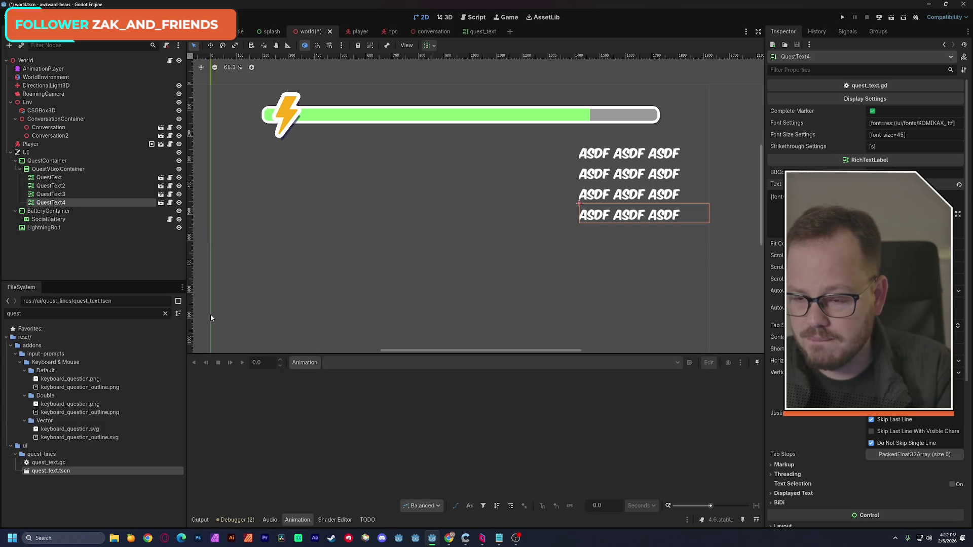
key("ctrl+s")
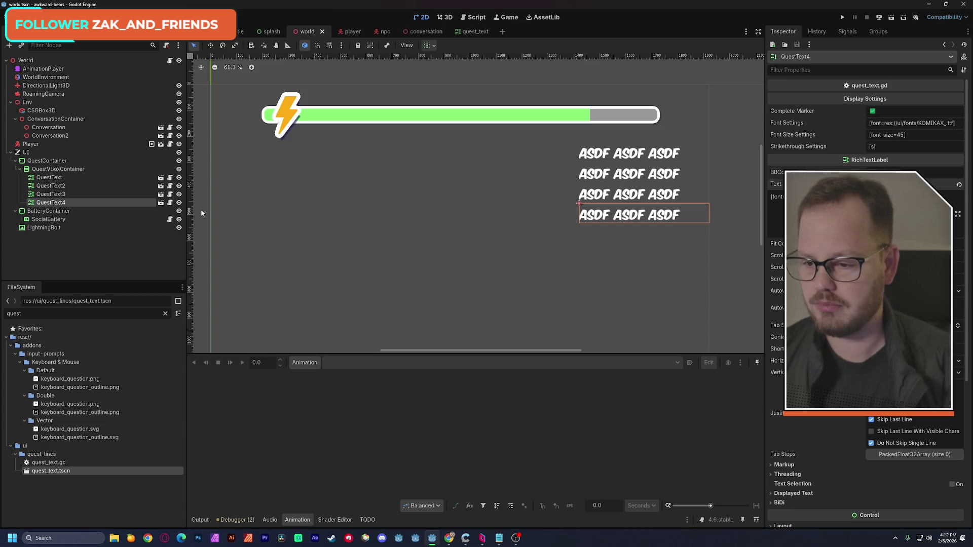
Add 'func _on_conversation_started() -> void:' above the ended handler, reusing its camera line as the body.
left_click(170, 60)
scroll(334, 224, "down", 3)
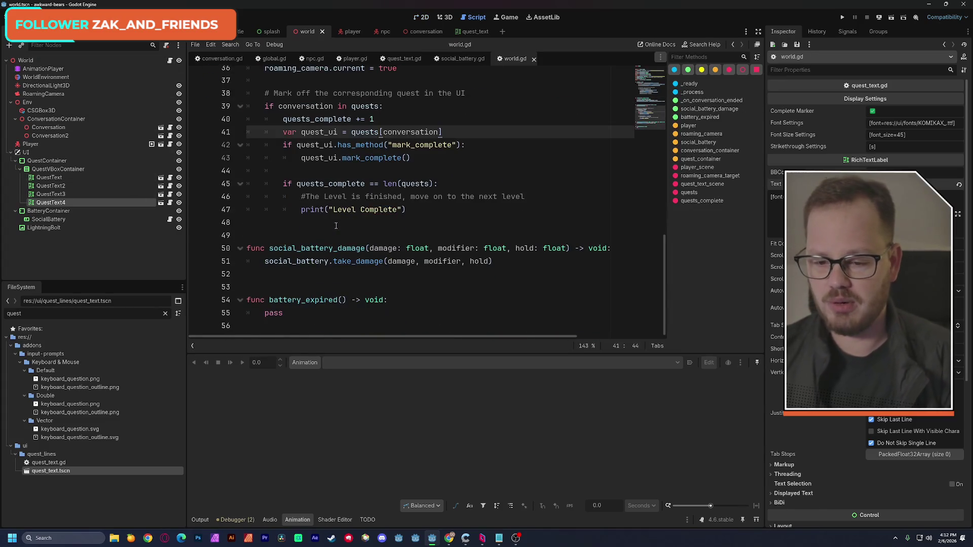
scroll(317, 259, "up", 2)
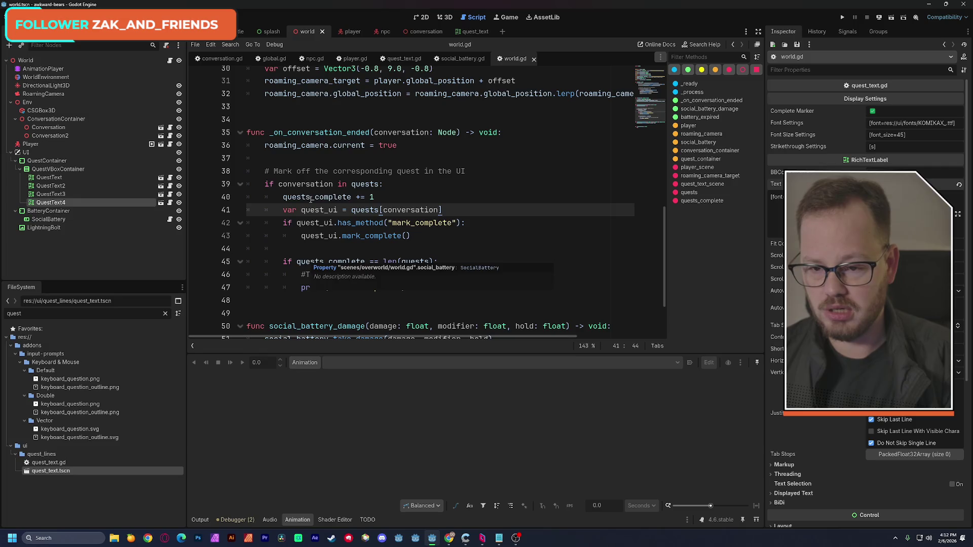
double_click(330, 132)
scroll(333, 155, "up", 3)
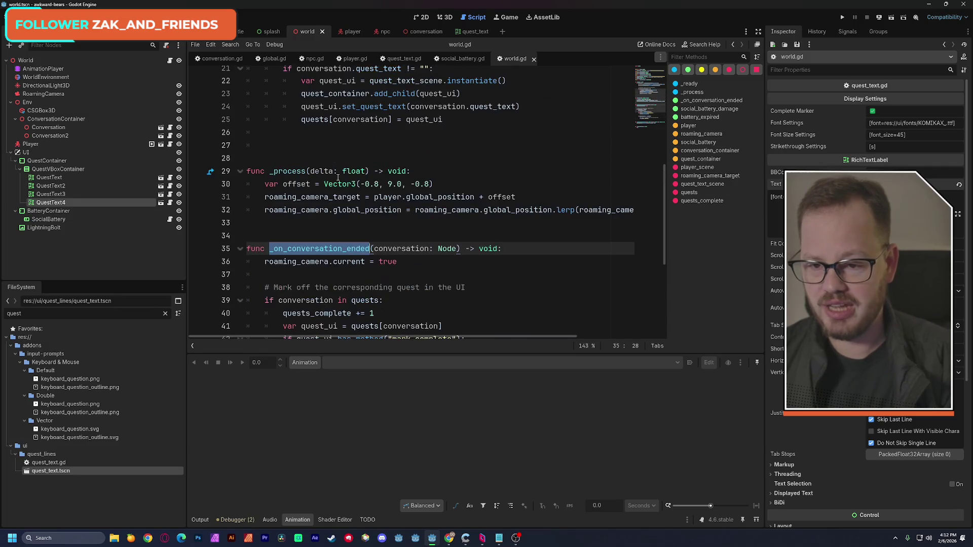
left_click(248, 248)
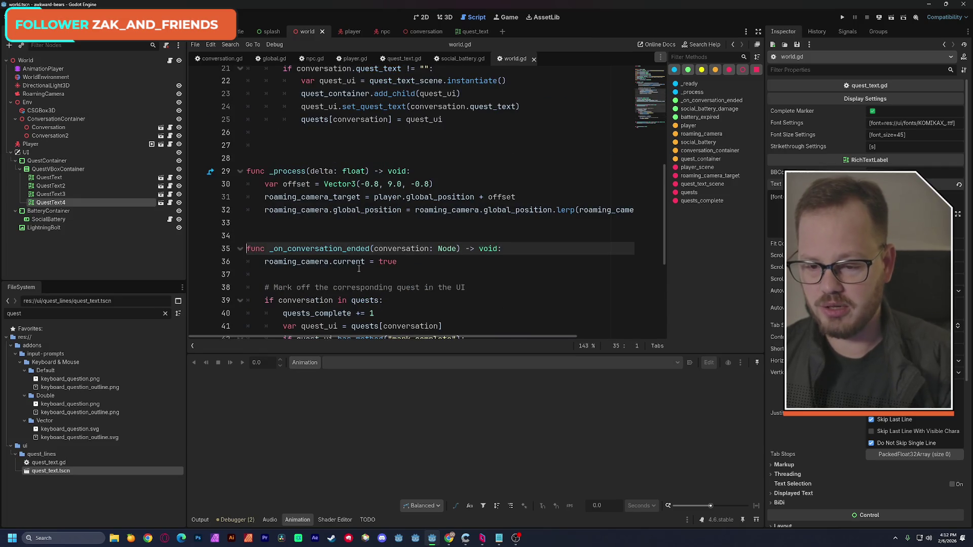
key("Return")
key("Return")
key("Up")
key("Up")
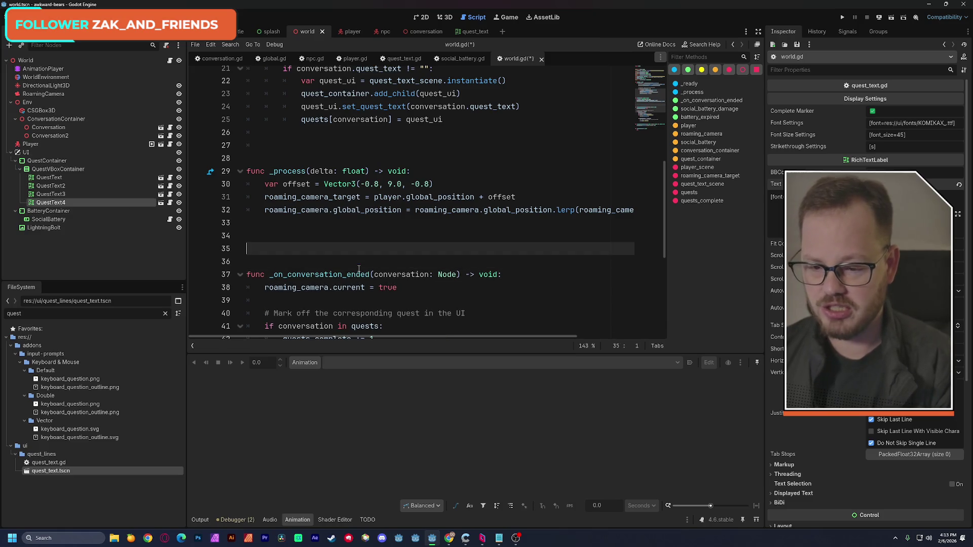
type("func _on")
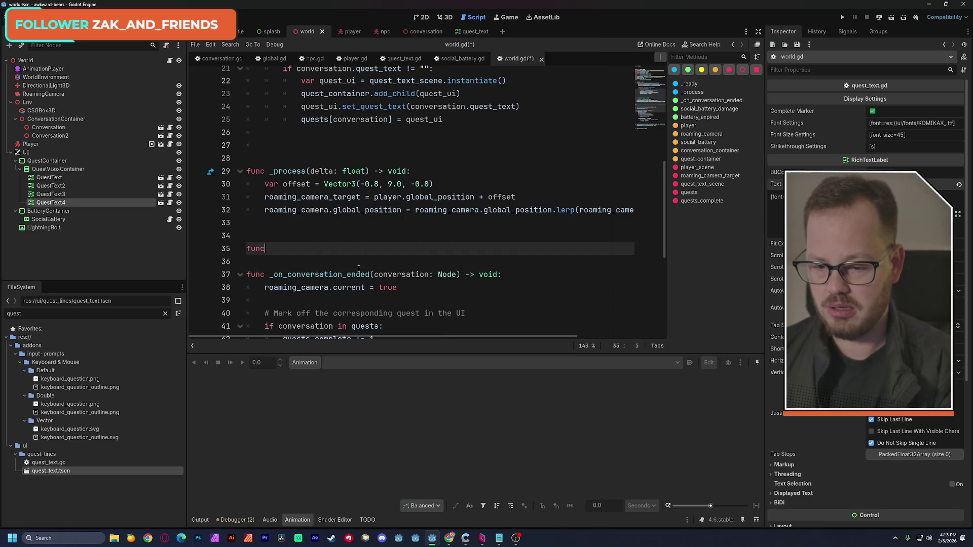
type("_conversat")
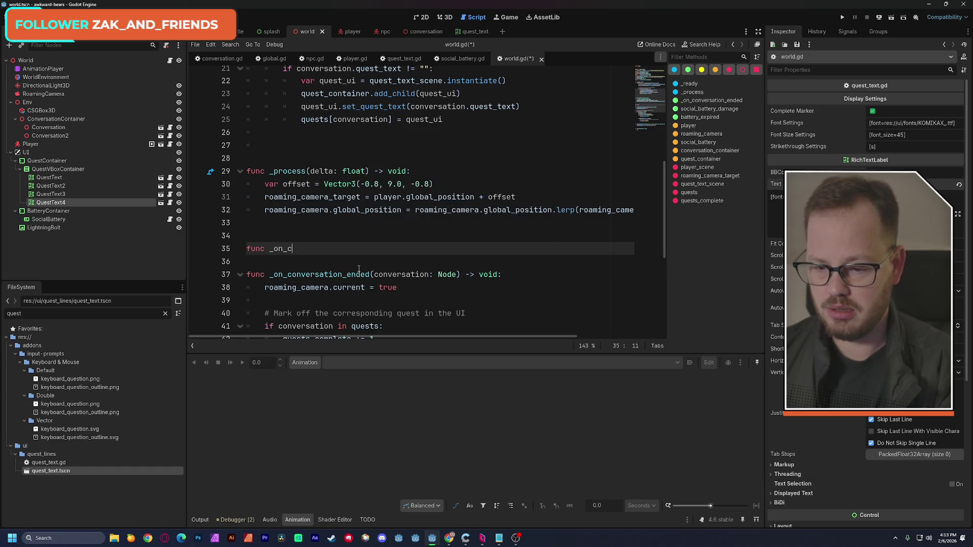
type("ion_started")
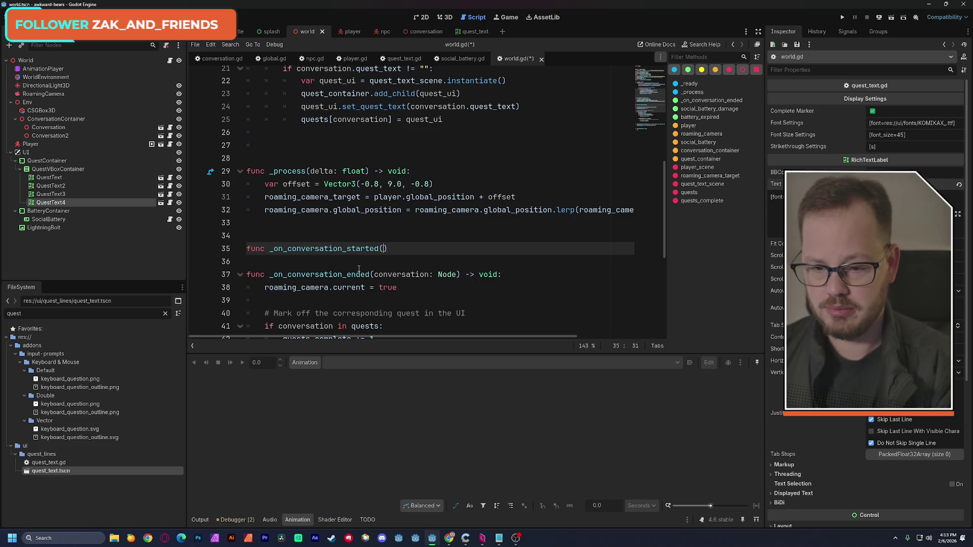
type("(")
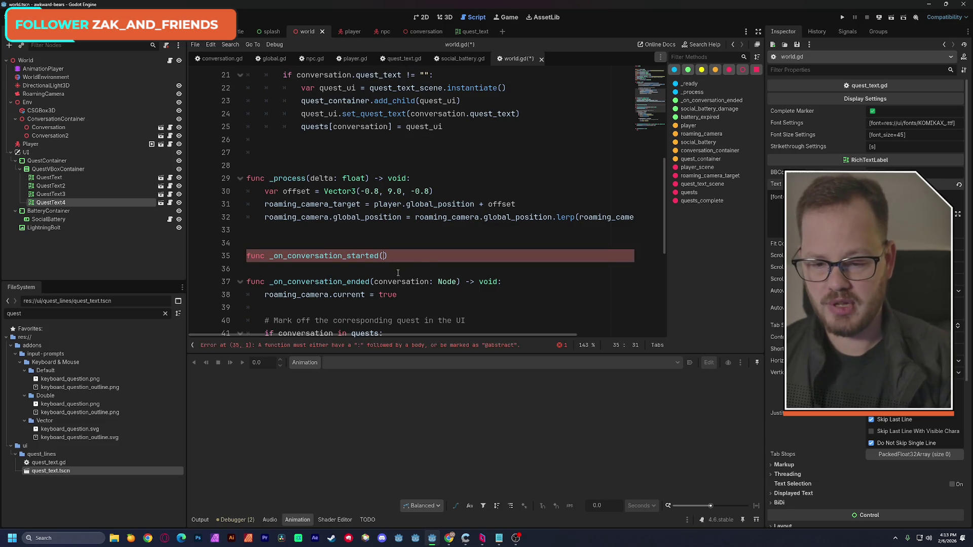
scroll(428, 269, "down", 1)
double_click(394, 245)
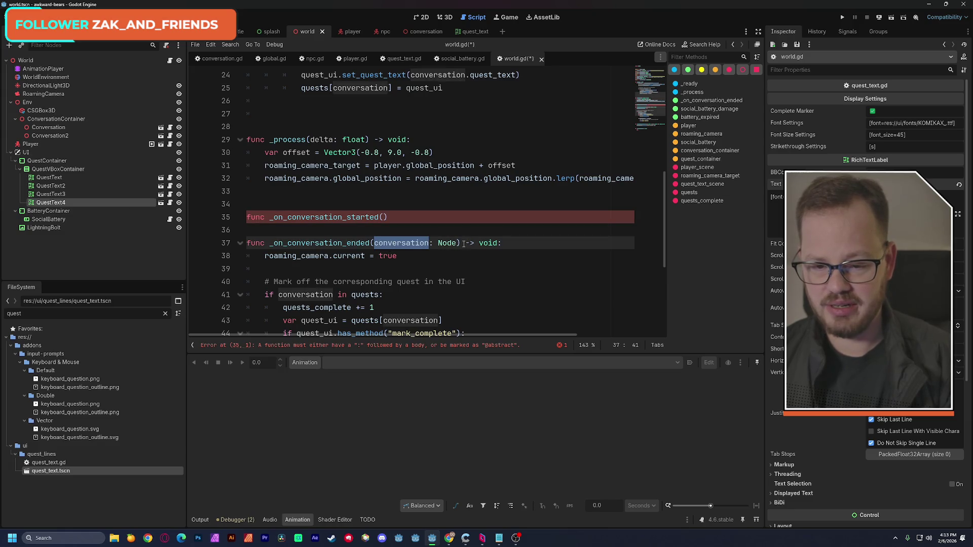
left_click_drag(461, 243, 473, 244)
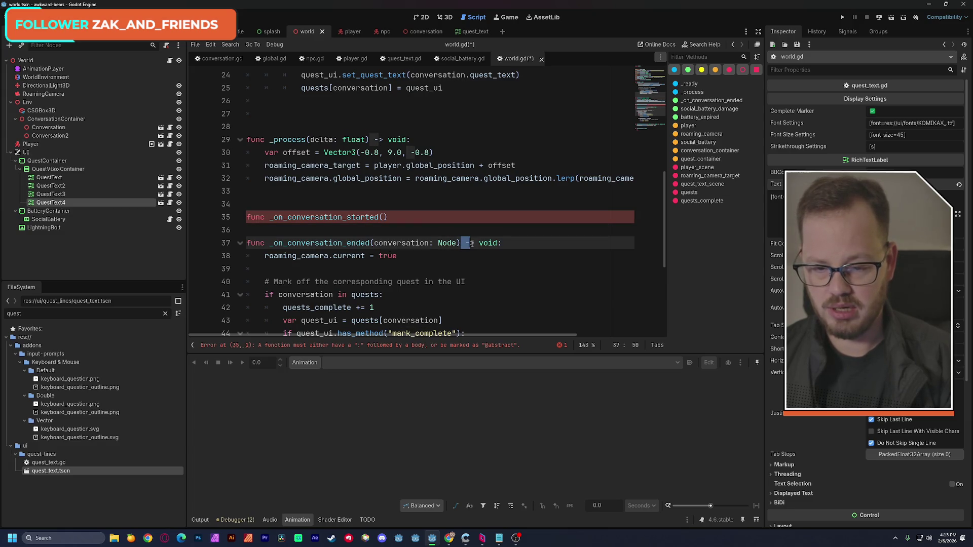
key("shift+Down")
key("ctrl+c")
left_click(412, 221)
key("ctrl+v")
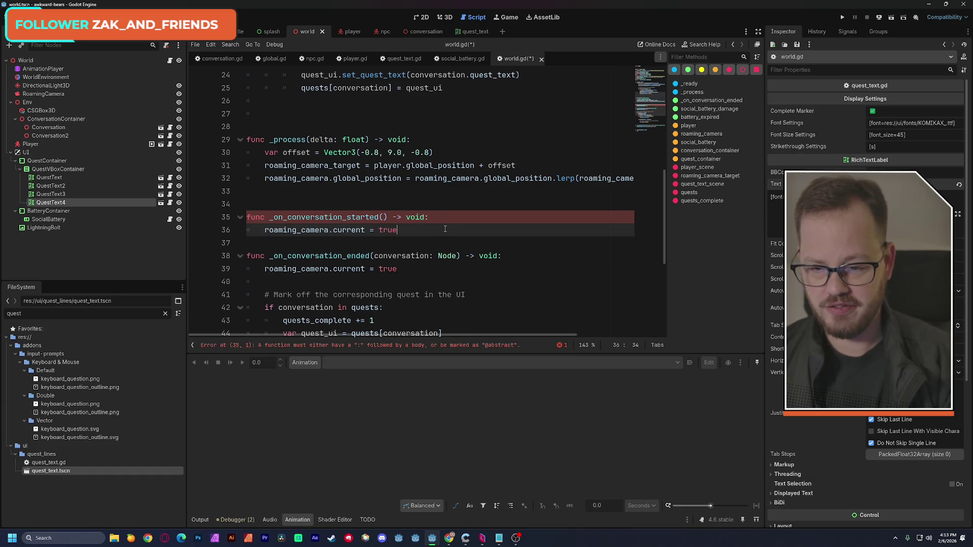
key("shift+Home")
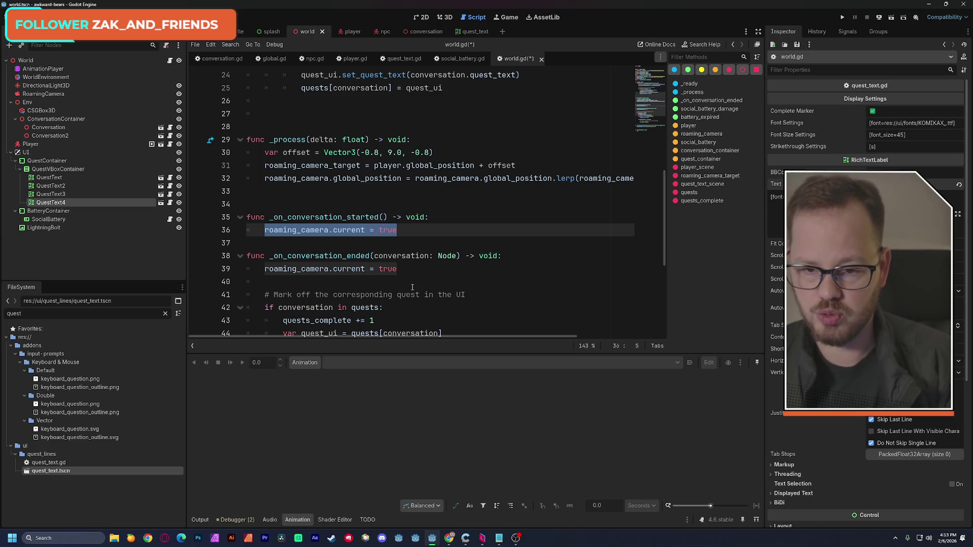
Duplicate the line 17 connect call and edit it to conversation_started.connect(_on_conversation_started.bind()).
scroll(428, 245, "up", 7)
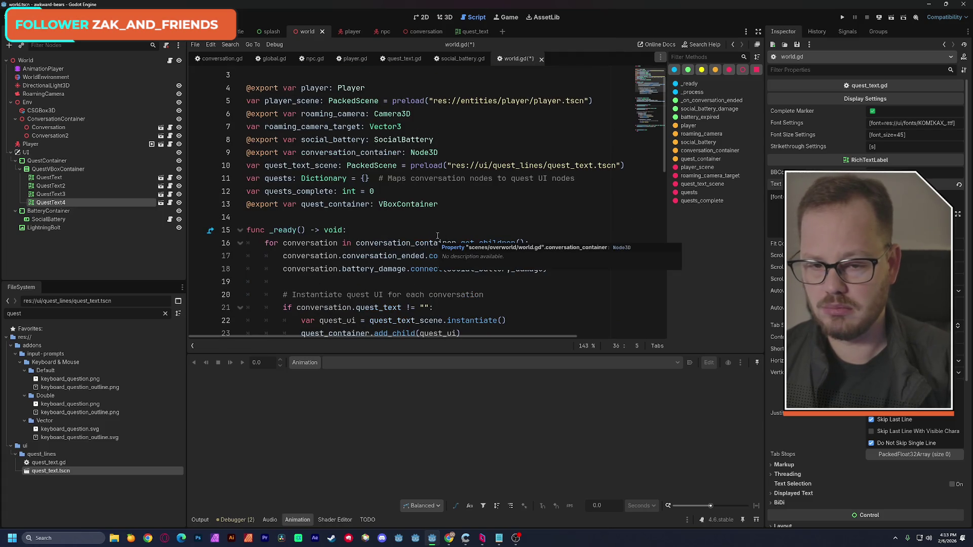
scroll(437, 236, "down", 2)
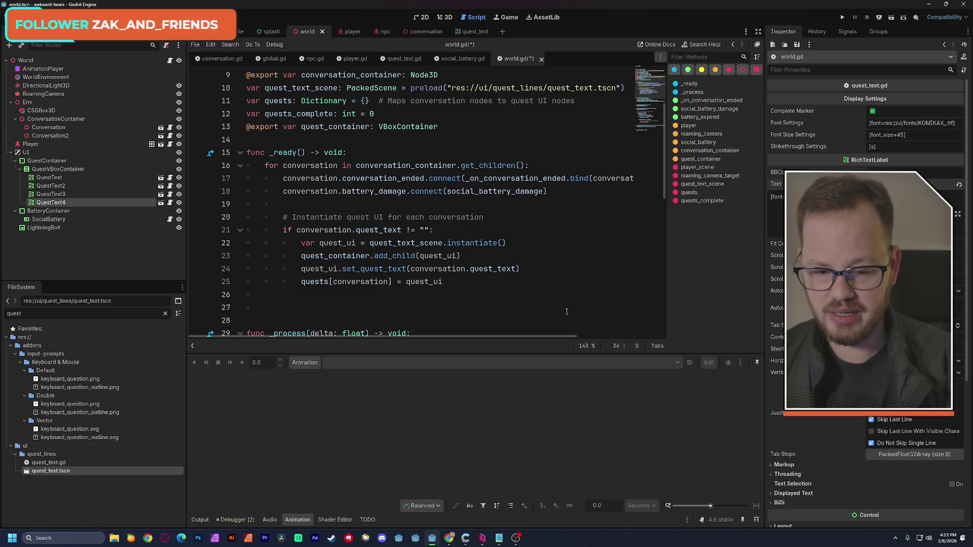
left_click_drag(284, 178, 634, 181)
key("ctrl+c")
key("End")
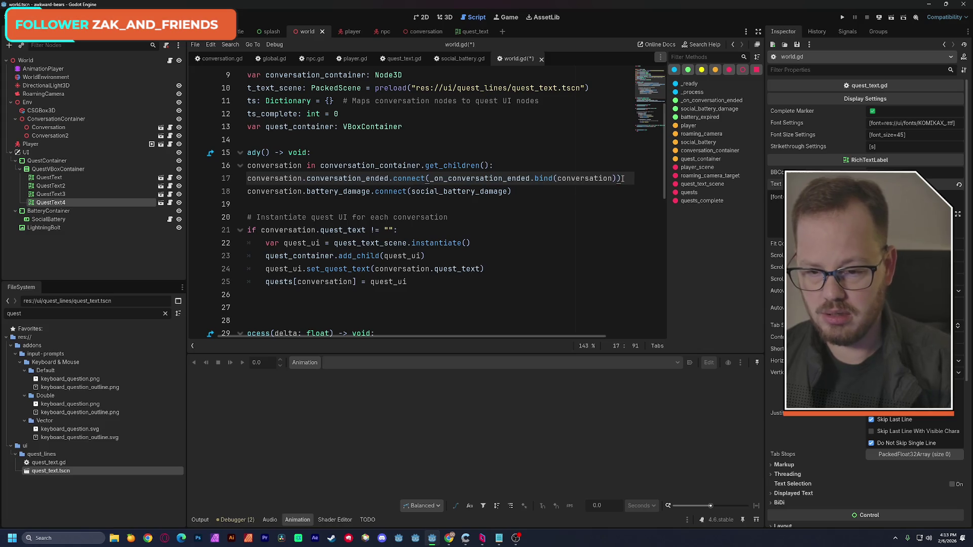
key("Return")
key("ctrl+v")
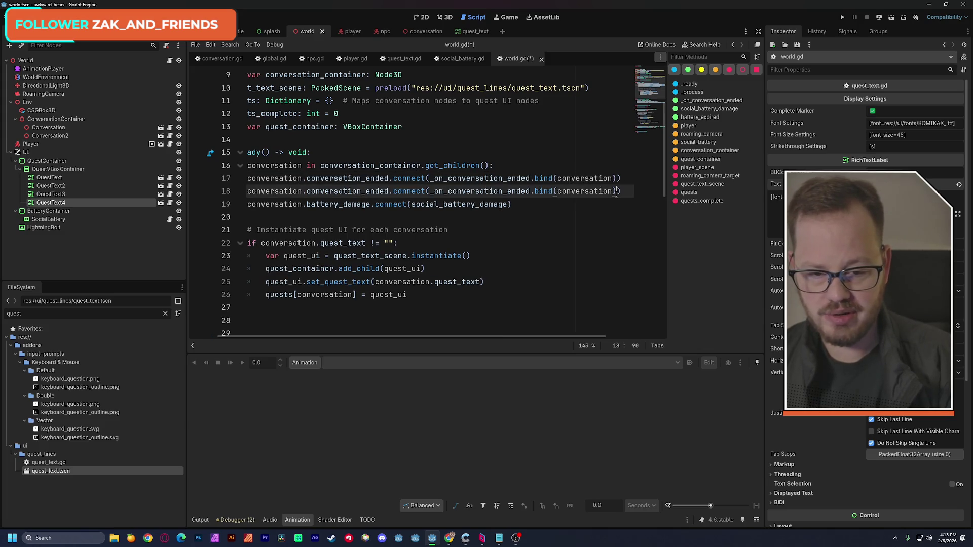
mouse_move(616, 191)
left_mouse_down()
mouse_move(542, 193)
mouse_move(556, 193)
left_mouse_up()
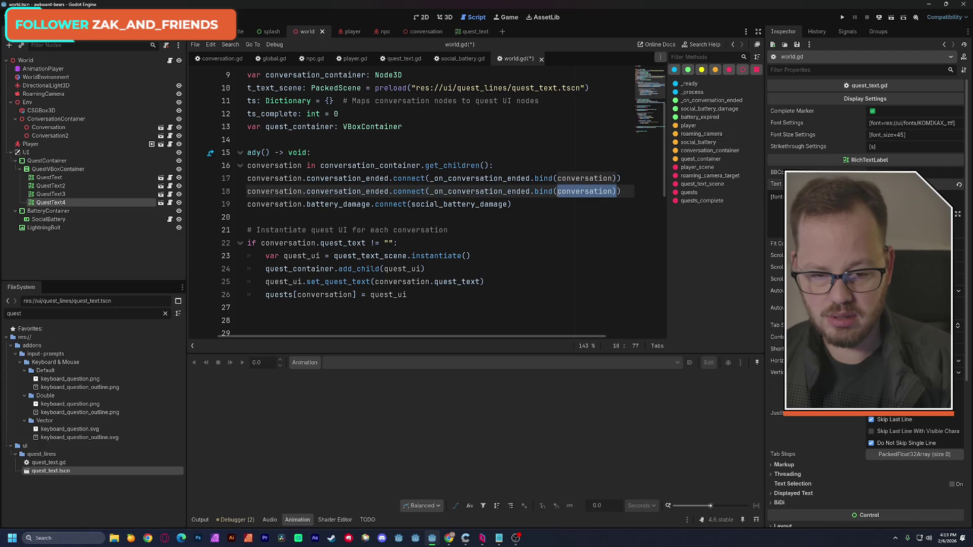
key("BackSpace")
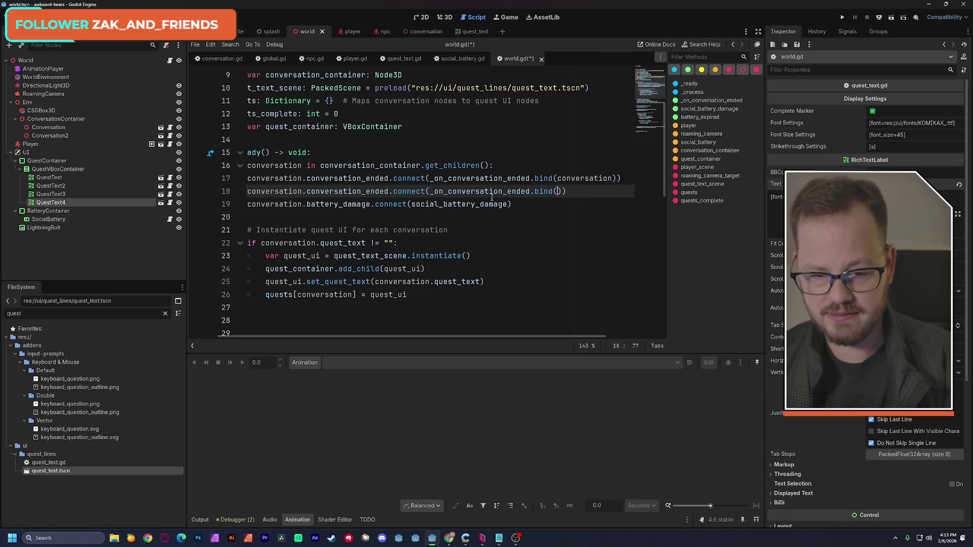
left_click_drag(509, 193, 527, 194)
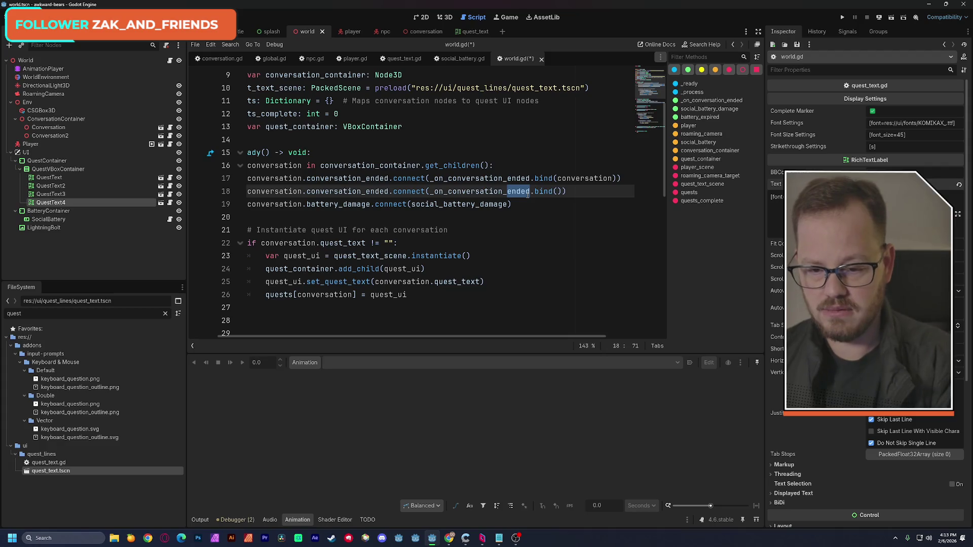
type("started")
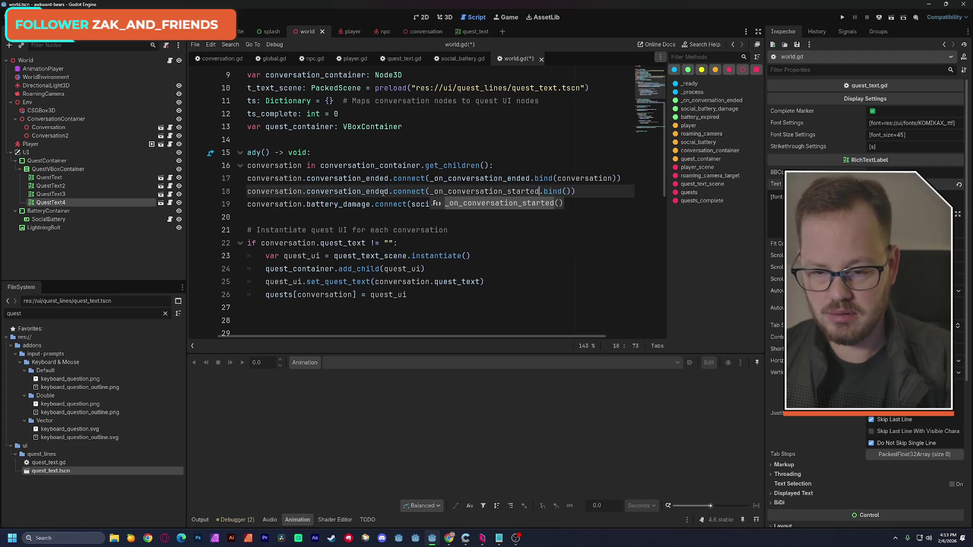
double_click(383, 192)
left_click(388, 192)
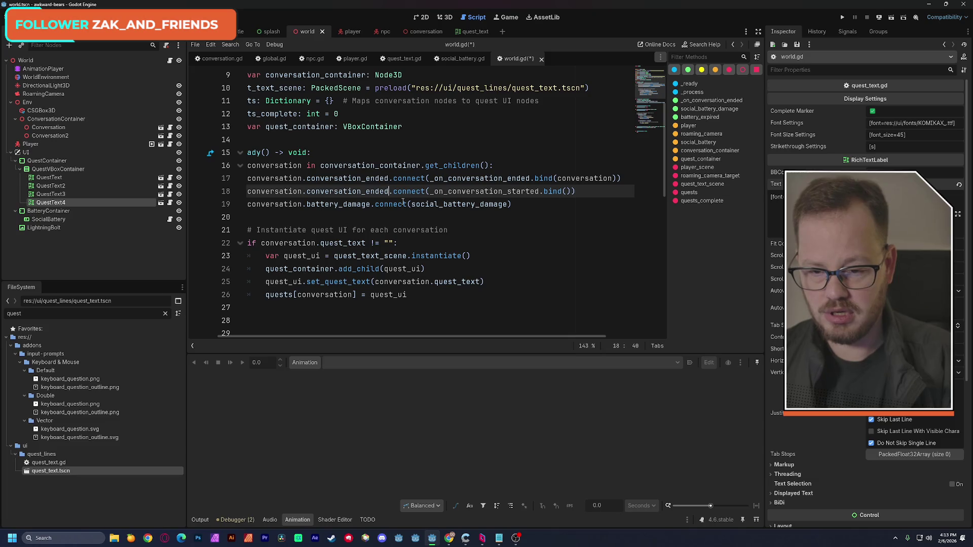
key("BackSpace")
key("BackSpace")
key("BackSpace")
type("started")
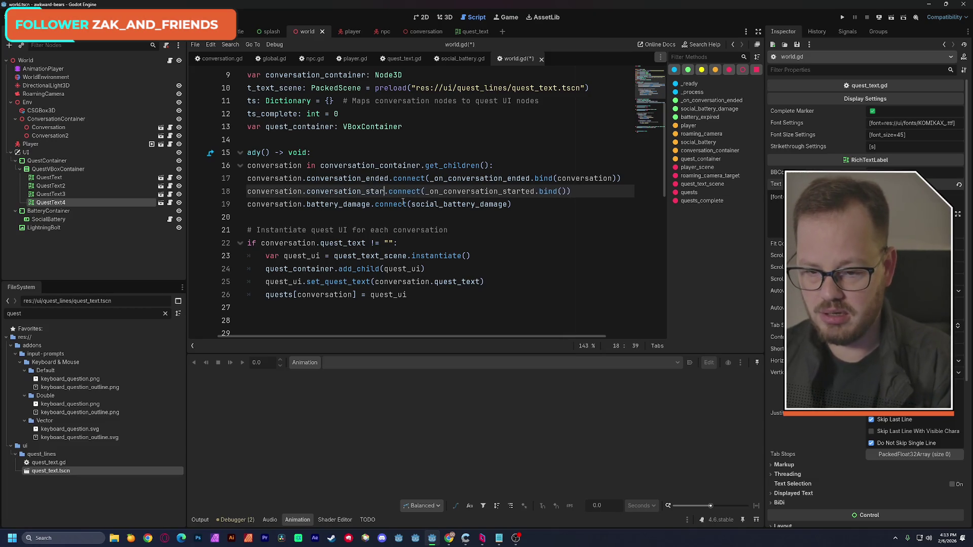
left_click(530, 204)
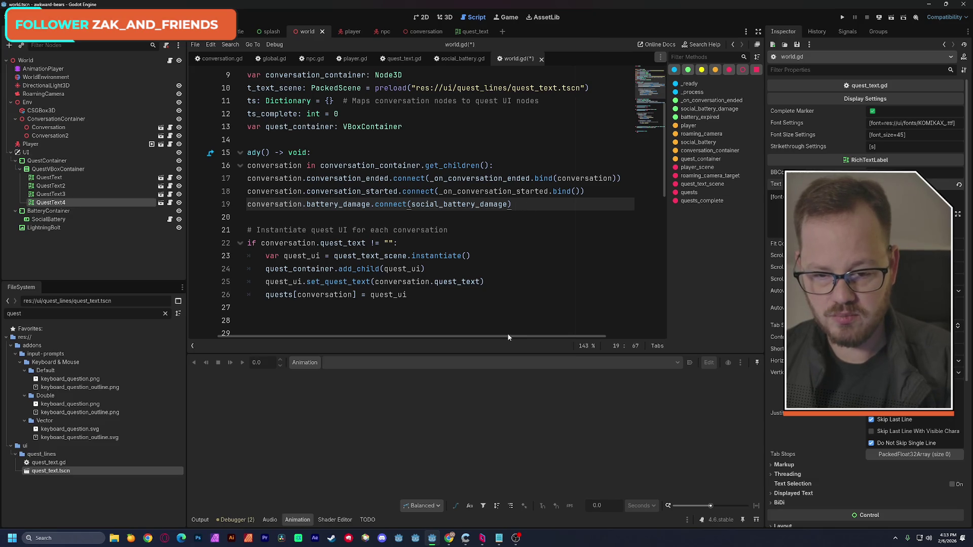
Jump from the new connect line to the _on_conversation_started definition.
scroll(508, 337, "left", 1)
scroll(455, 229, "down", 1)
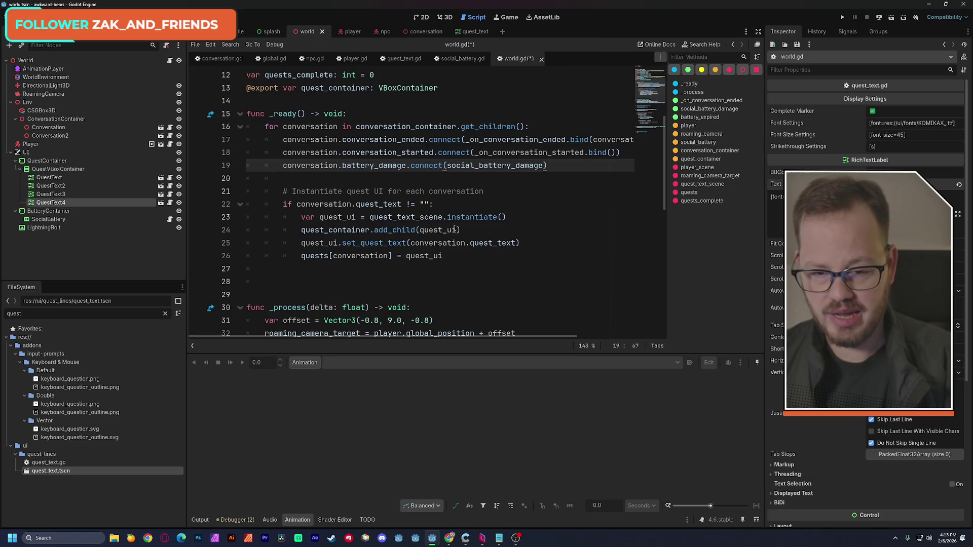
mouse_move(449, 167)
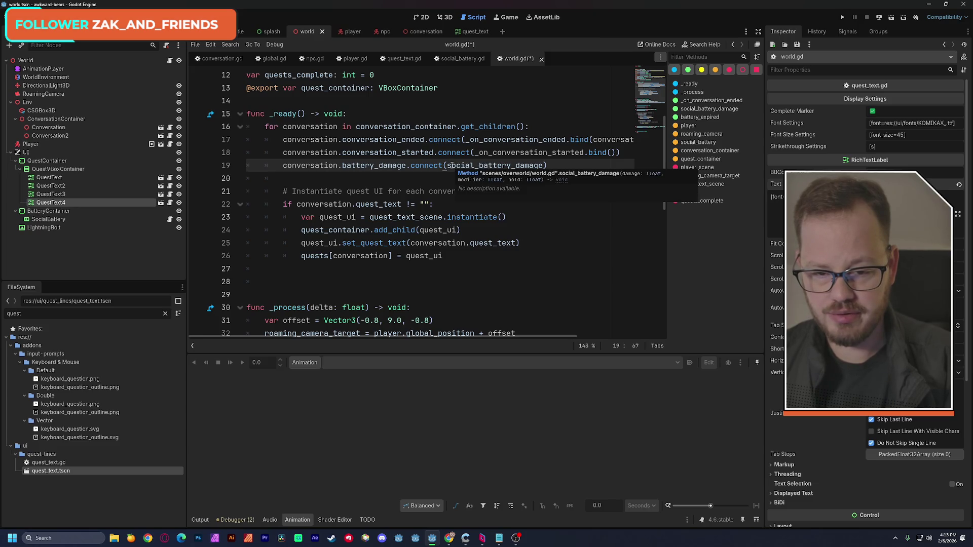
left_click_drag(538, 139, 524, 139)
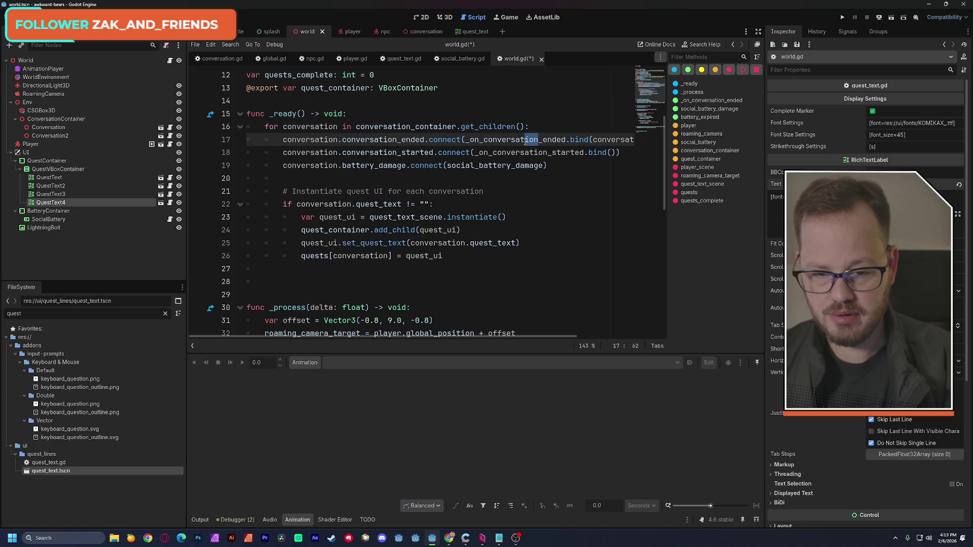
double_click(513, 152)
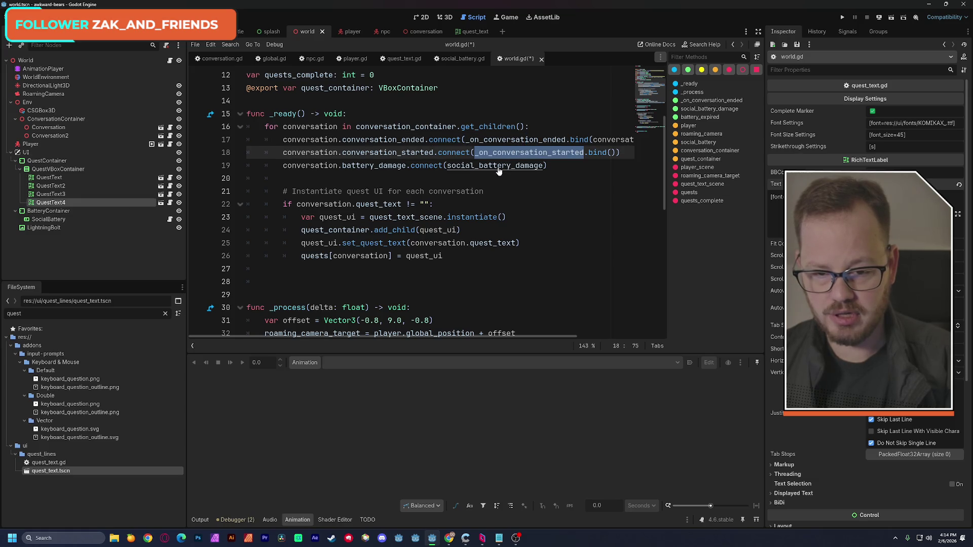
left_click(509, 156, "ctrl")
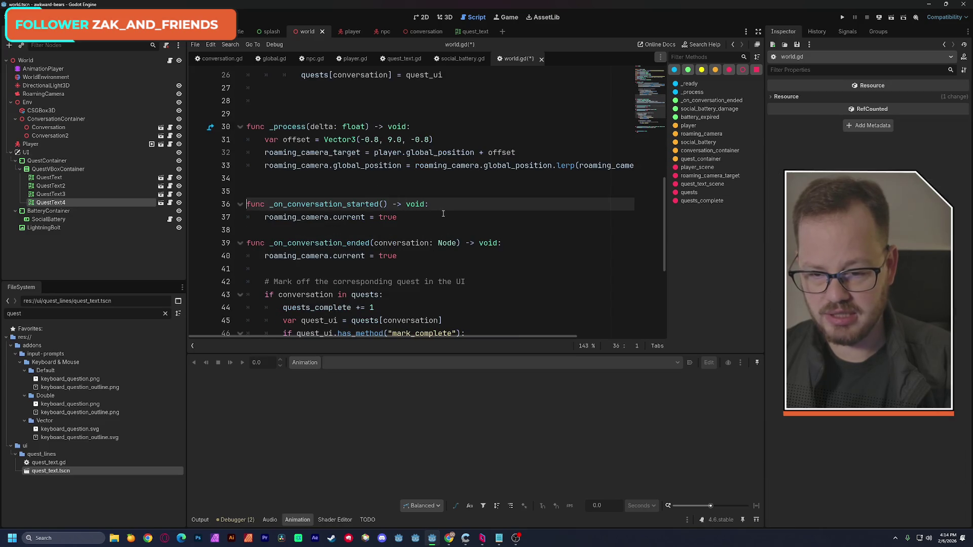
Save world.gd and replace the camera line in _on_conversation_started with pass.
key("Down")
key("ctrl+s")
double_click(285, 218)
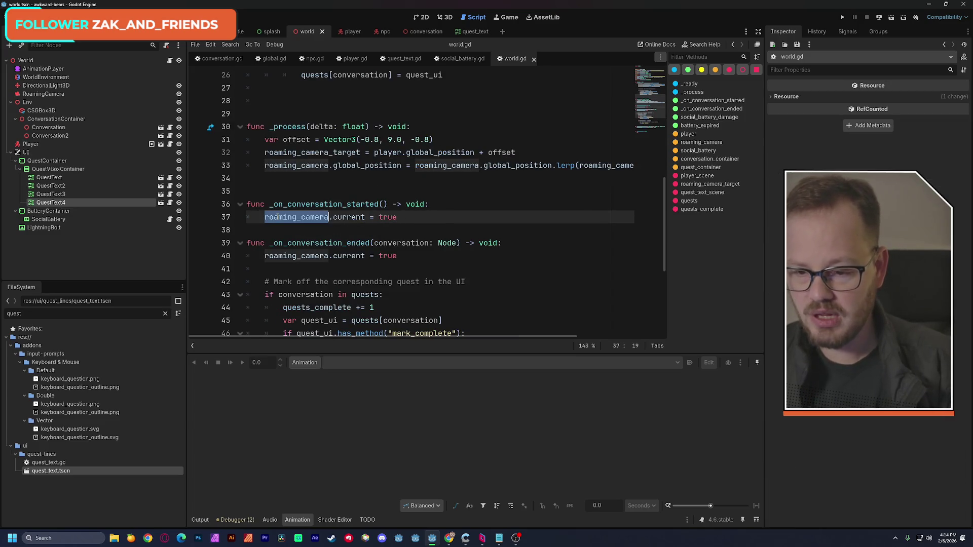
key("shift+End")
type("pass")
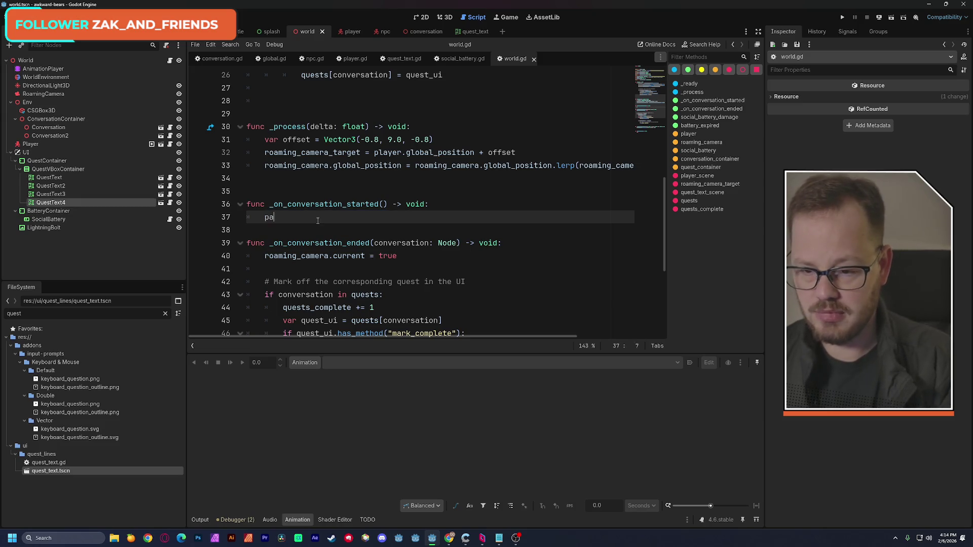
left_click(399, 193)
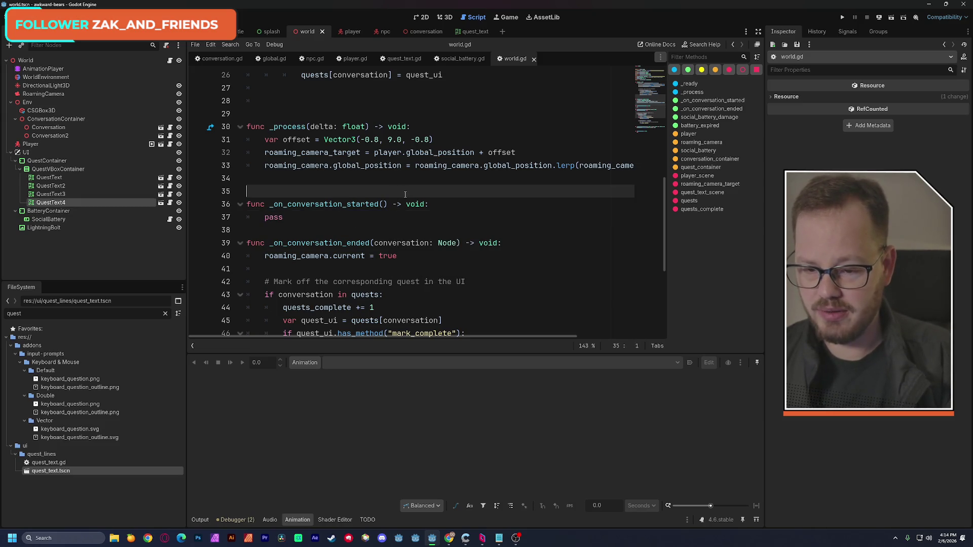
Make battery_expired print("Level Over") instead of pass, and add blank lines at the script's end.
scroll(405, 194, "down", 5)
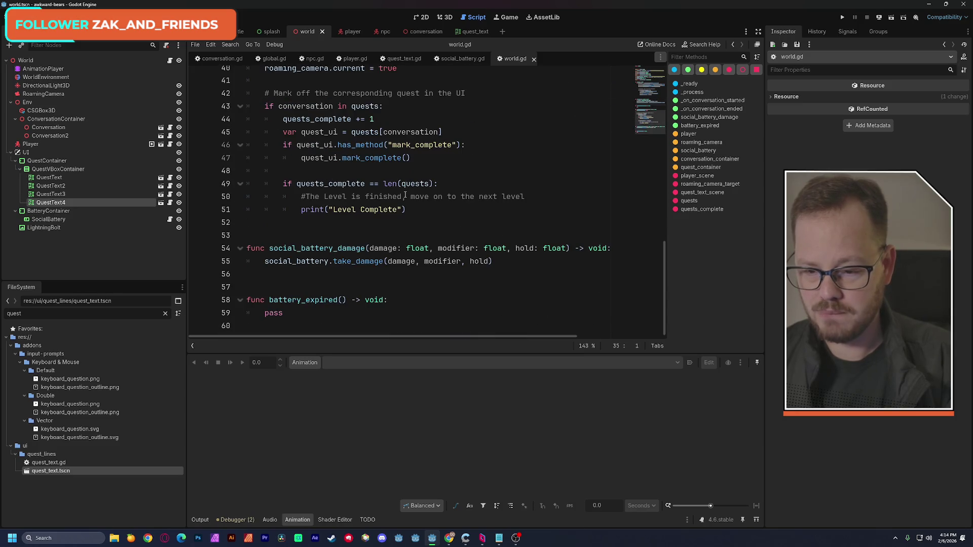
left_click(310, 313)
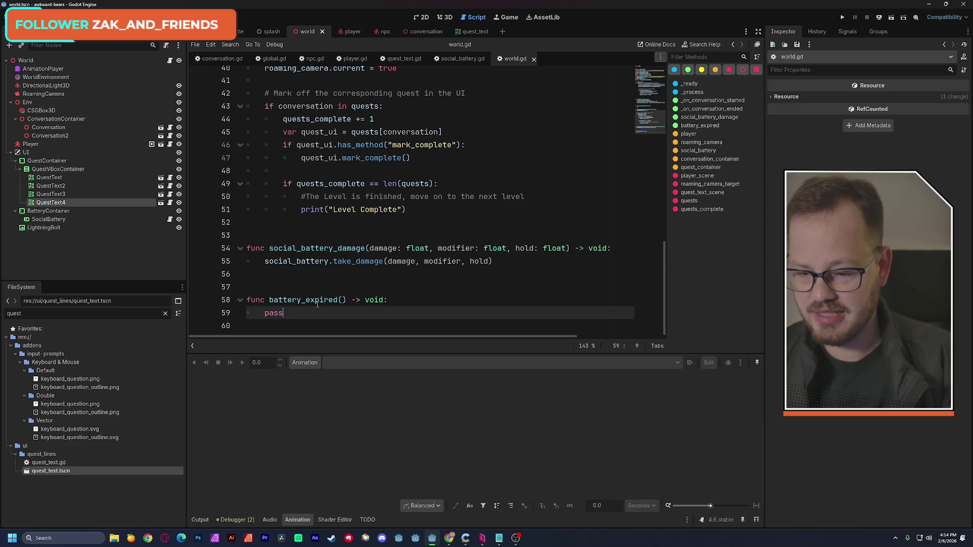
double_click(282, 313)
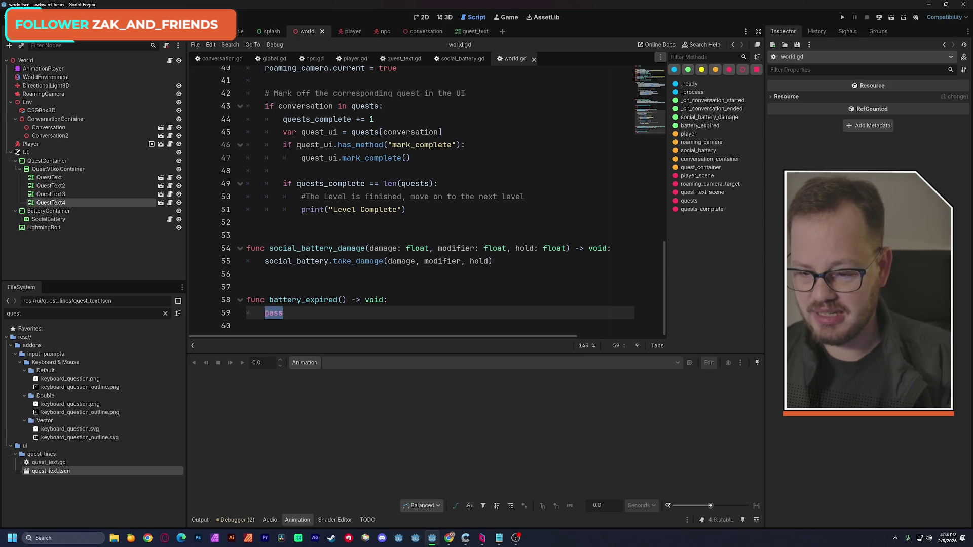
type("print(\"")
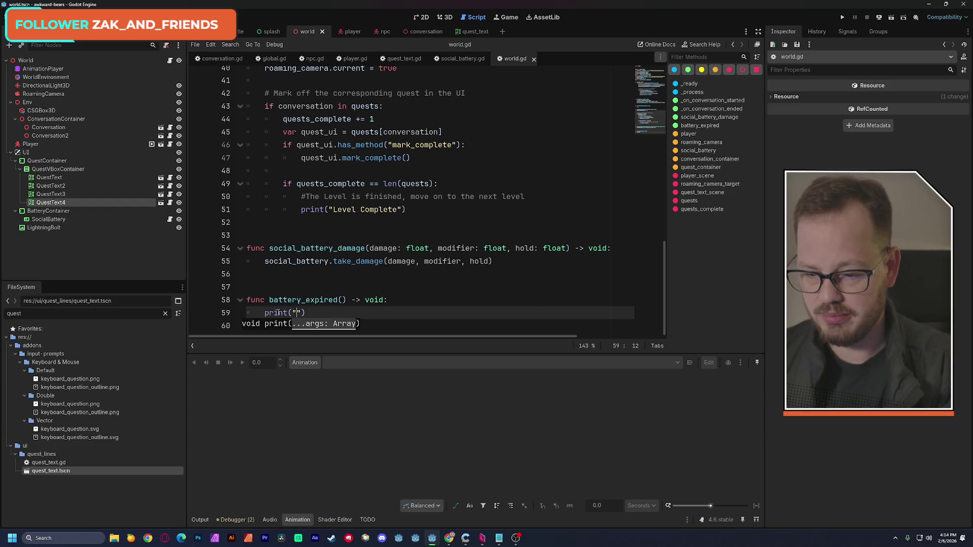
type("Level Ov")
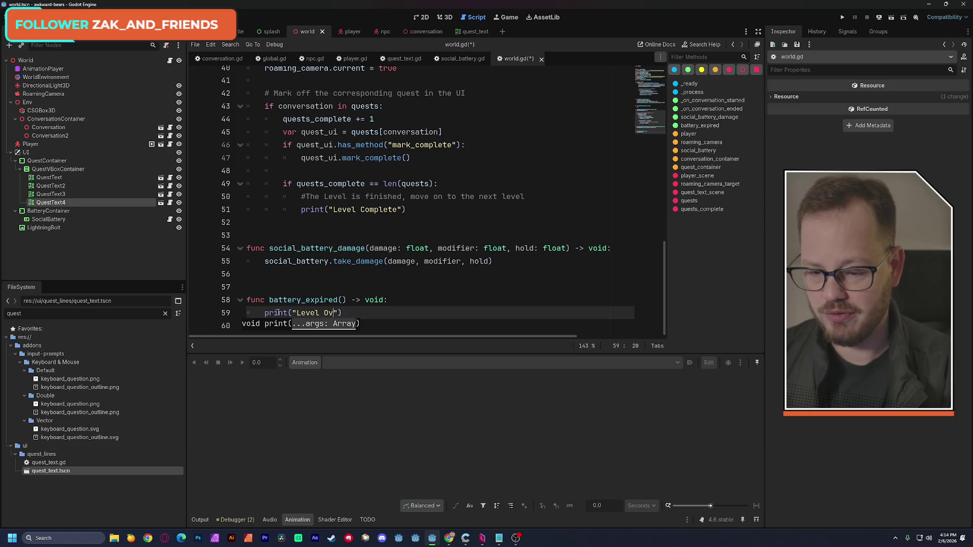
type("er")
left_click(352, 225)
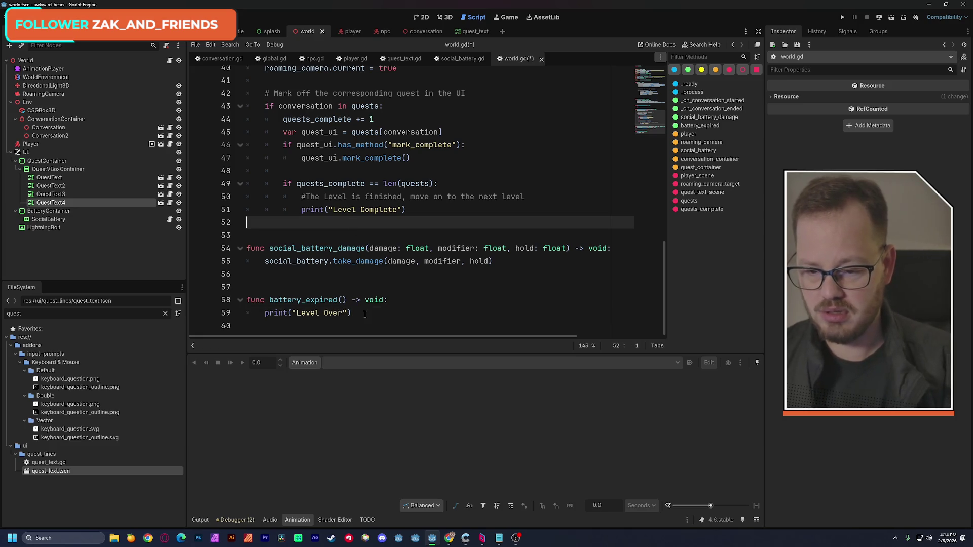
left_click(362, 325)
key("Return")
key("Return")
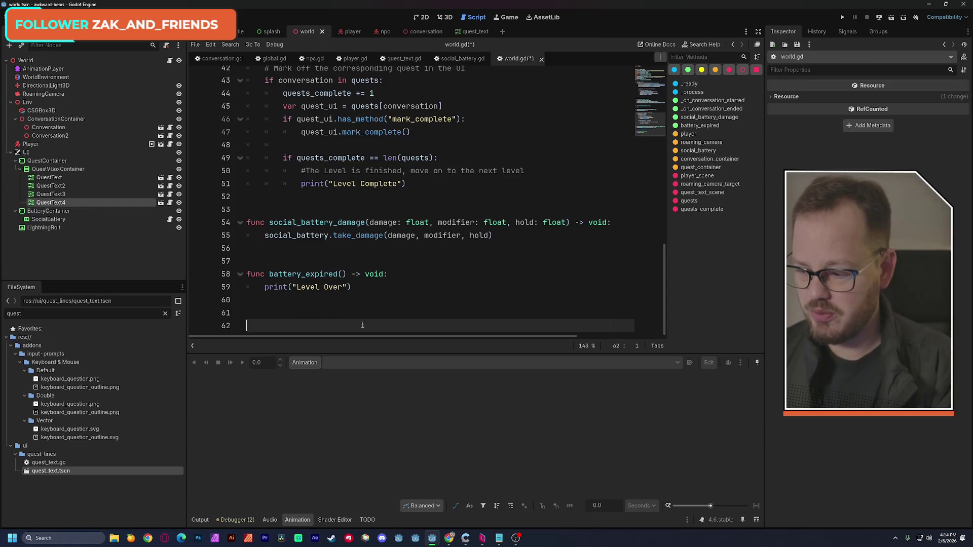
Write line 62 as func animate_quest_text() -> void: after checking the quest_container name.
type("func")
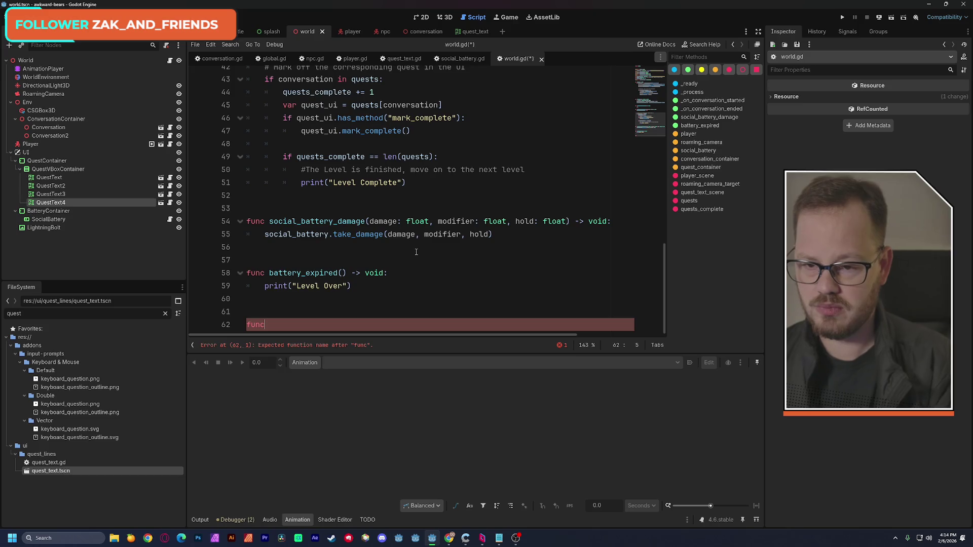
scroll(415, 252, "up", 10)
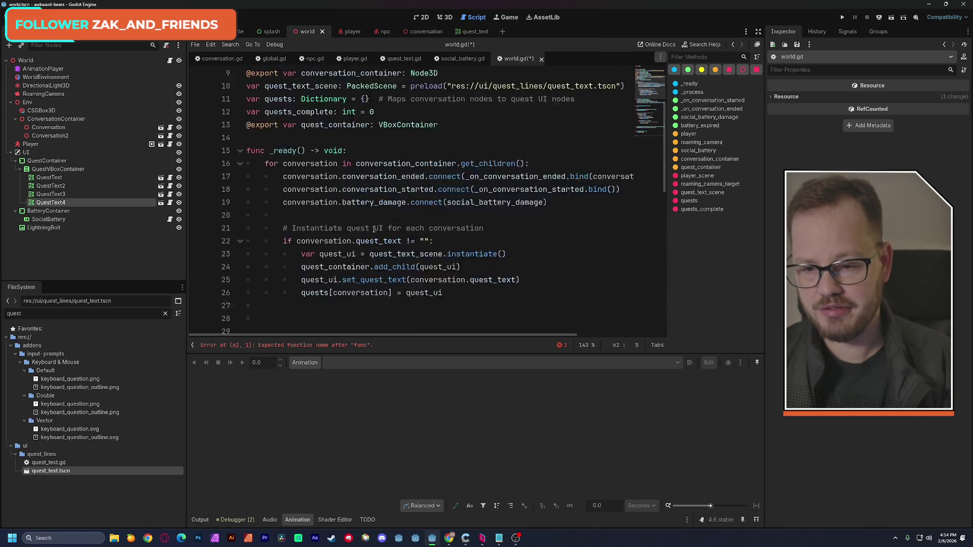
scroll(374, 229, "up", 2)
scroll(373, 232, "down", 2)
scroll(330, 218, "up", 1)
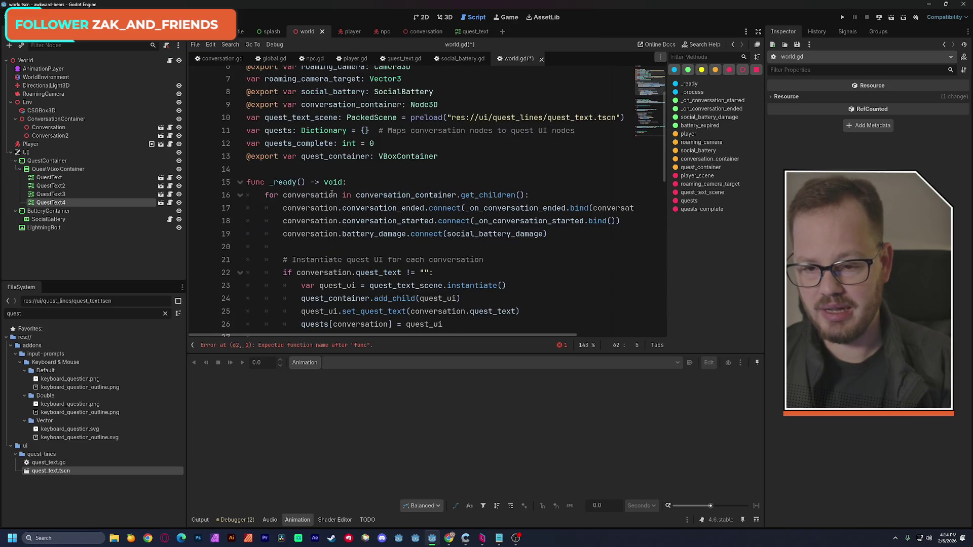
double_click(320, 157)
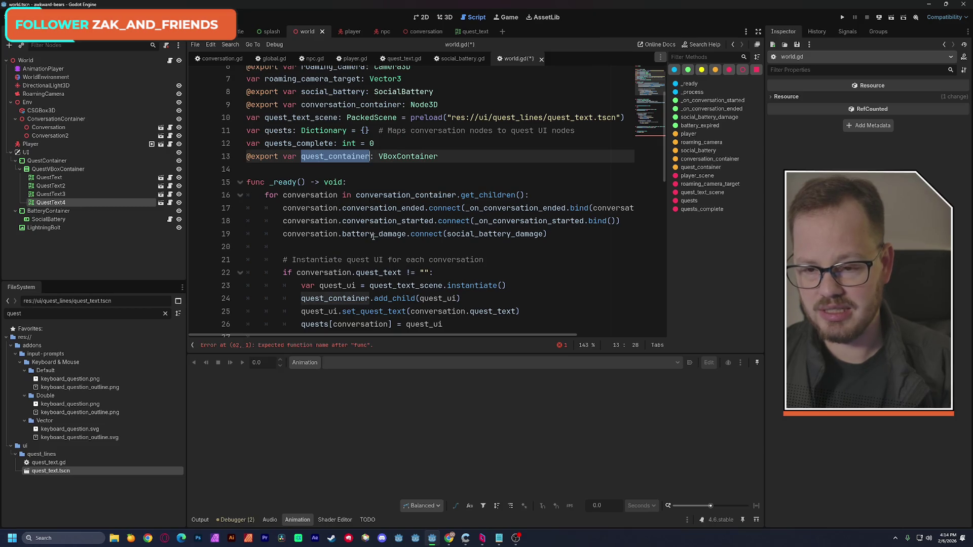
scroll(372, 234, "down", 12)
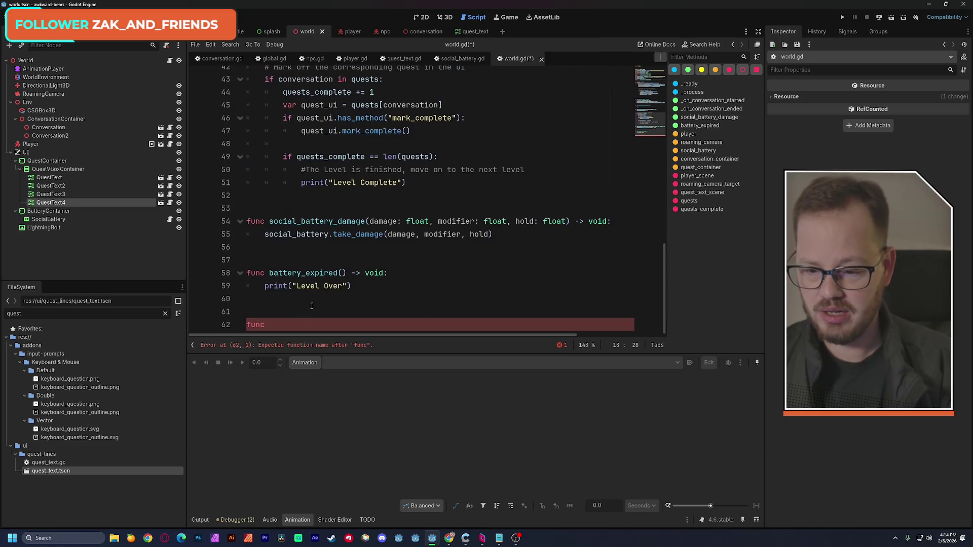
left_click(292, 324)
type("ani")
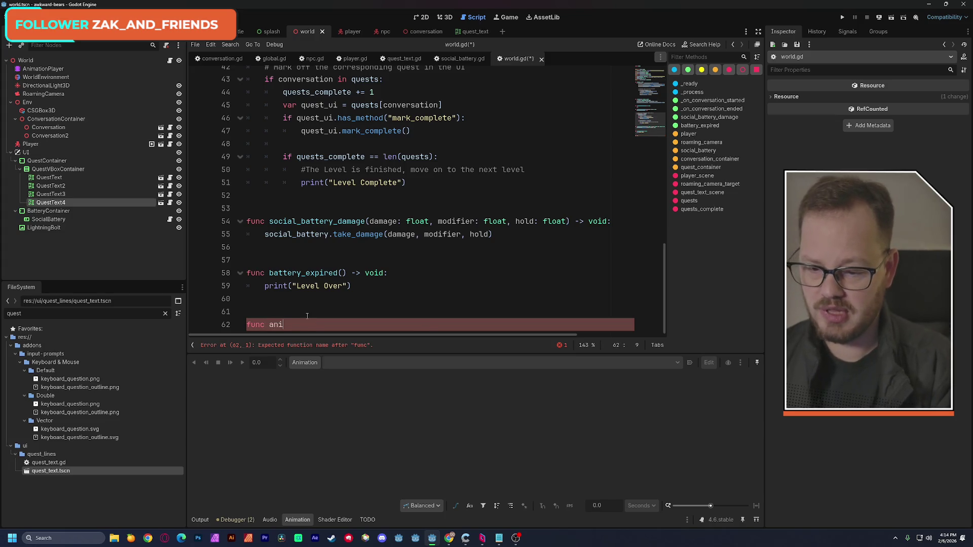
type("mate_")
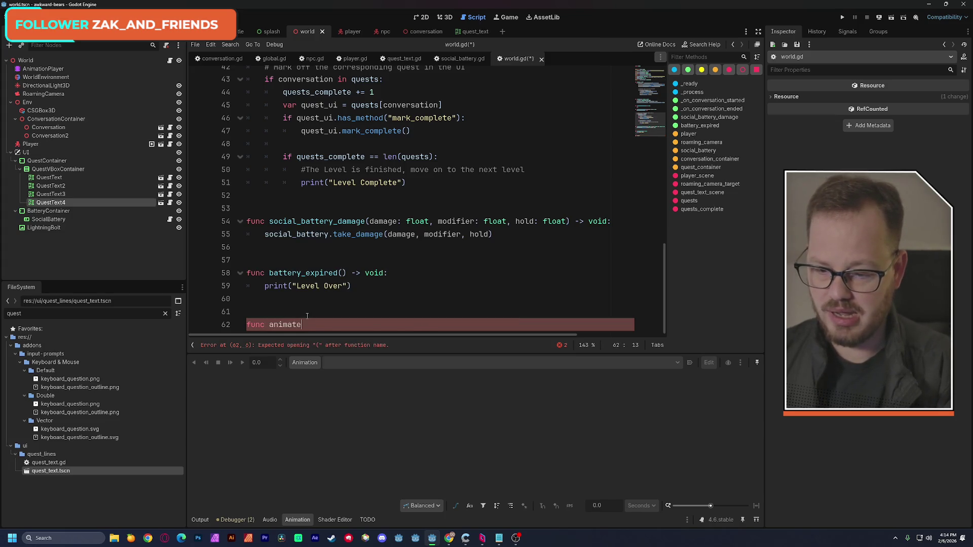
type("quest")
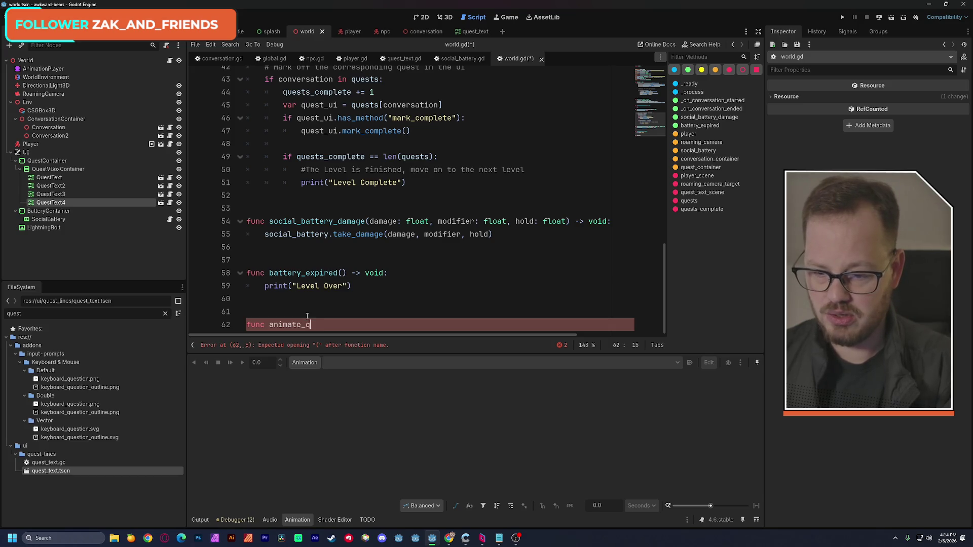
type("_text")
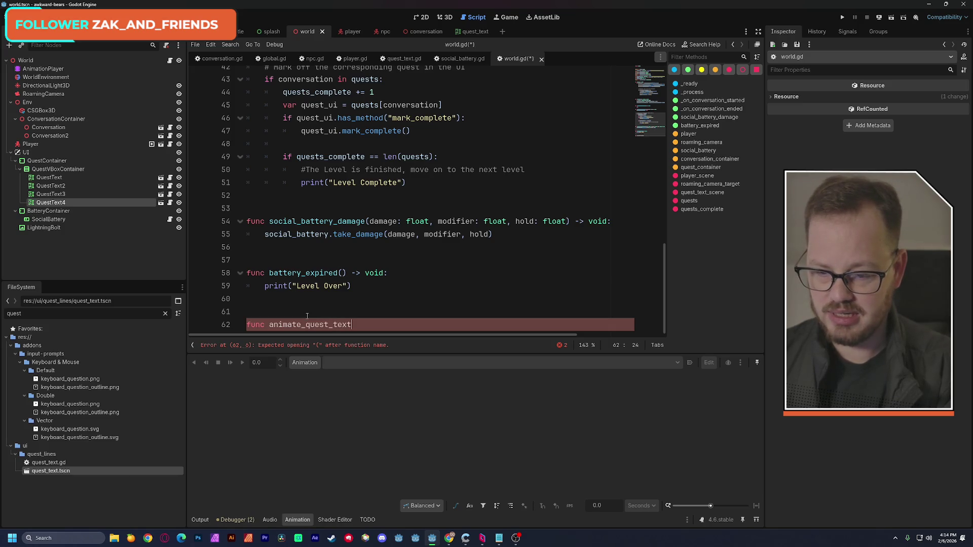
type("()")
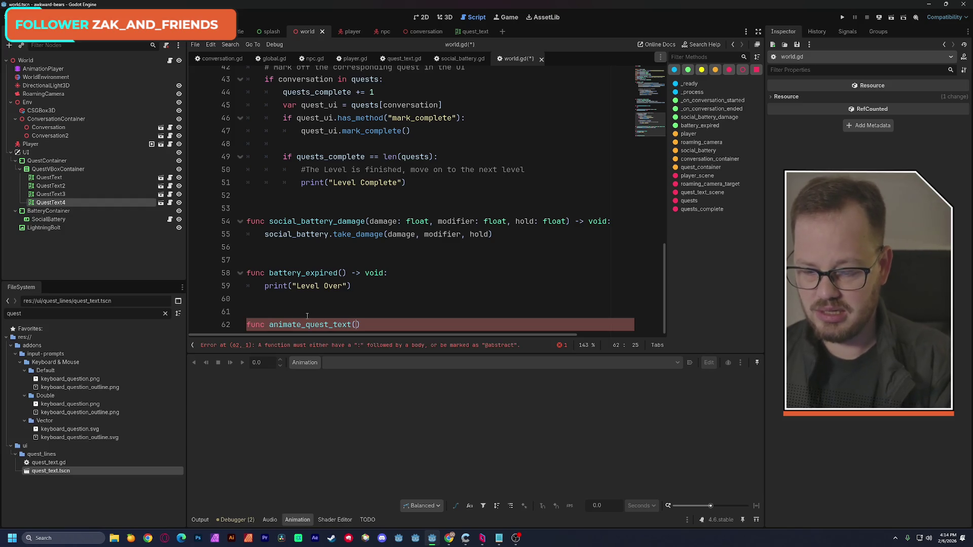
type(" -")
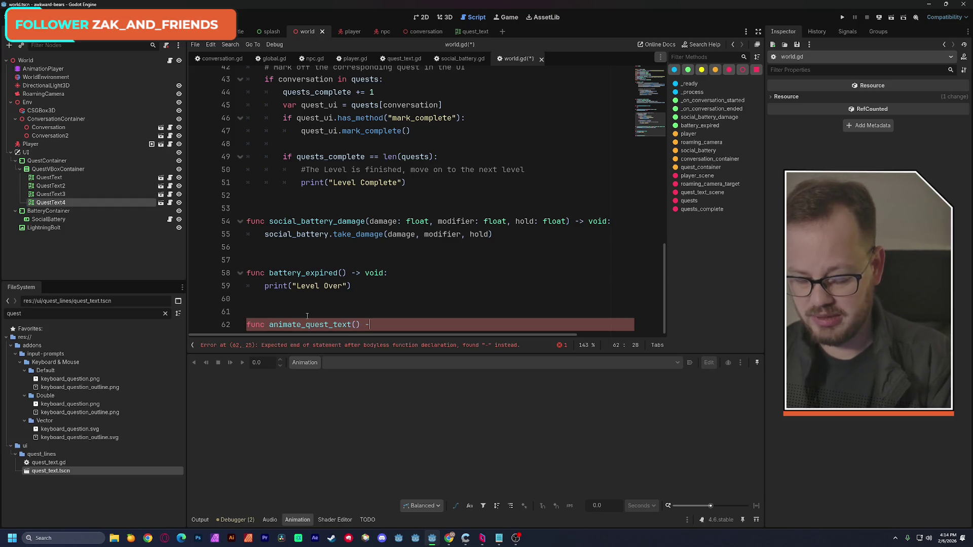
type("> void:")
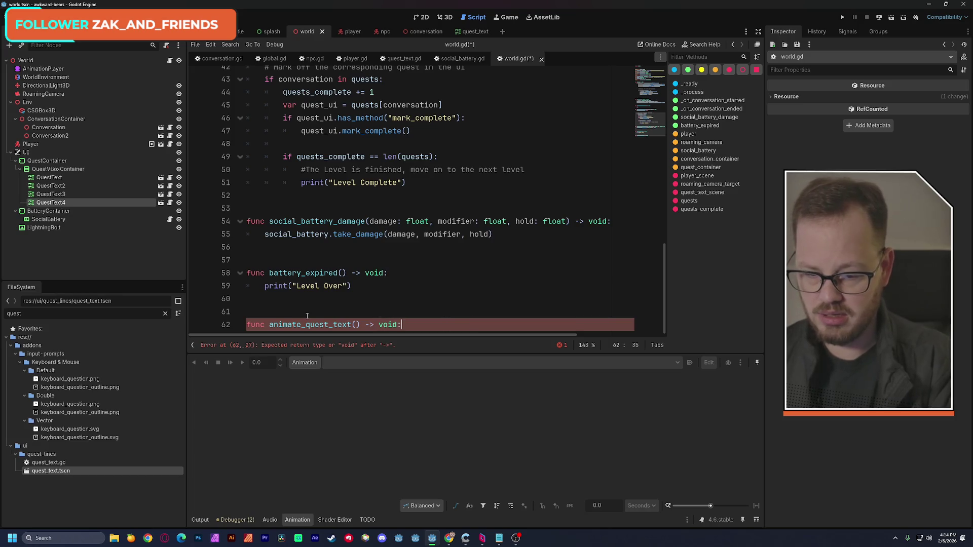
key("Return")
Give animate_quest_text a direction: bool parameter.
left_click(357, 311)
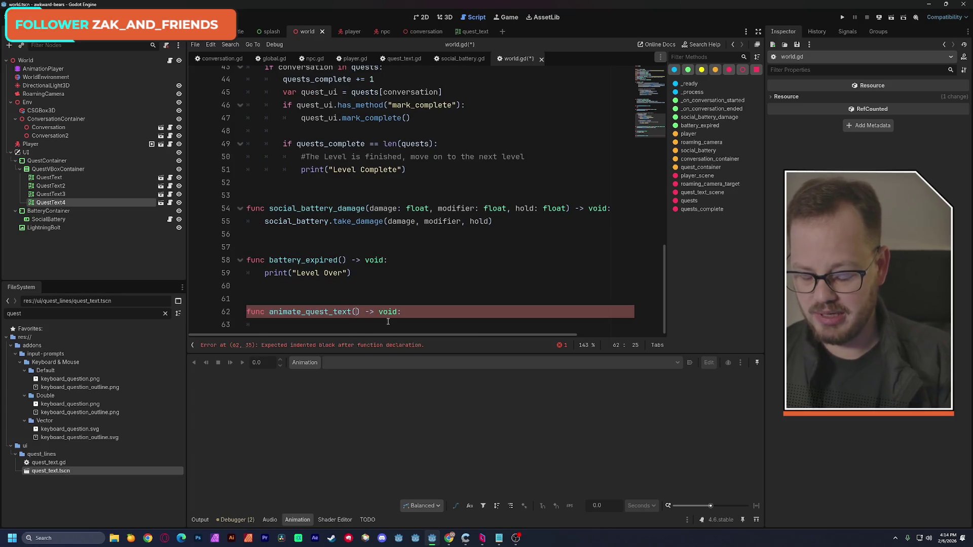
type("on: bo")
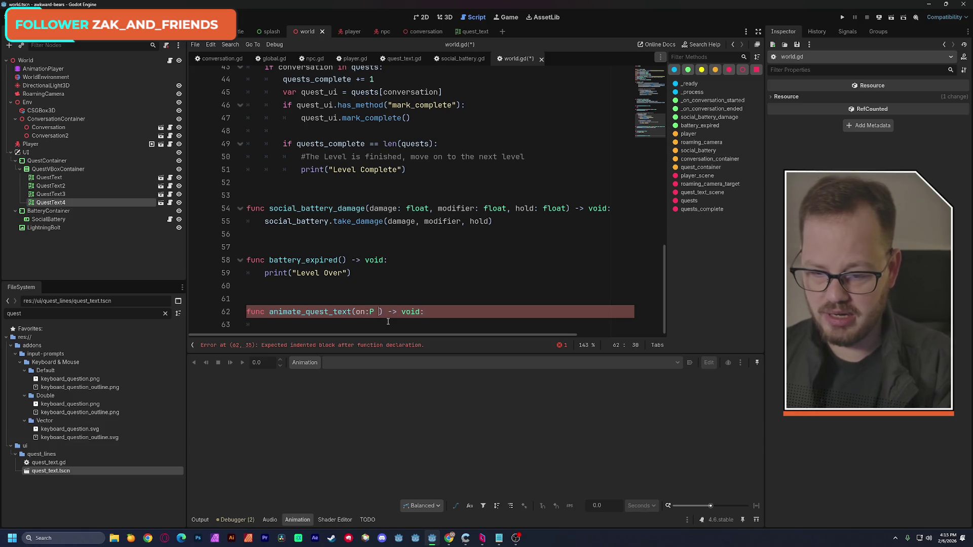
type("ol")
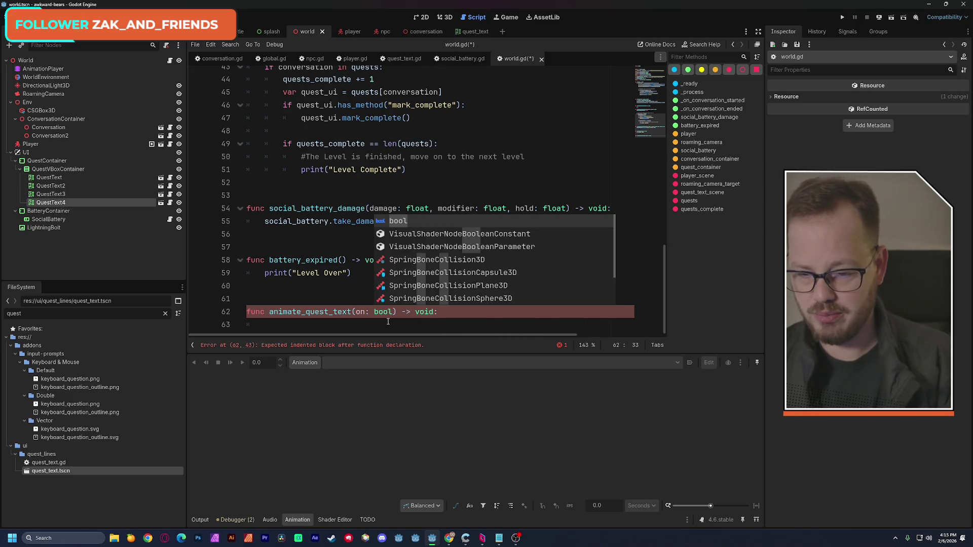
double_click(361, 312)
type("direc")
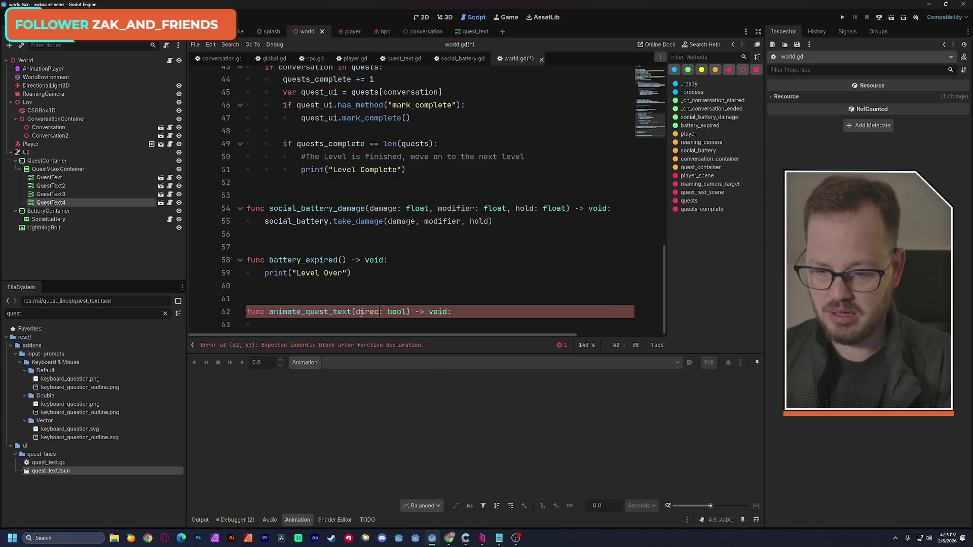
type("tion")
key("Down")
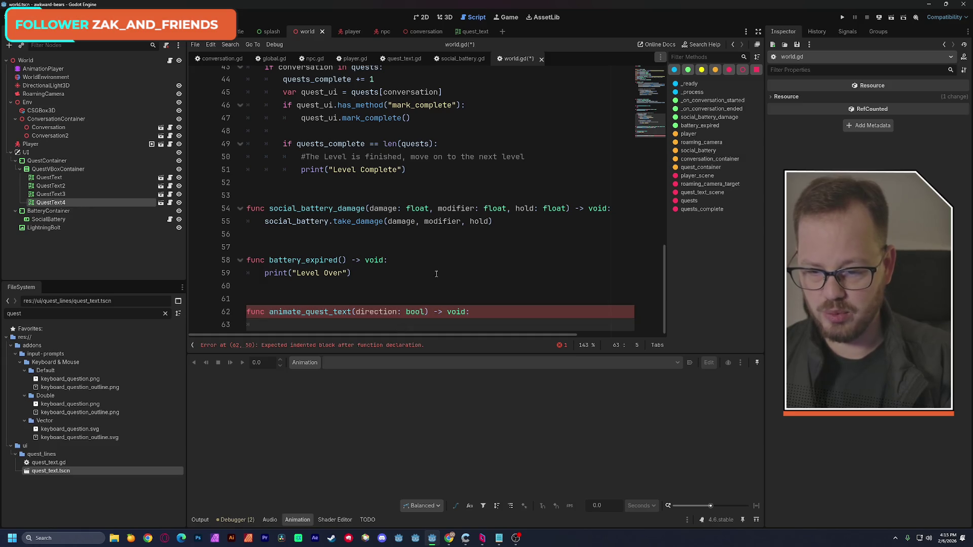
Start the function body with a for quest in quest_container: loop.
type("for qu")
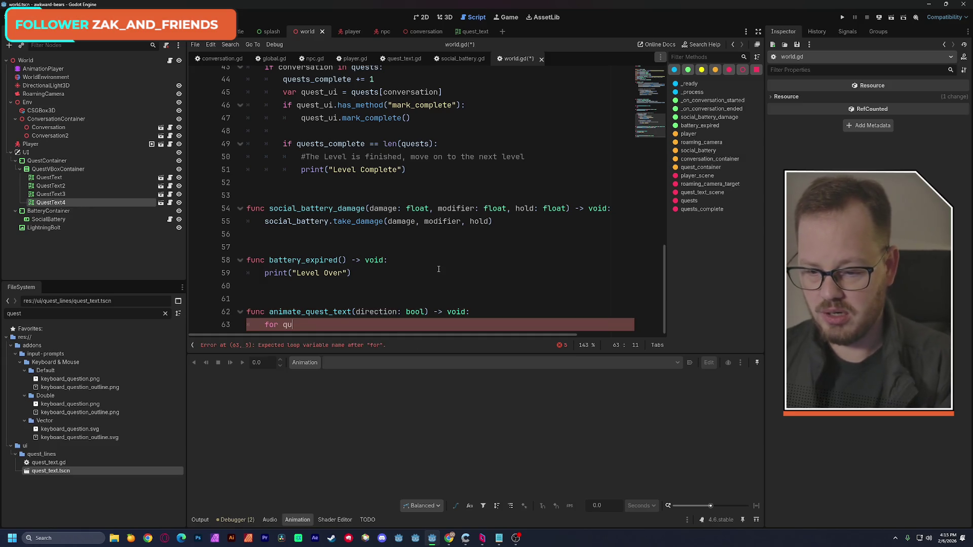
type("est in")
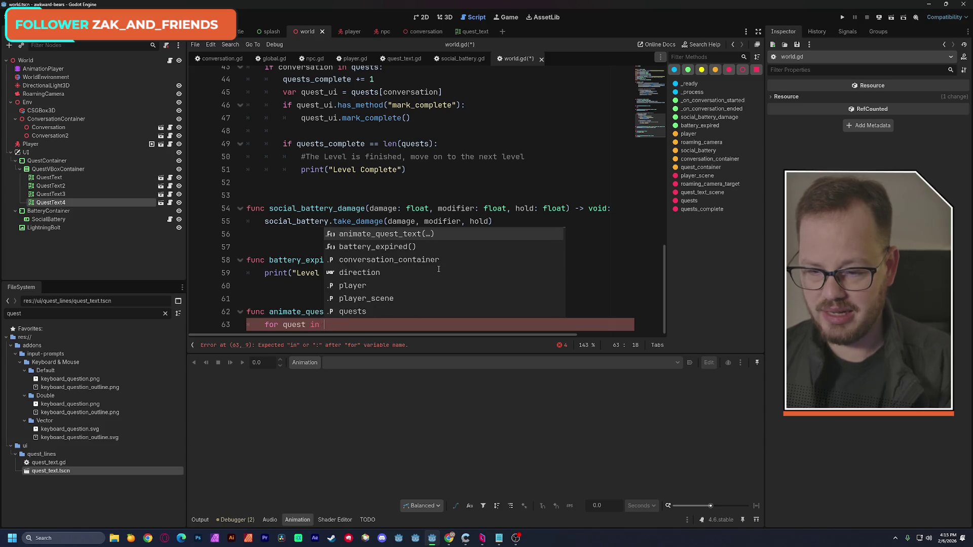
scroll(463, 175, "up", 8)
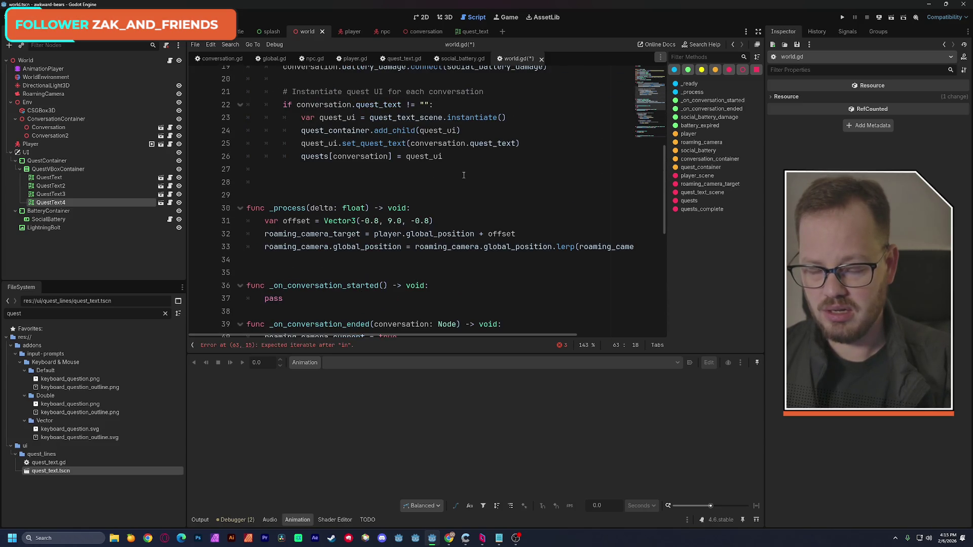
scroll(463, 175, "up", 3)
scroll(431, 228, "down", 10)
type("quest_container")
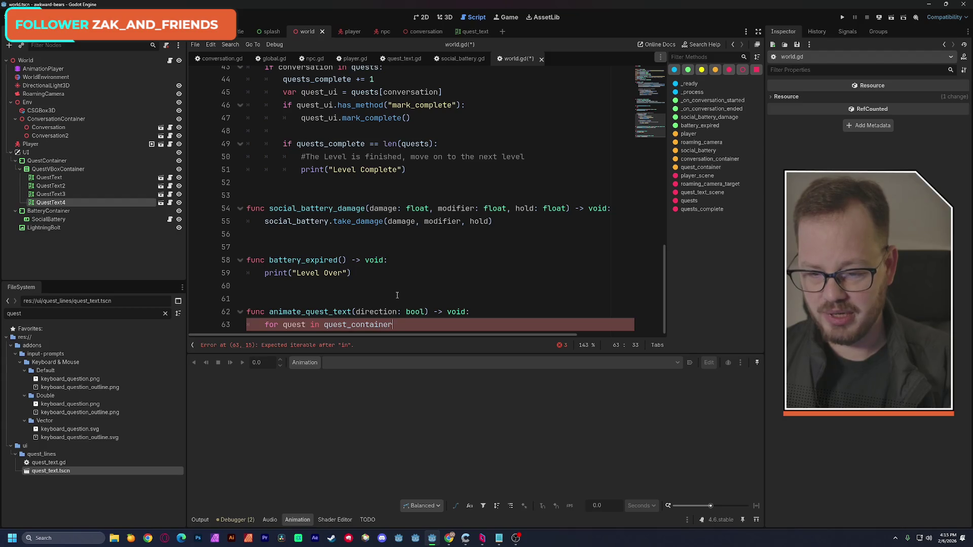
type(":")
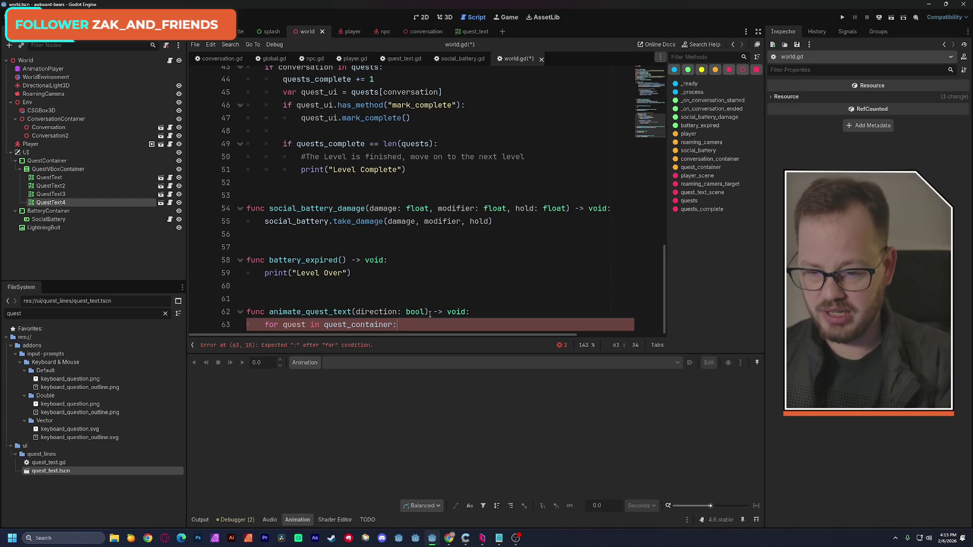
key("Return")
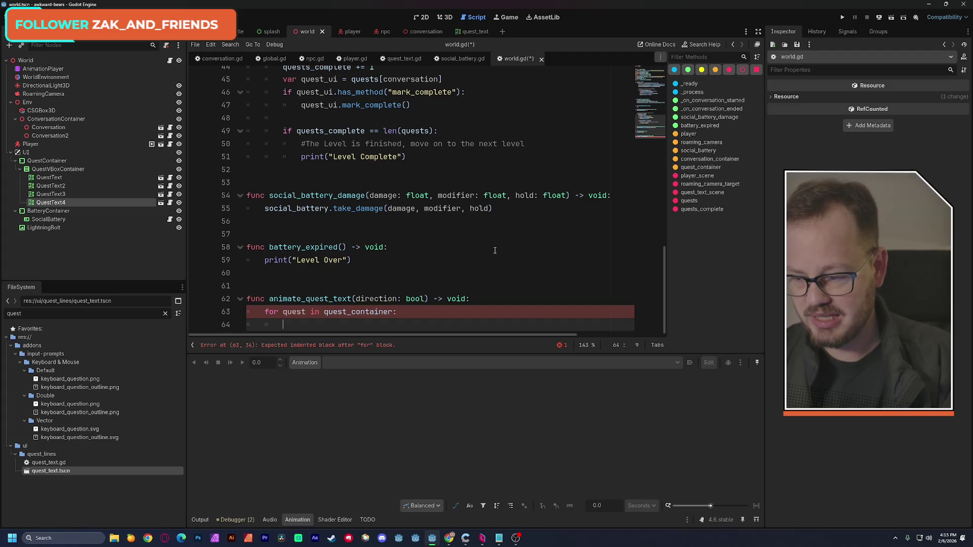
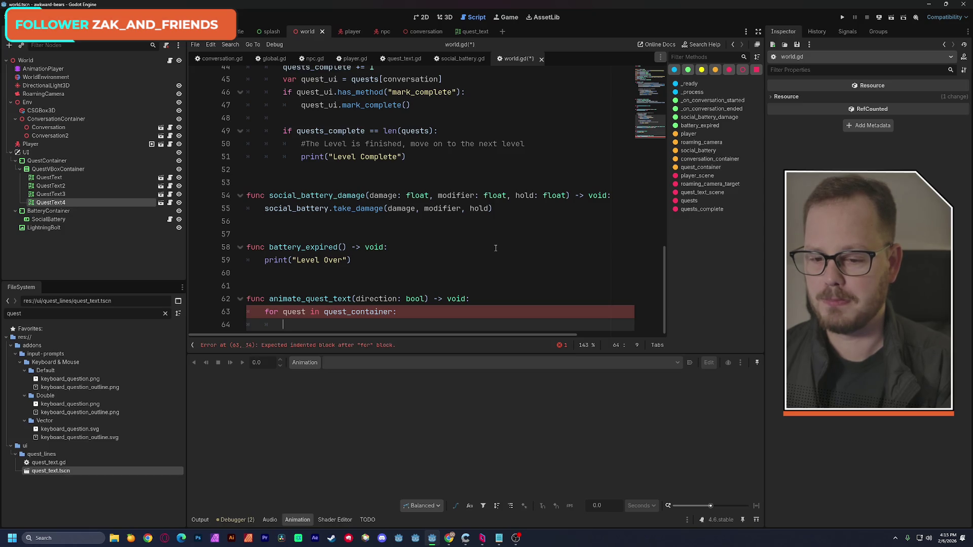
Declare var tween: Tween = create_tween() inside the quest_container loop.
type("var twe")
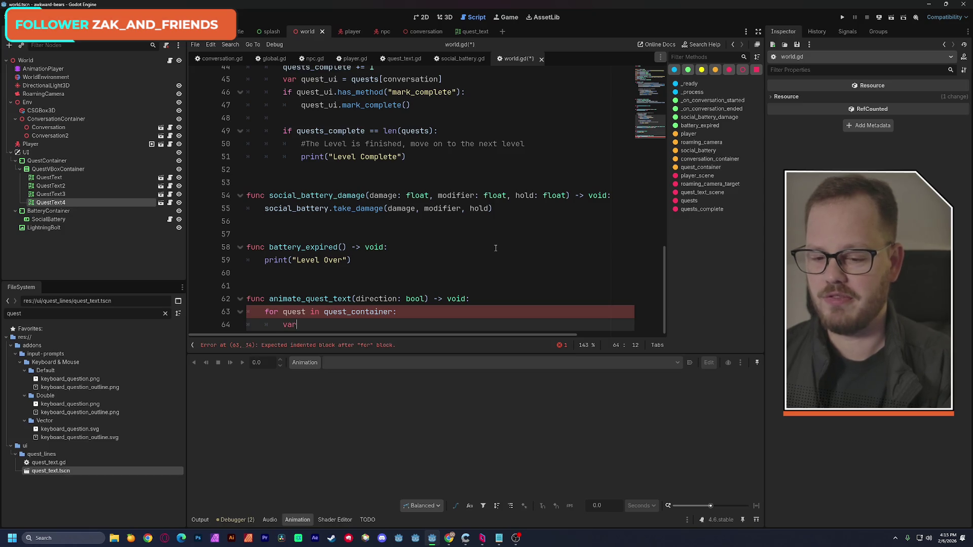
type("en: t")
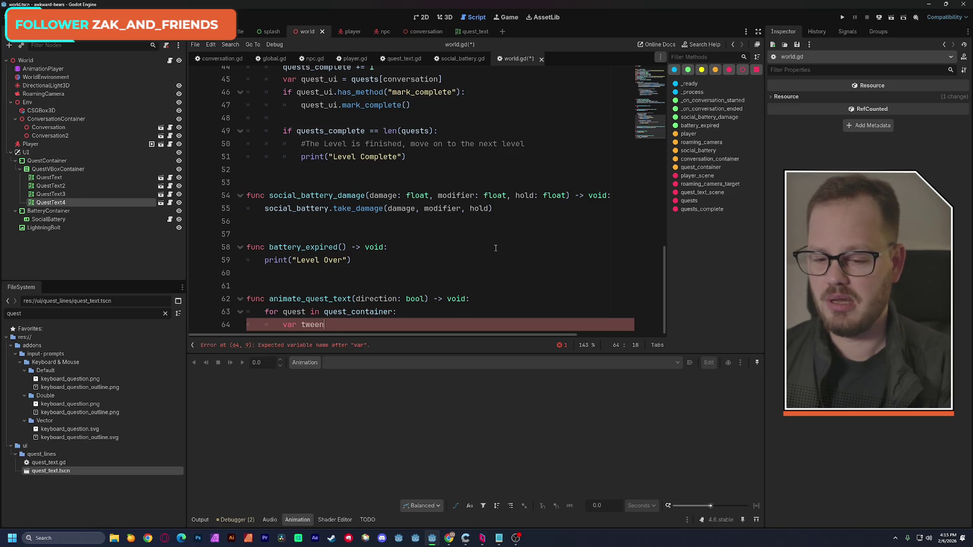
key("BackSpace")
type("Tween")
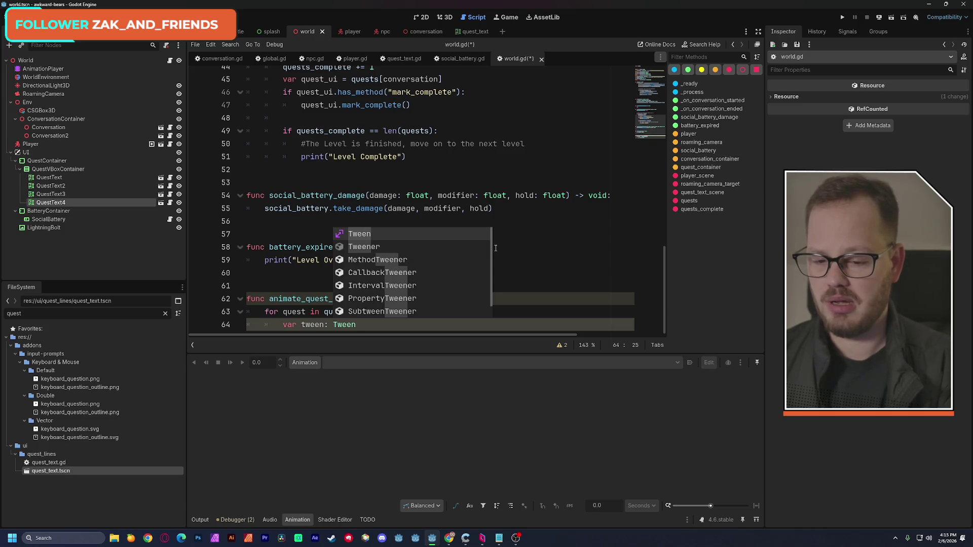
type(" = new")
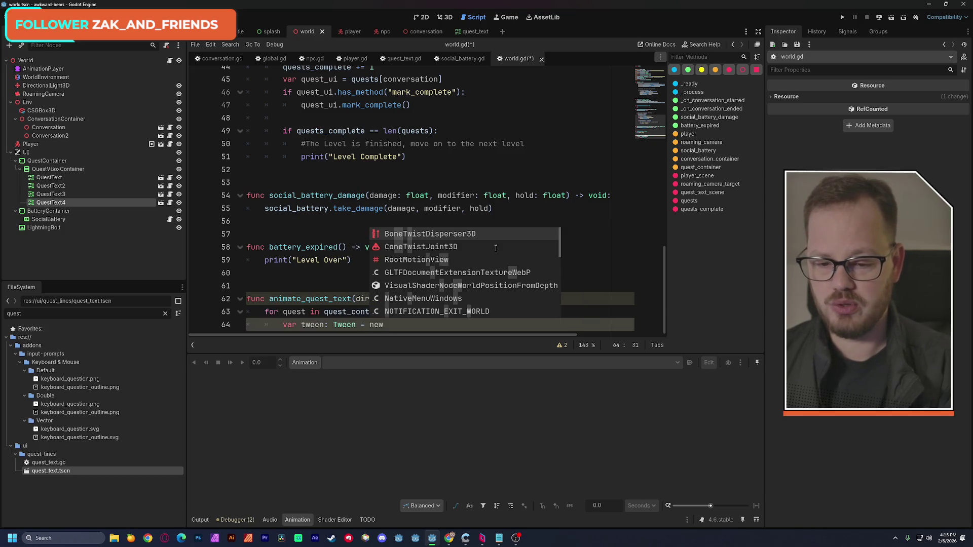
key("BackSpace")
key("BackSpace")
key("BackSpace")
type("create")
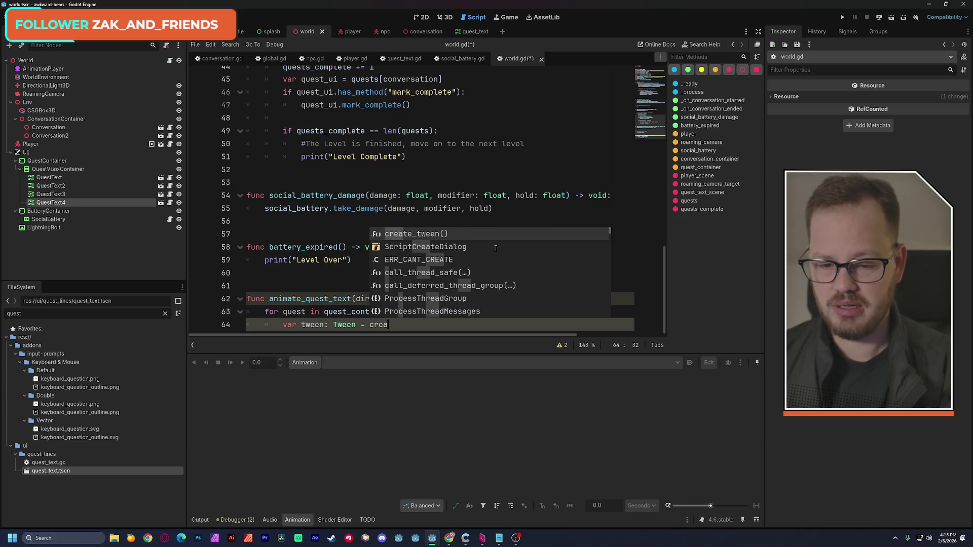
key("Return")
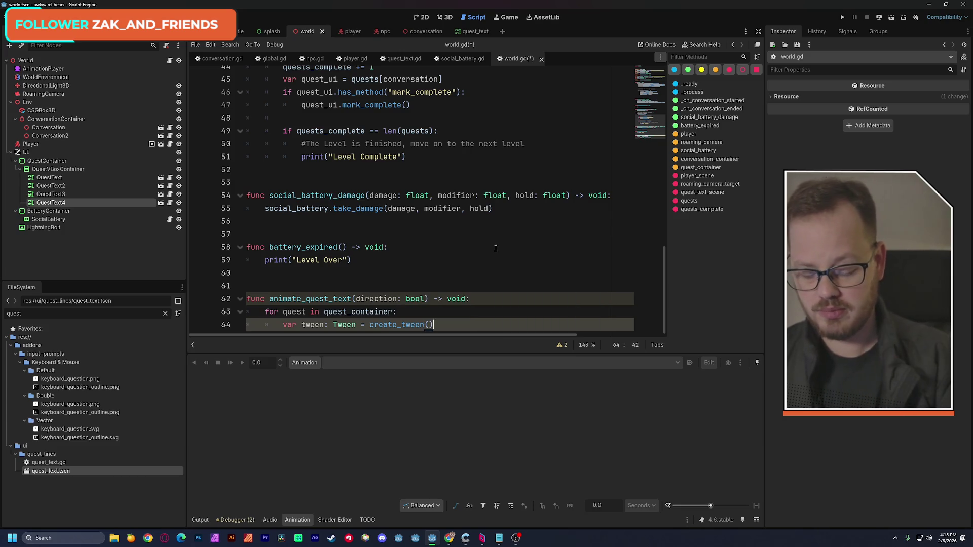
On the next line, start tween.tween_property(quest, ) targeting the quest.
key("Return")
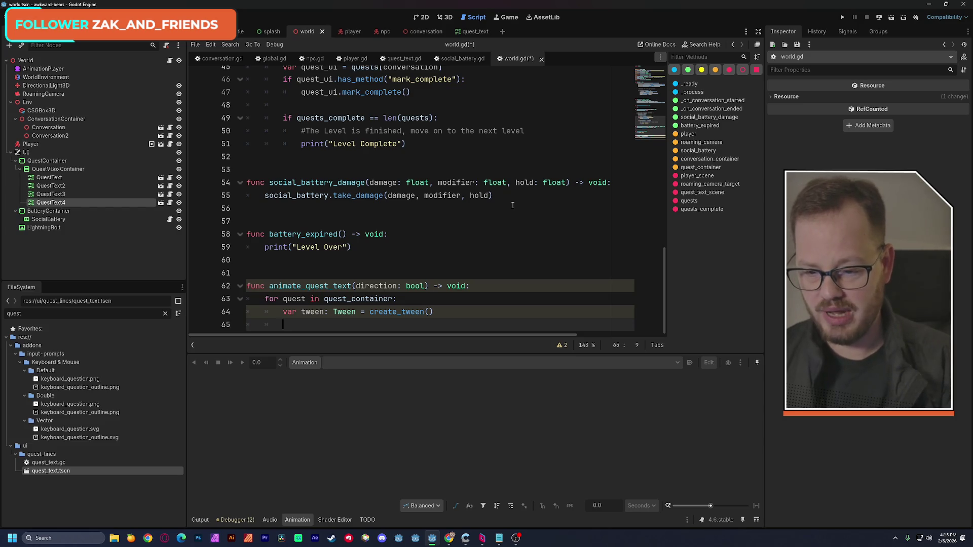
type("tw")
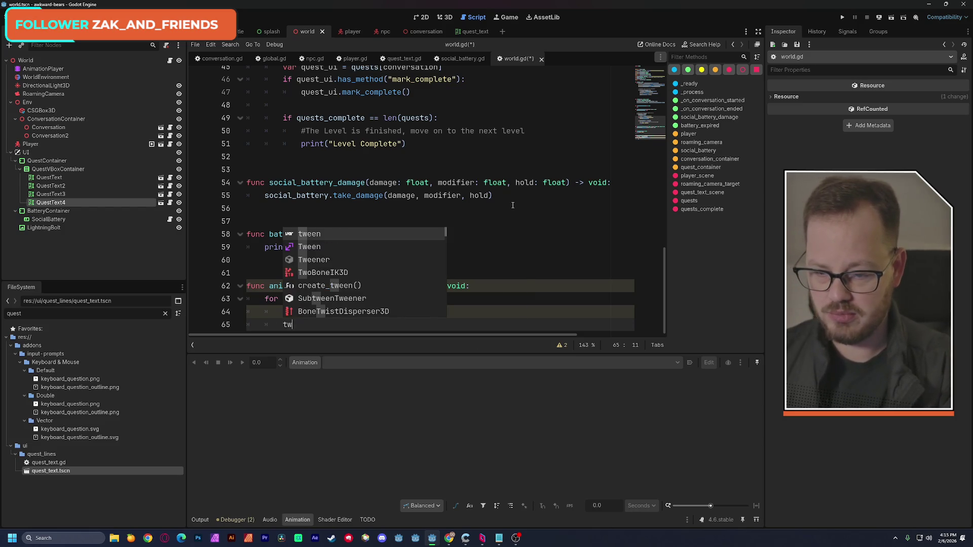
key("Return")
type(".")
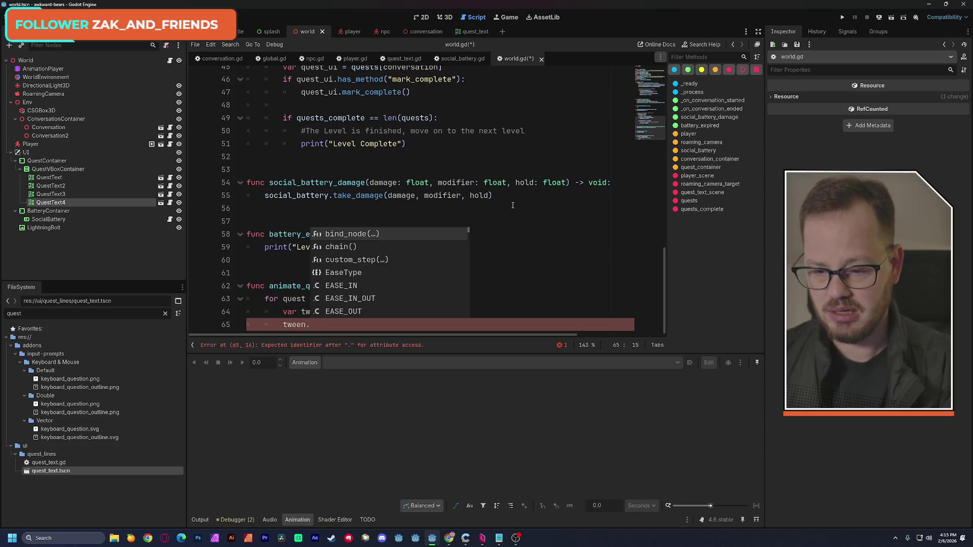
type("proper")
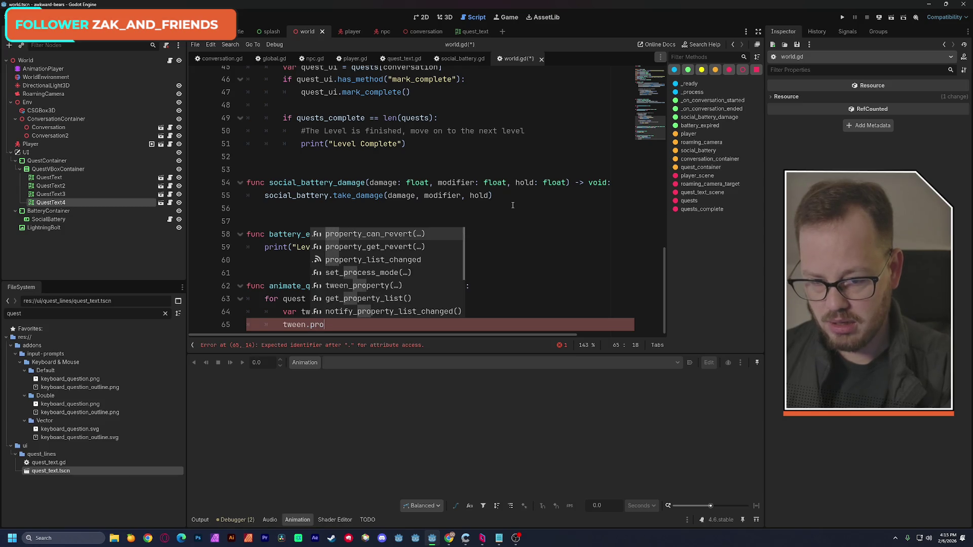
key("Down")
key("Down")
key("Down")
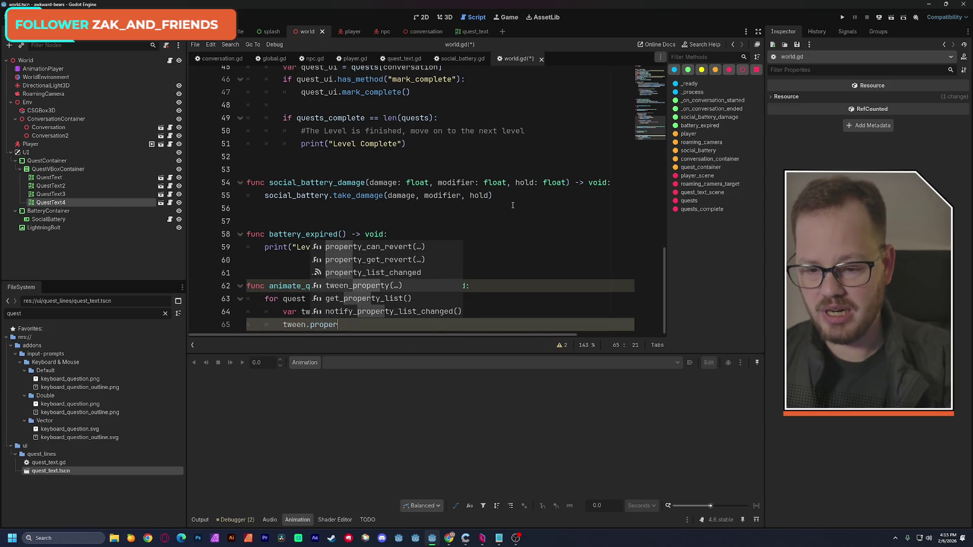
key("Return")
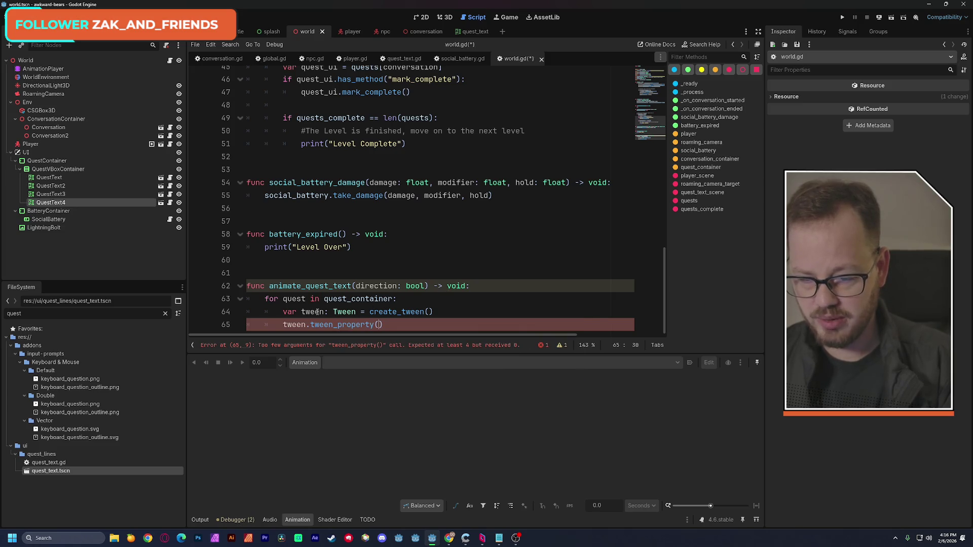
type("quest")
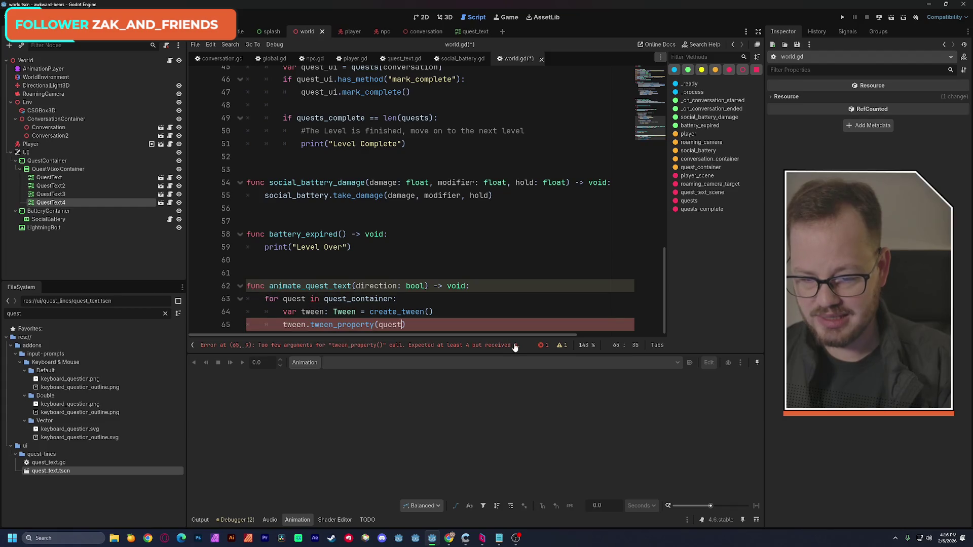
type(",")
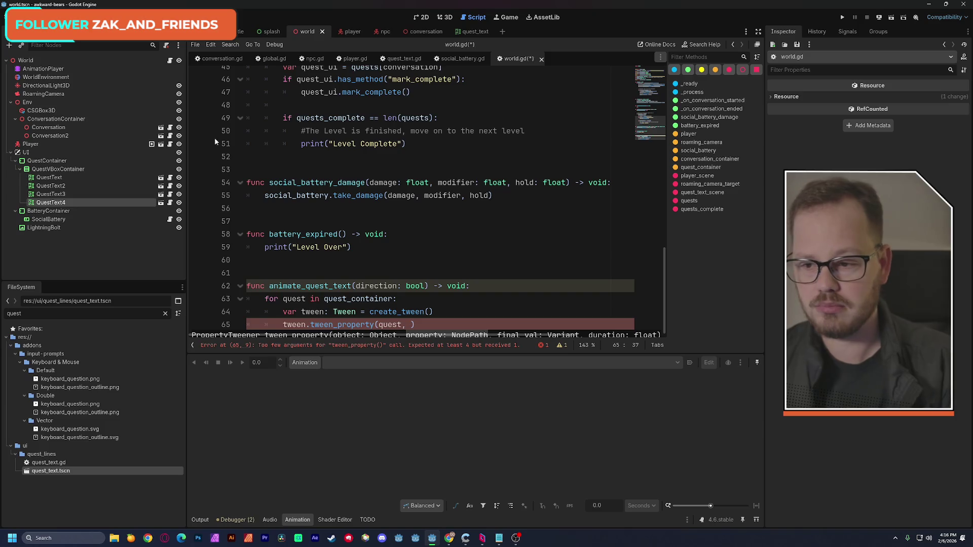
left_click(49, 177)
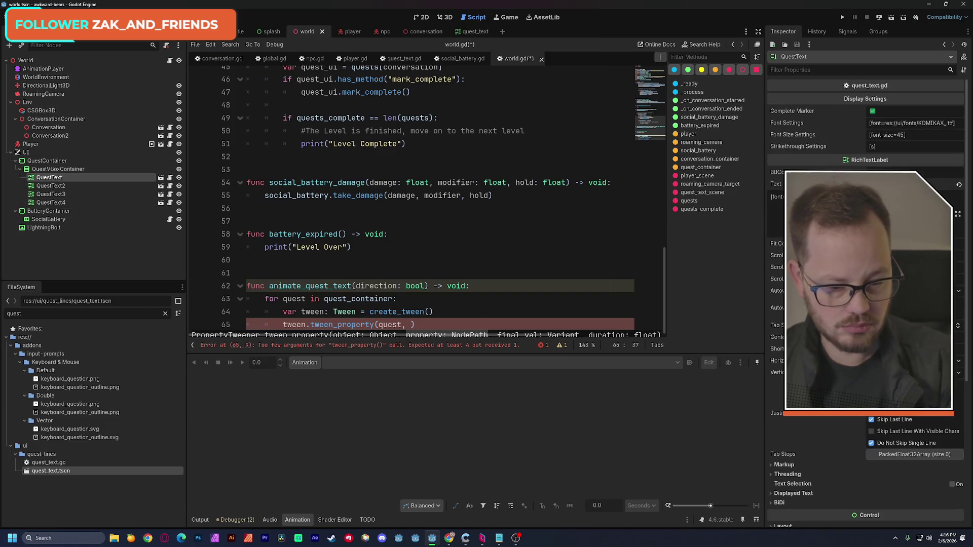
Expand QuestText's Layout > Transform section in the Inspector to see its Position values.
scroll(868, 299, "down", 5)
scroll(869, 299, "down", 2)
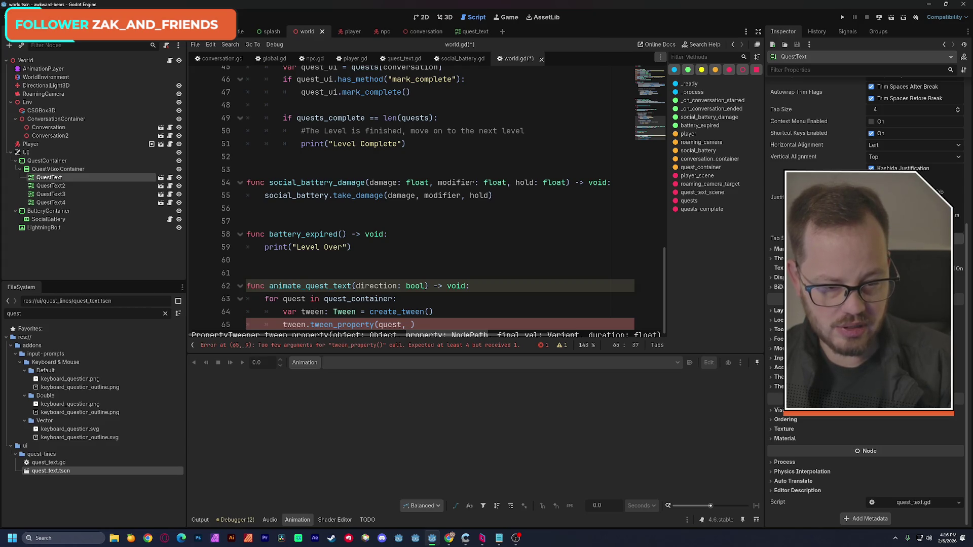
left_click(778, 310)
left_click(778, 395)
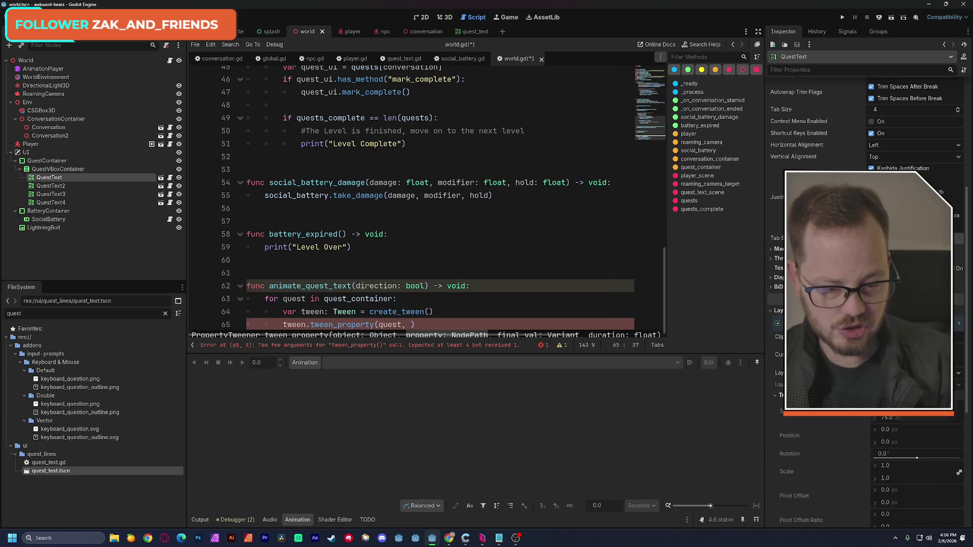
scroll(810, 355, "down", 4)
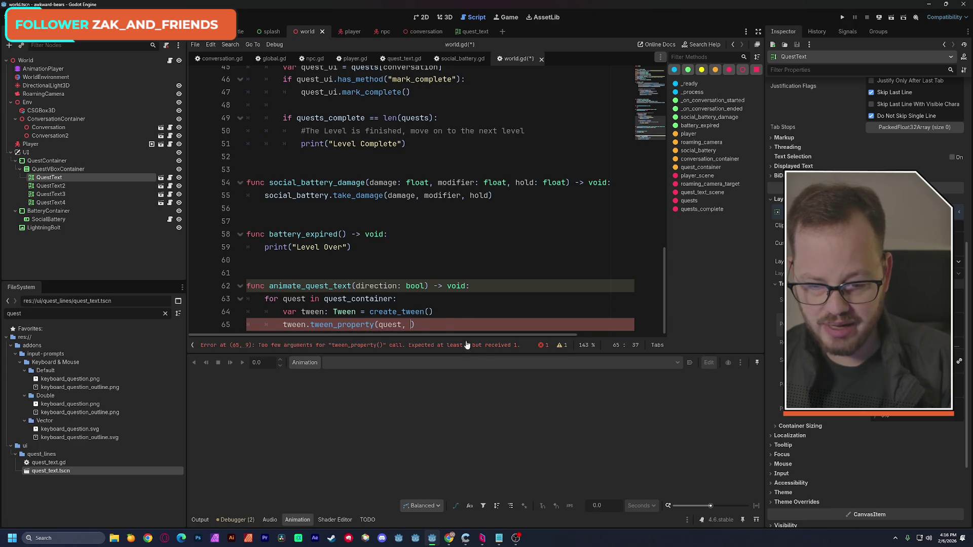
Pass "position.x" as the tweened property and open blank lines above the tween creation.
type("position.x")
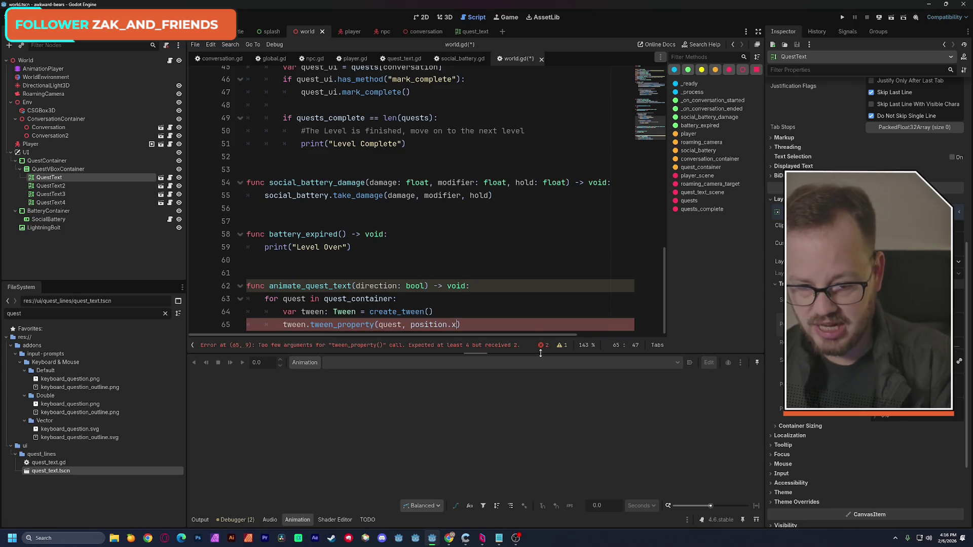
key("Left")
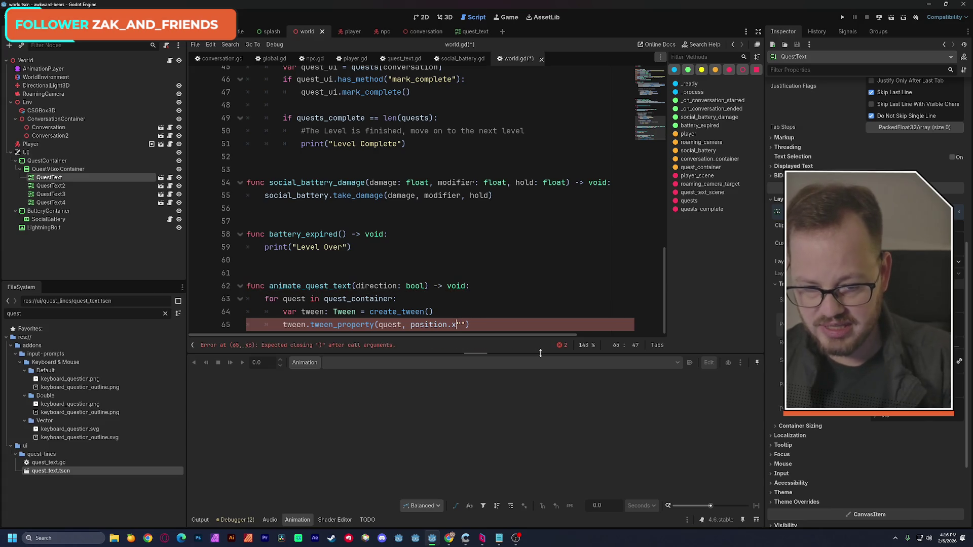
key("ctrl+Left")
key("ctrl+Left")
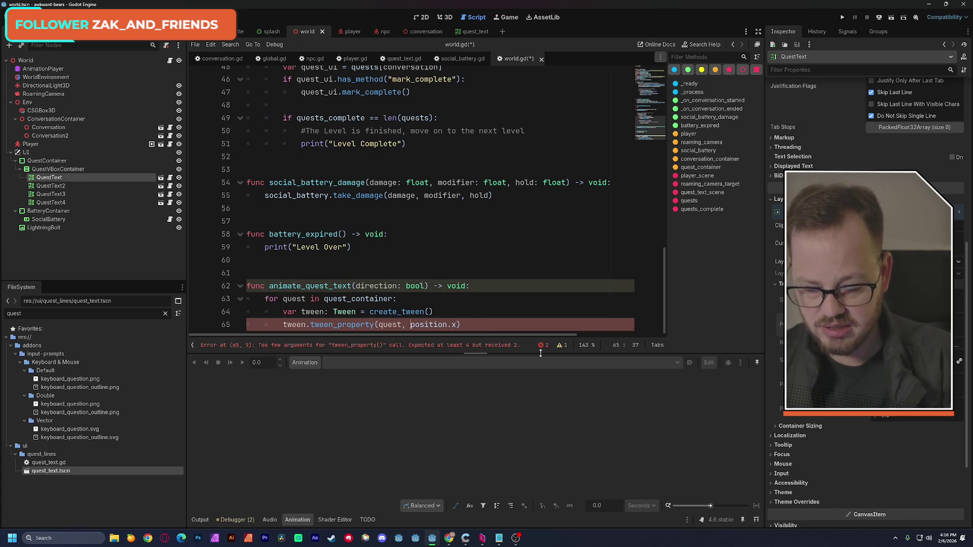
type("\"")
key("Right")
key("Right")
key("Right")
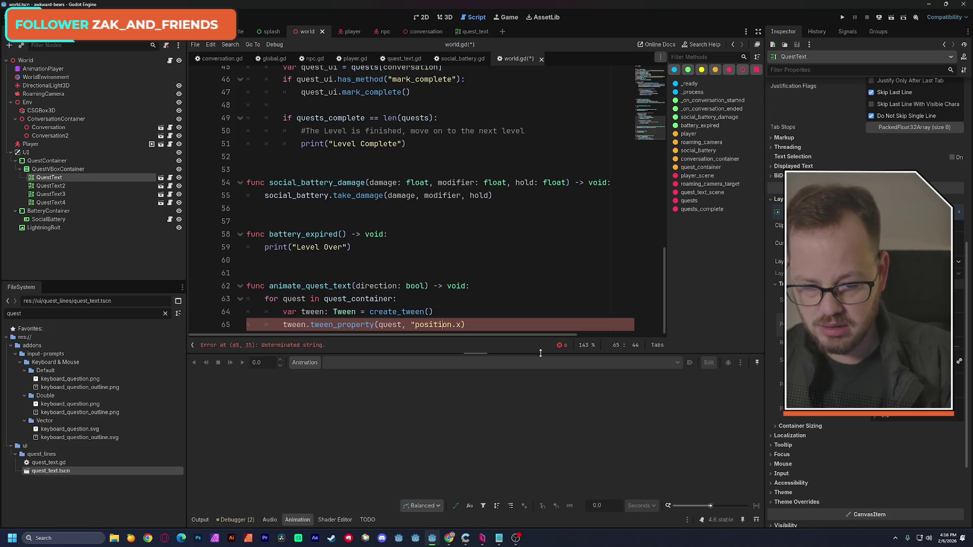
type("\"")
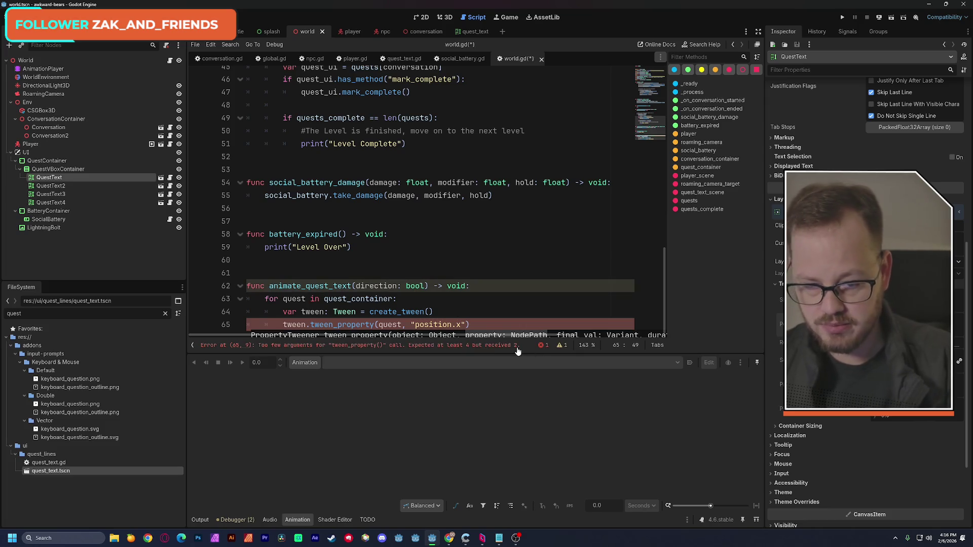
type(",")
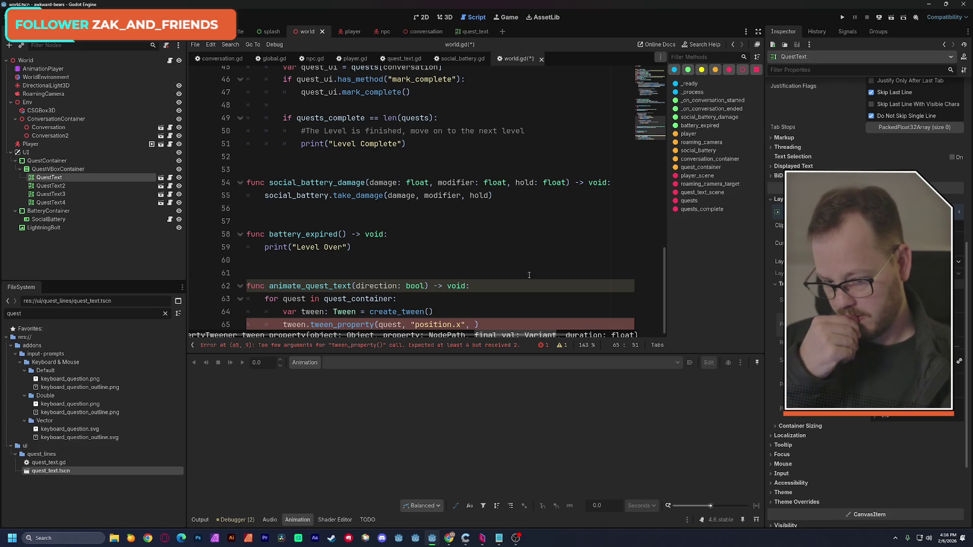
key("Escape")
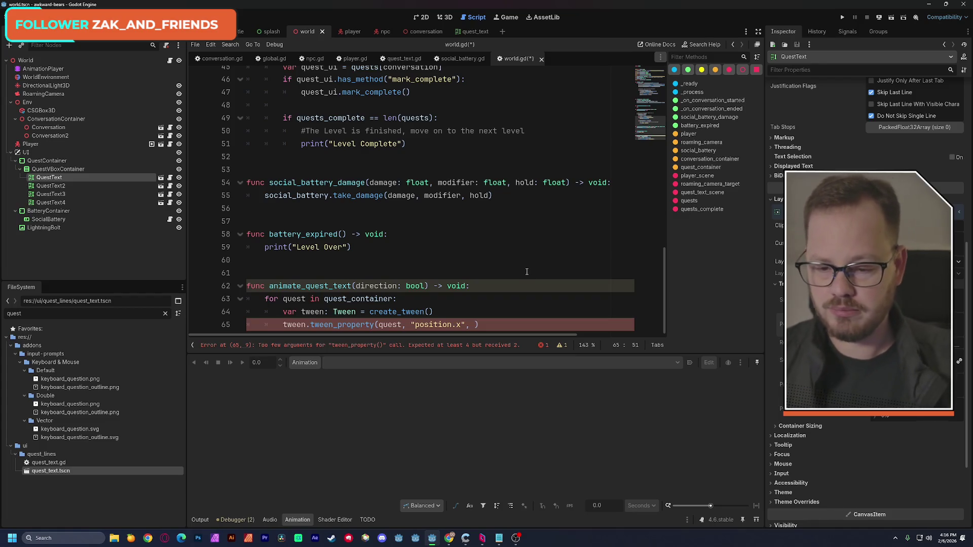
left_click(421, 299)
key("Return")
key("Return")
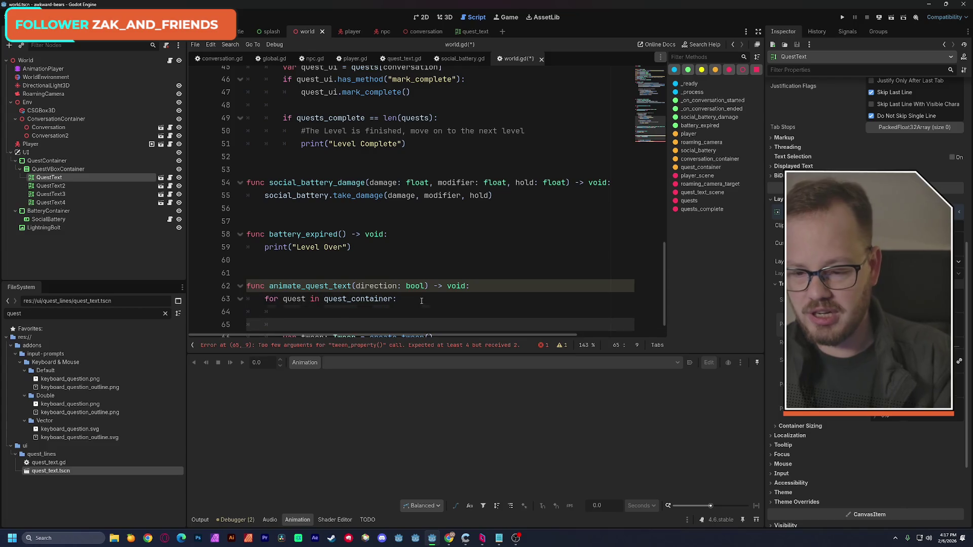
Insert an if direction: / else: block above the tween, each branch containing pass.
key("Up")
scroll(457, 259, "down", 1)
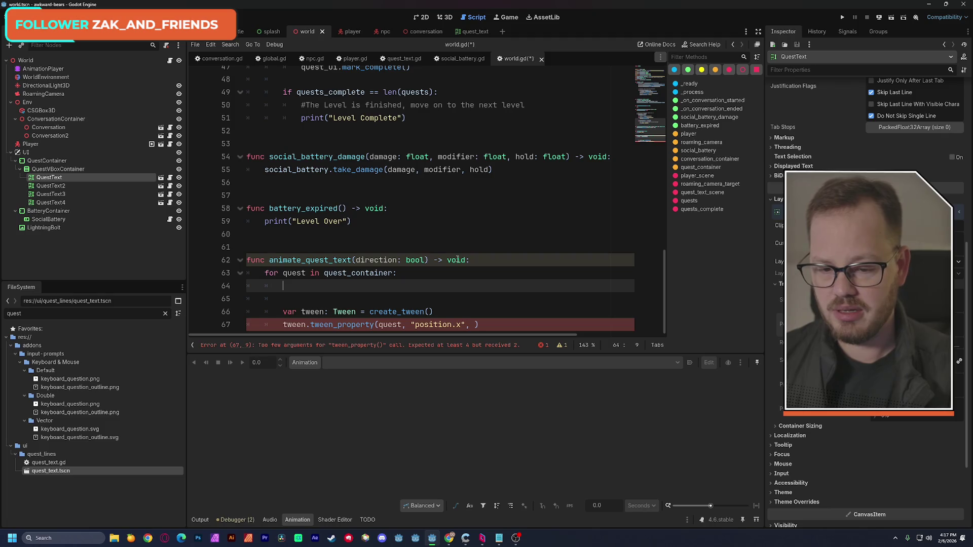
type("if")
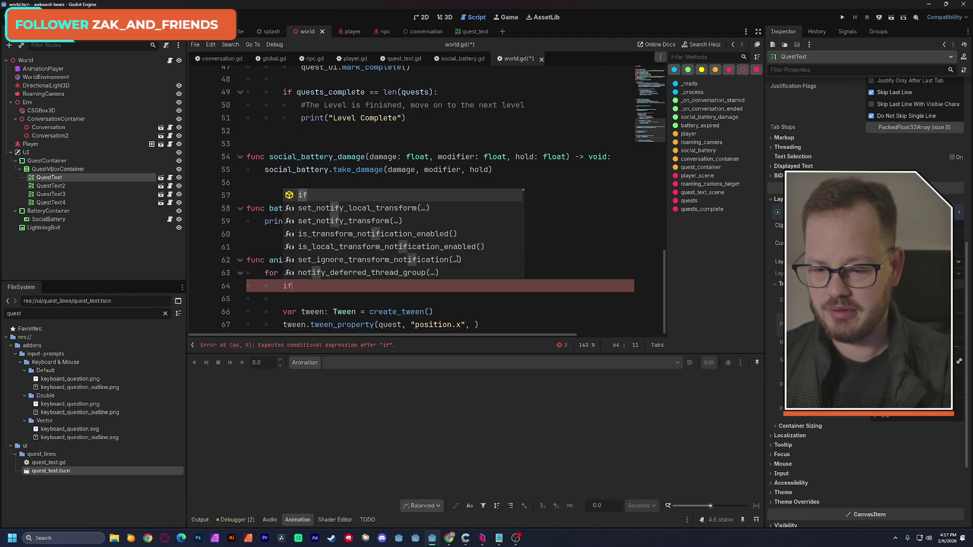
type(" direction:")
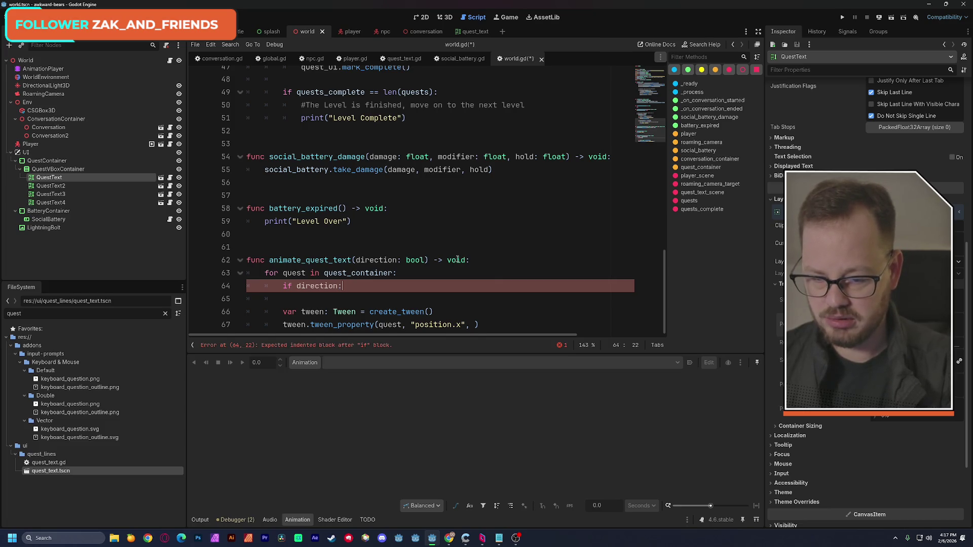
key("Return")
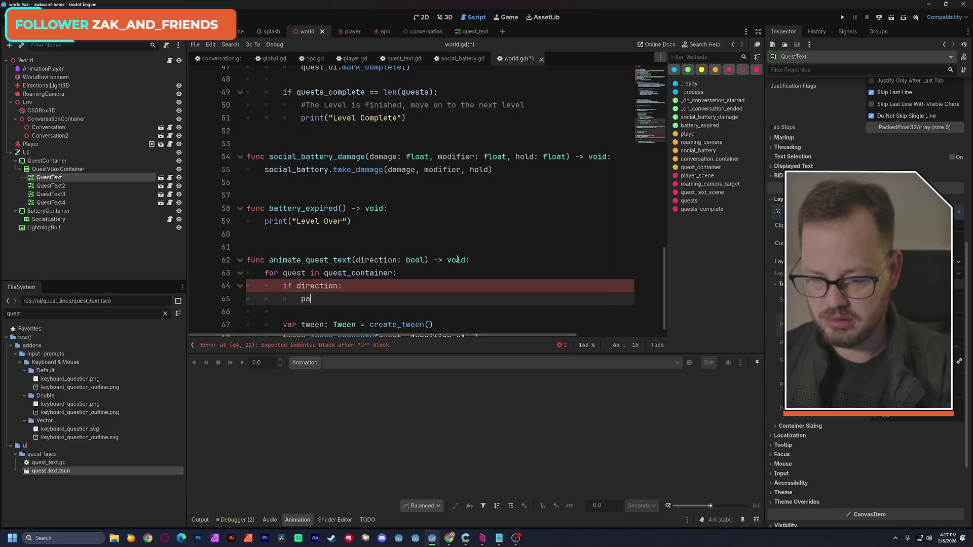
type("pass")
key("Return")
key("BackSpace")
type("else:")
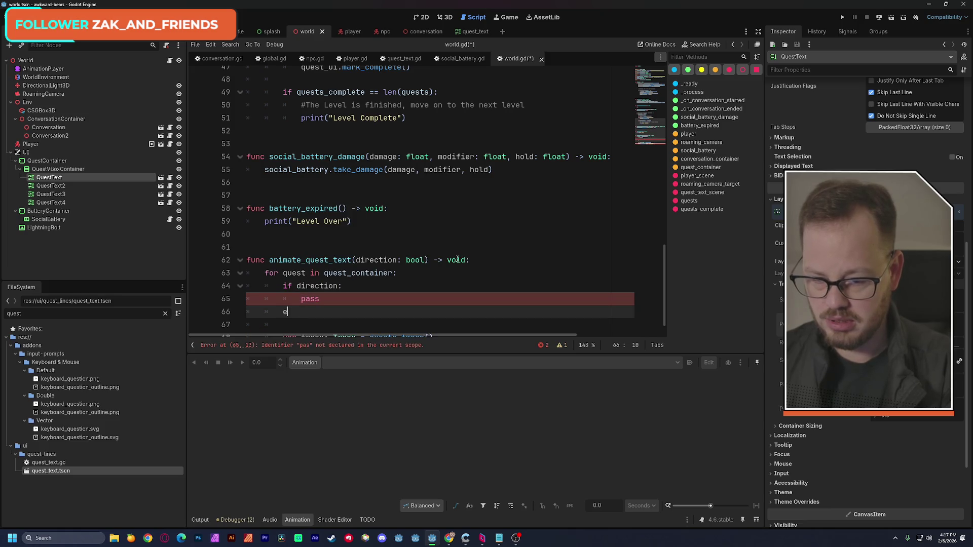
key("Return")
type("pass")
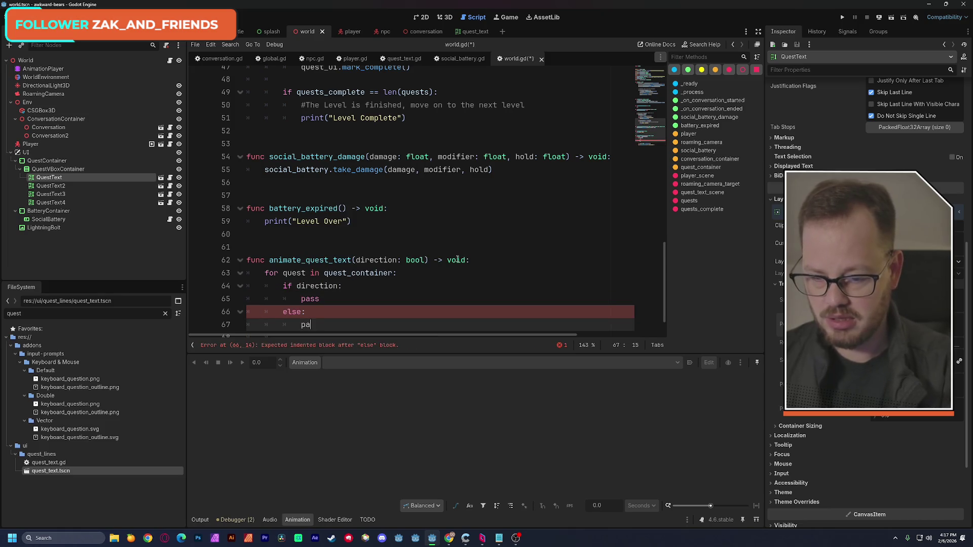
scroll(478, 219, "down", 1)
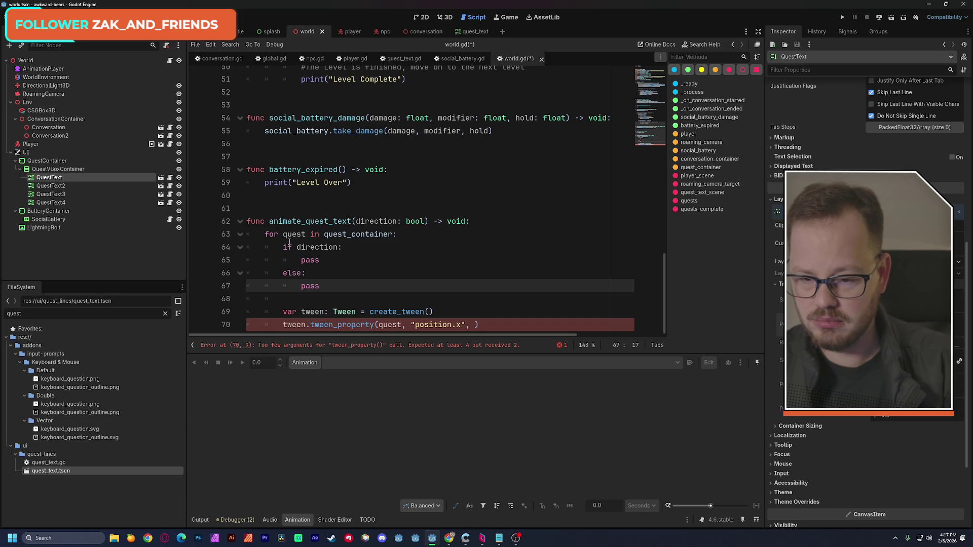
left_click_drag(356, 221, 424, 222)
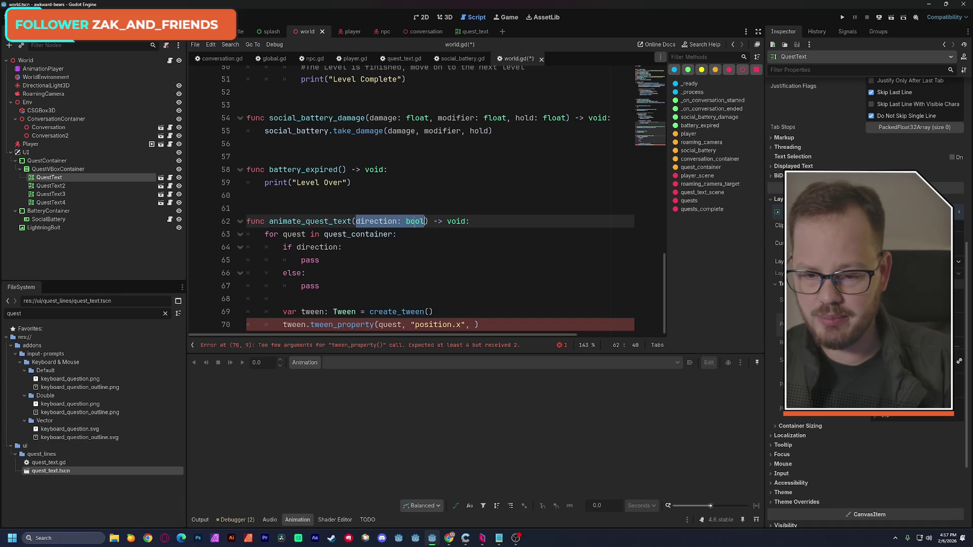
Change the parameter to pos: float and delete the if/else direction block.
double_click(414, 221)
type("float")
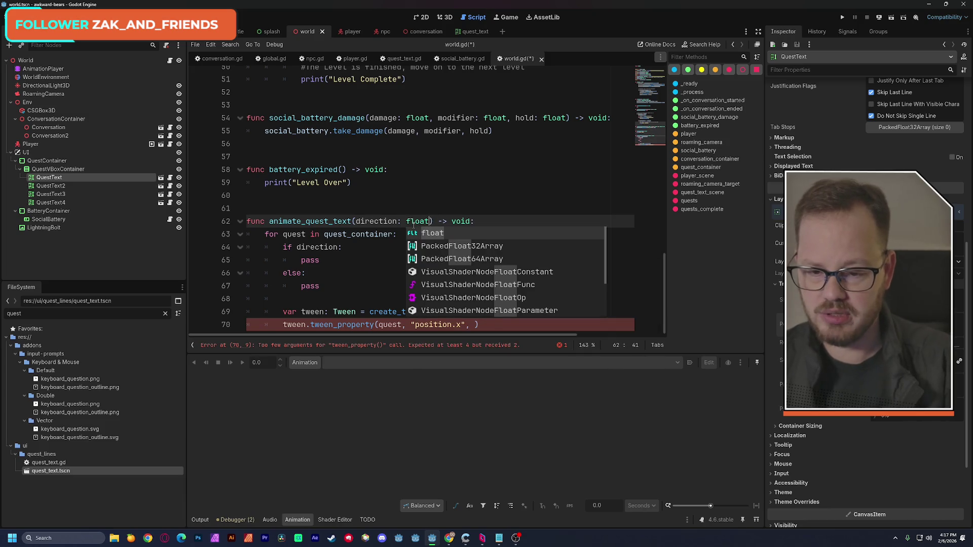
key("Return")
key("Up")
key("Up")
key("Up")
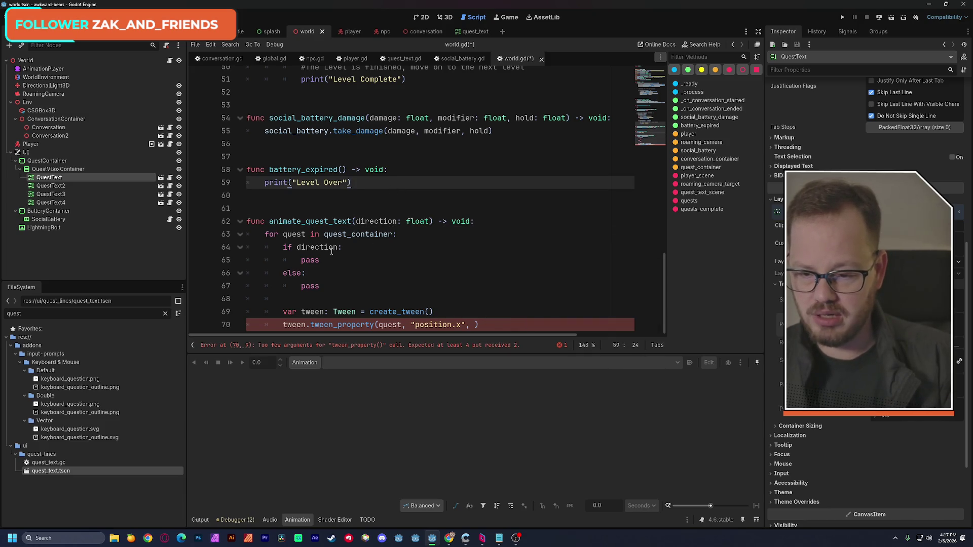
double_click(374, 222)
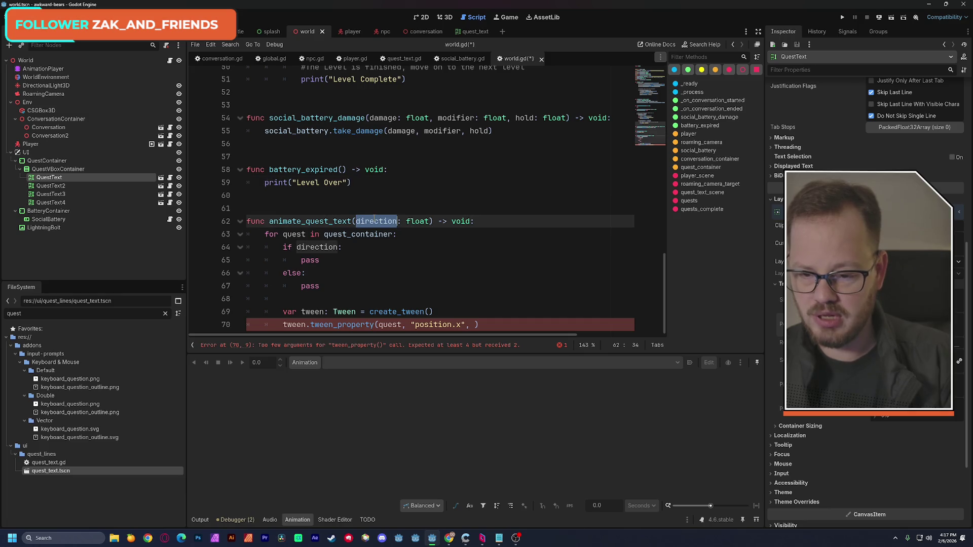
type("pos")
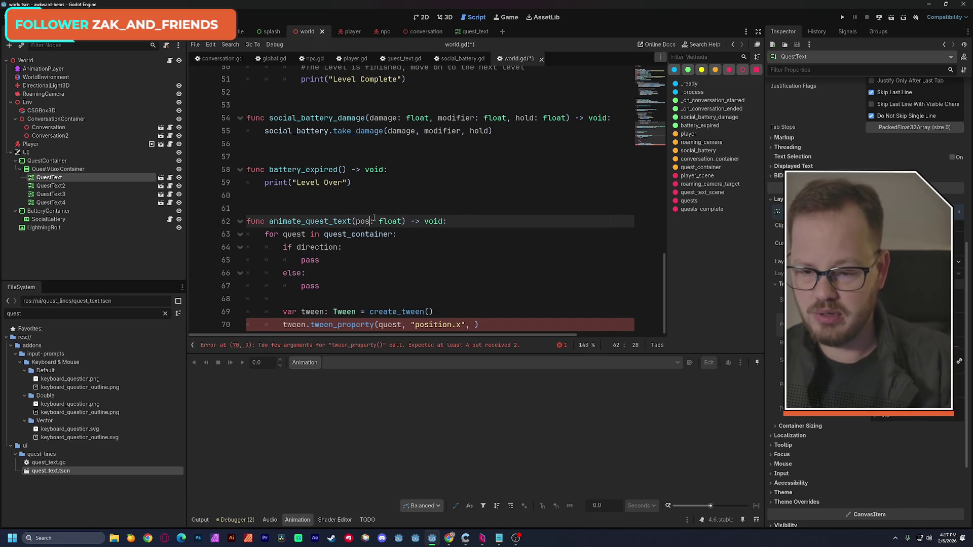
left_click(395, 169)
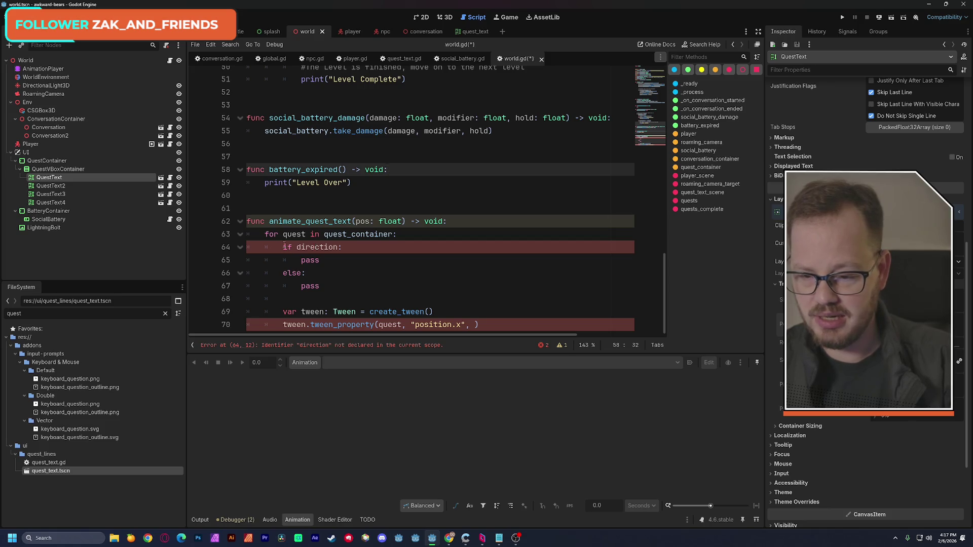
left_click_drag(283, 247, 321, 286)
key("BackSpace")
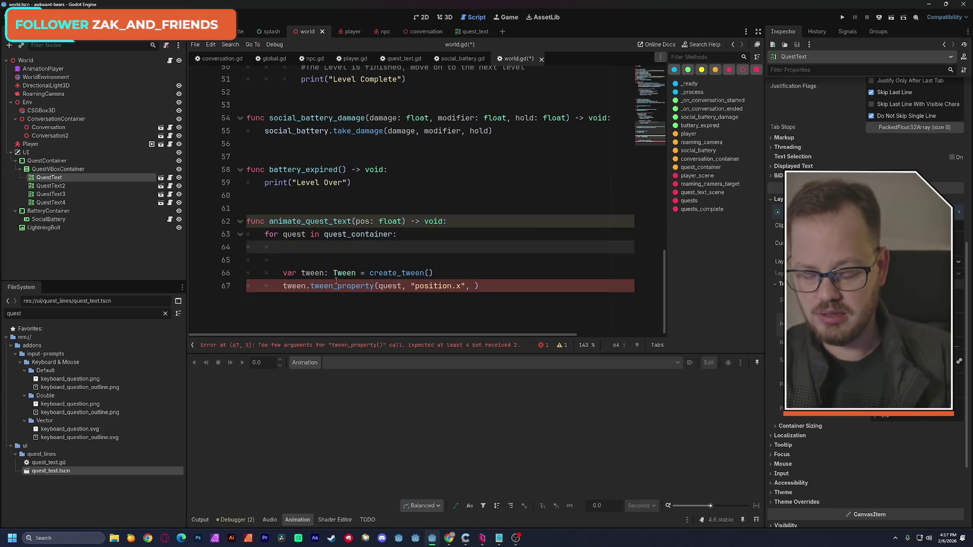
key("BackSpace")
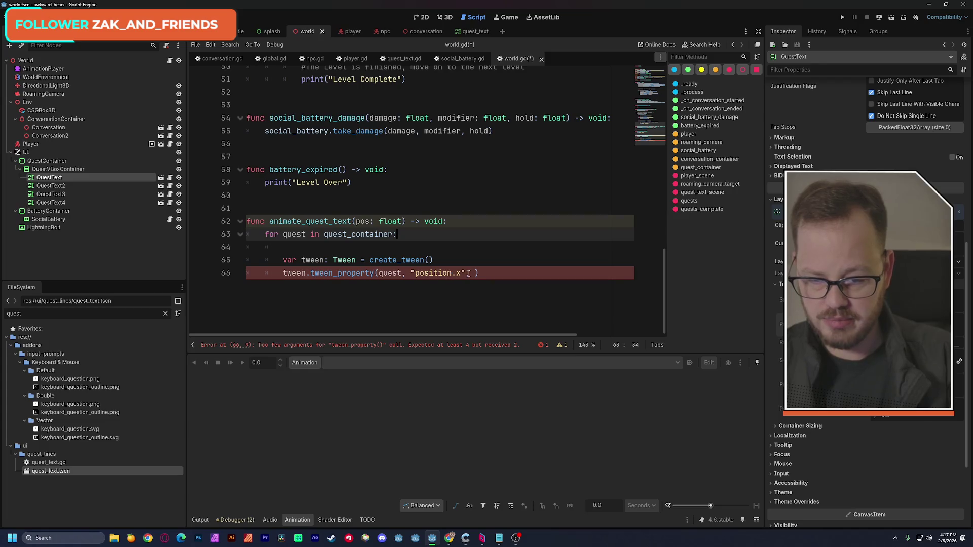
Add pos as the target value and 0.75 as the duration of tween_property.
left_click(468, 274)
type(", pos")
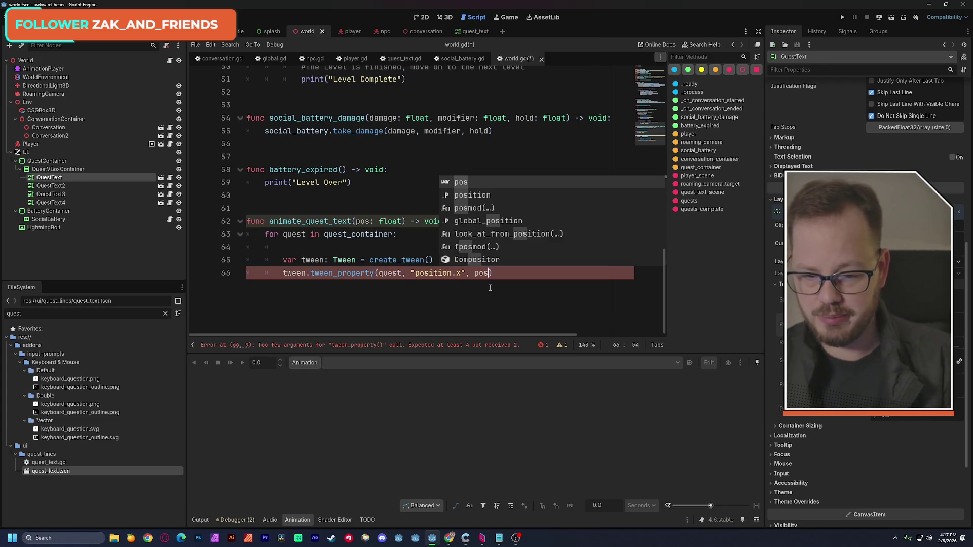
left_click(384, 248)
left_click(490, 273)
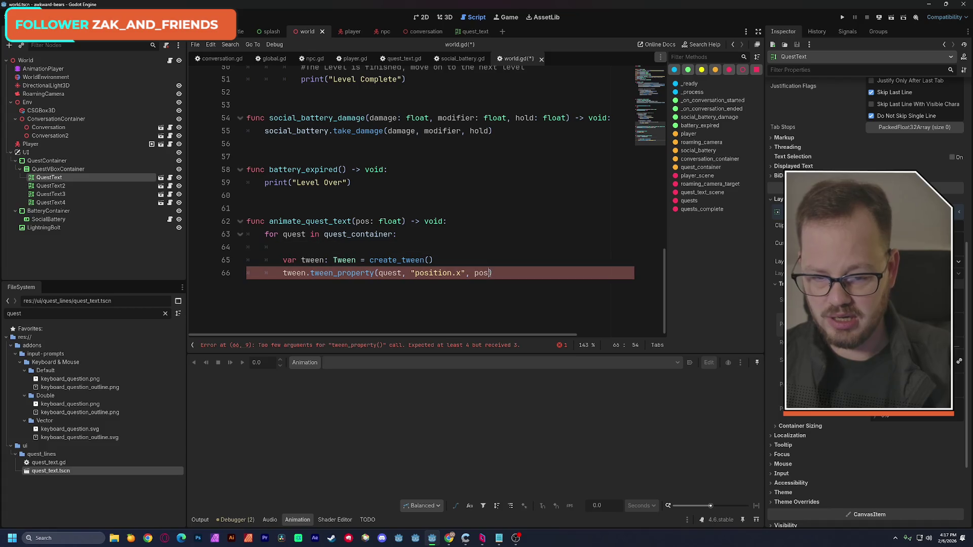
type(", ")
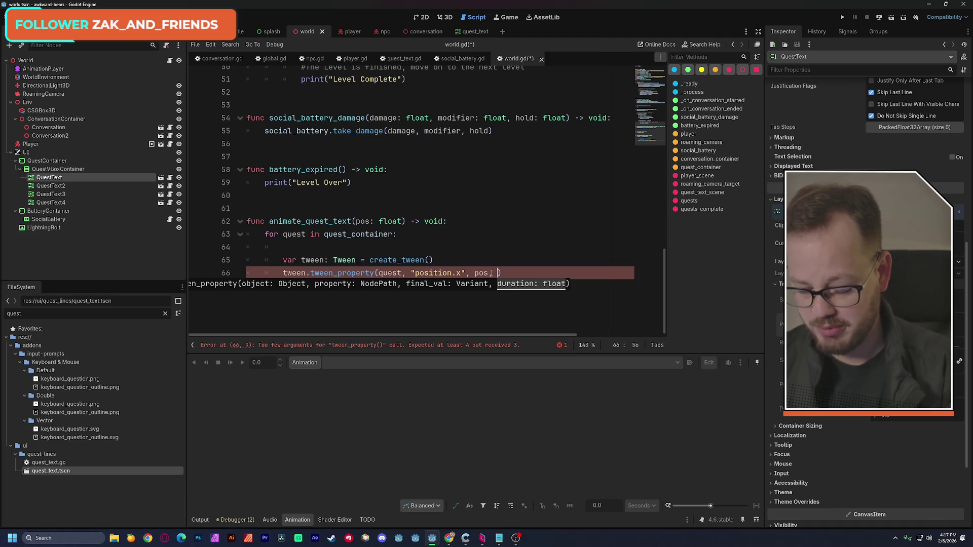
type(".")
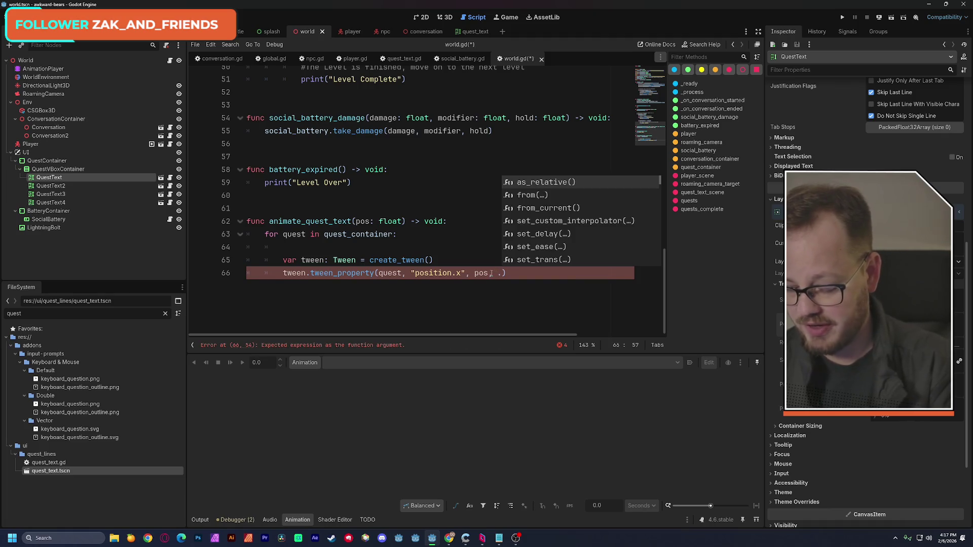
type("75")
key("Left")
key("Left")
key("Left")
scroll(491, 273, "up", 2)
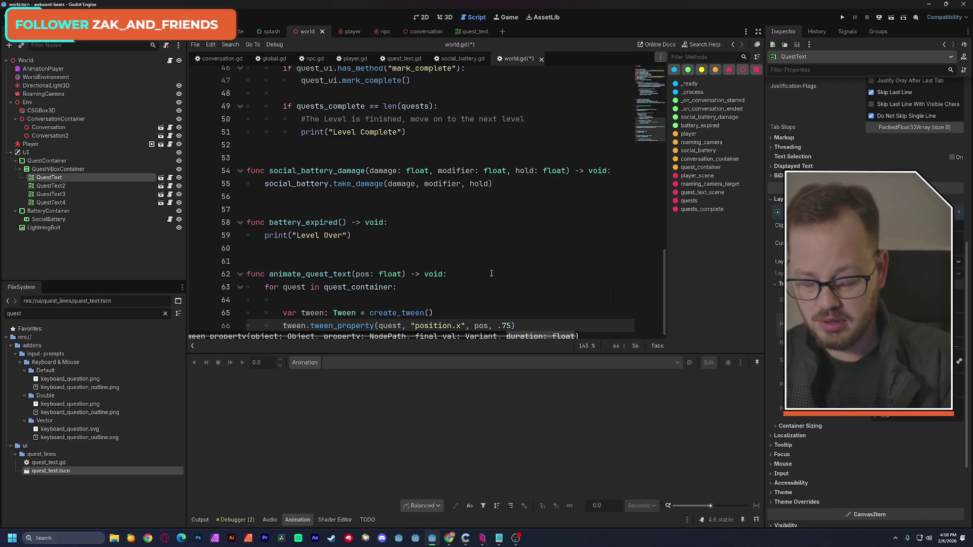
type("0")
Chain .set_ease(Tween.EASE_OUT_IN) onto the tween_property call and start a new line.
left_click(539, 324)
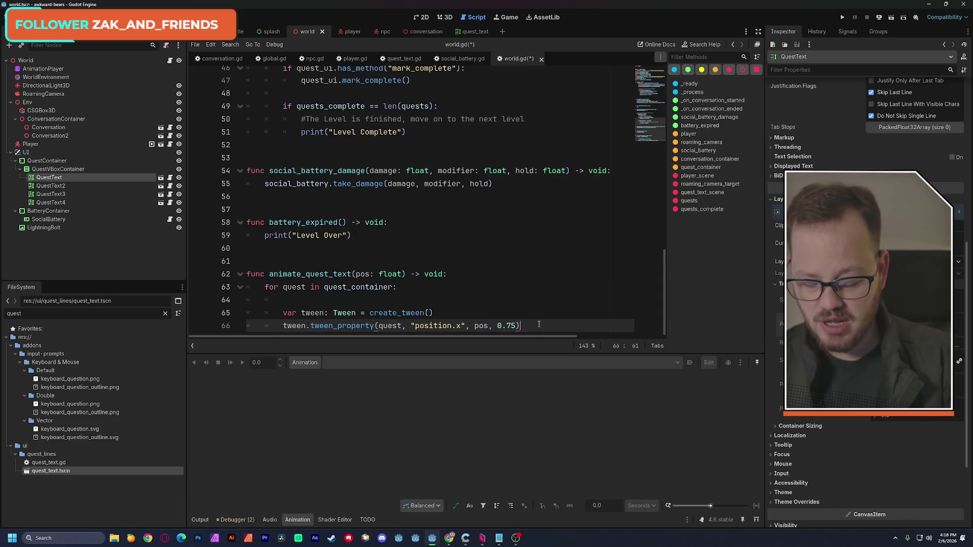
type("se")
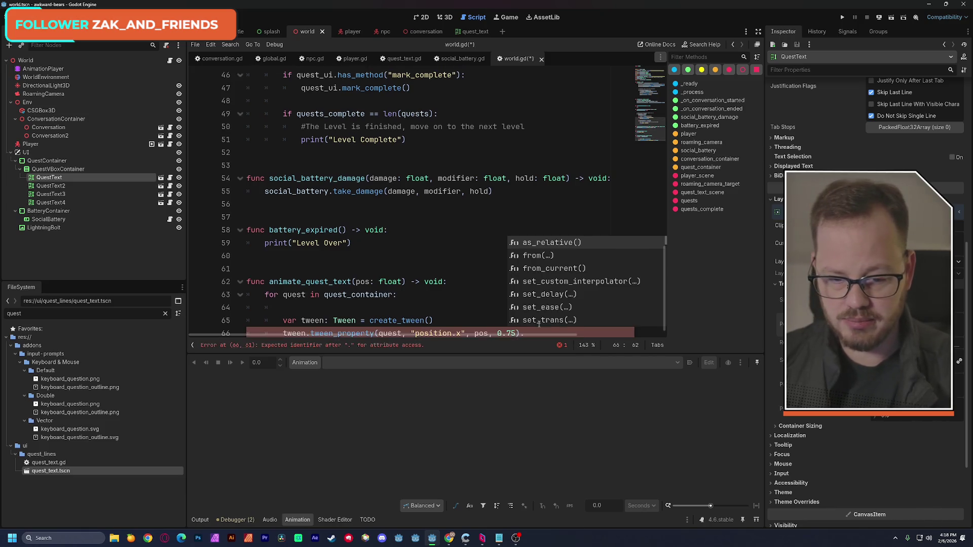
type("t")
key("Down")
key("Down")
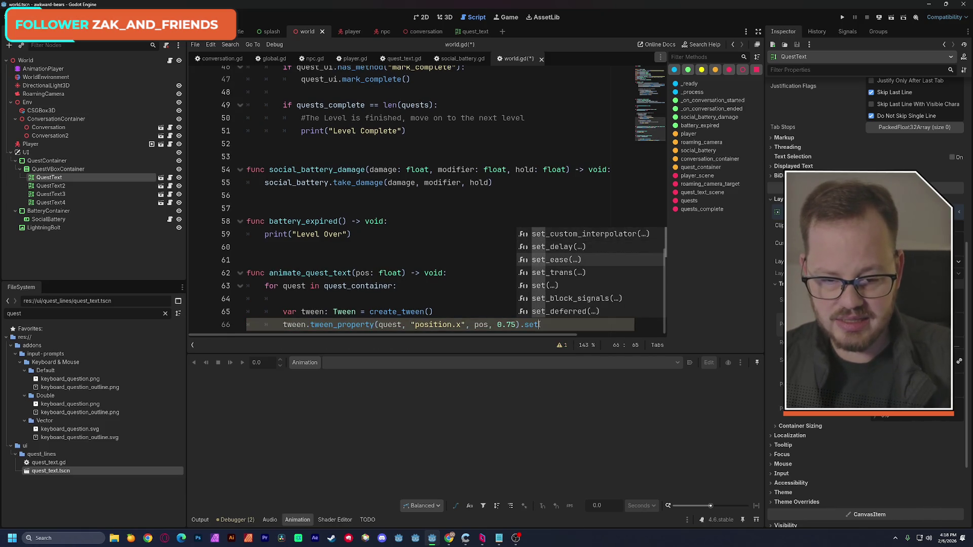
key("Return")
key("Down")
key("Down")
key("Down")
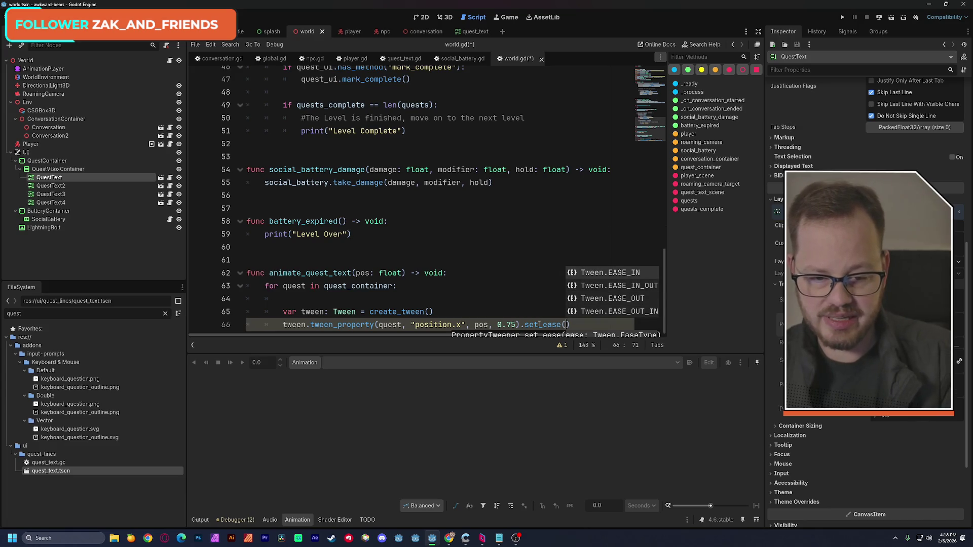
key("Return")
scroll(495, 314, "left", 3)
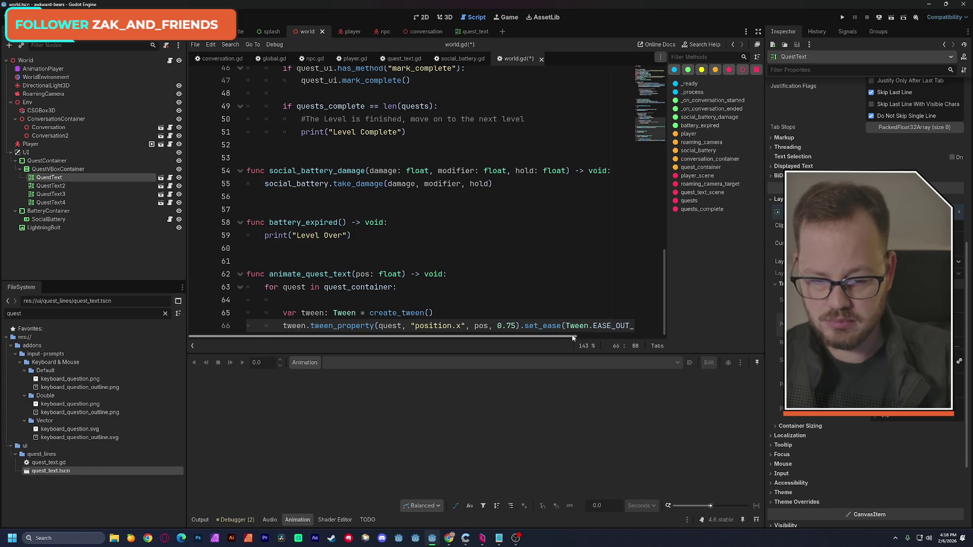
key("End")
key("Return")
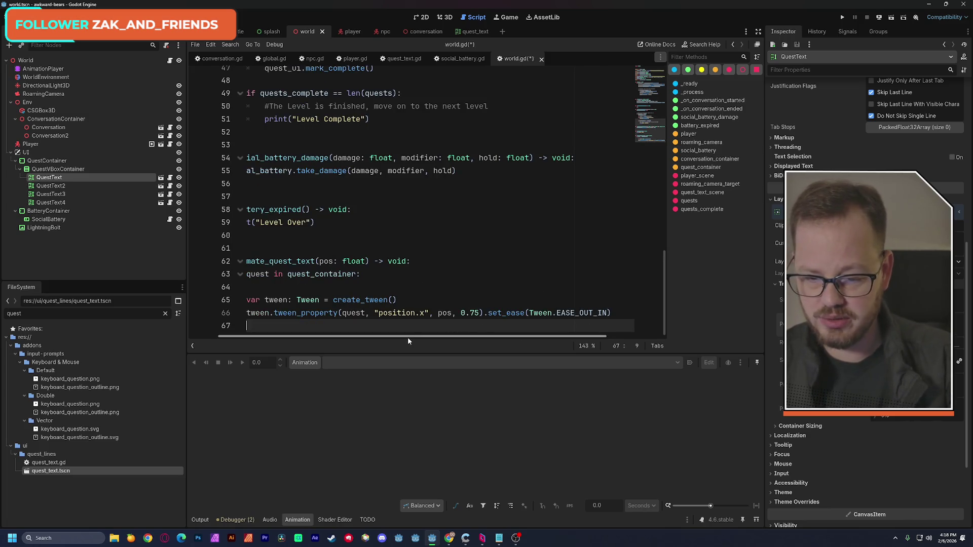
left_click_drag(406, 337, 373, 340)
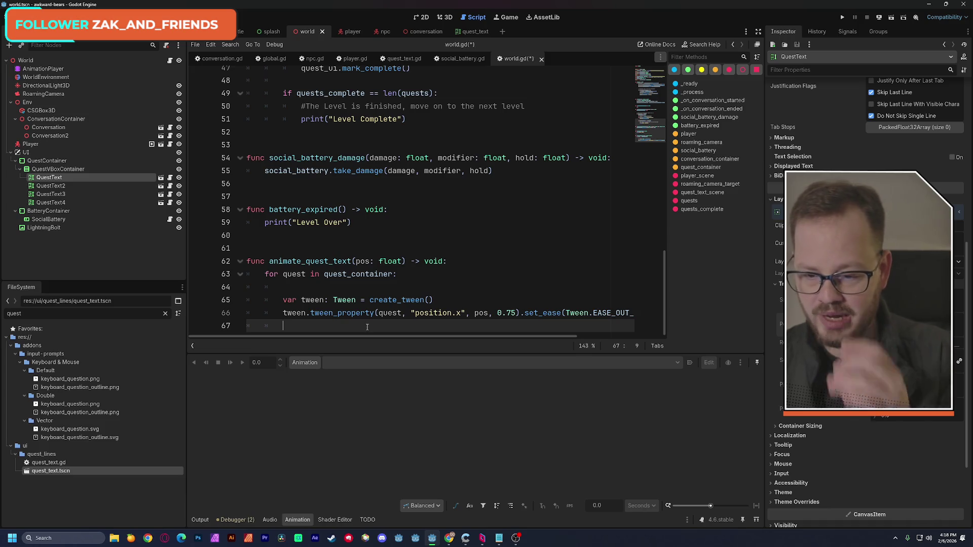
Add await get_tree().create_timer(0.25) after the tween and remove the blank line under the for loop.
type("awa")
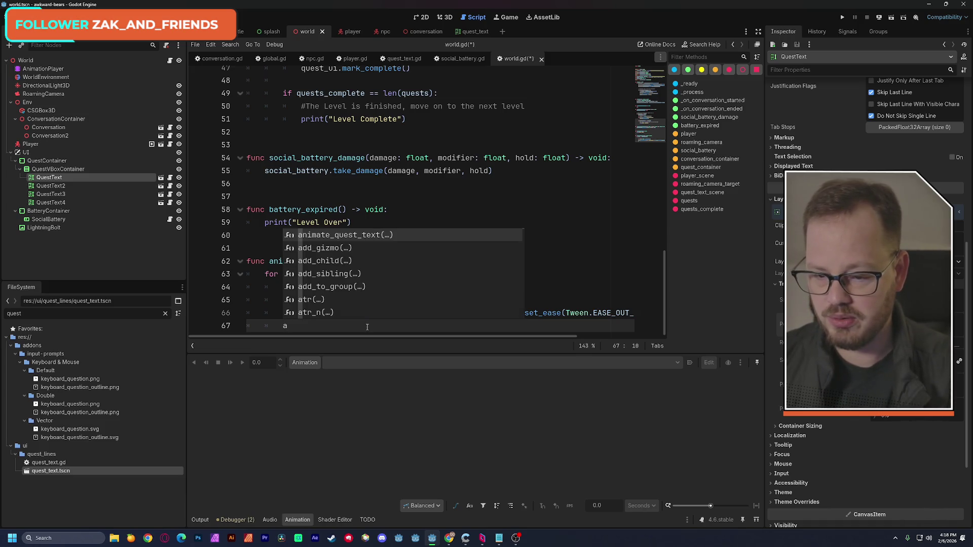
type("it get")
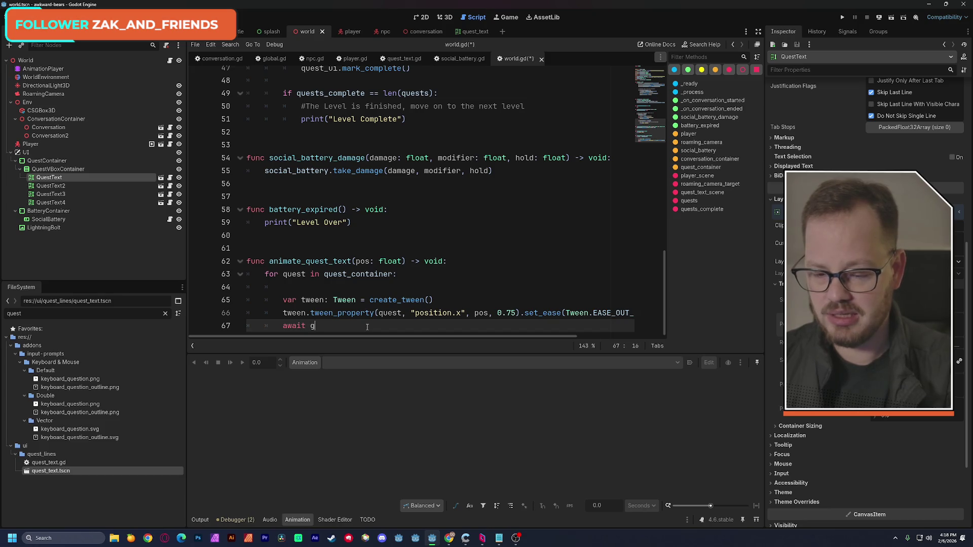
type("_t")
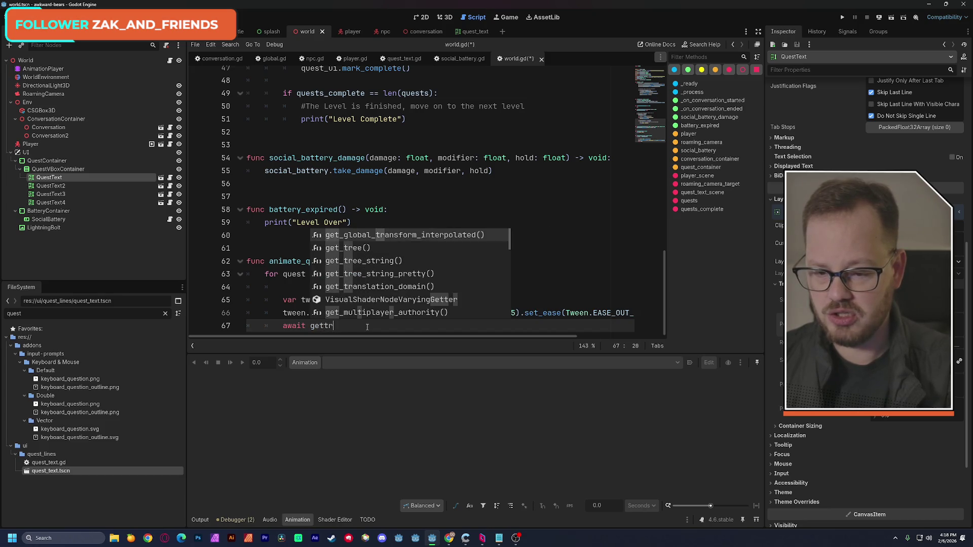
key("Return")
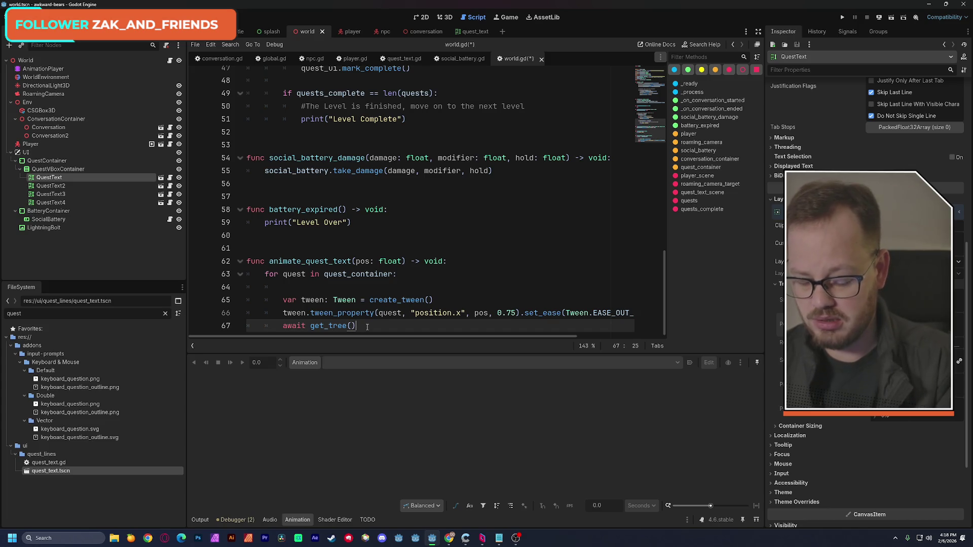
type(".creat")
key("Return")
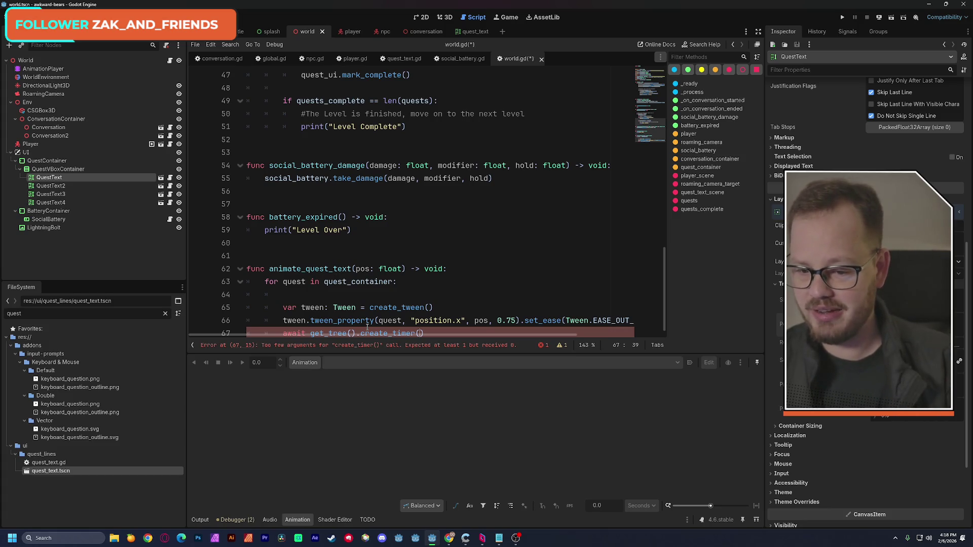
type("0.")
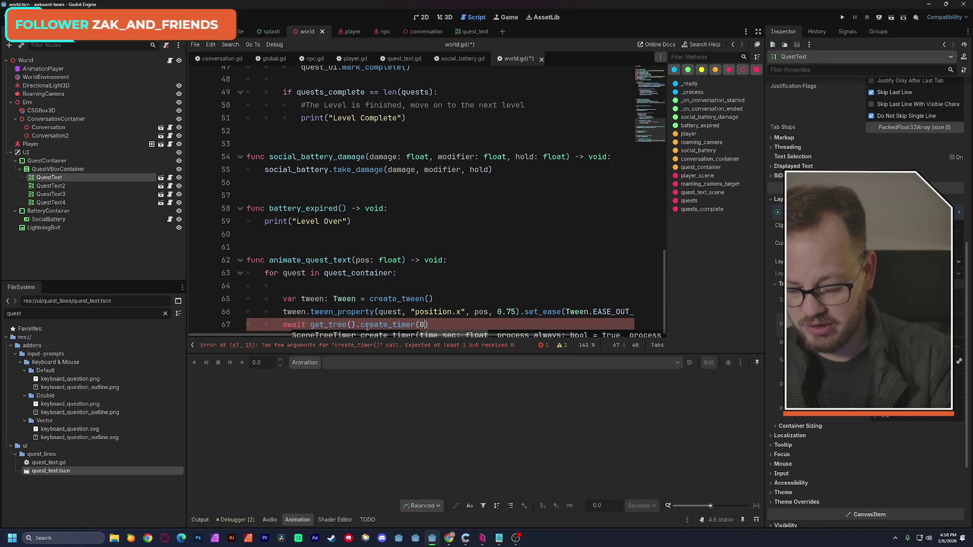
type("25)")
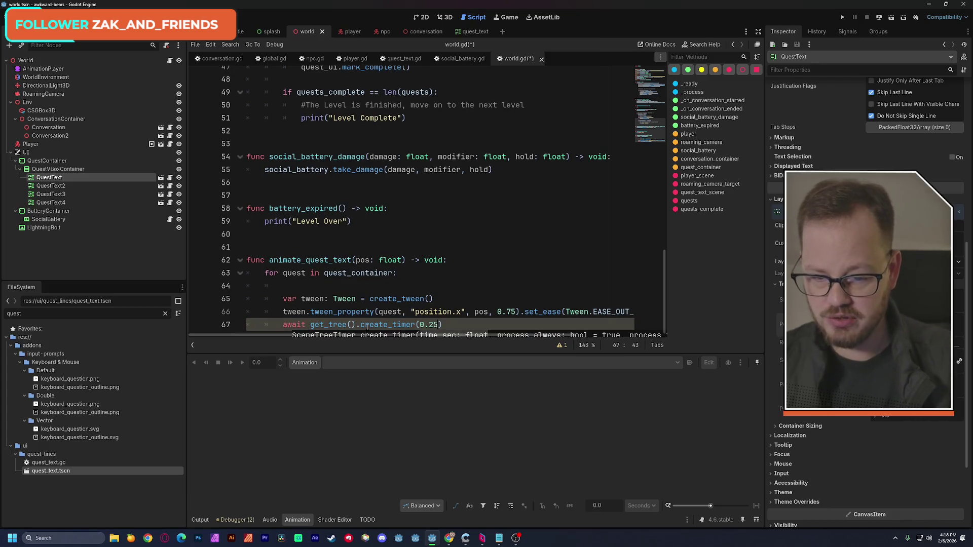
left_click(492, 274)
key("Delete")
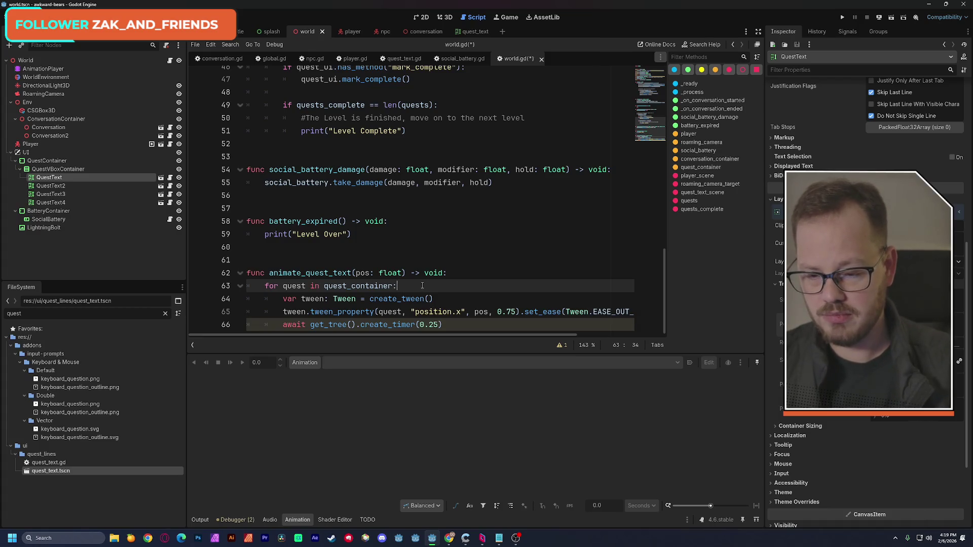
Call animate_quest_text(0.0) on the empty line after the roaming camera in _on_conversation_ended.
double_click(310, 273)
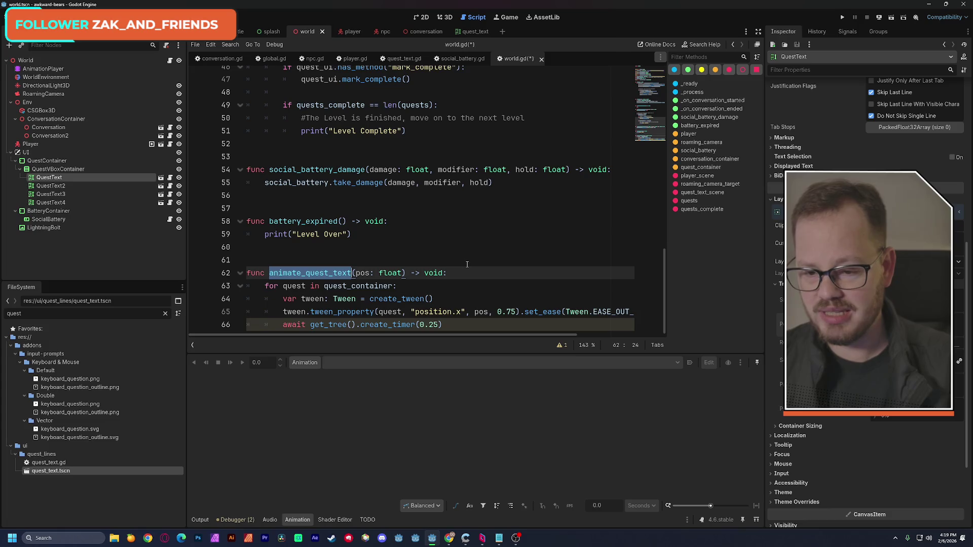
scroll(467, 264, "up", 3)
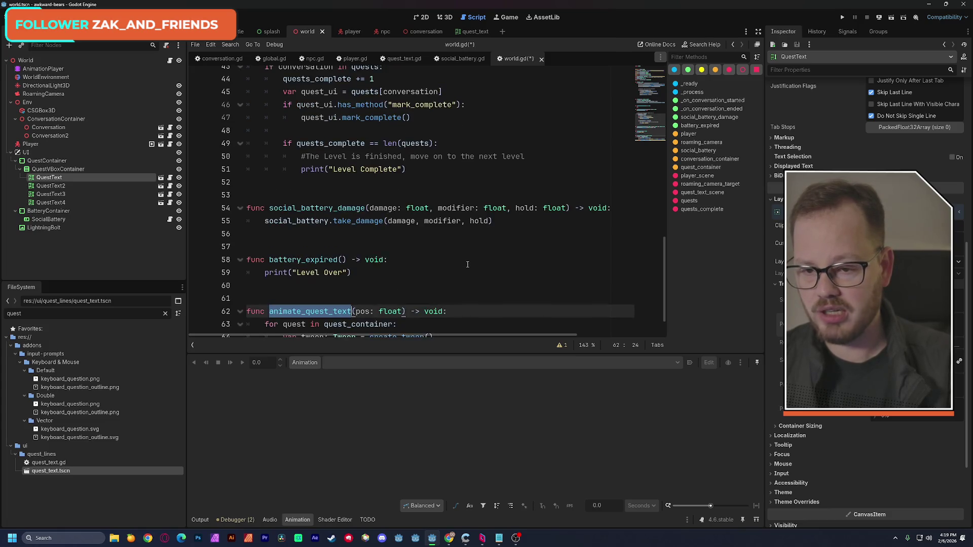
scroll(467, 264, "up", 1)
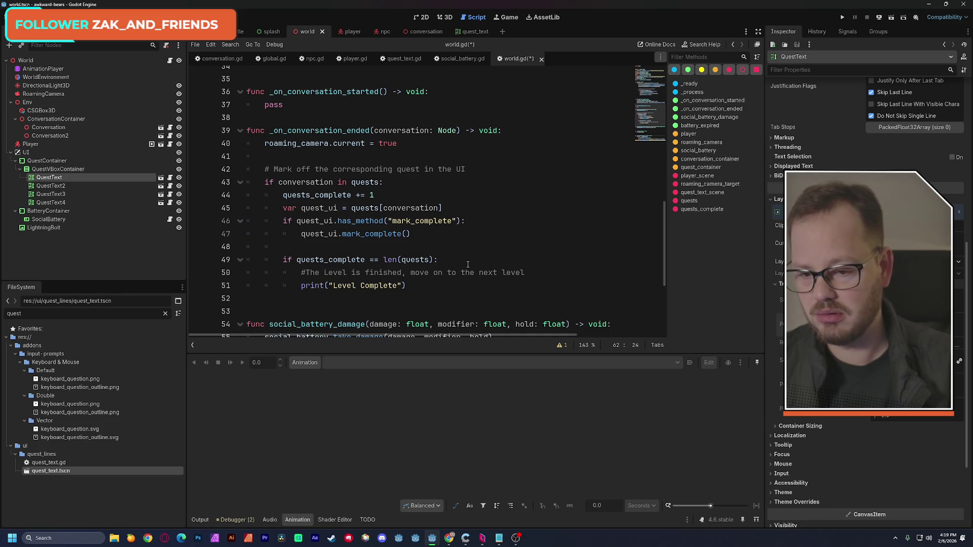
left_click(305, 156)
type("animate_quest_text")
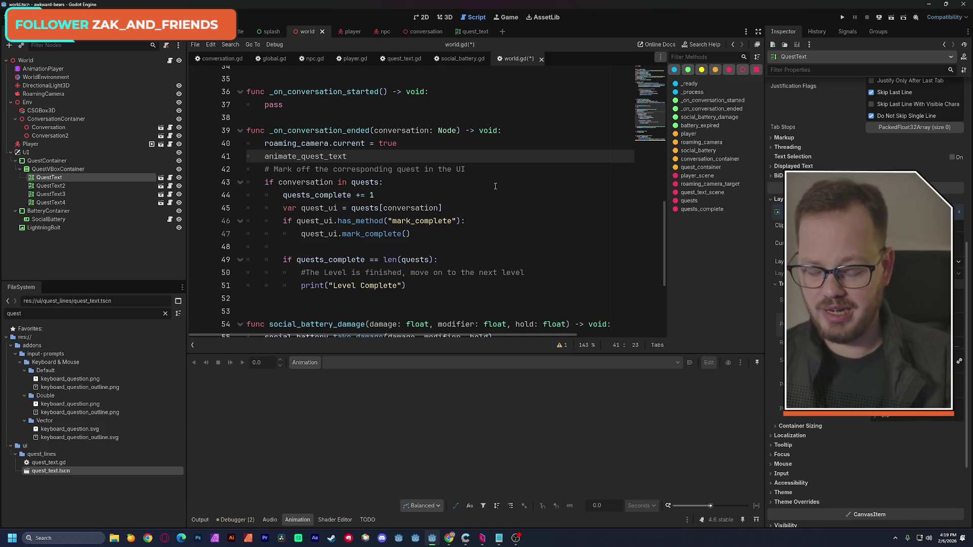
type("(")
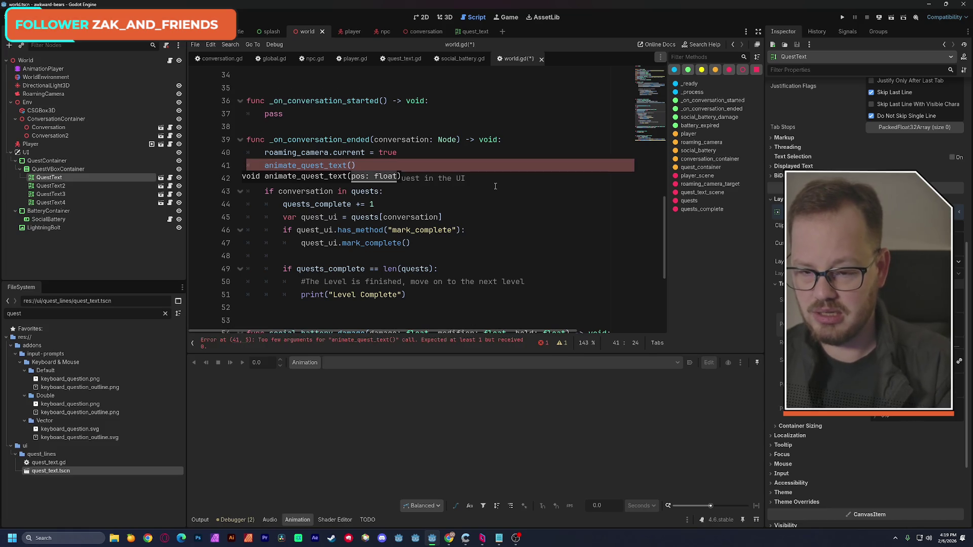
type("0")
scroll(512, 212, "down", 4)
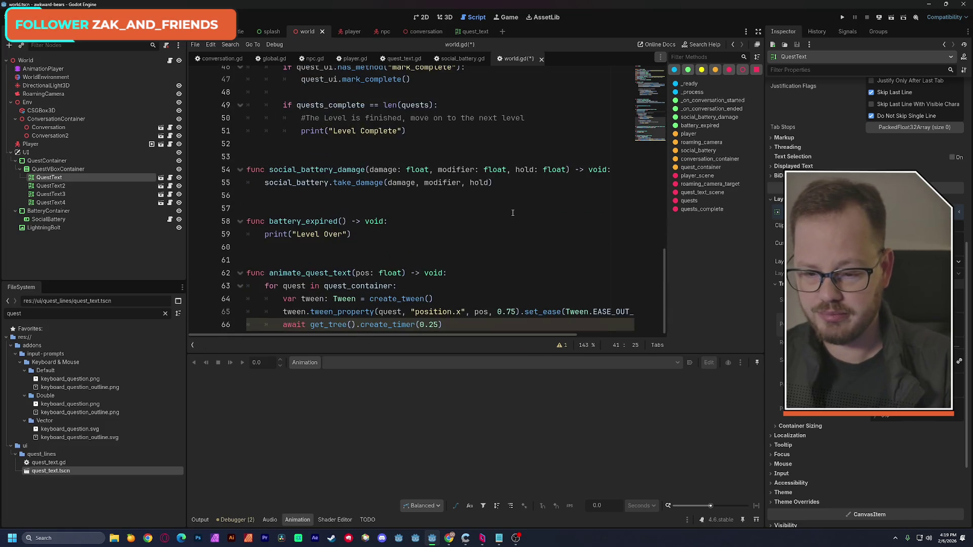
scroll(506, 208, "up", 5)
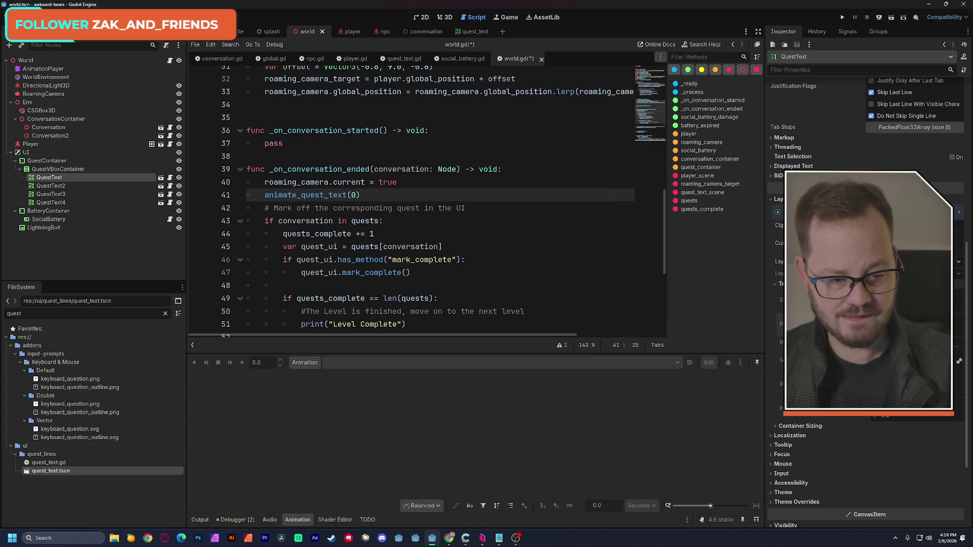
scroll(504, 277, "down", 5)
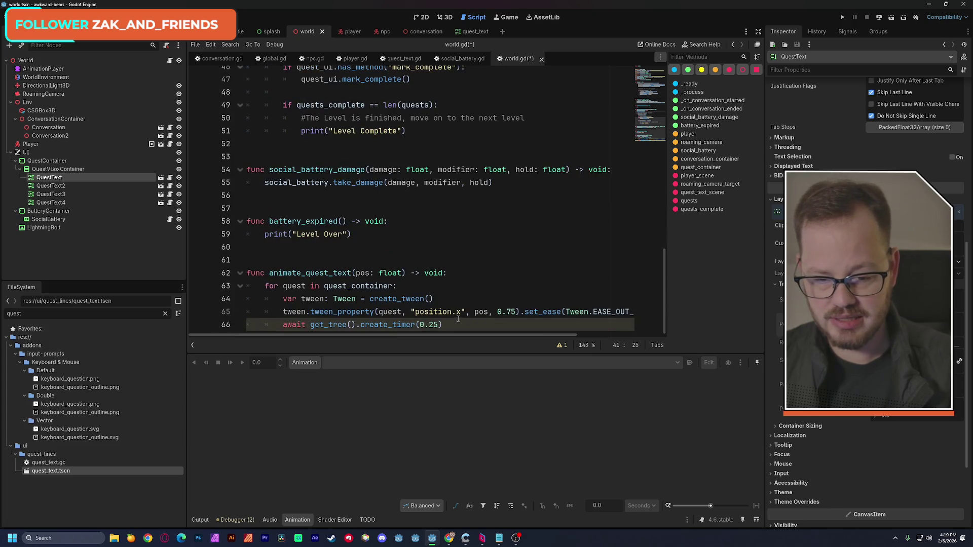
scroll(458, 318, "up", 5)
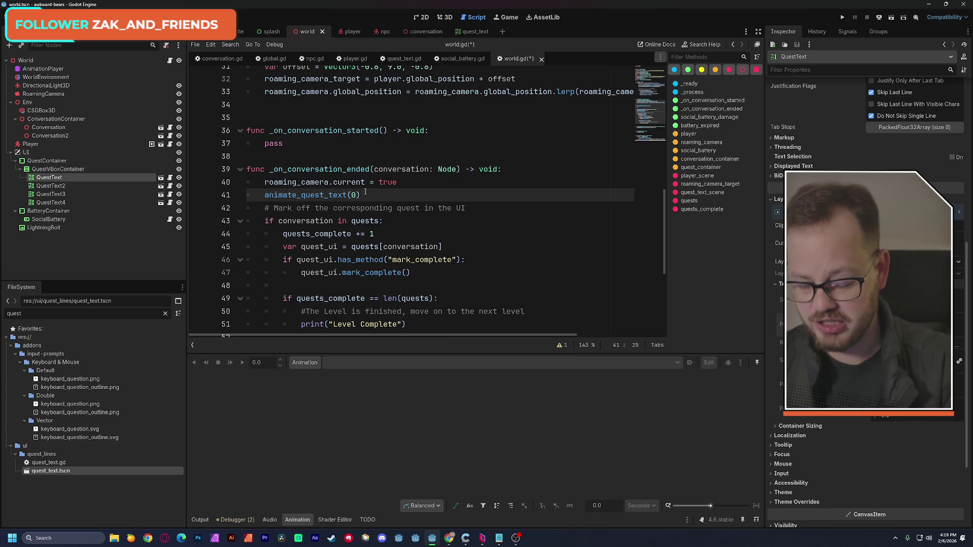
type(".0")
left_click(427, 182)
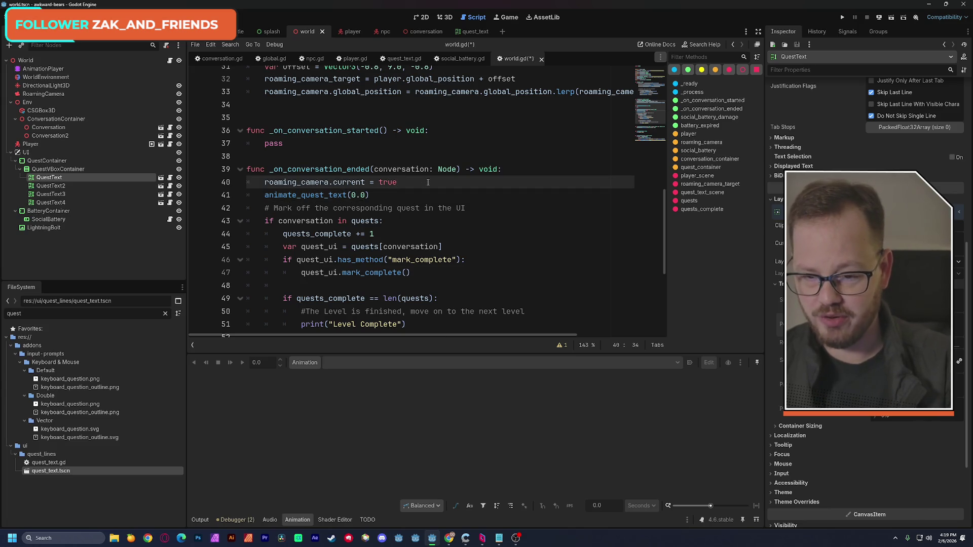
Save world.gd and select the _on_conversation_ended header and camera line.
scroll(428, 182, "down", 5)
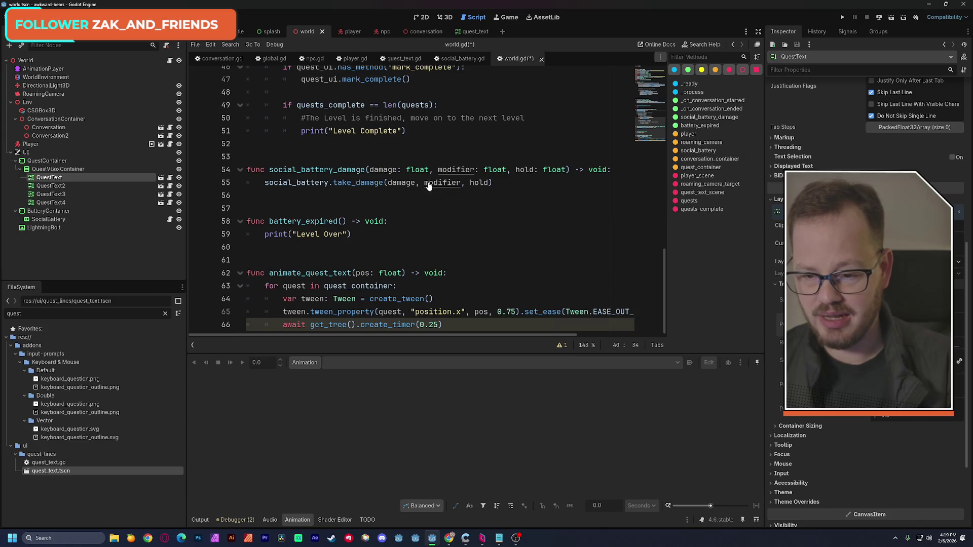
key("ctrl+s")
scroll(439, 208, "up", 4)
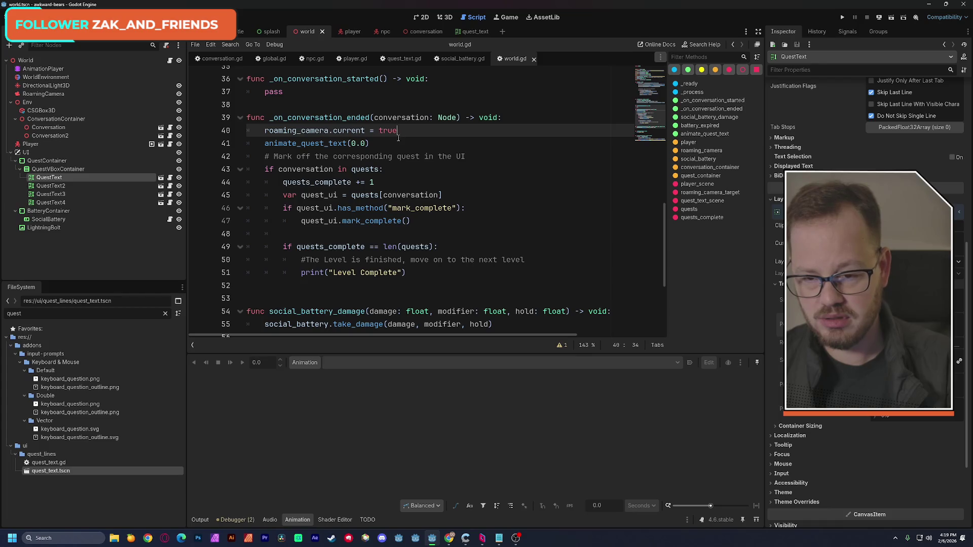
left_click_drag(378, 145, 267, 148)
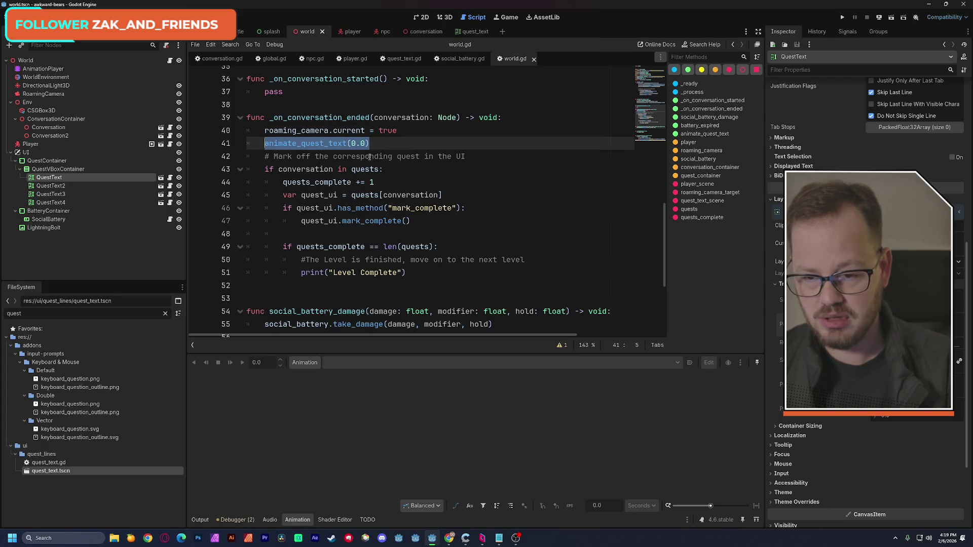
scroll(424, 206, "down", 4)
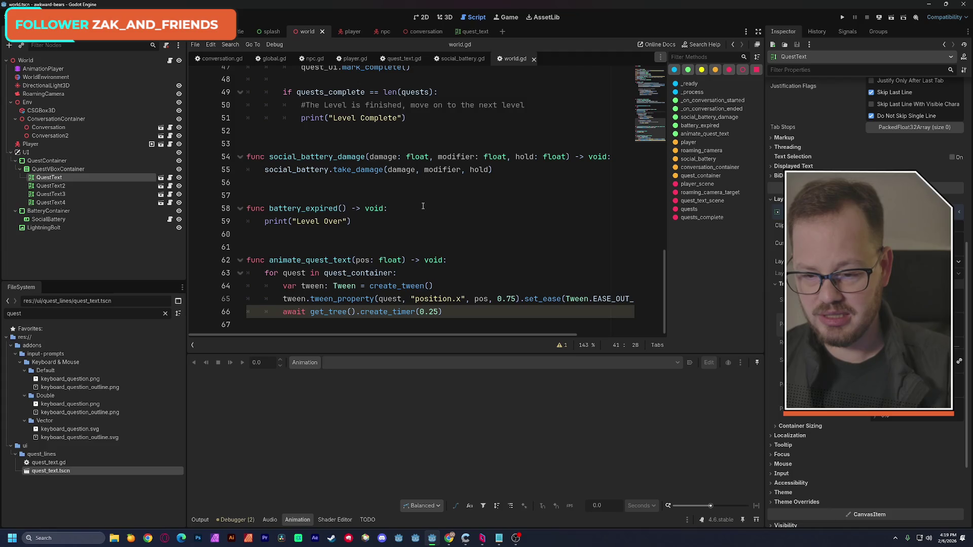
scroll(421, 207, "up", 5)
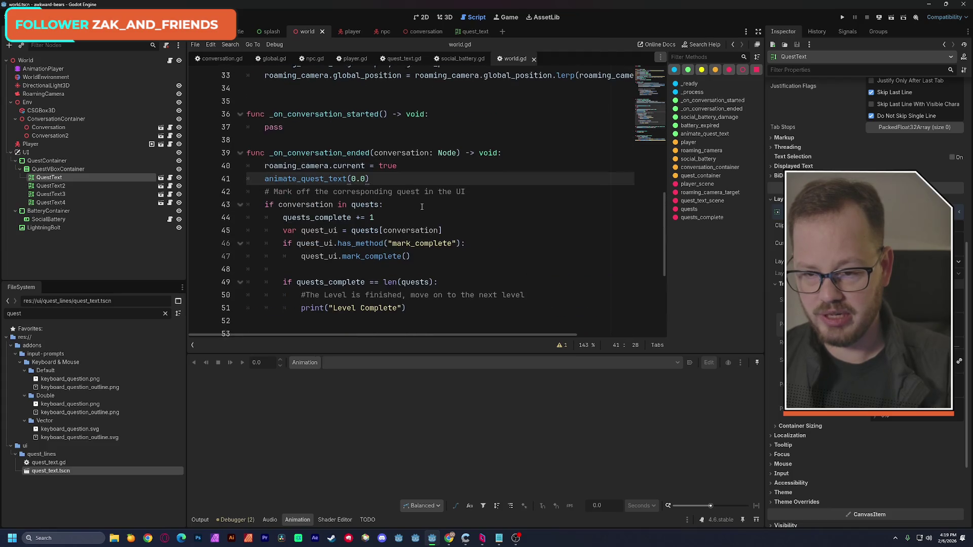
scroll(422, 206, "down", 4)
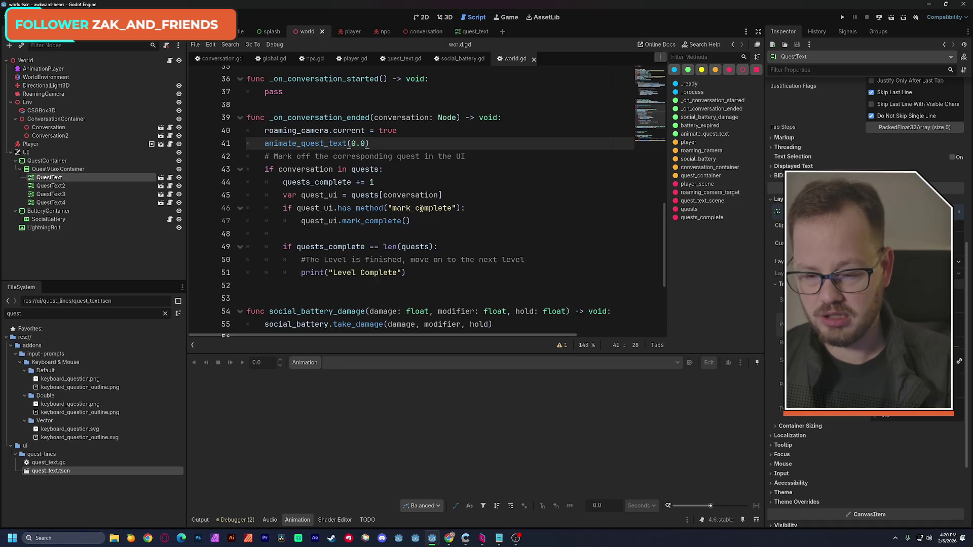
scroll(420, 210, "down", 1)
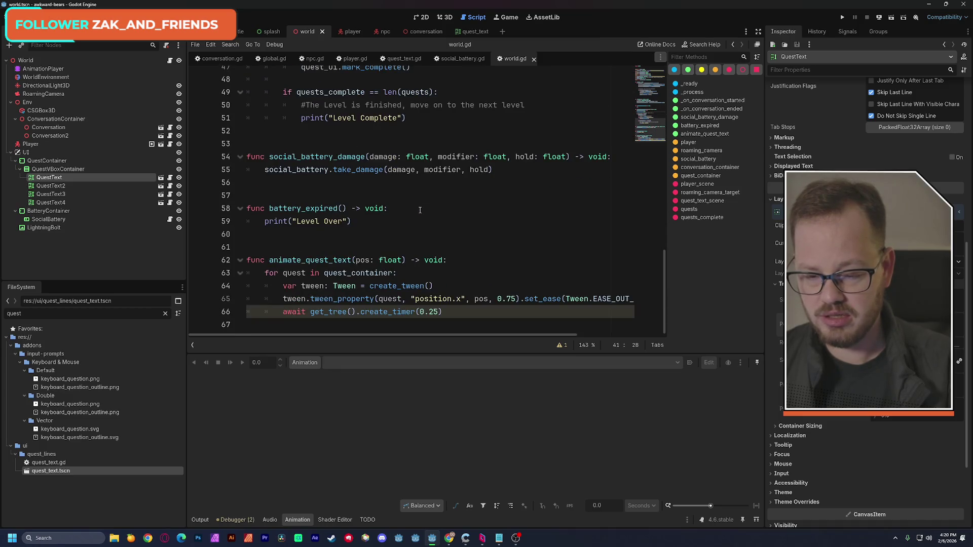
scroll(420, 209, "up", 7)
scroll(420, 210, "up", 5)
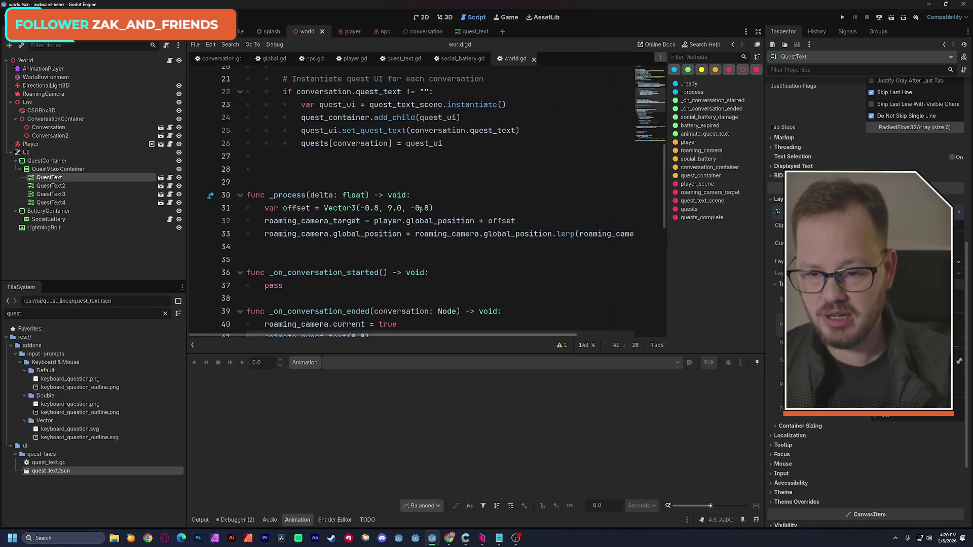
scroll(420, 208, "down", 9)
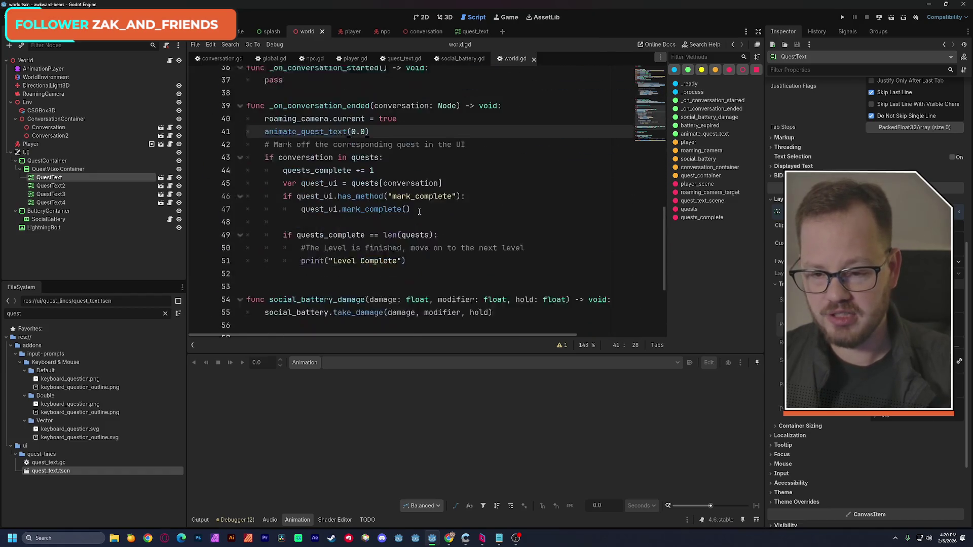
scroll(420, 208, "up", 1)
mouse_move(248, 117)
left_mouse_down()
mouse_move(385, 145)
mouse_move(415, 248)
mouse_move(410, 262)
mouse_move(409, 131)
left_mouse_up()
key("ctrl+c")
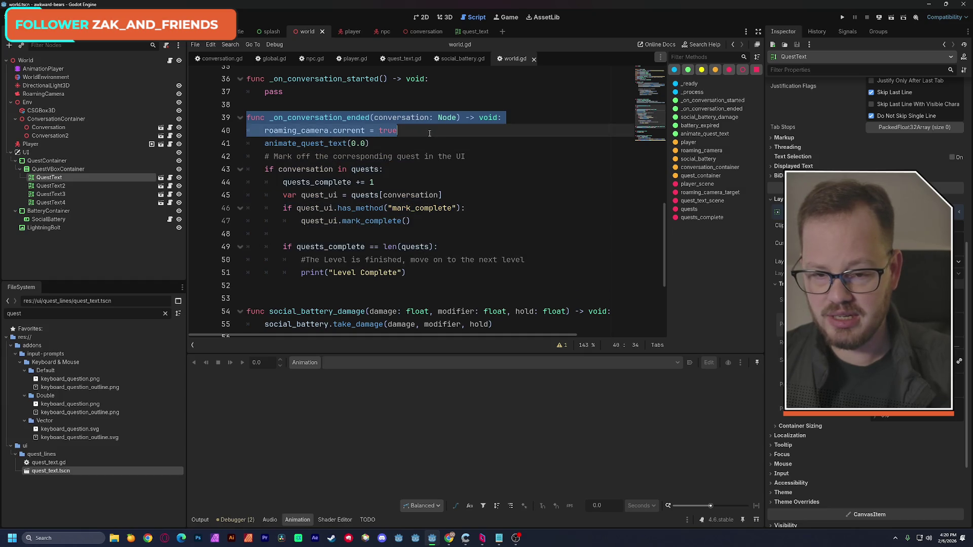
Paste a copy of the function below the Level Complete block and rename it _on_conversation_started.
left_click(247, 310)
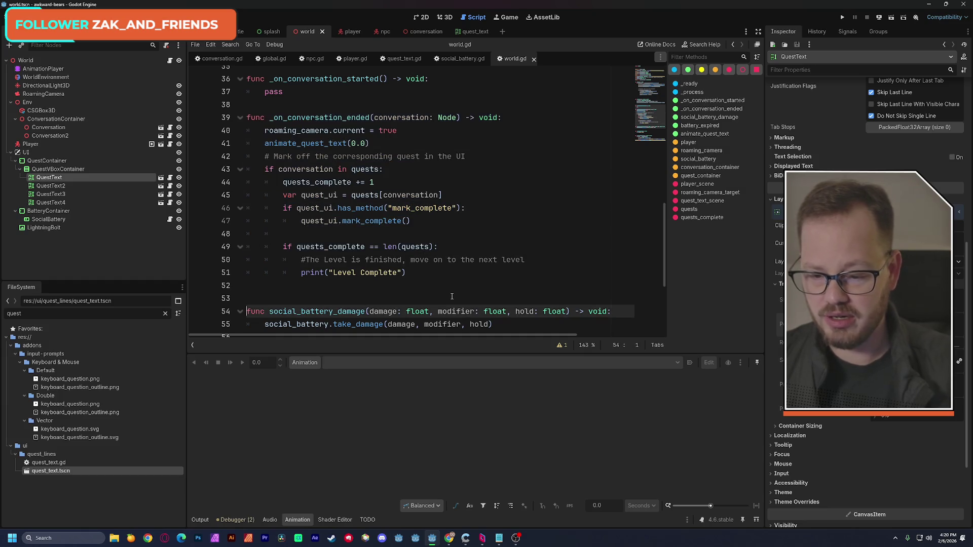
key("ctrl+v")
key("Return")
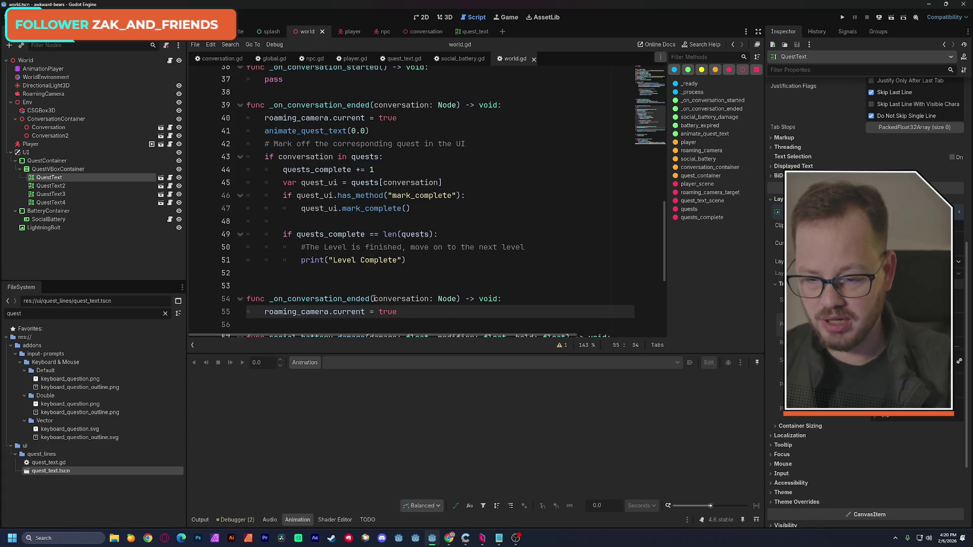
left_click_drag(369, 299, 347, 299)
type("started")
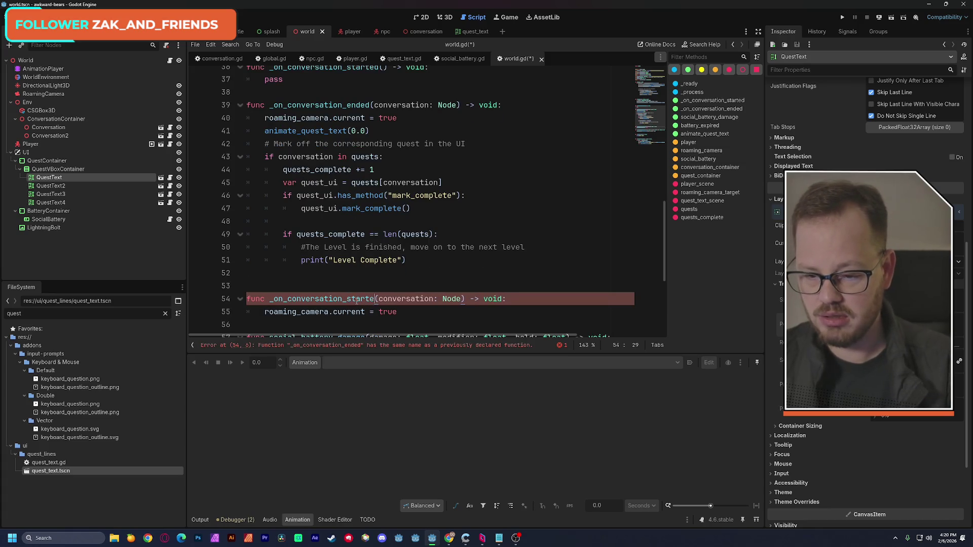
Delete the duplicated _on_conversation_started function and its leftover blank line.
left_click(509, 272)
scroll(509, 274, "down", 3)
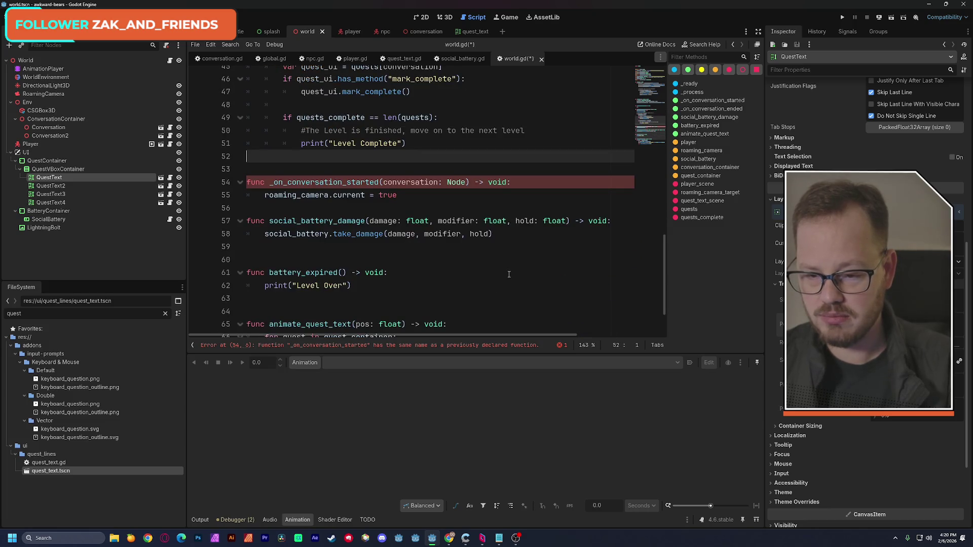
scroll(509, 274, "down", 2)
scroll(509, 274, "up", 6)
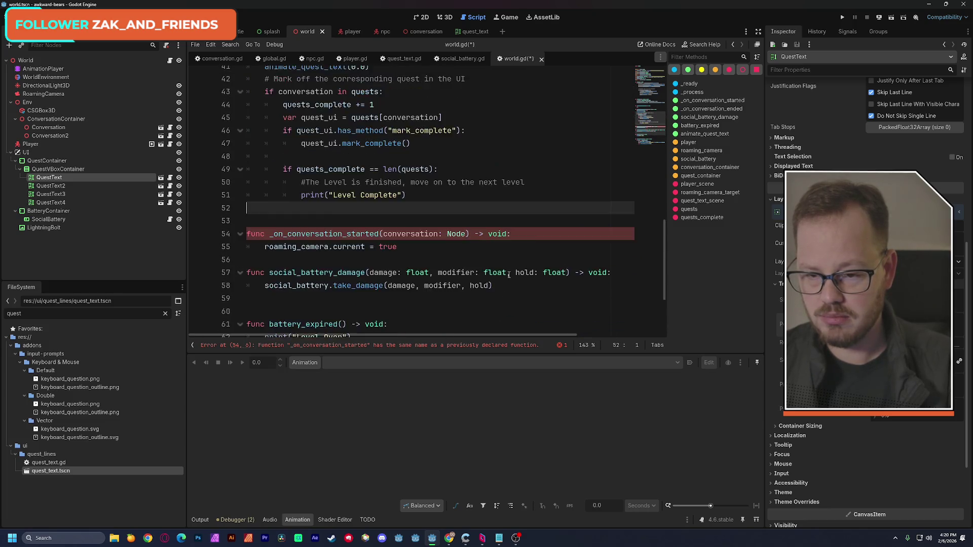
double_click(324, 117)
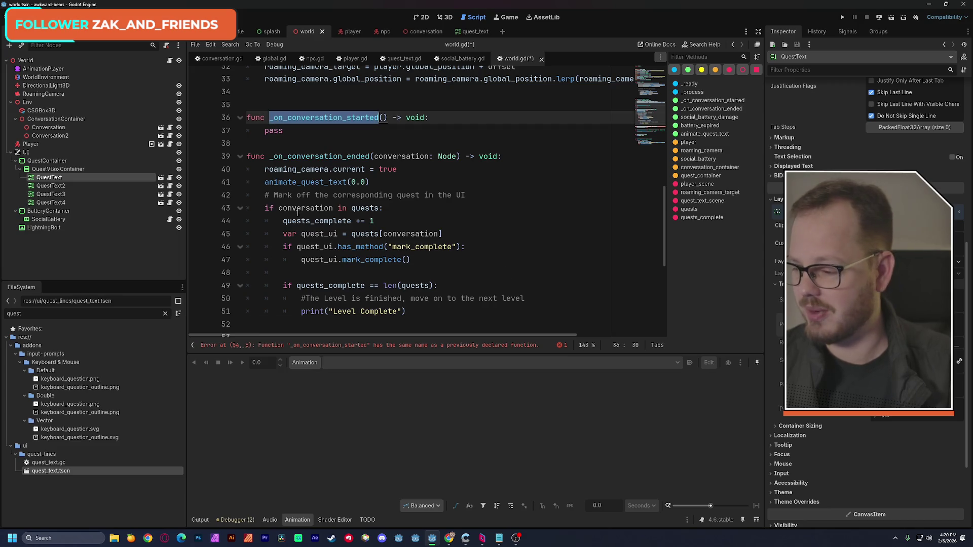
scroll(401, 209, "down", 4)
mouse_move(401, 209)
left_mouse_down()
mouse_move(246, 208)
mouse_move(246, 195)
left_mouse_up()
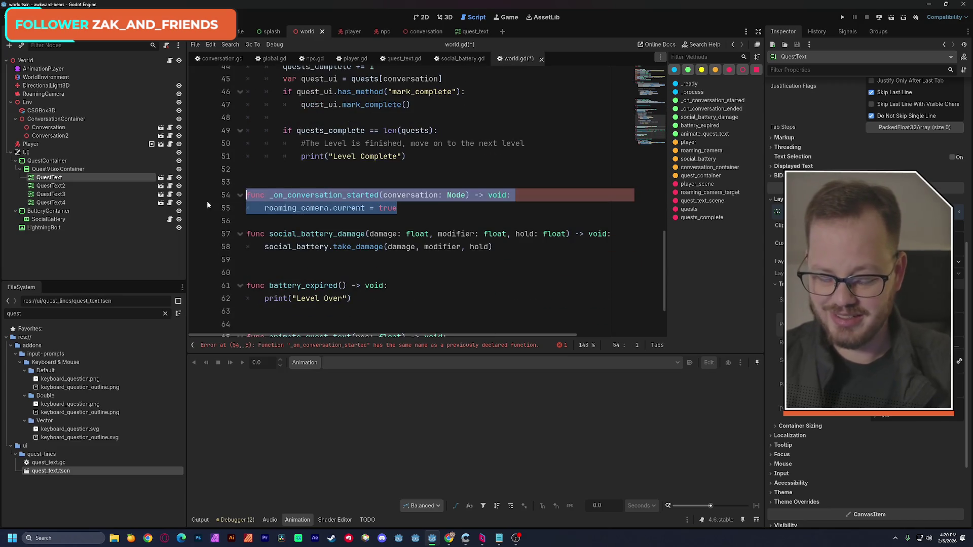
key("BackSpace")
scroll(345, 256, "up", 4)
scroll(345, 256, "down", 3)
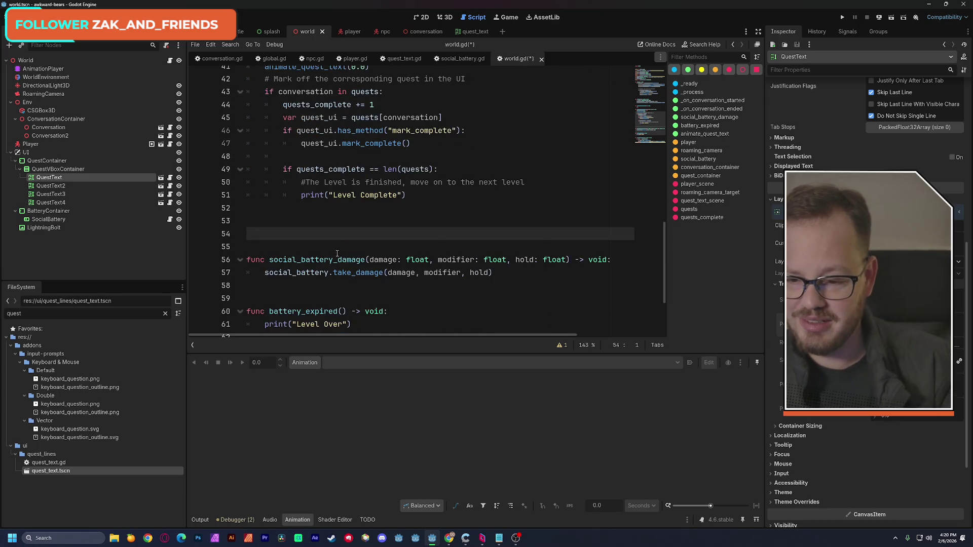
key("BackSpace")
Replace pass in _on_conversation_started with a copied animate_quest_text(0.0) call.
scroll(350, 245, "up", 3)
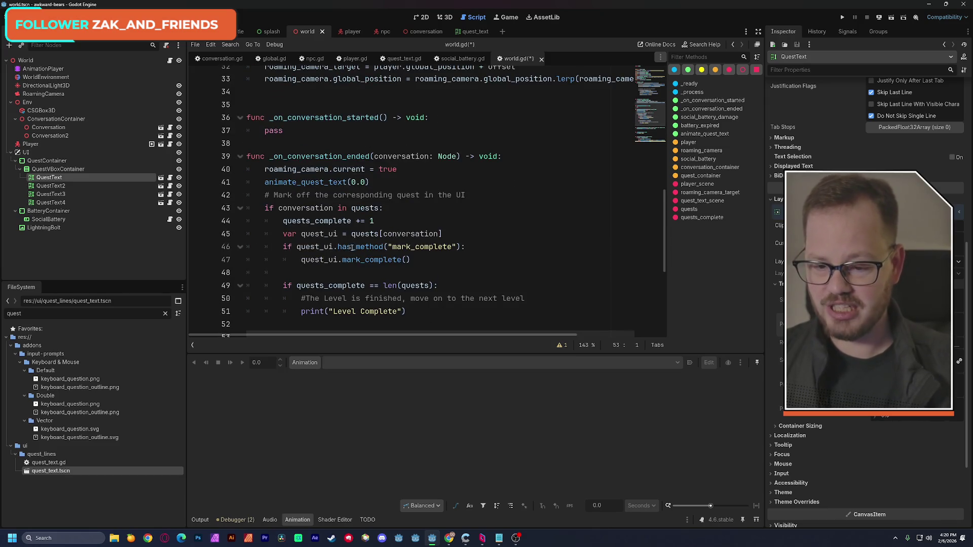
scroll(352, 246, "down", 1)
left_click_drag(264, 143, 365, 144)
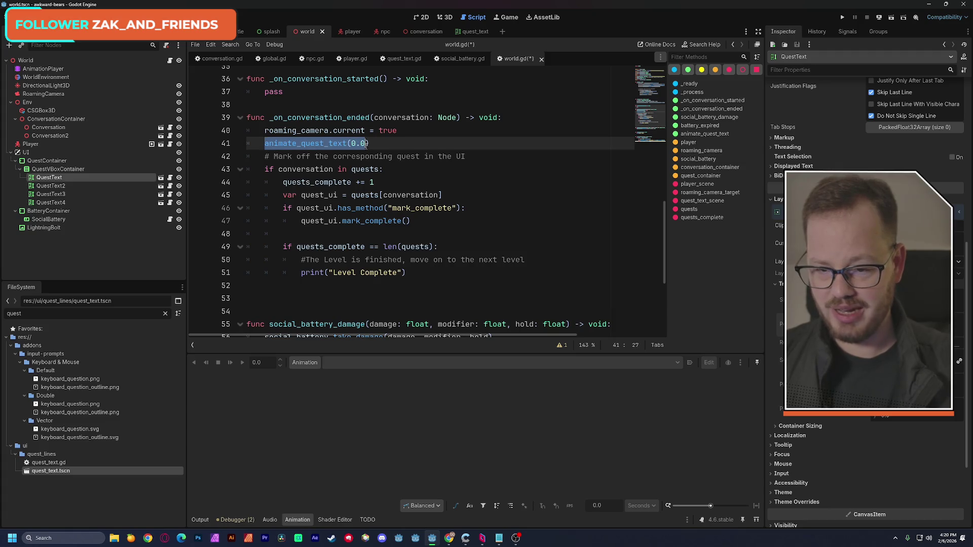
key("ctrl+c")
double_click(278, 92)
key("ctrl+v")
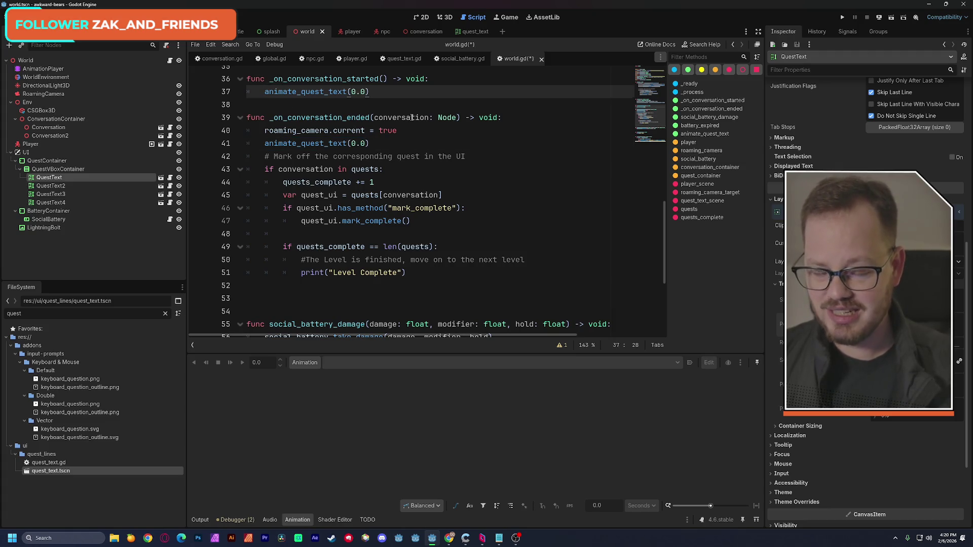
Add a blank line after line 38 below _on_conversation_started and save world.gd.
left_click(355, 91)
key("Left")
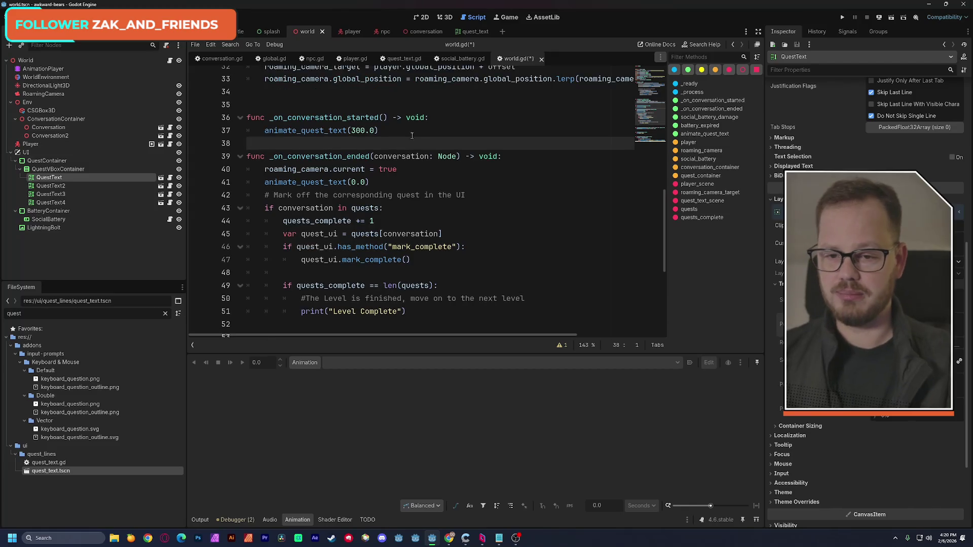
scroll(411, 136, "up", 2)
key("ctrl+s")
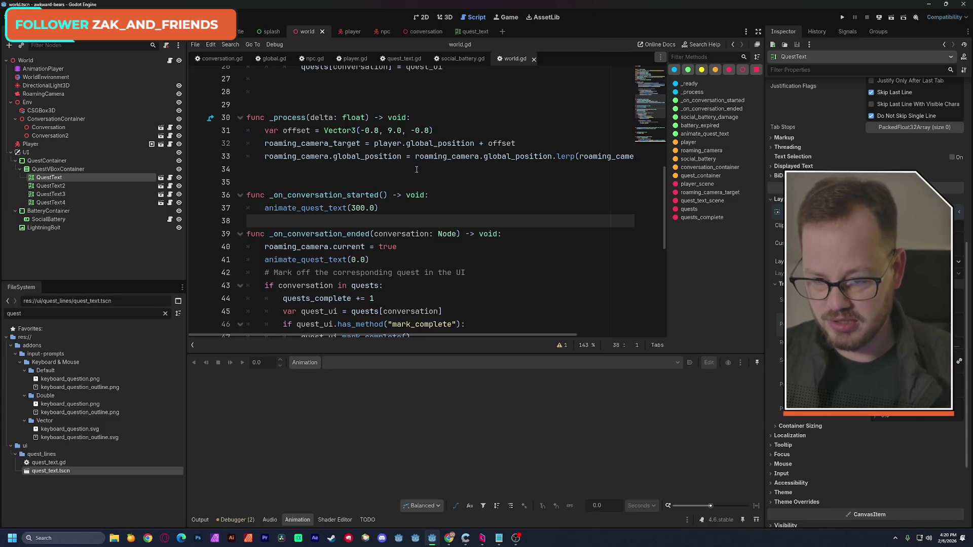
key("Return")
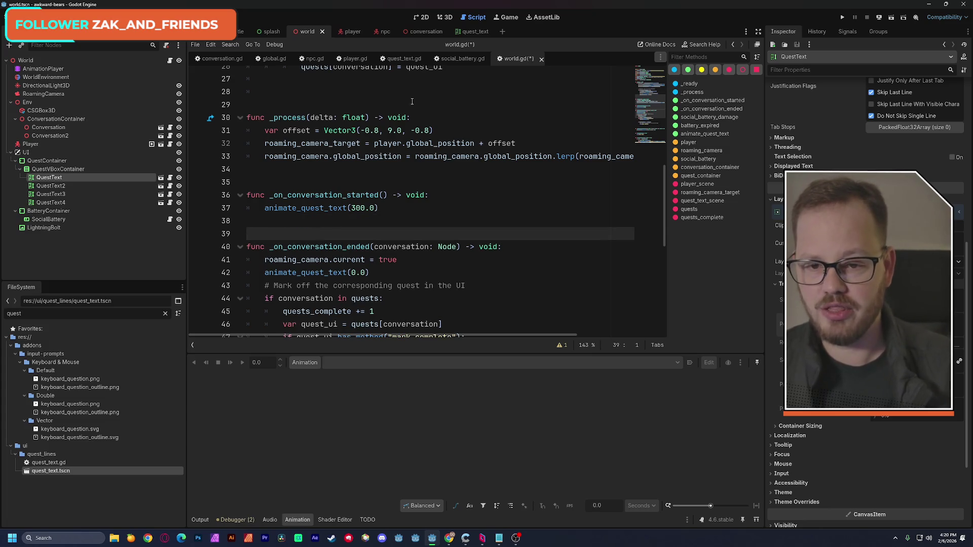
key("ctrl+s")
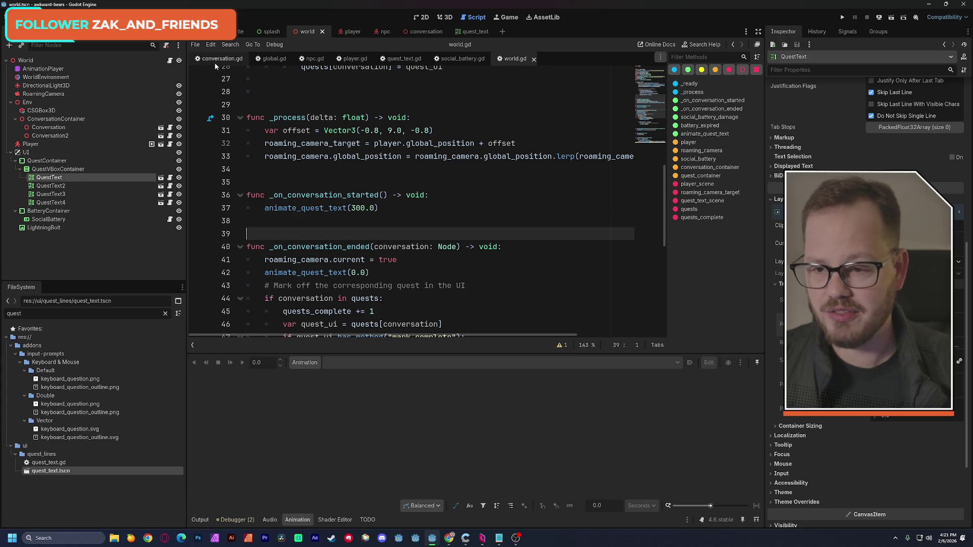
In conversation.gd, duplicate the conversation_ended signal line and rename the copy conversation_started.
left_click(216, 59)
triple_click(258, 100)
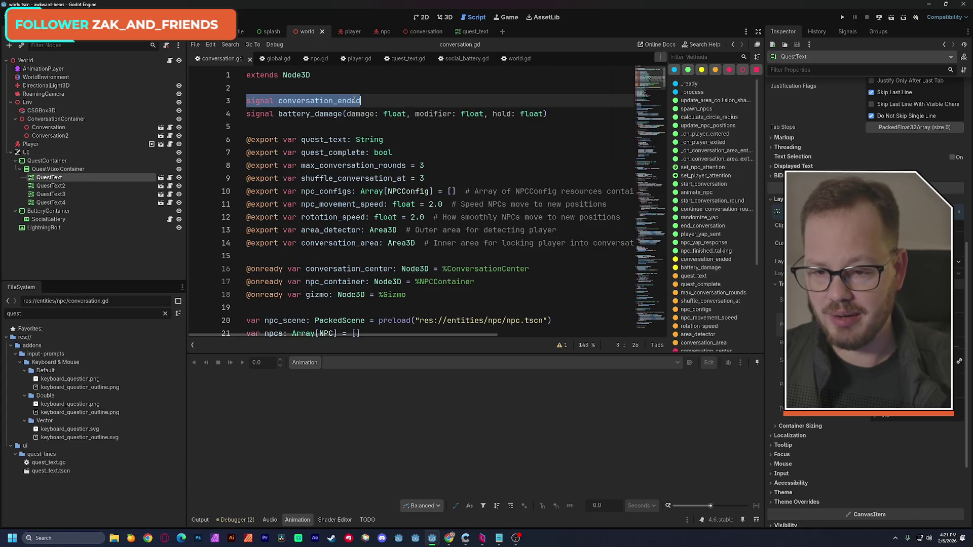
key("ctrl+shift+d")
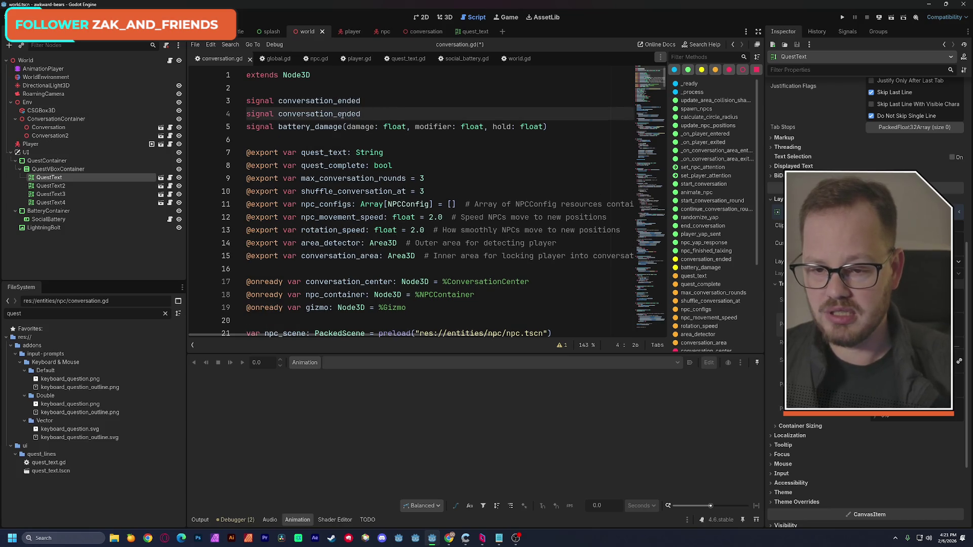
double_click(342, 114)
type("started")
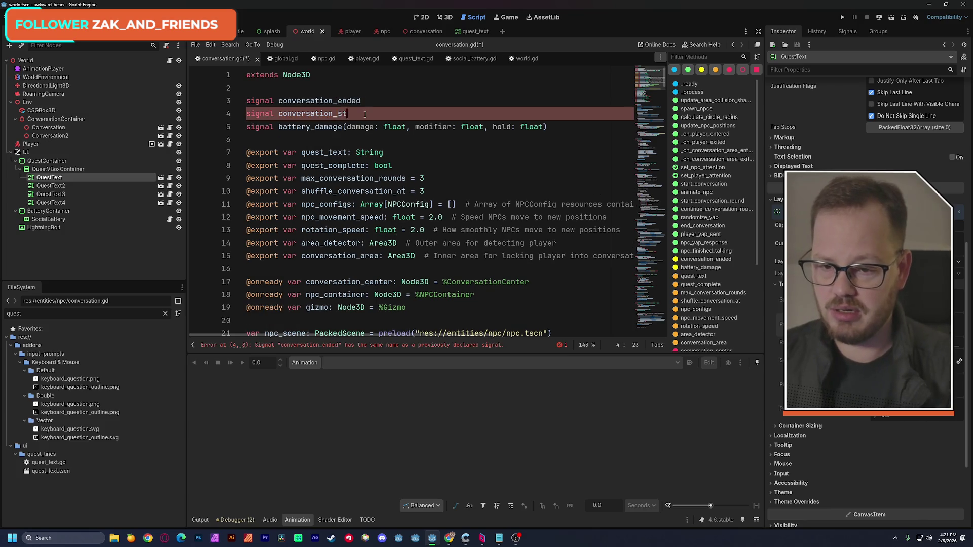
Move 'signal conversation_started' above conversation_ended and save conversation.gd.
triple_click(249, 116)
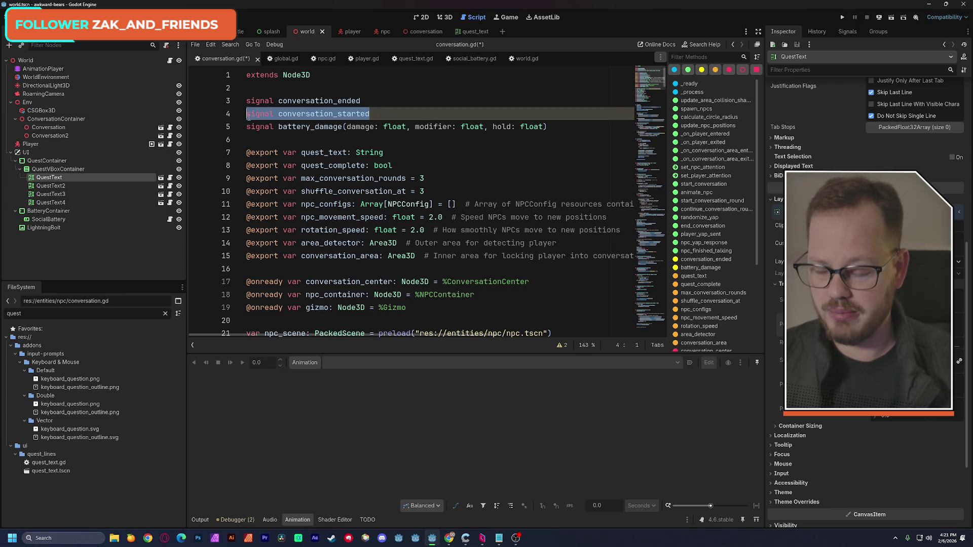
key("BackSpace")
left_click(250, 101)
key("Return")
key("Up")
key("ctrl+v")
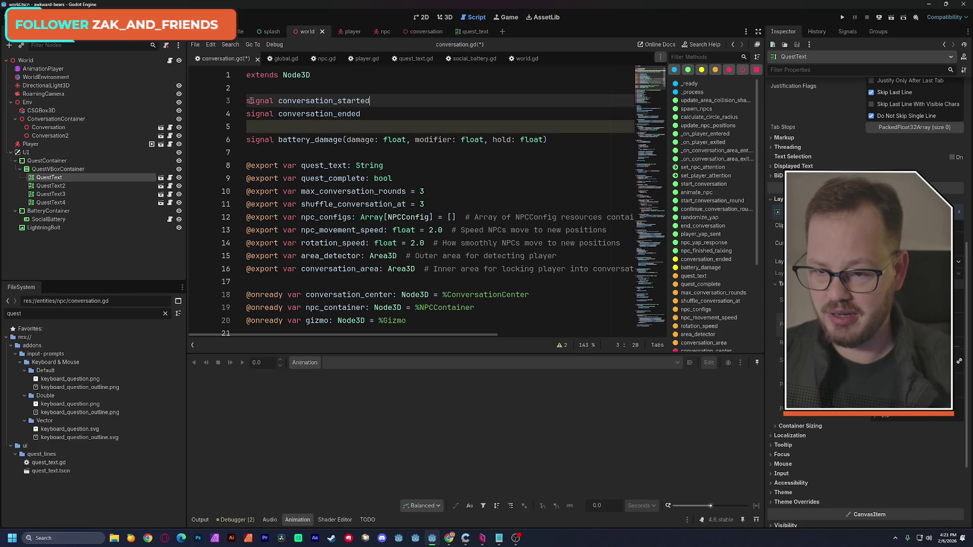
key("Down")
key("Down")
key("BackSpace")
left_click(420, 96)
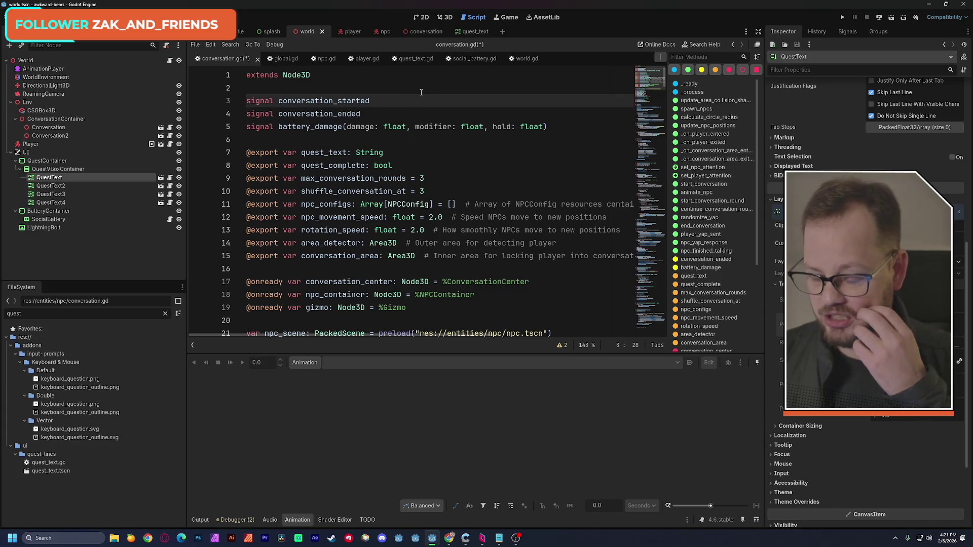
key("ctrl+s")
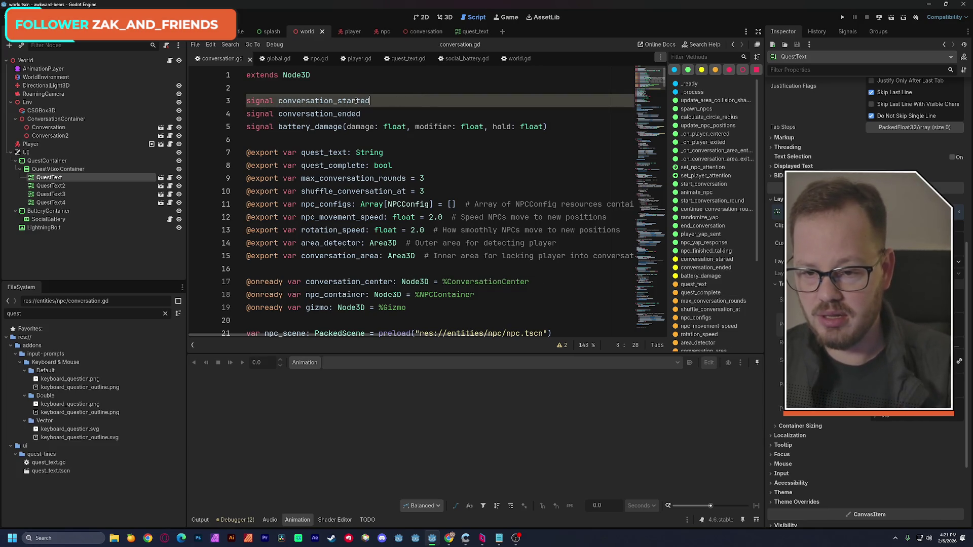
double_click(357, 101)
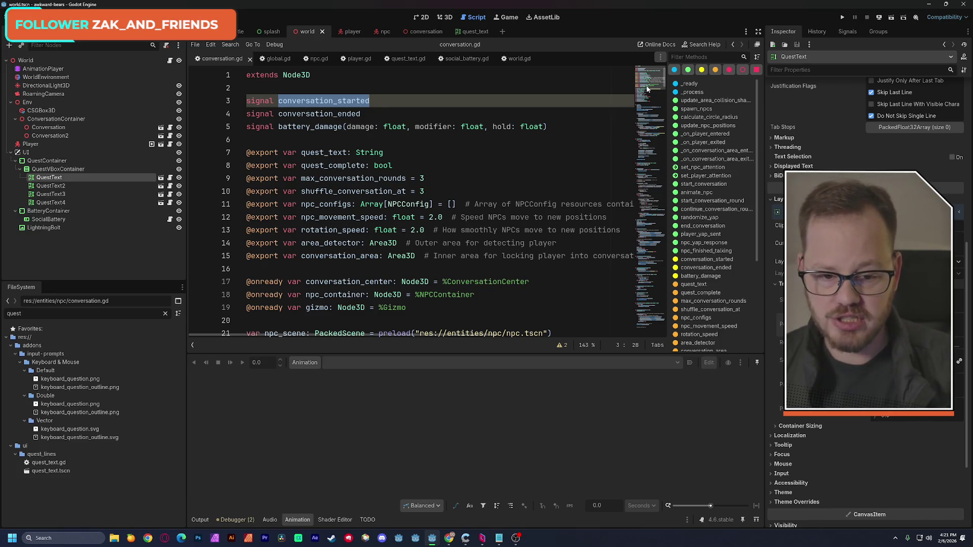
Add conversation_started.emit() before start_conversation() in _on_conversation_area_entered and save.
left_click_drag(641, 157, 645, 182)
double_click(349, 177)
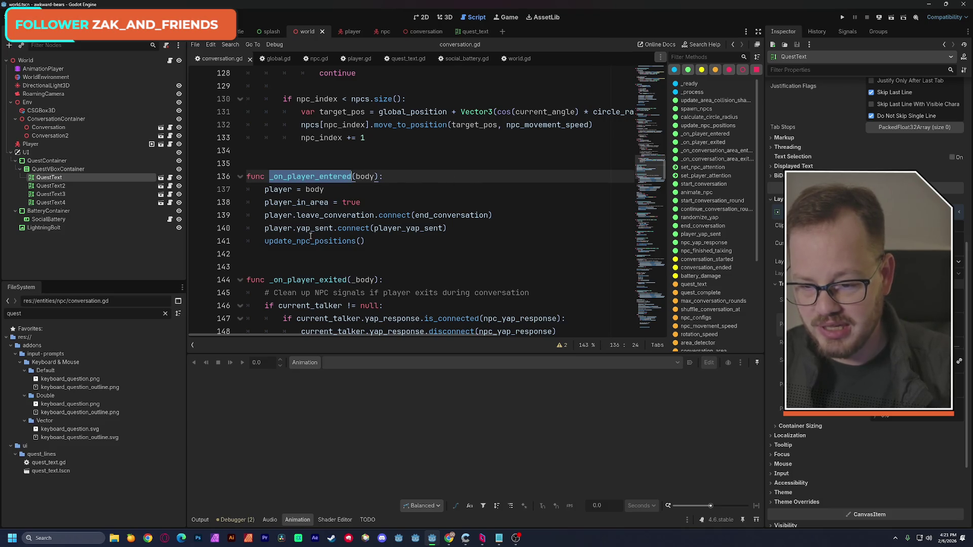
scroll(311, 235, "down", 2)
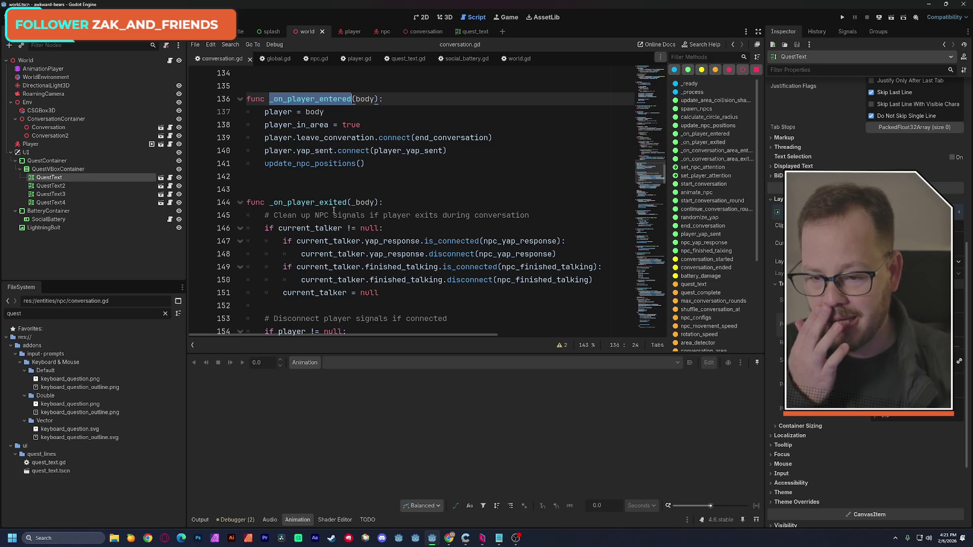
scroll(334, 210, "down", 8)
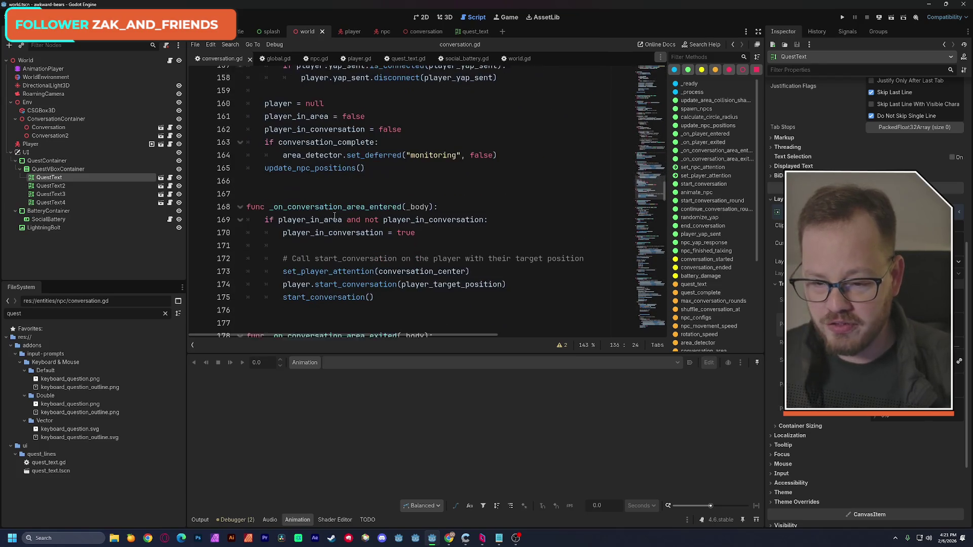
double_click(335, 206)
scroll(473, 198, "down", 1)
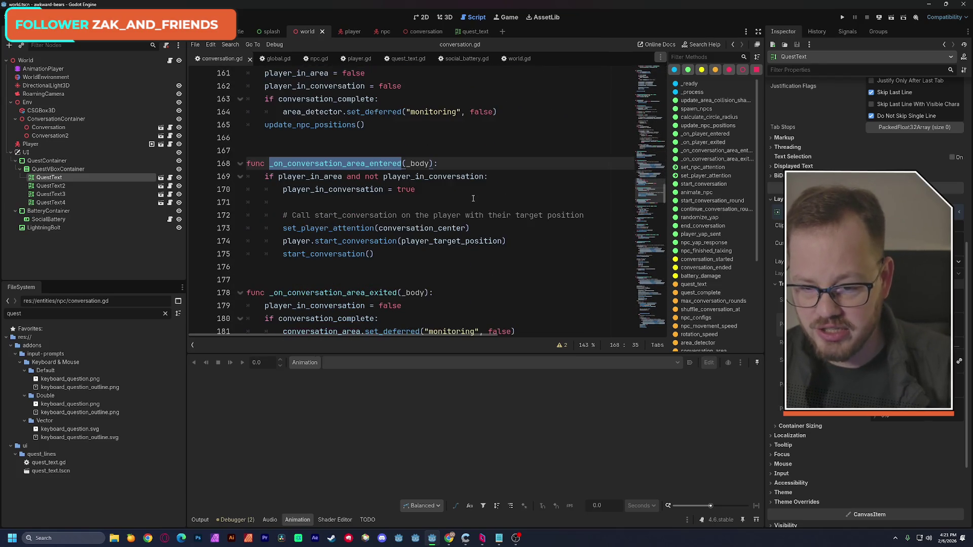
left_click(281, 253)
key("Return")
key("Up")
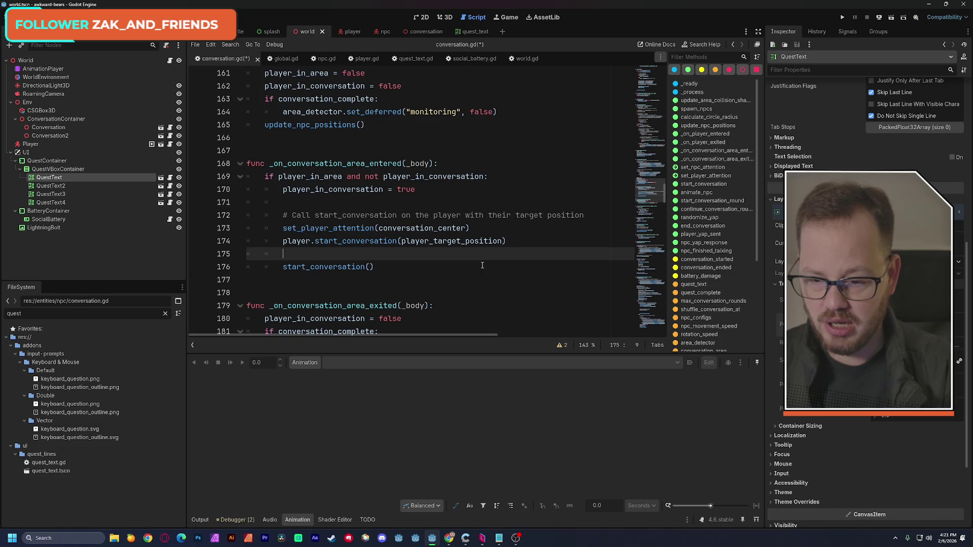
type("conversation_started.")
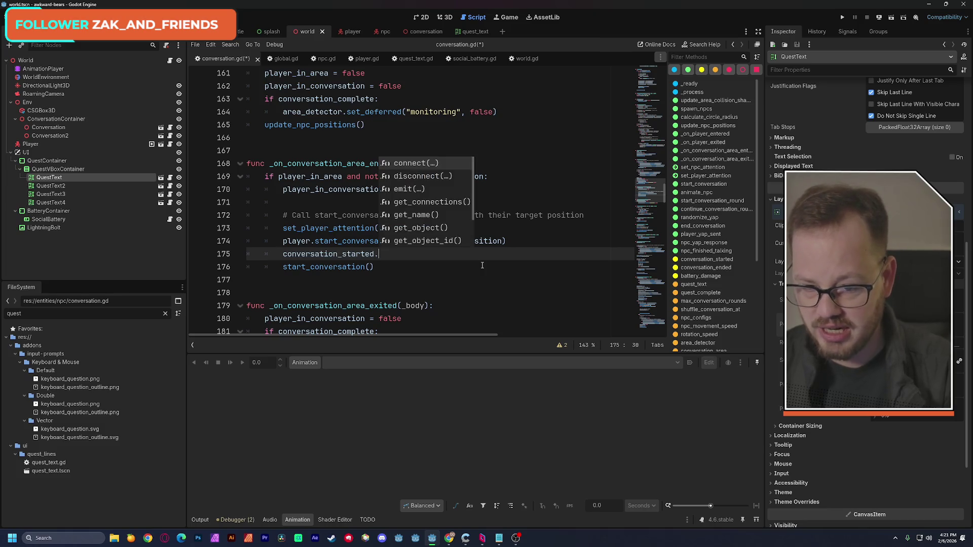
type("em")
key("Return")
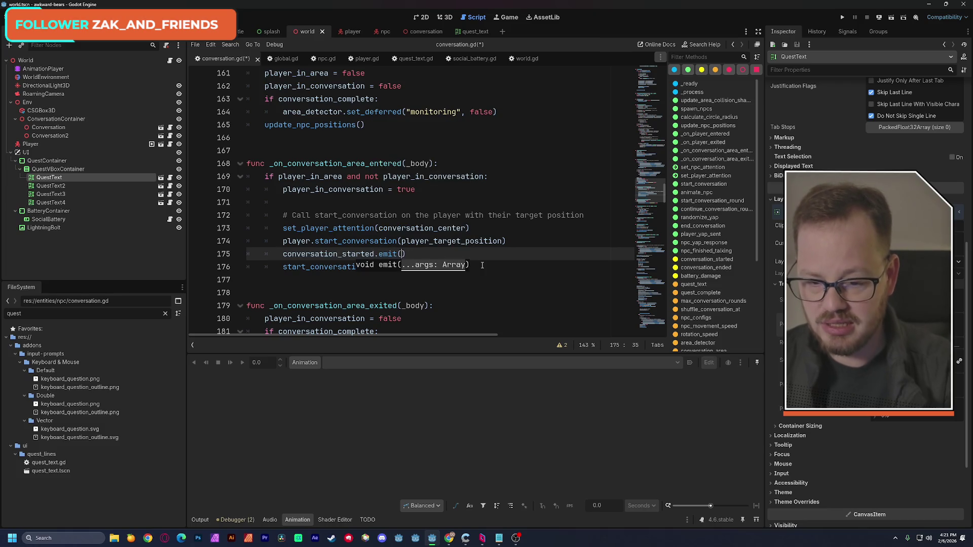
left_click(578, 227)
key("ctrl+s")
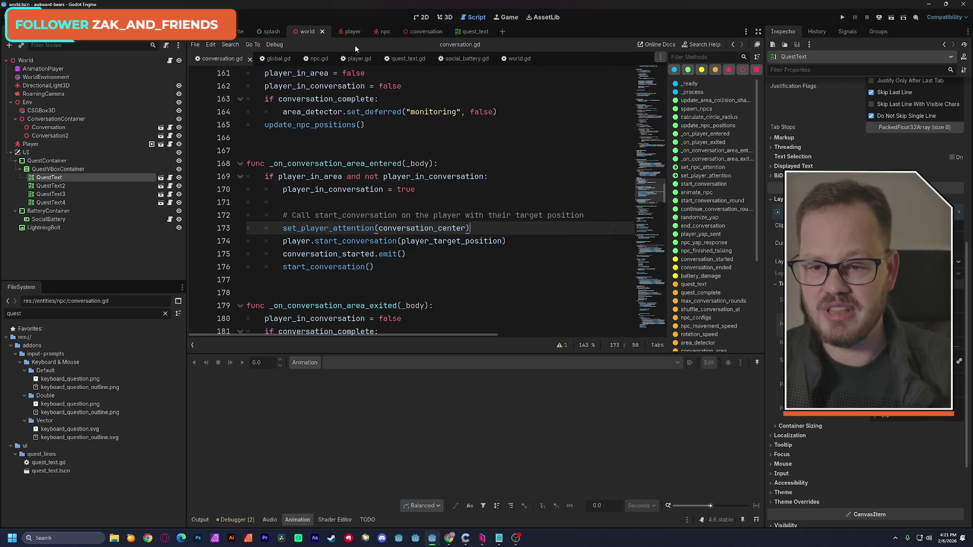
Test-run the scene, delete the four placeholder QuestText labels, and run it again.
left_click(894, 17)
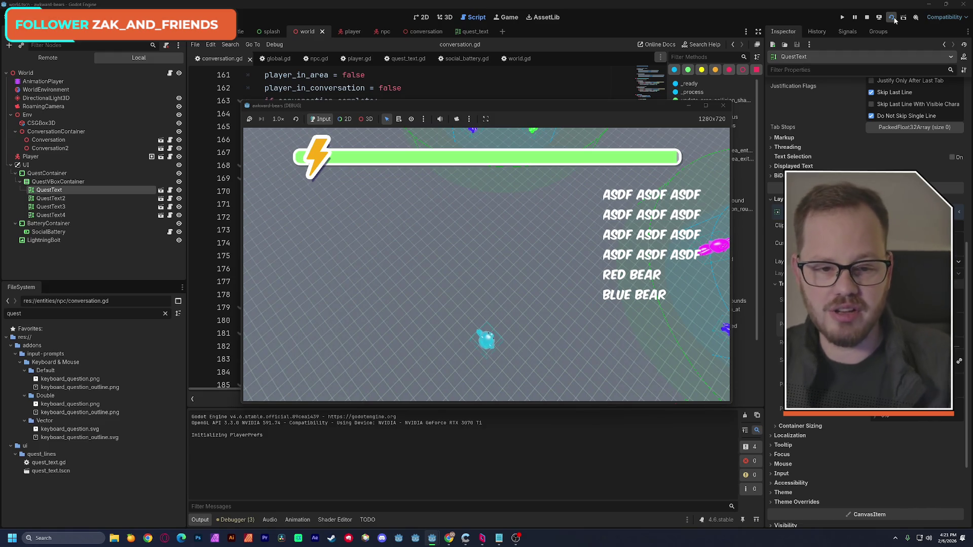
left_click(723, 107)
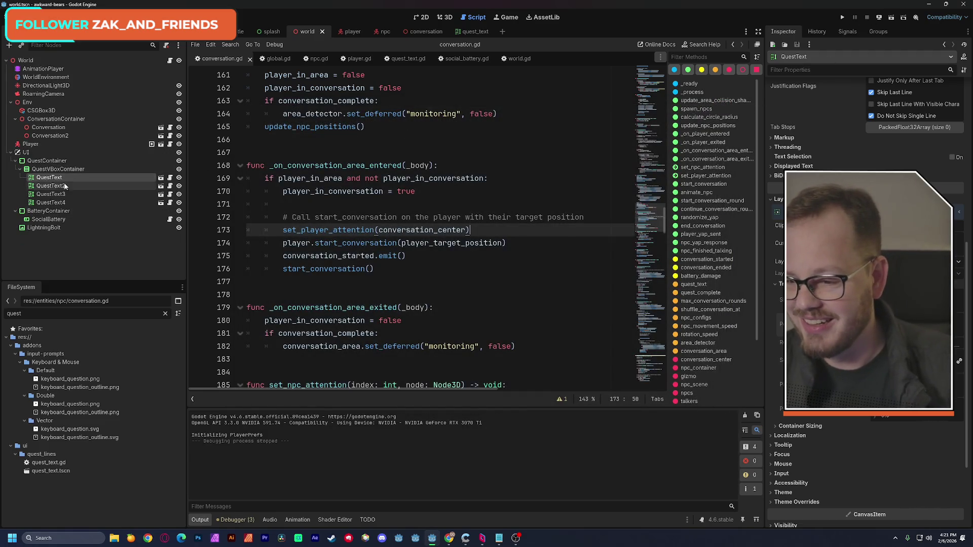
left_click(61, 203, "shift")
key("Delete")
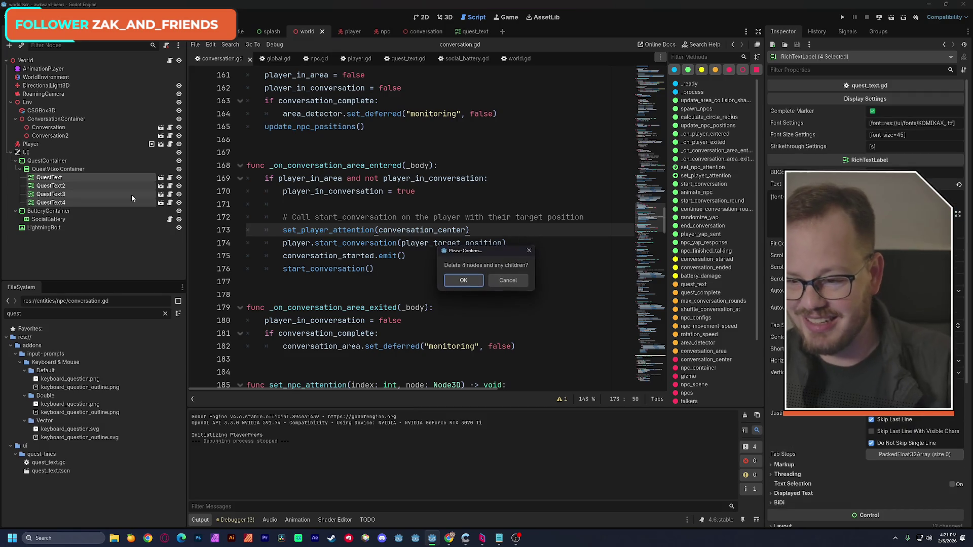
key("Return")
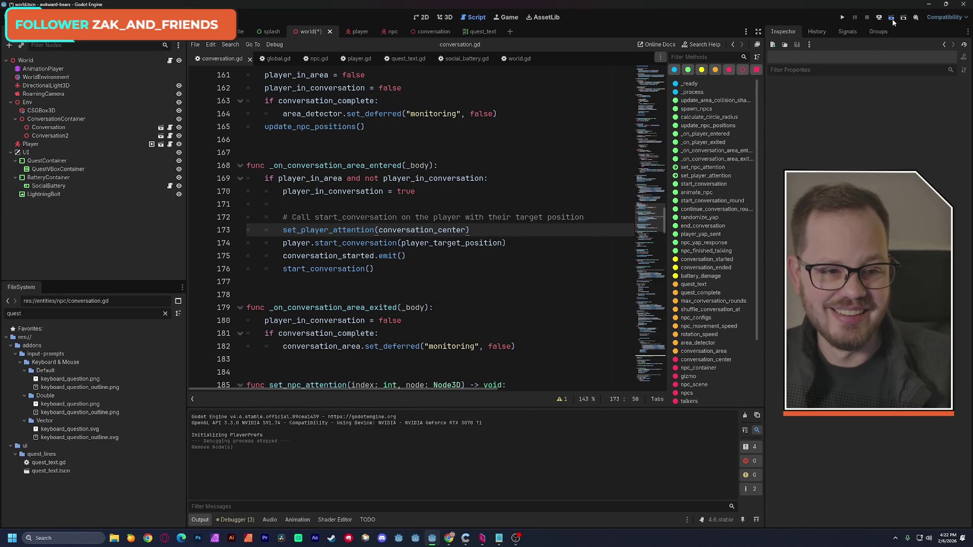
left_click(892, 21)
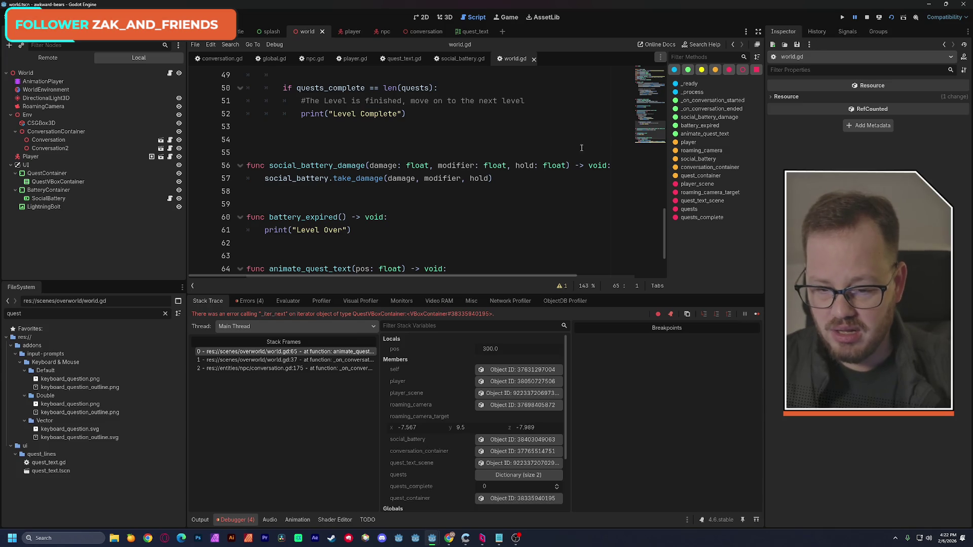
scroll(530, 188, "down", 2)
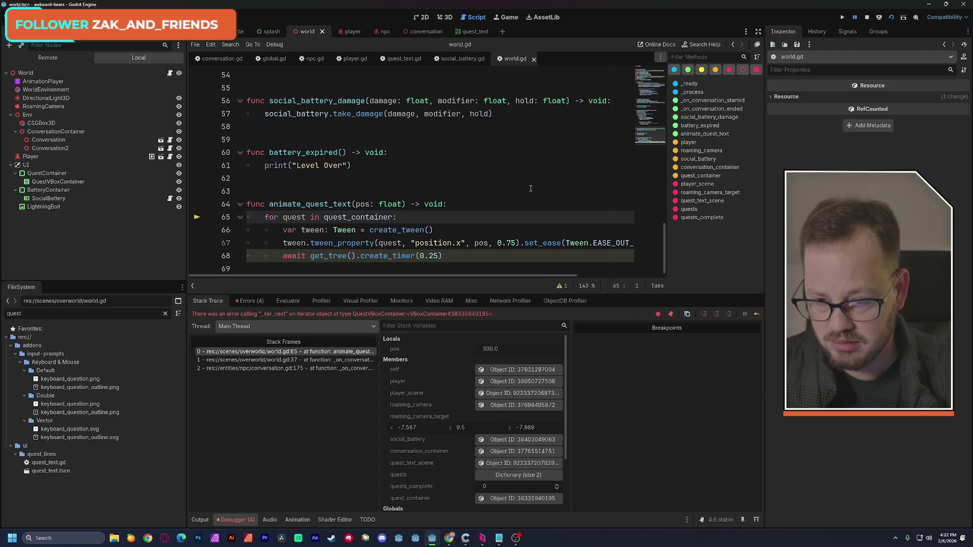
scroll(530, 188, "up", 15)
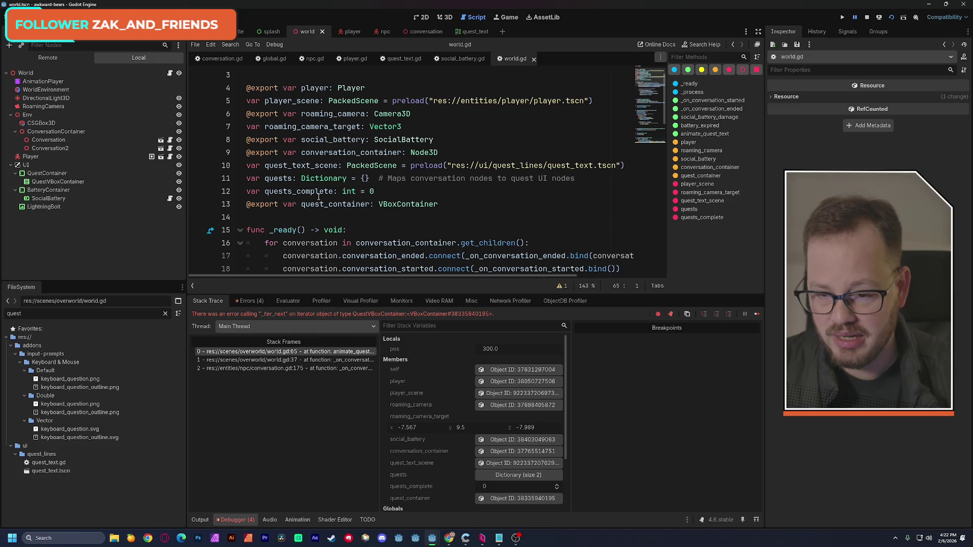
scroll(389, 199, "down", 15)
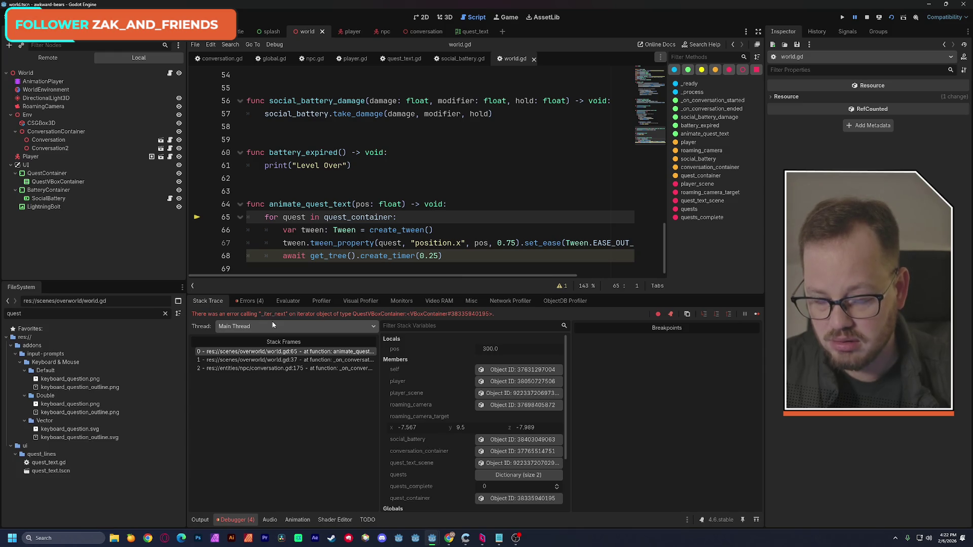
left_click_drag(379, 373, 567, 372)
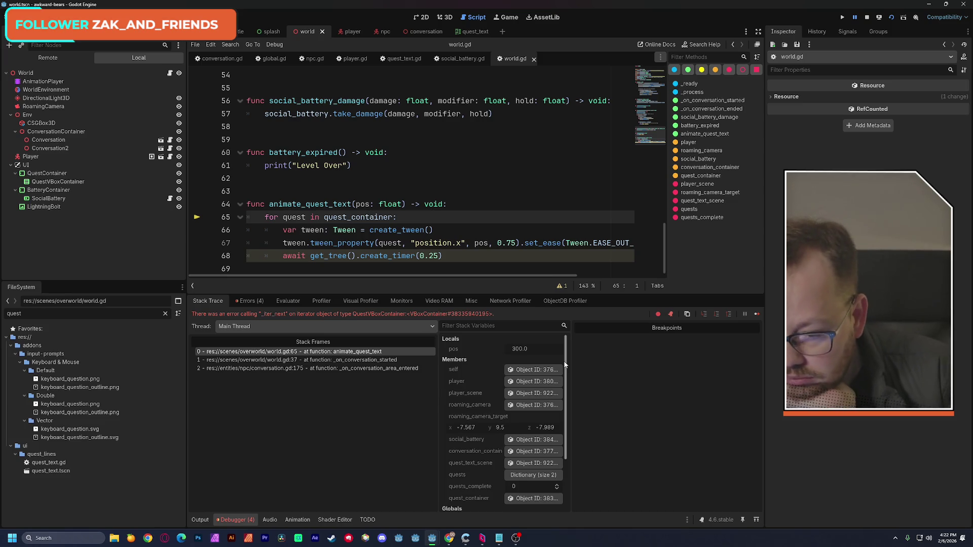
left_click(285, 369)
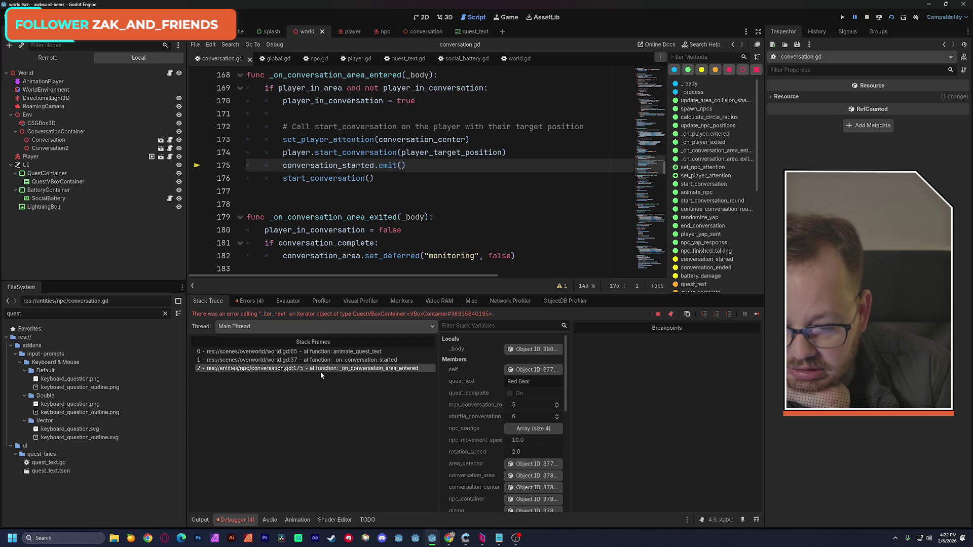
left_click(278, 360)
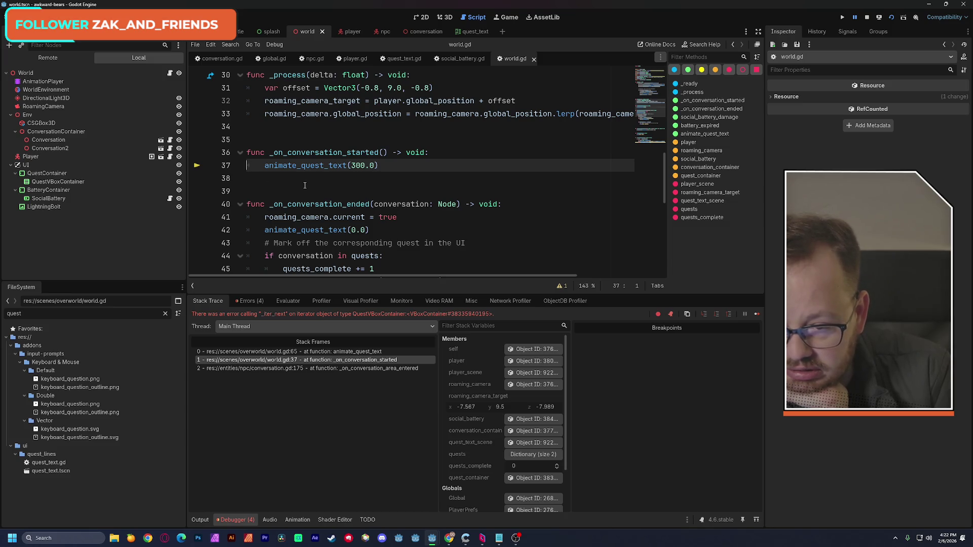
left_click(263, 353)
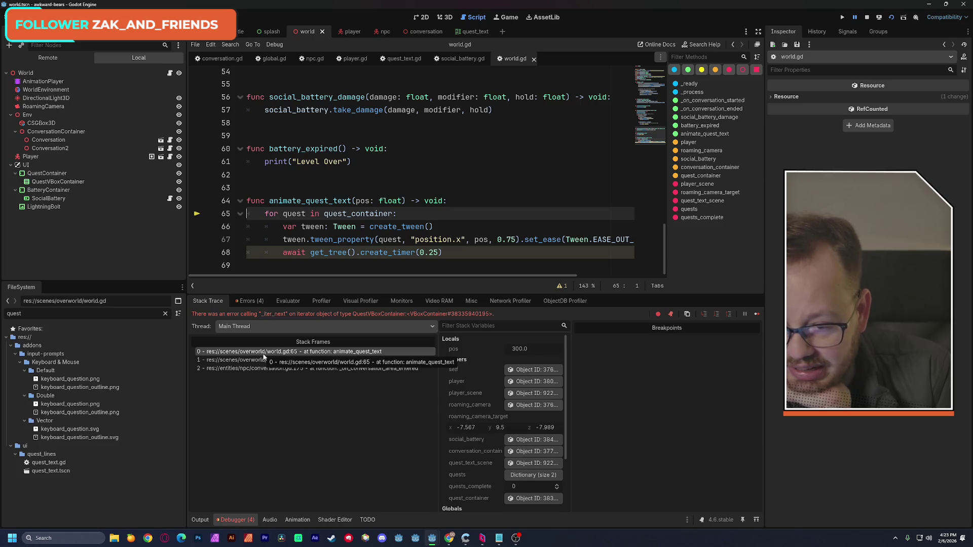
left_click(263, 359)
left_click(264, 352)
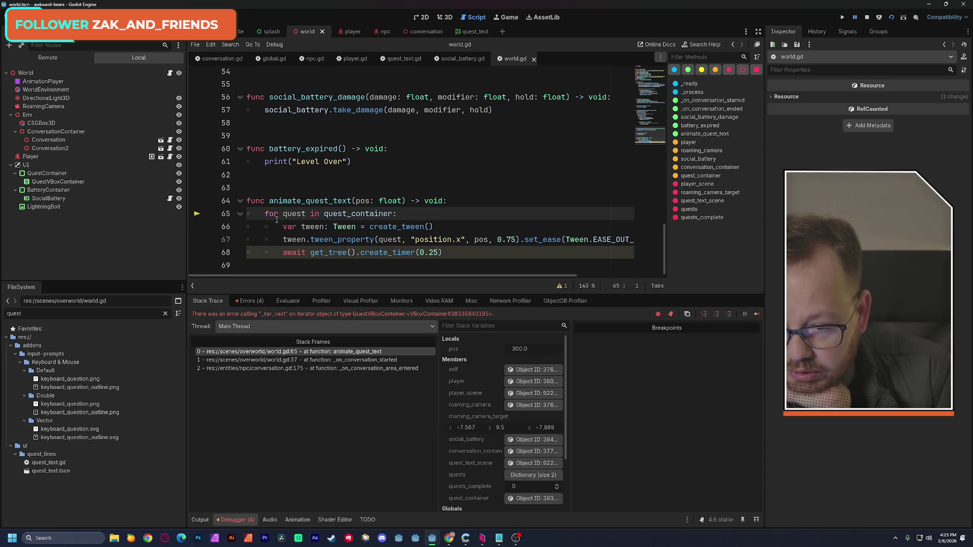
double_click(292, 216)
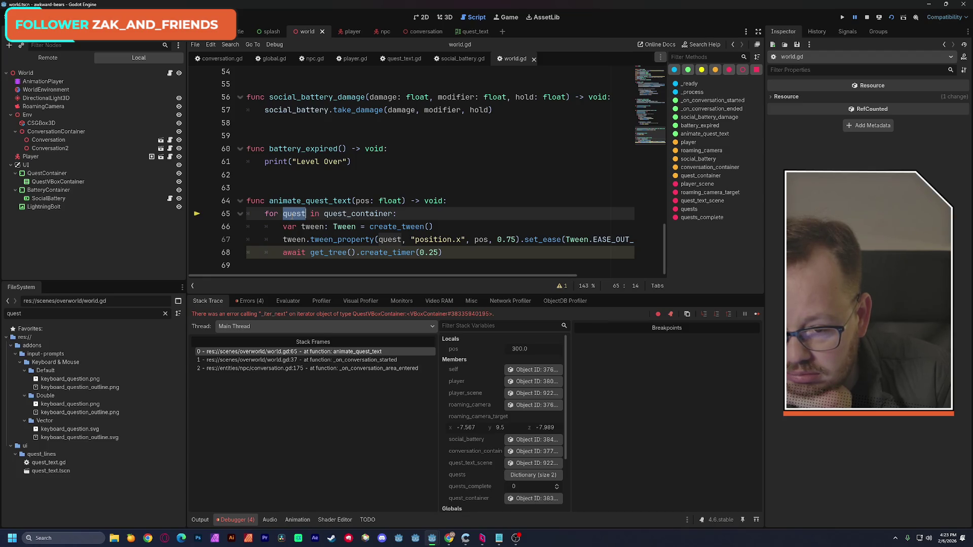
left_click(866, 17)
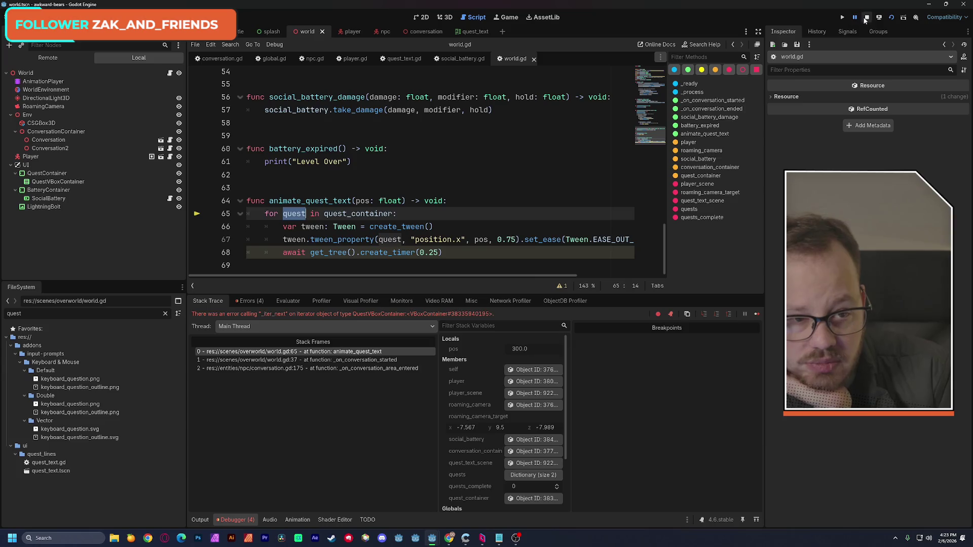
Rename the loop variable to child, iterate over quest_container.get_children(), and save.
left_click(339, 198)
double_click(298, 213)
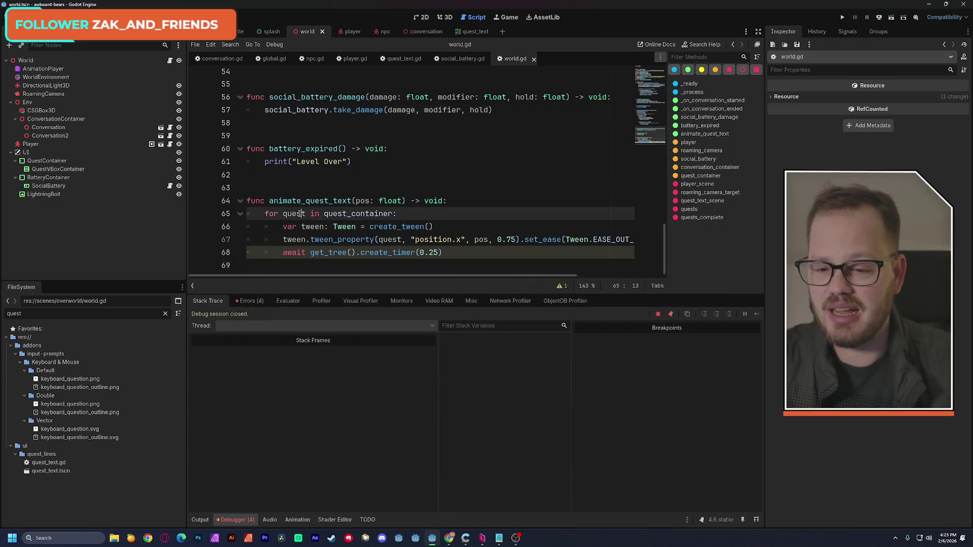
type("child")
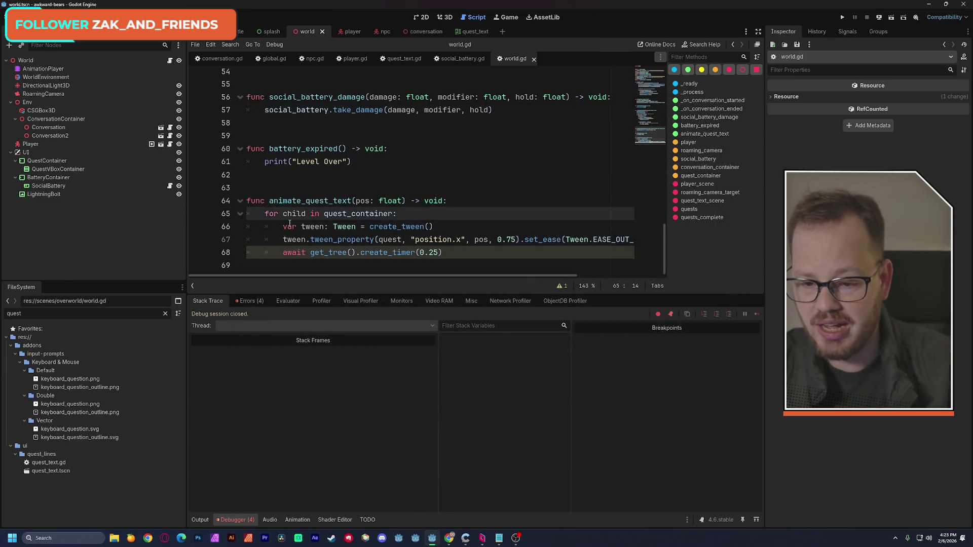
left_click(394, 214)
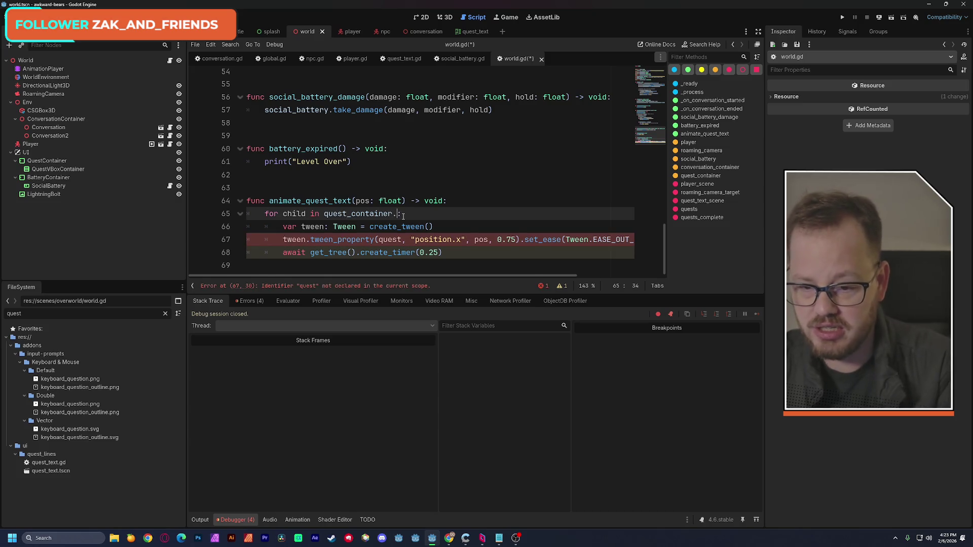
type(".getch")
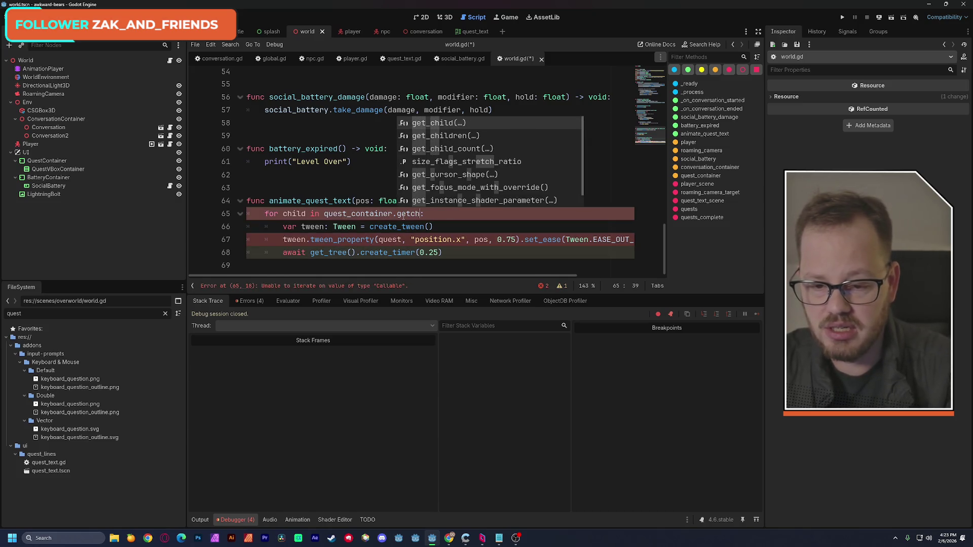
key("Down")
key("Return")
left_click(451, 176)
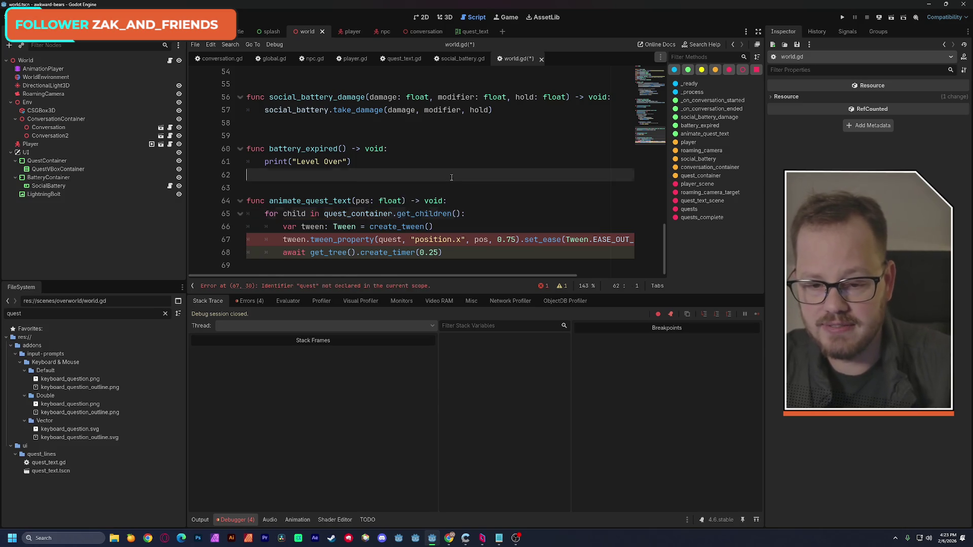
key("ctrl+s")
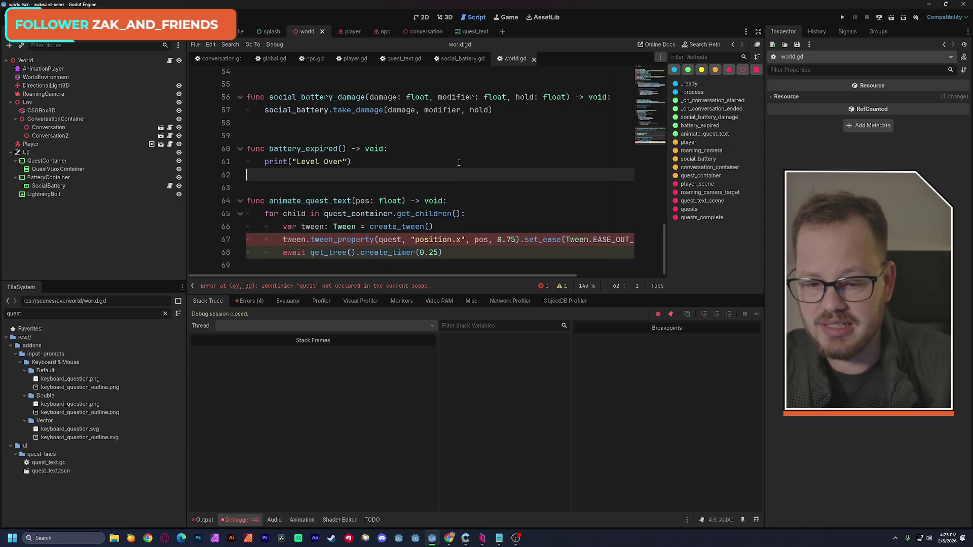
Replace quest with child on line 67, save world.gd, and run the scene.
double_click(293, 214)
key("ctrl+c")
double_click(391, 239)
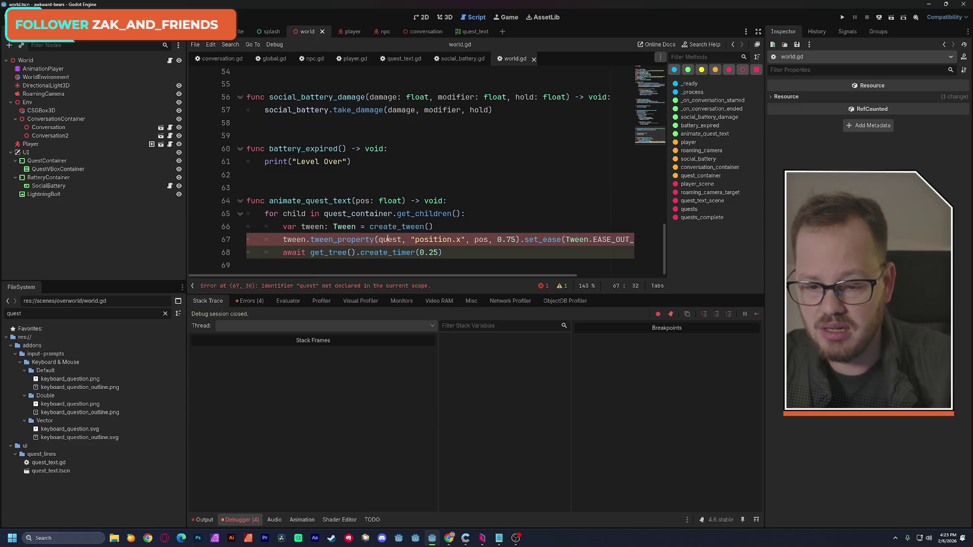
key("ctrl+v")
left_click(469, 174)
key("ctrl+s")
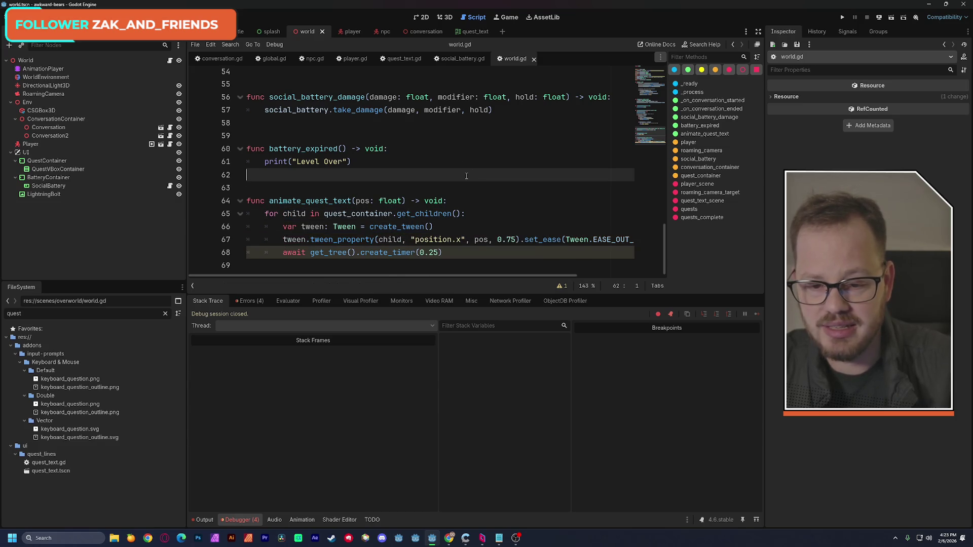
left_click(893, 19)
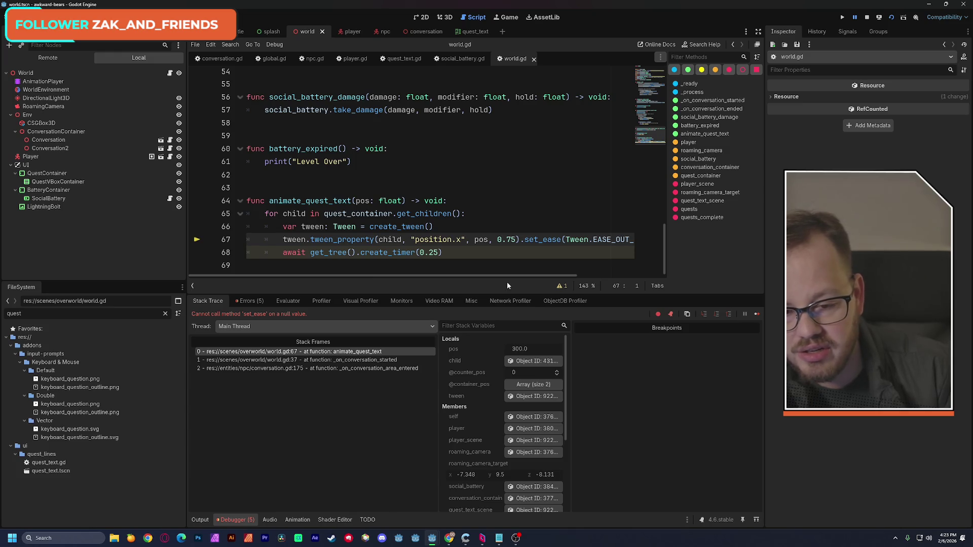
Inspect the paused child RichTextLabel's properties and the Remote scene tree at the set_ease error.
mouse_move(569, 345)
left_mouse_down()
mouse_move(644, 347)
mouse_move(635, 347)
left_mouse_up()
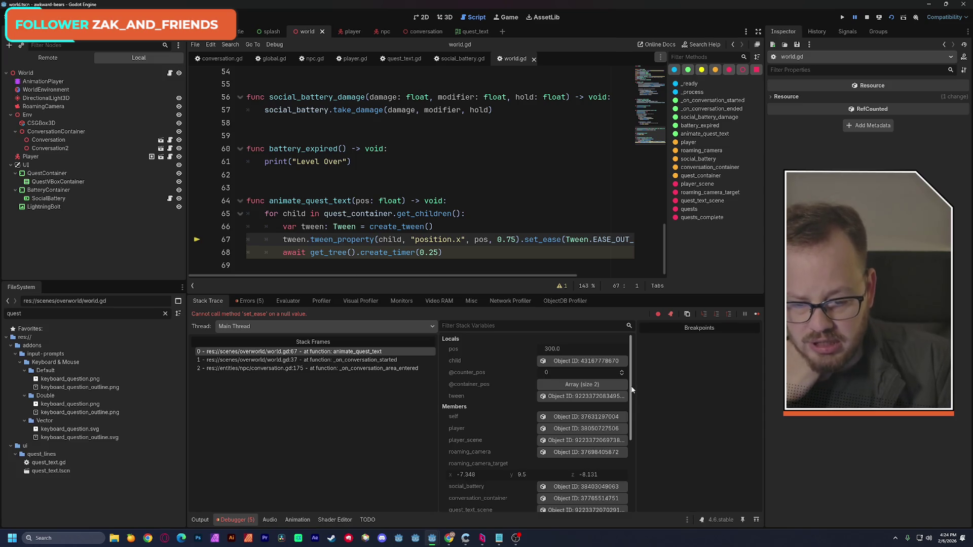
left_click(582, 361)
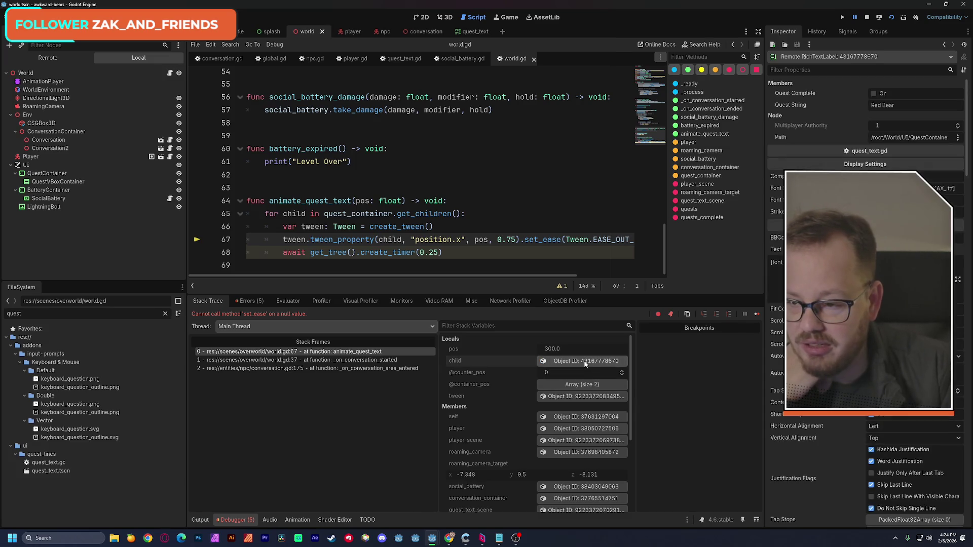
left_click(65, 57)
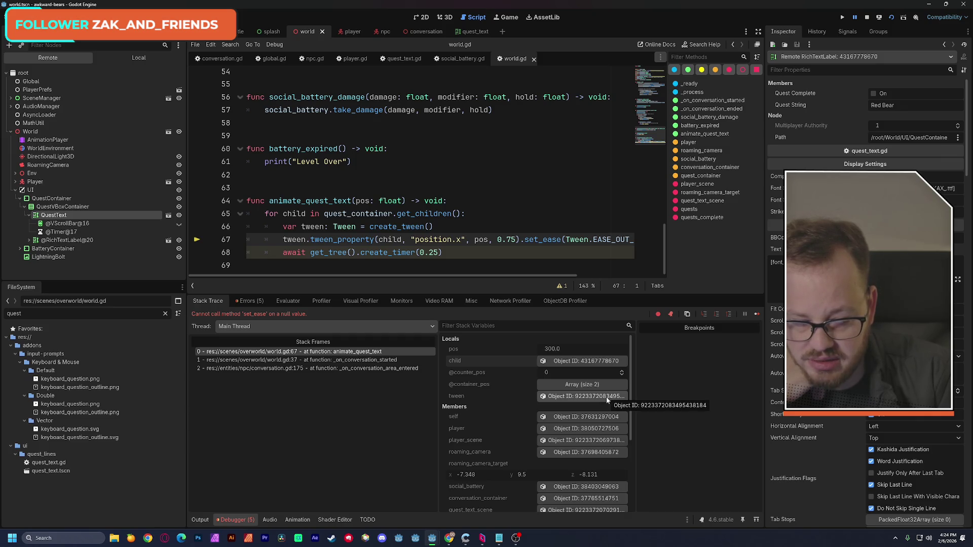
scroll(630, 395, "down", 1)
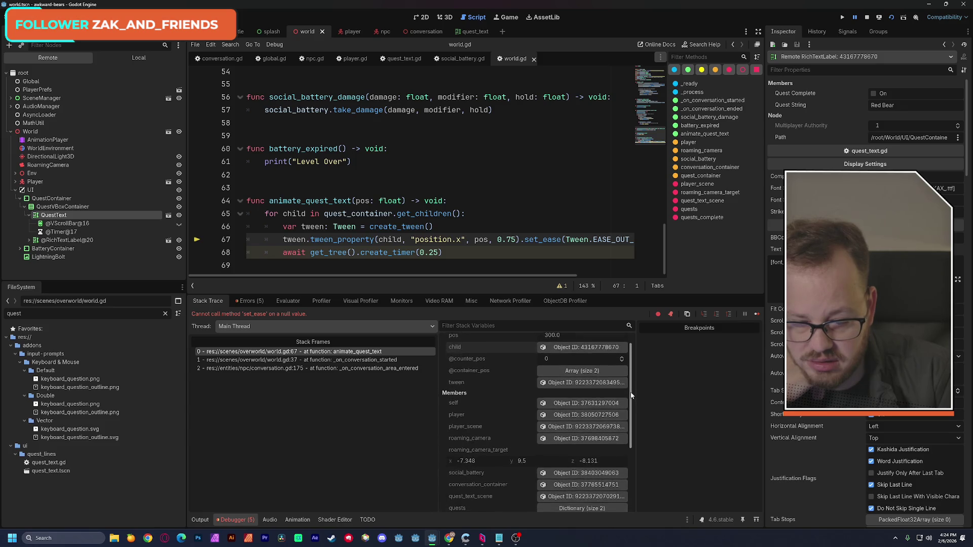
left_click_drag(631, 396, 627, 412)
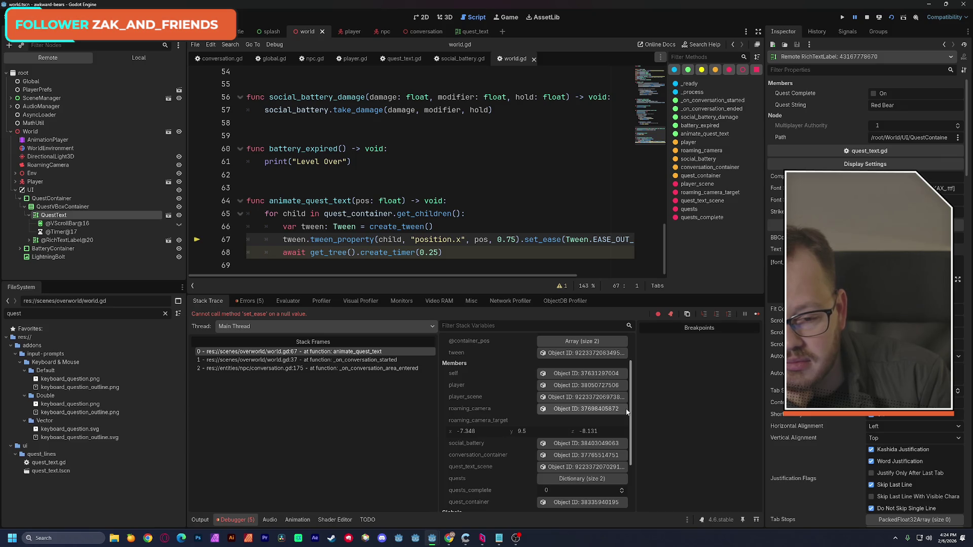
Stop debugging, comment out .set_ease on line 67 with '#', and rerun the game.
left_click(866, 18)
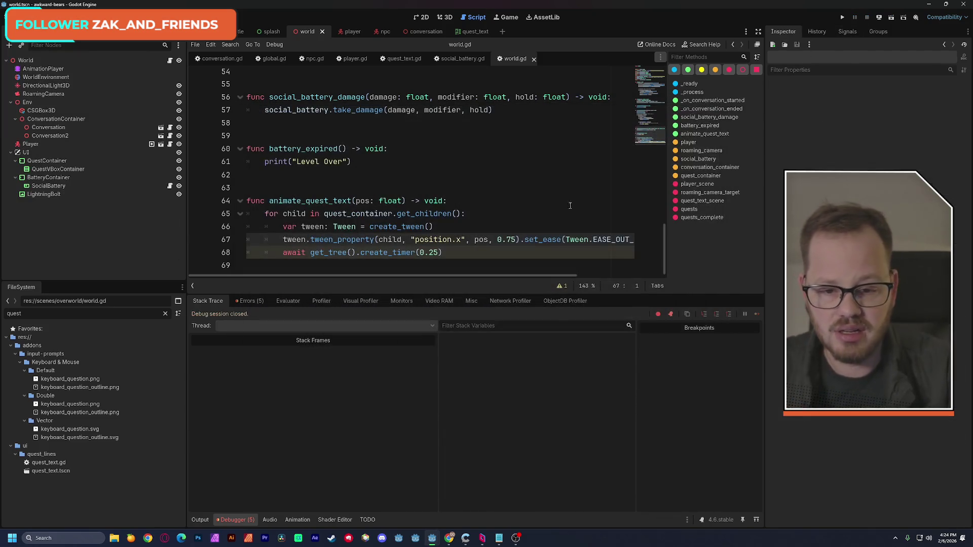
left_click(519, 239)
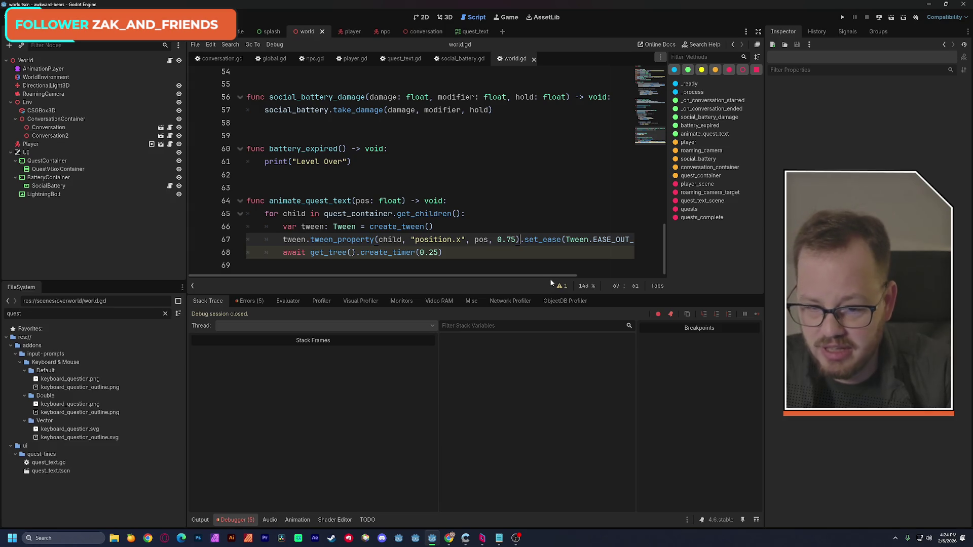
type("#")
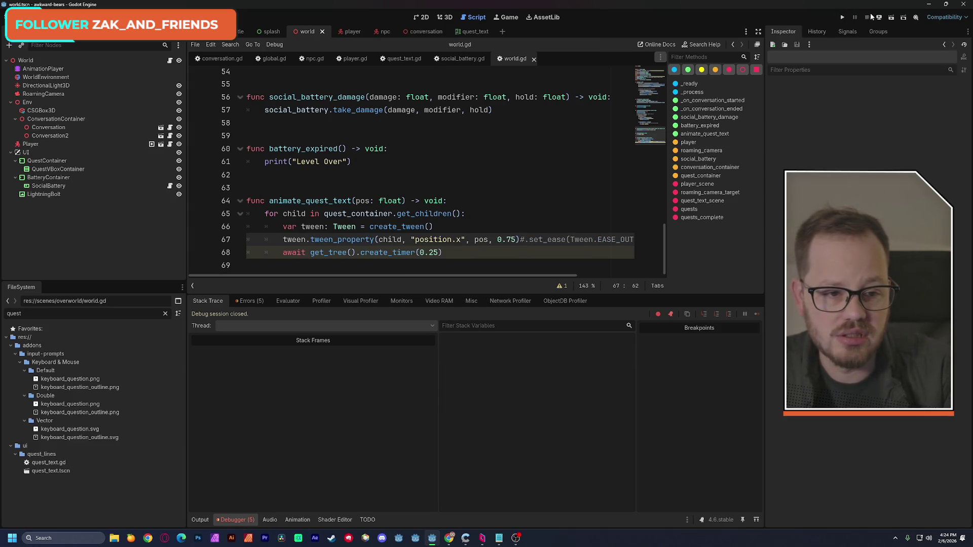
left_click(891, 17)
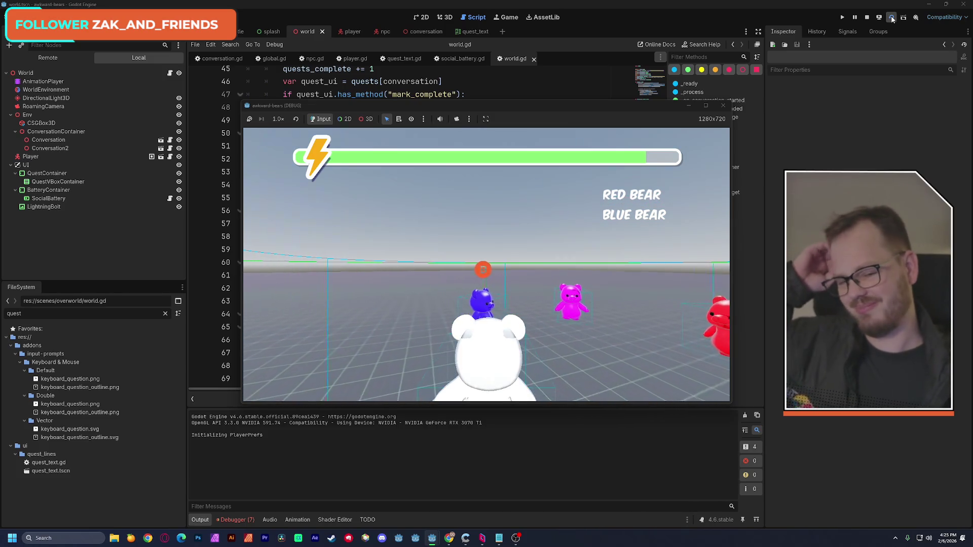
Close the game window and bring up the debugger panel.
left_click(722, 105)
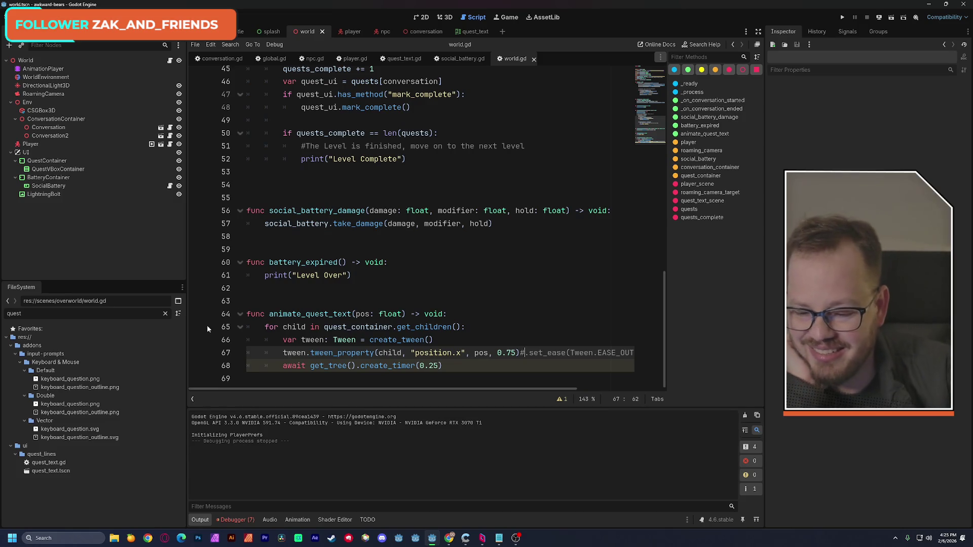
left_click(244, 518)
Review the errors saying position.x doesn't exist on the RichTextLabels, then switch to the title scene.
left_click(253, 301)
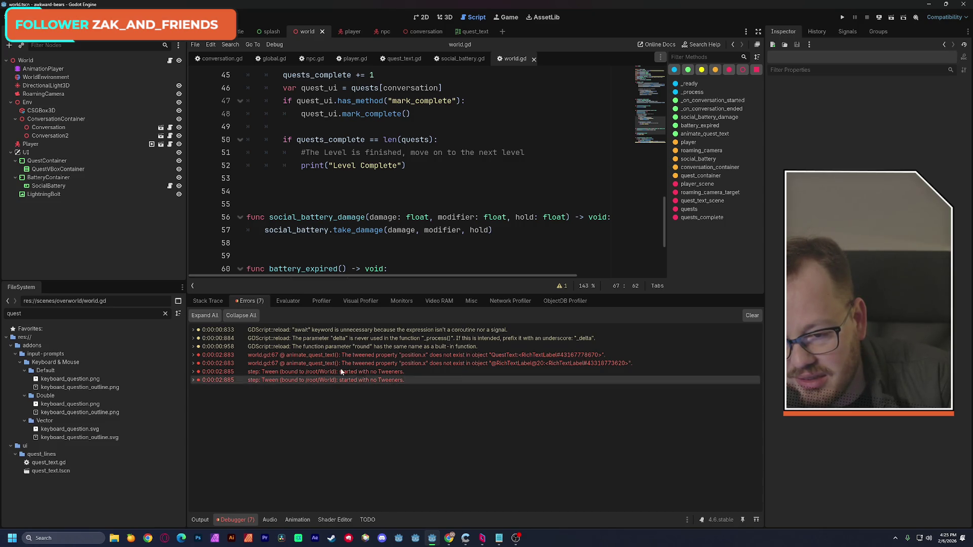
scroll(376, 218, "down", 3)
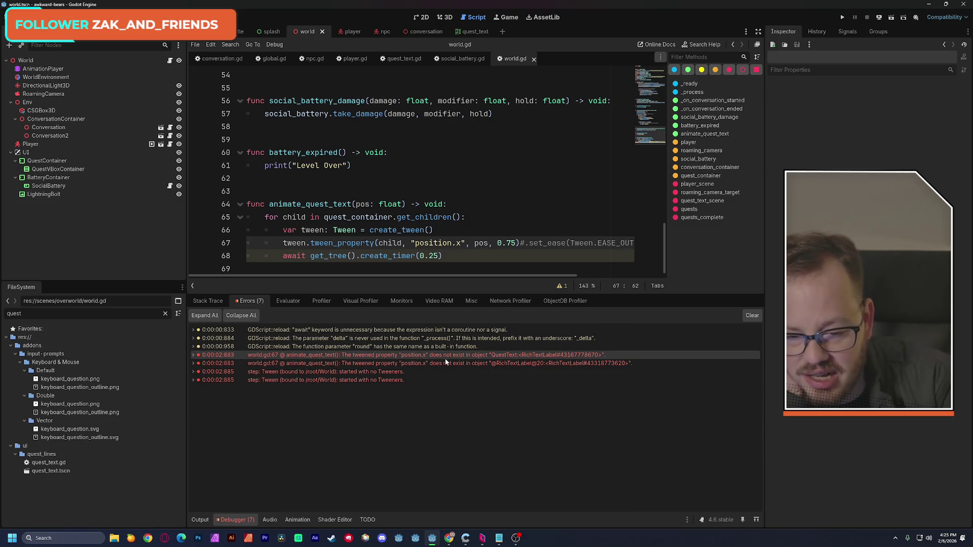
mouse_move(445, 358)
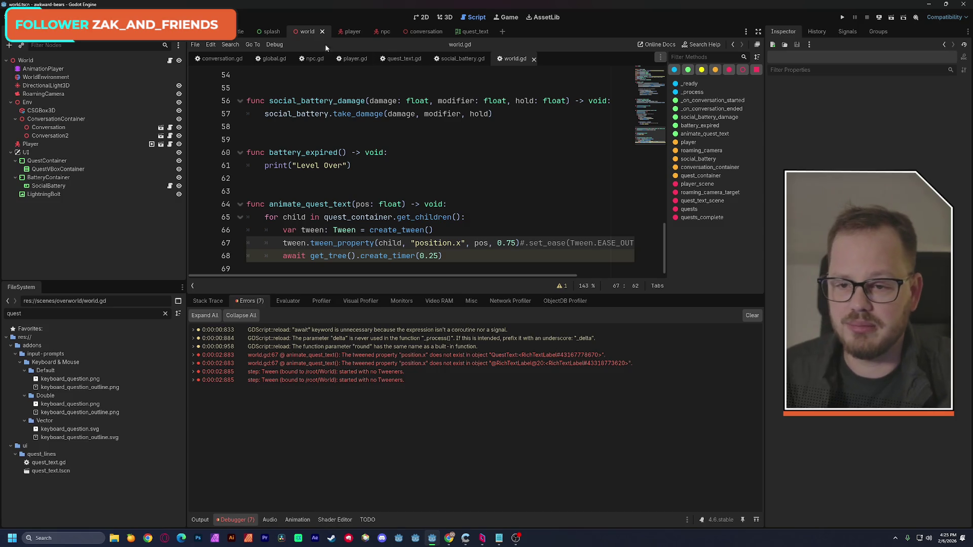
left_click(240, 32)
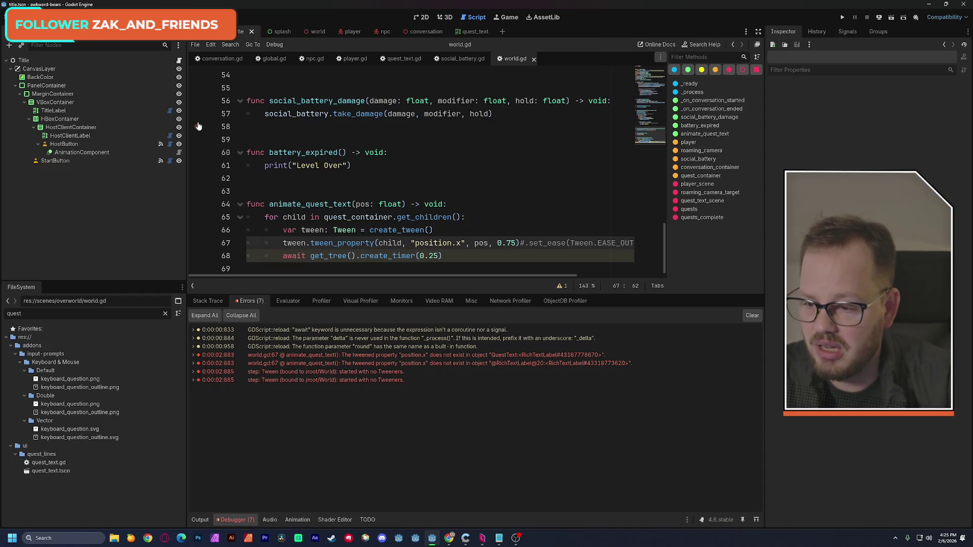
Open the AnimationComponent node's script from the title scene.
left_click(161, 154)
left_click(179, 153)
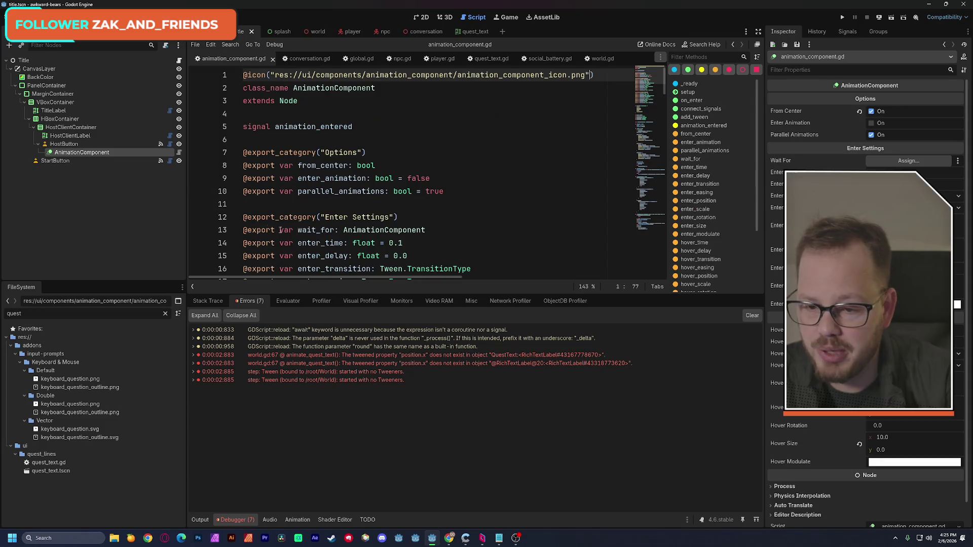
scroll(482, 221, "down", 5)
scroll(482, 221, "down", 4)
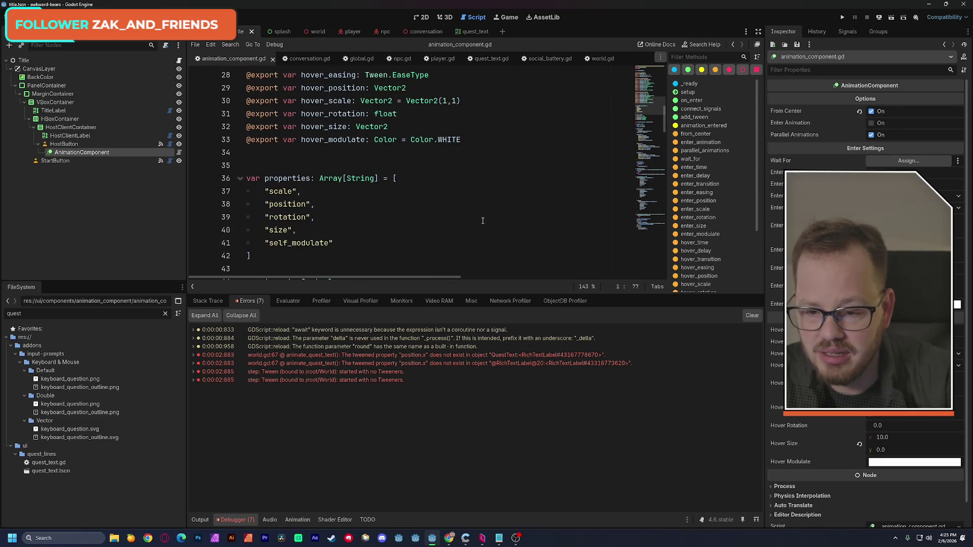
scroll(482, 220, "down", 5)
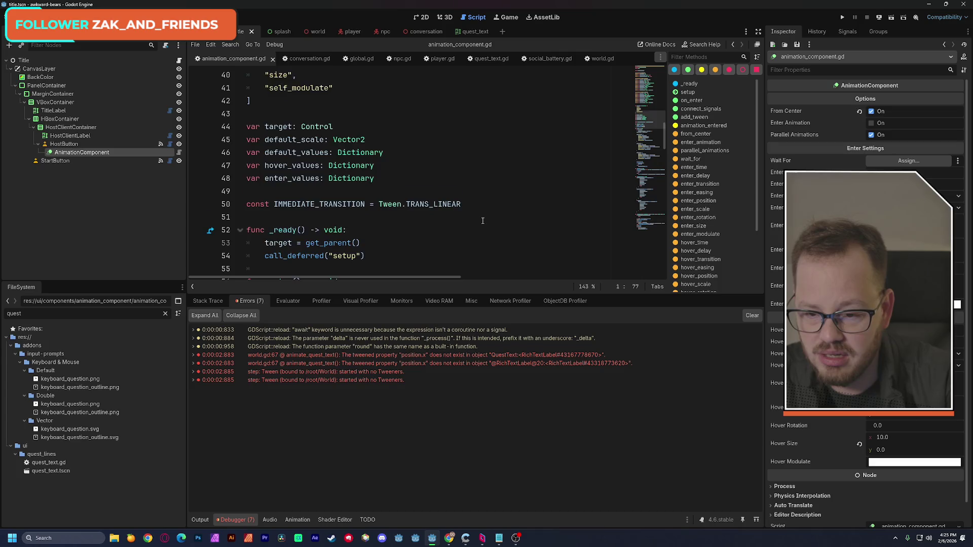
scroll(482, 221, "up", 3)
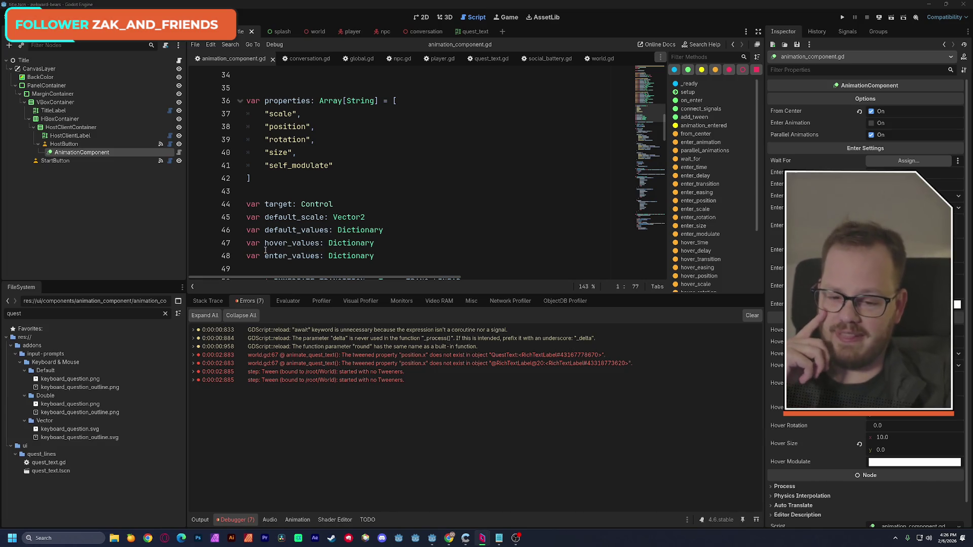
Read through animation_component.gd and highlight the position key in enter_values.
mouse_move(452, 381)
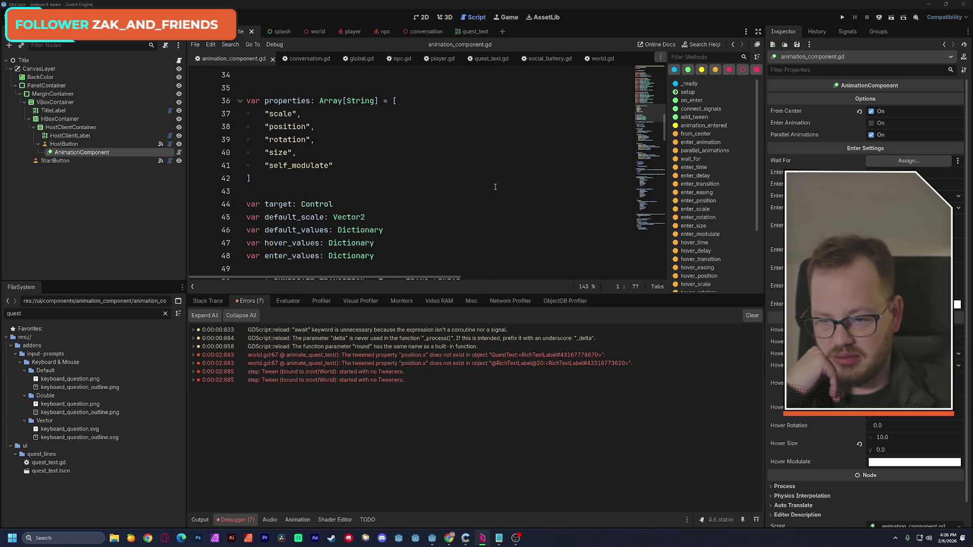
scroll(494, 186, "down", 4)
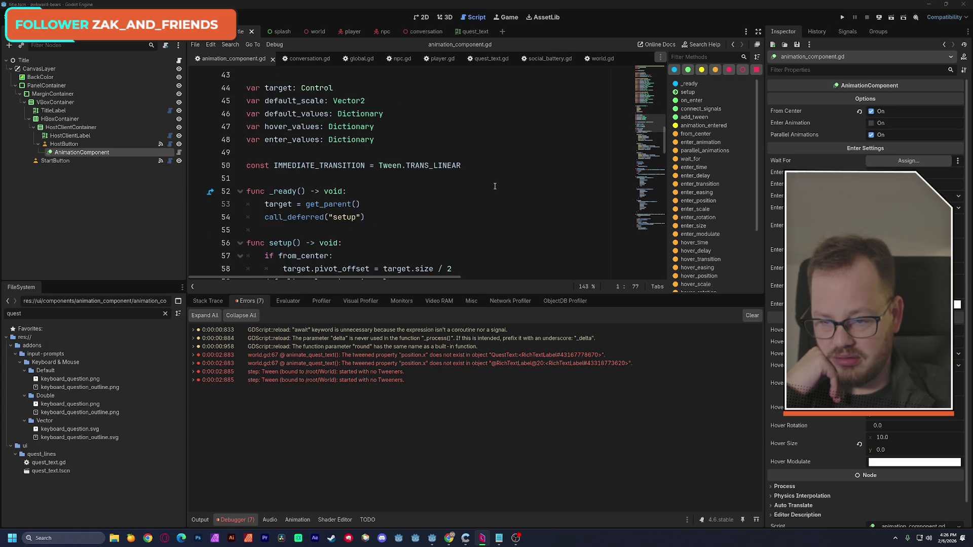
scroll(495, 186, "down", 2)
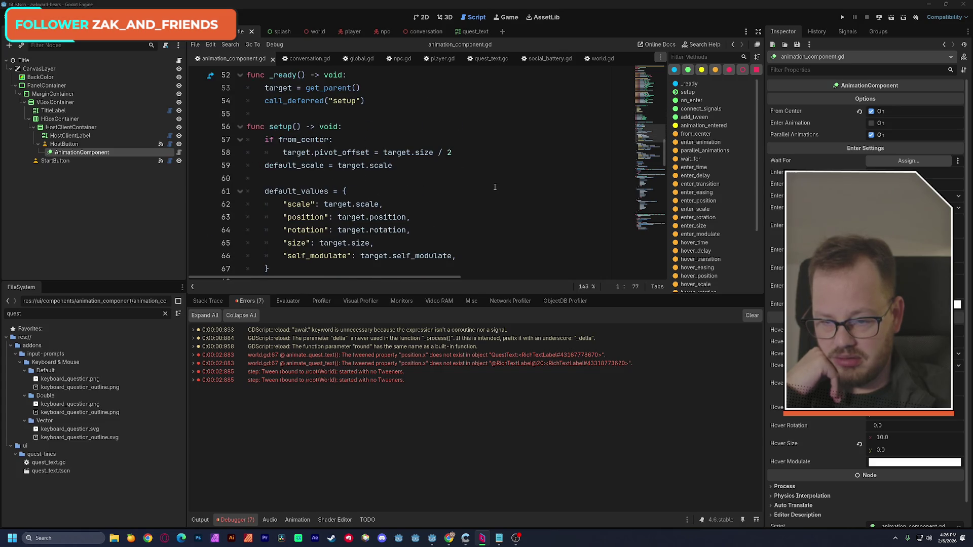
scroll(493, 186, "down", 3)
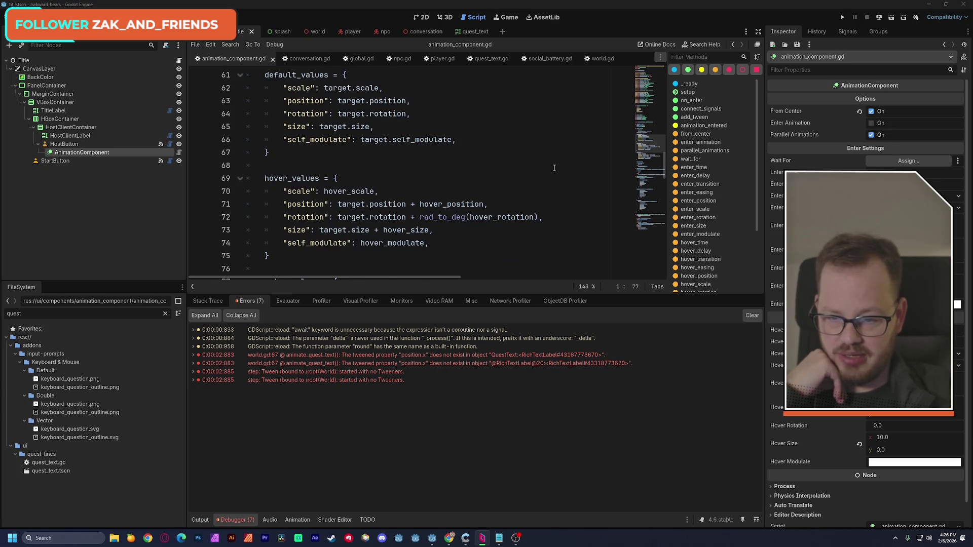
scroll(554, 168, "down", 2)
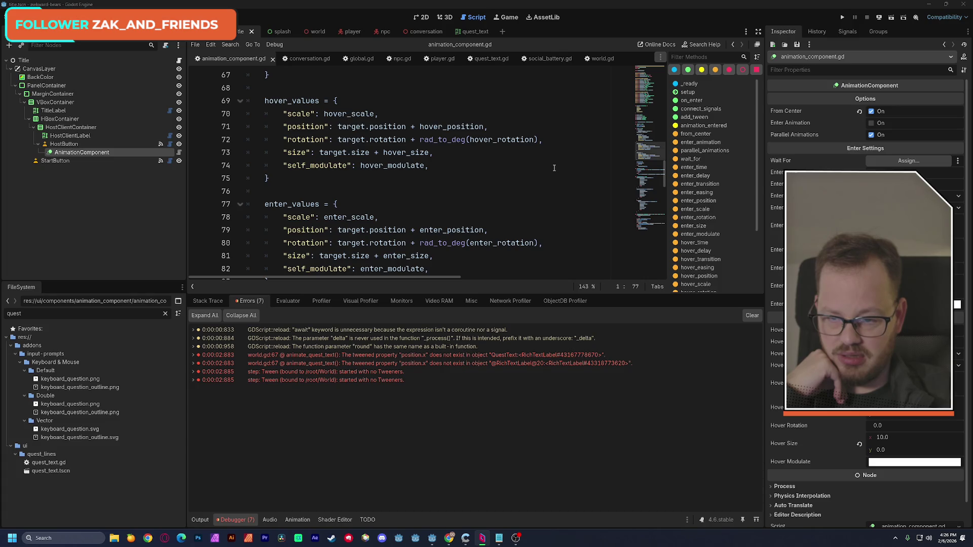
scroll(554, 168, "down", 4)
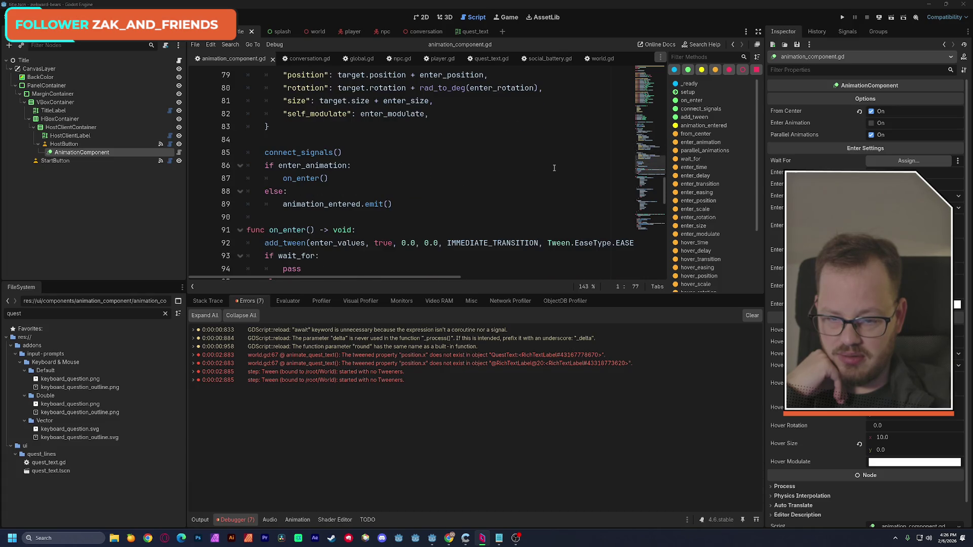
scroll(554, 168, "down", 1)
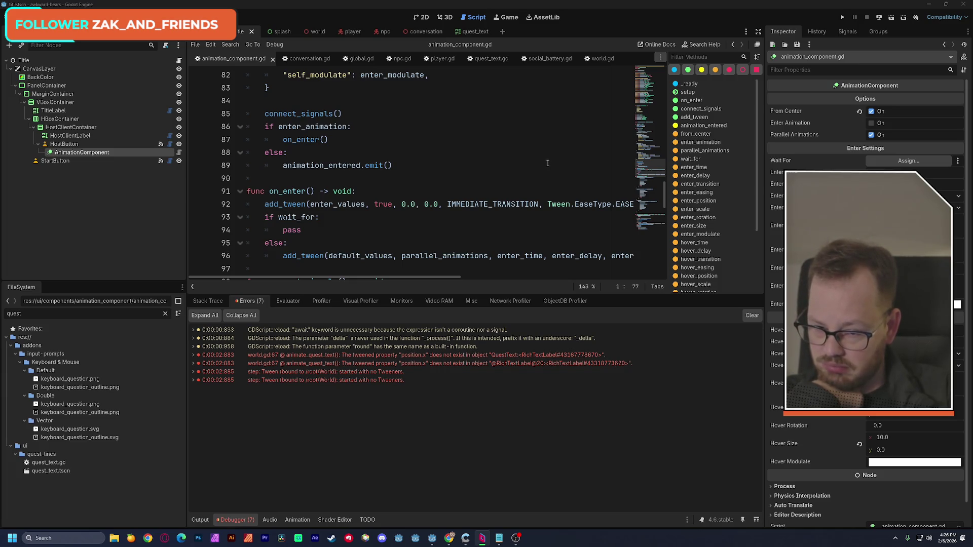
scroll(543, 162, "down", 1)
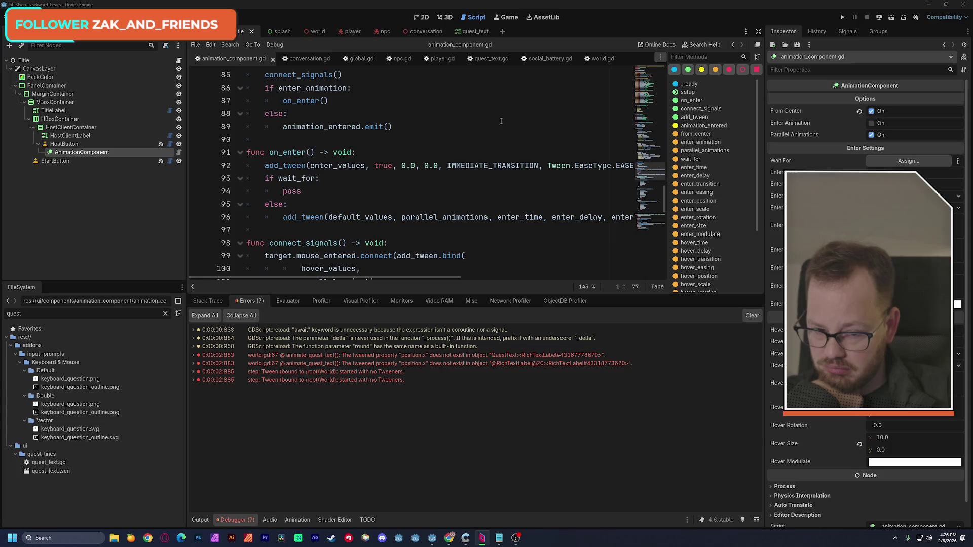
scroll(500, 120, "up", 4)
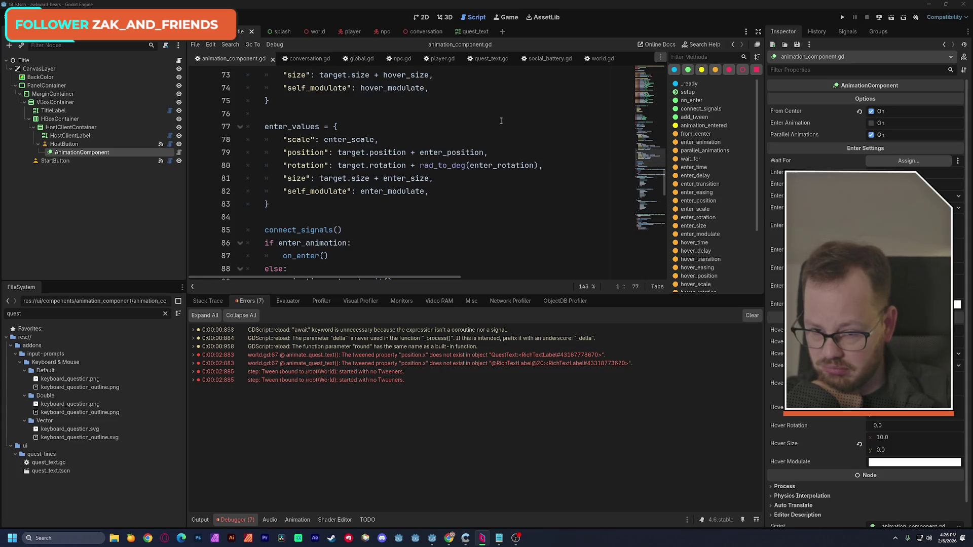
double_click(305, 152)
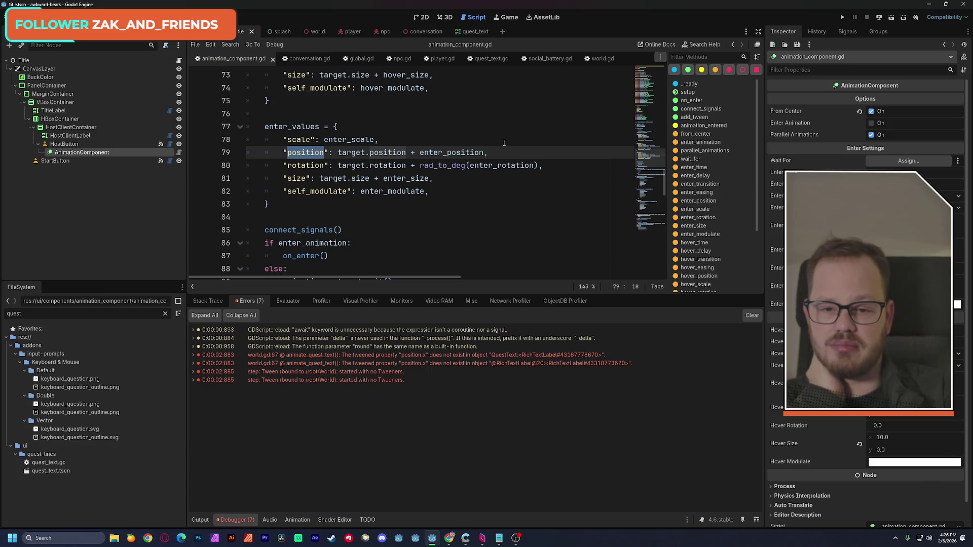
Bring up global.gd in the script editor.
left_click(357, 58)
scroll(420, 147, "down", 2)
scroll(420, 147, "up", 1)
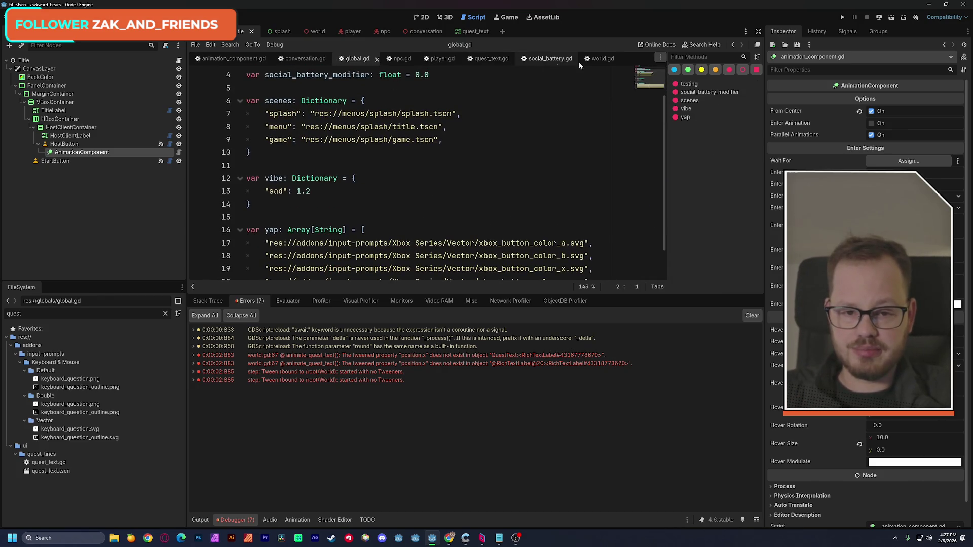
Tween the whole 'position' with pos typed as Vector2 in animate_quest_text, then save.
left_click(596, 59)
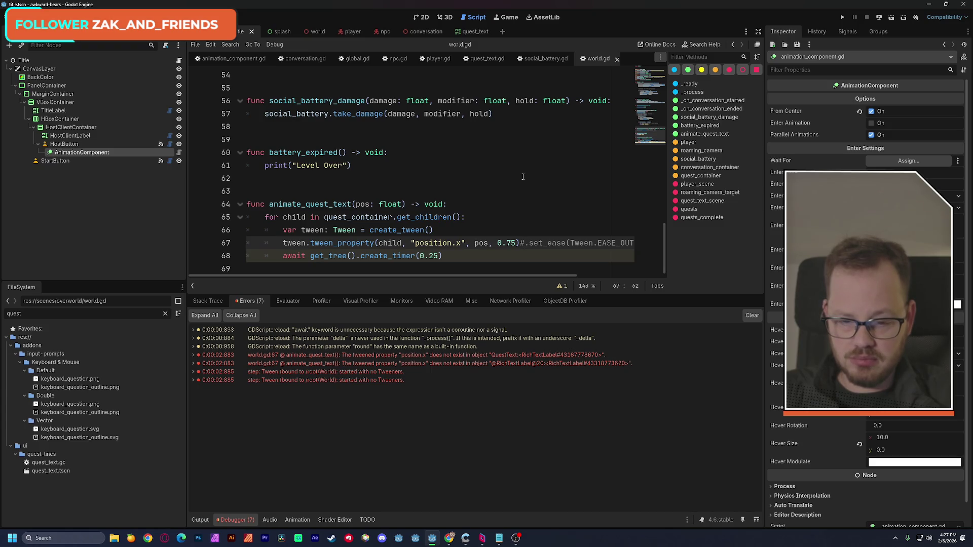
key("BackSpace")
key("BackSpace")
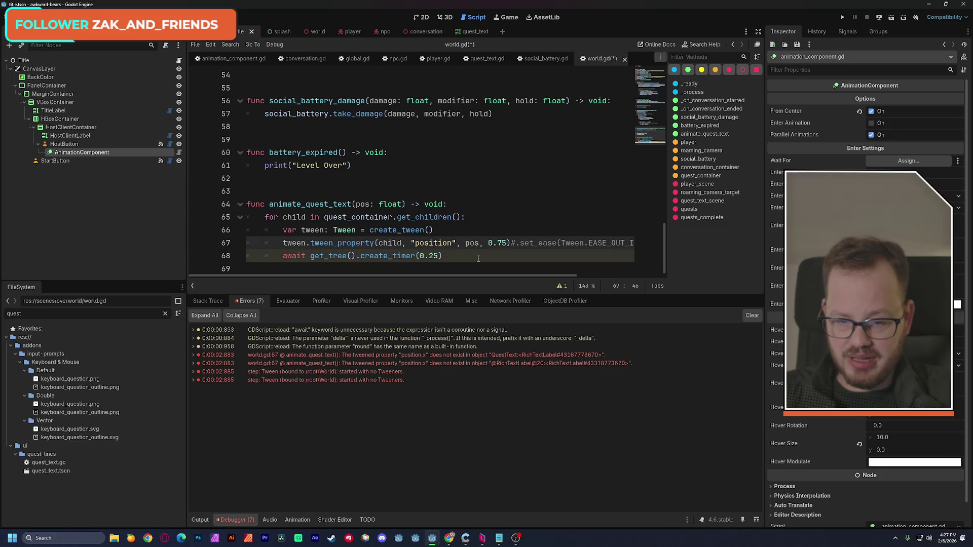
double_click(385, 204)
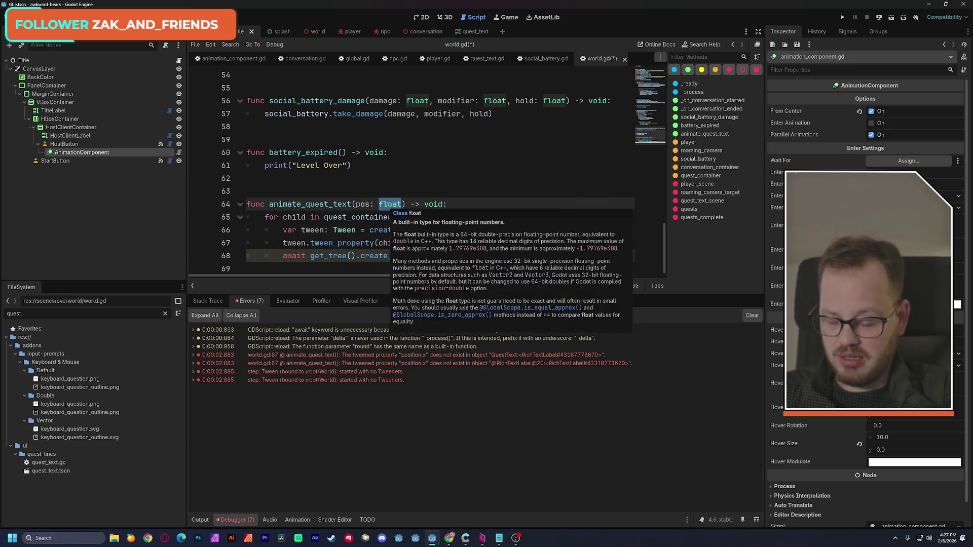
type("vector")
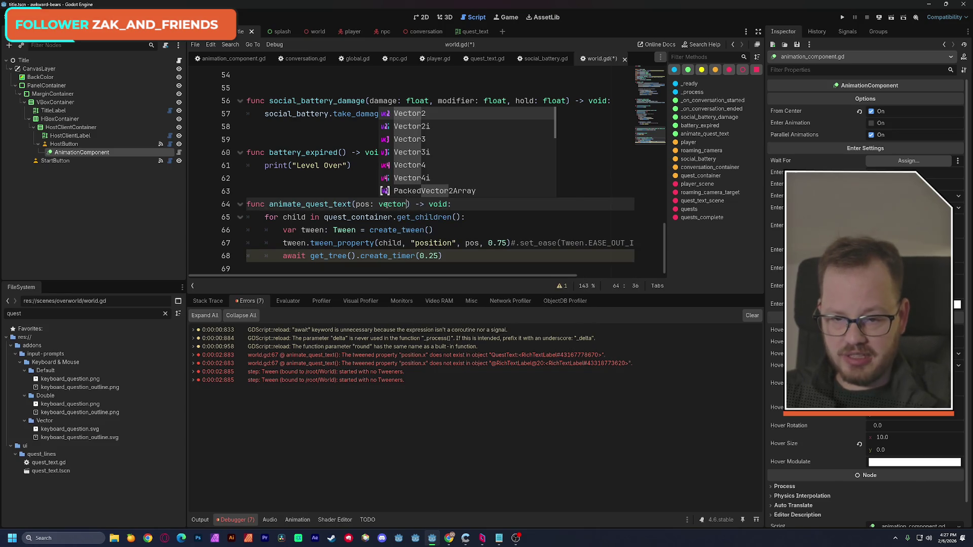
key("Return")
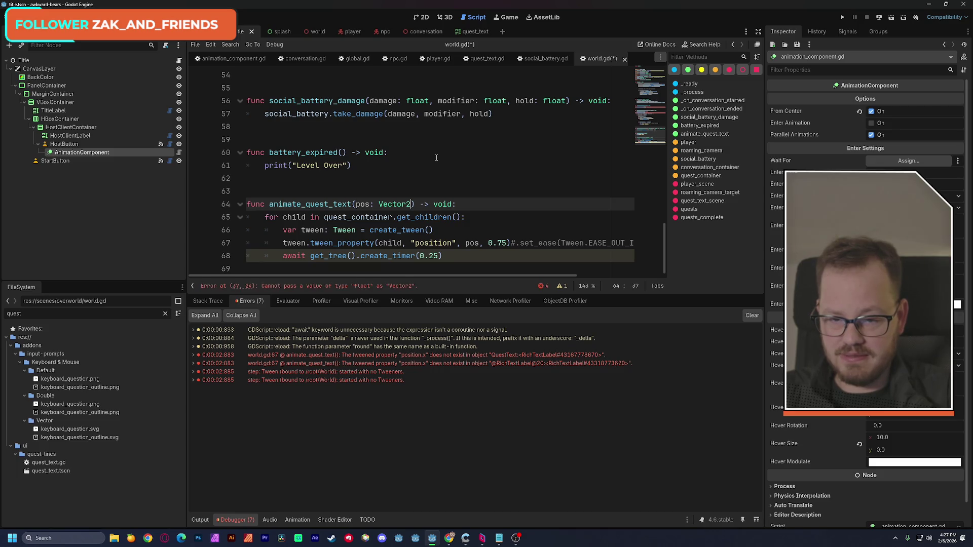
left_click(451, 154)
key("ctrl+s")
Replace the 0.0 argument on line 42 with Vector2.ZERO.
scroll(452, 168, "up", 5)
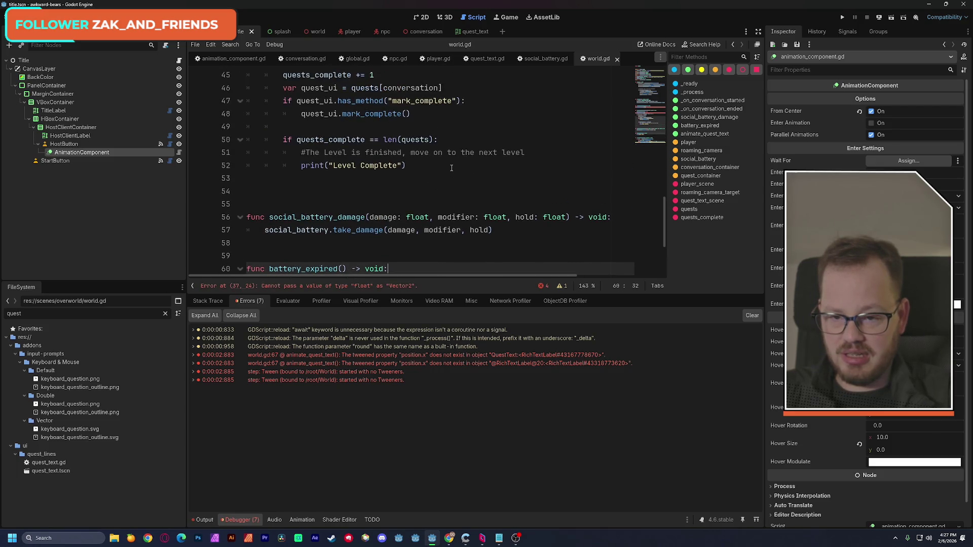
scroll(448, 169, "up", 1)
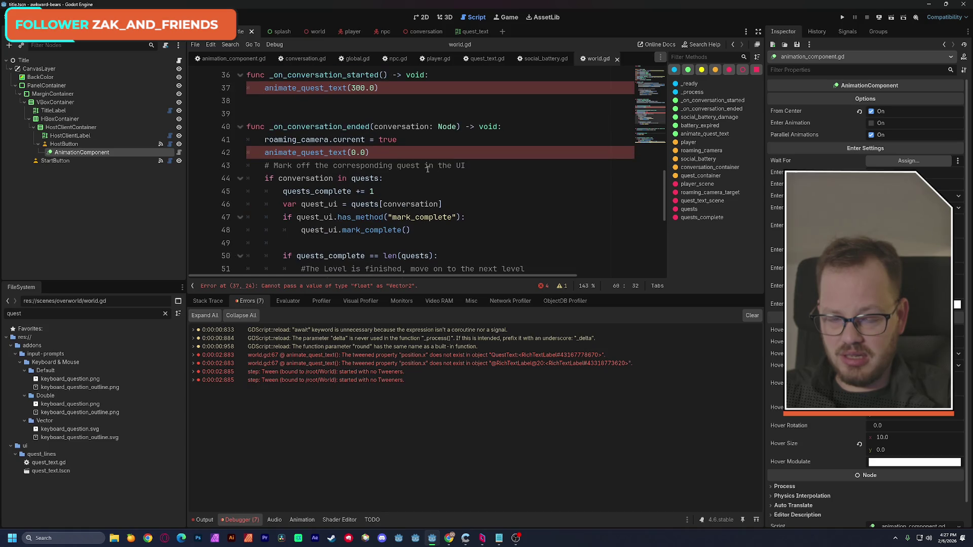
left_click_drag(368, 153, 352, 153)
type("vecto")
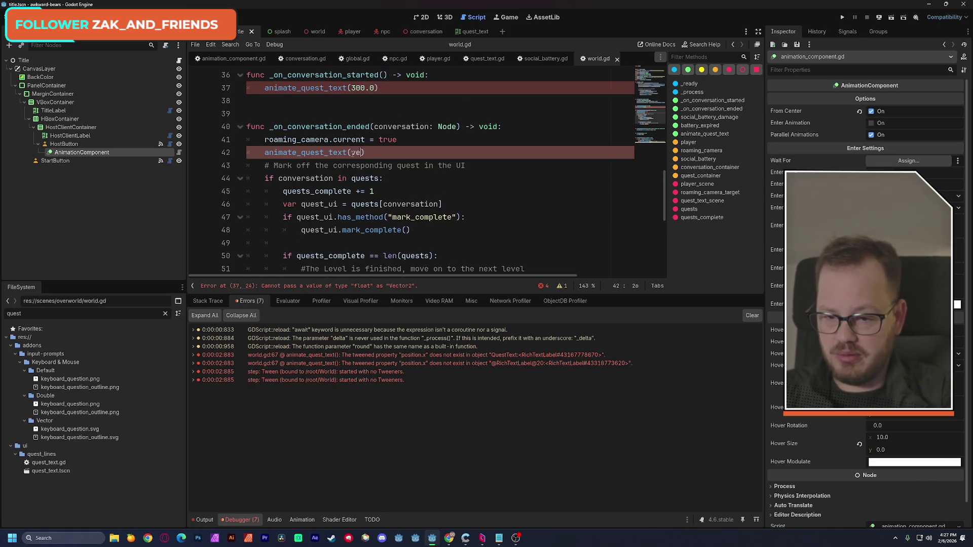
key("Return")
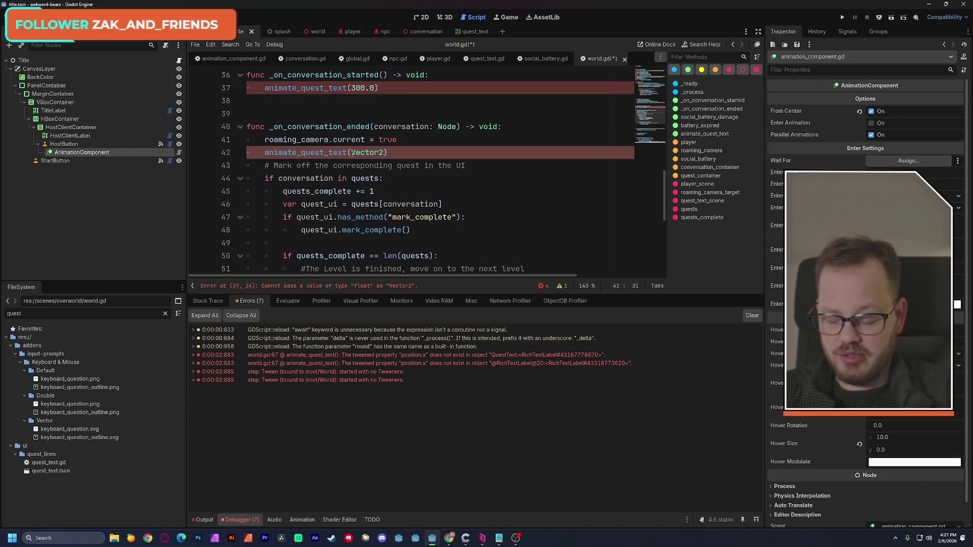
type(".Z")
key("Return")
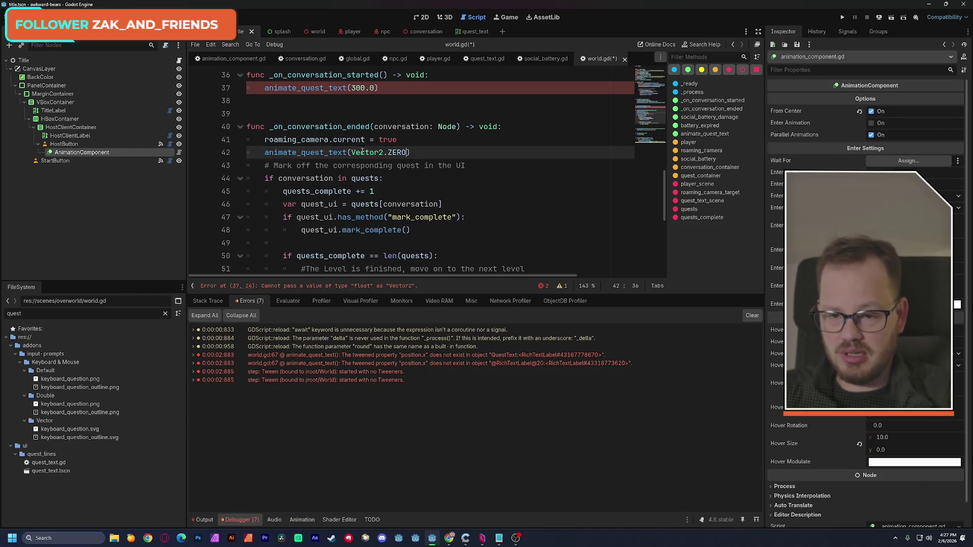
Change the 300.0 argument on line 37 to Vector2(300.0, 0.0) and save world.gd.
left_click(352, 88)
type("vec")
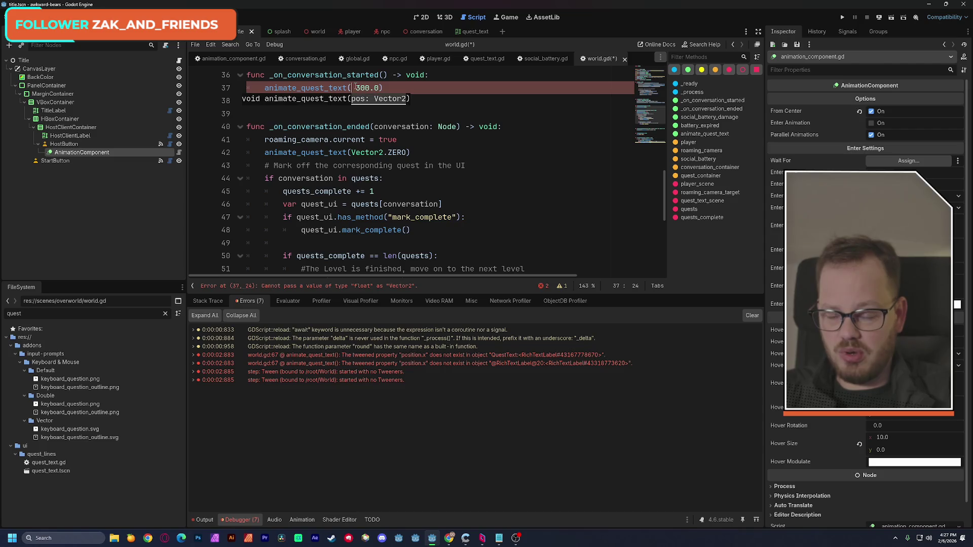
key("Return")
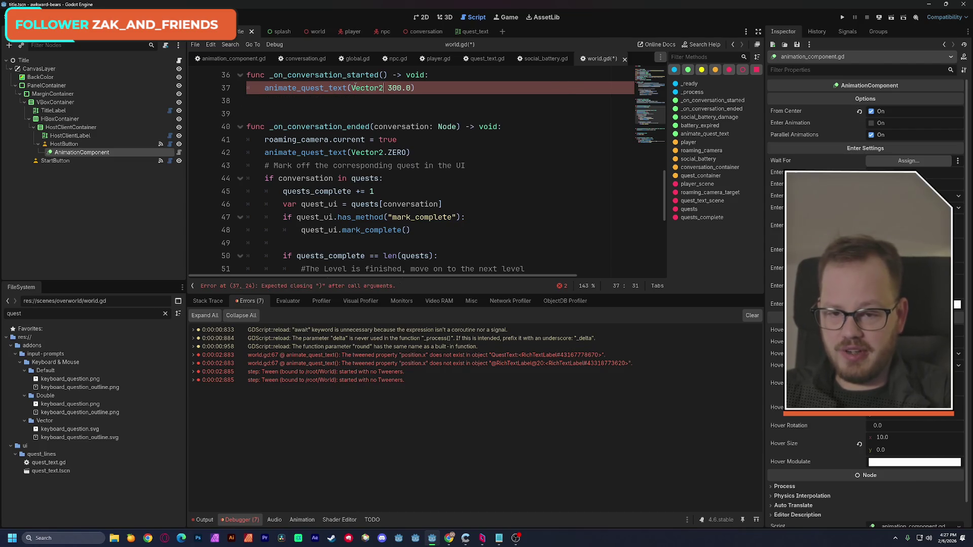
type("(")
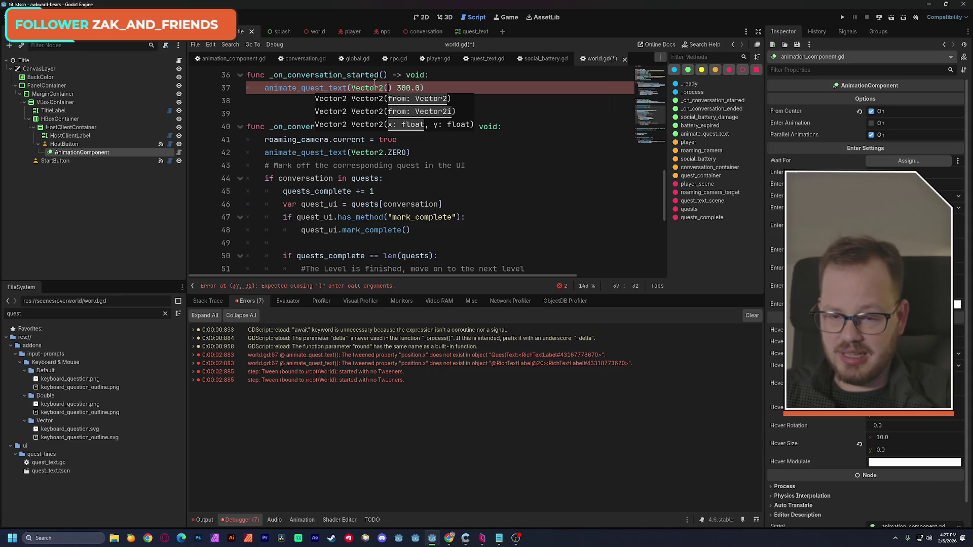
left_click(398, 88)
left_click_drag(397, 88, 422, 88)
key("ctrl+x")
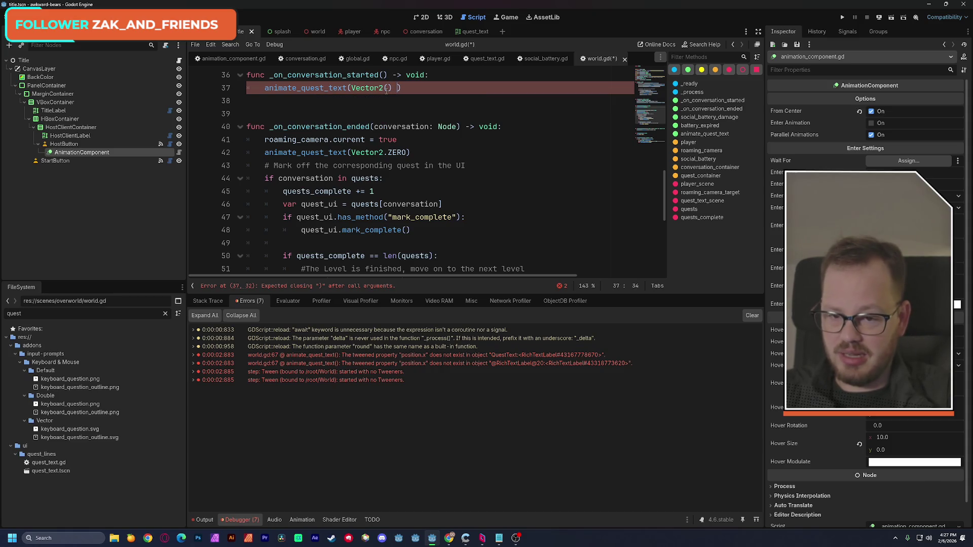
key("Left")
key("Left")
key("ctrl+v")
type(", 0.0")
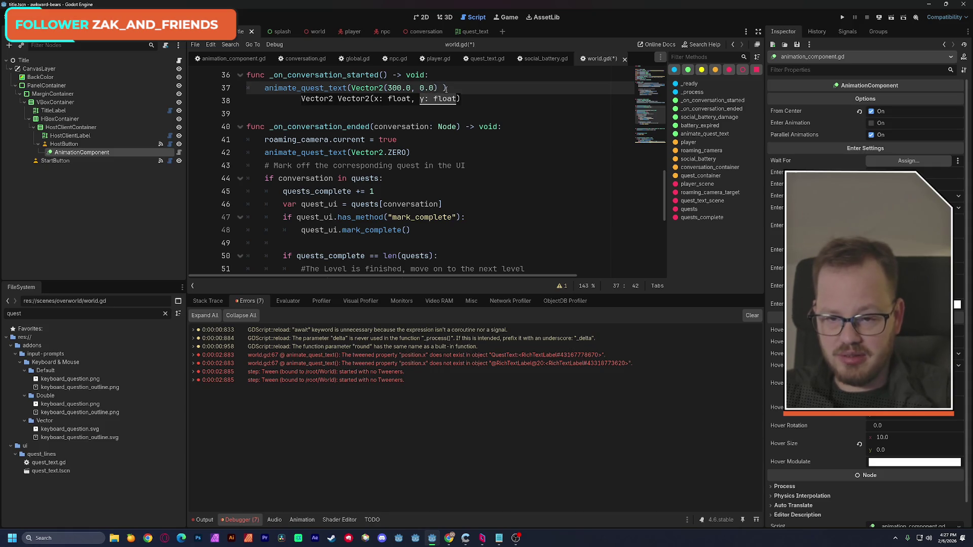
type(")")
key("Delete")
left_click(460, 108)
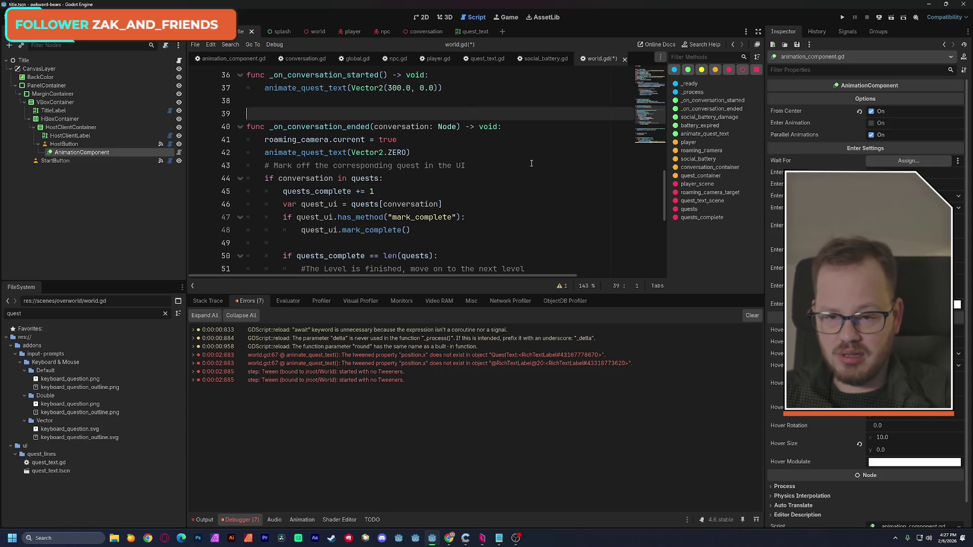
scroll(540, 176, "down", 6)
key("ctrl+s")
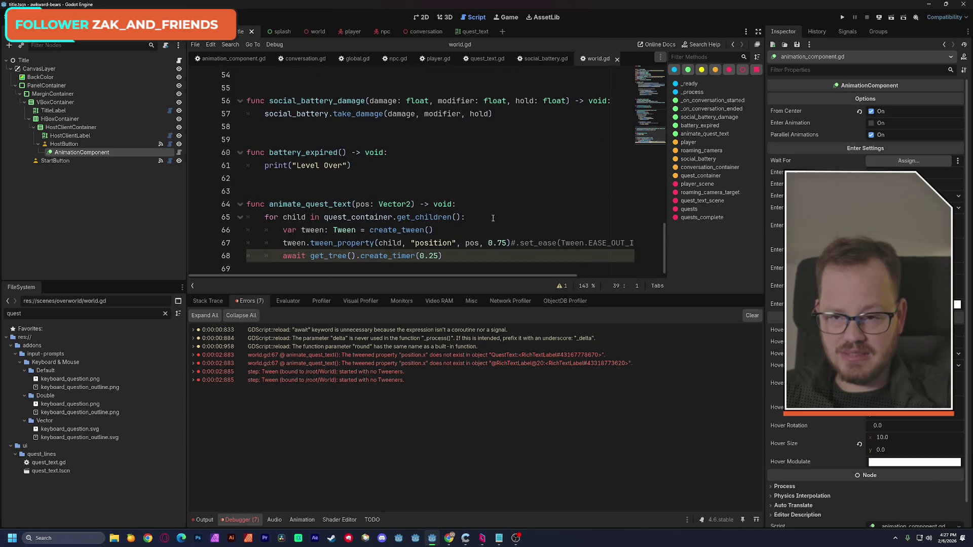
left_click(307, 31)
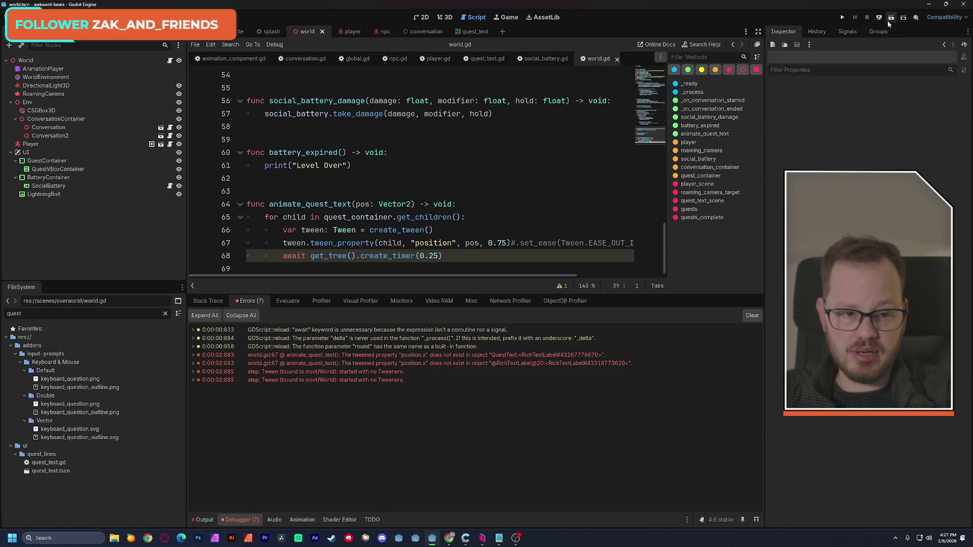
Test-run the game, uncomment the .set_ease call, save, and run again.
left_click(889, 20)
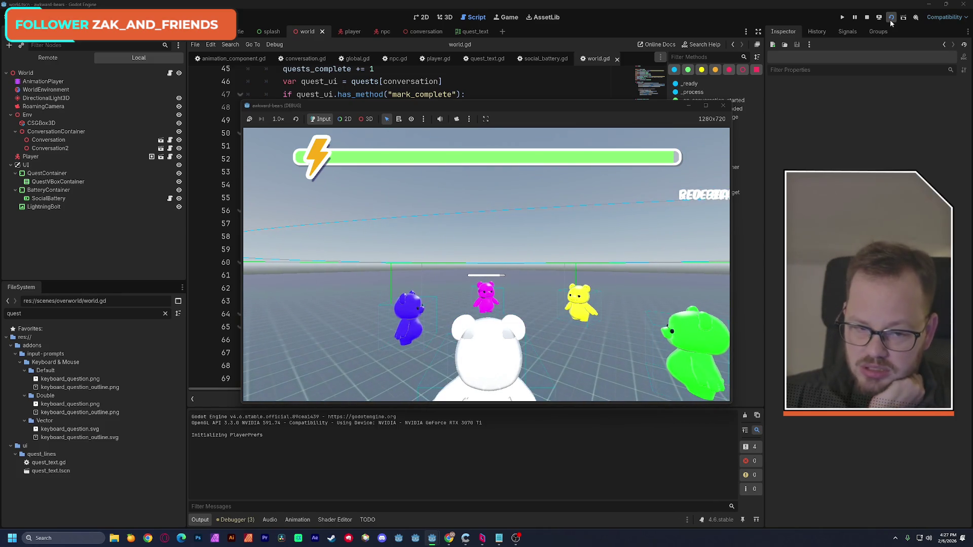
left_click(866, 17)
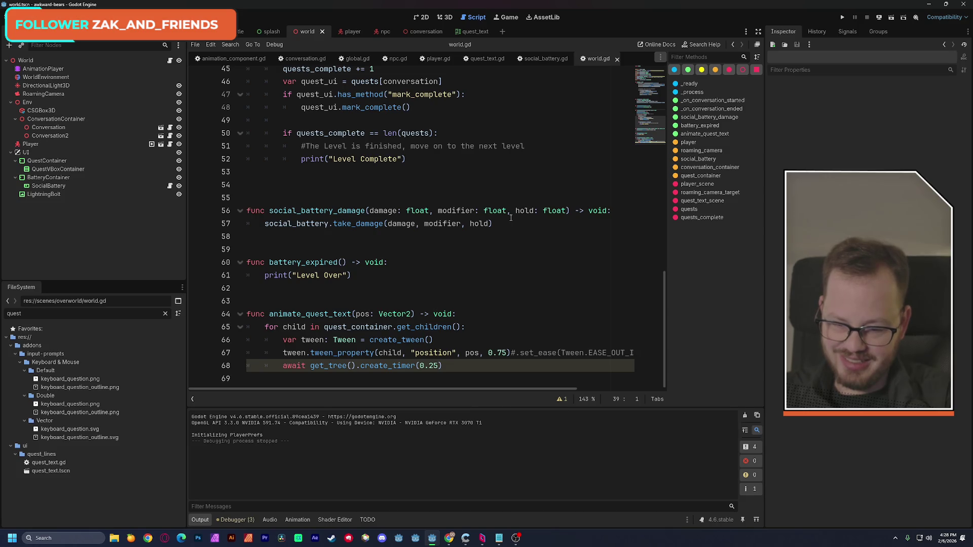
left_click(516, 352)
key("BackSpace")
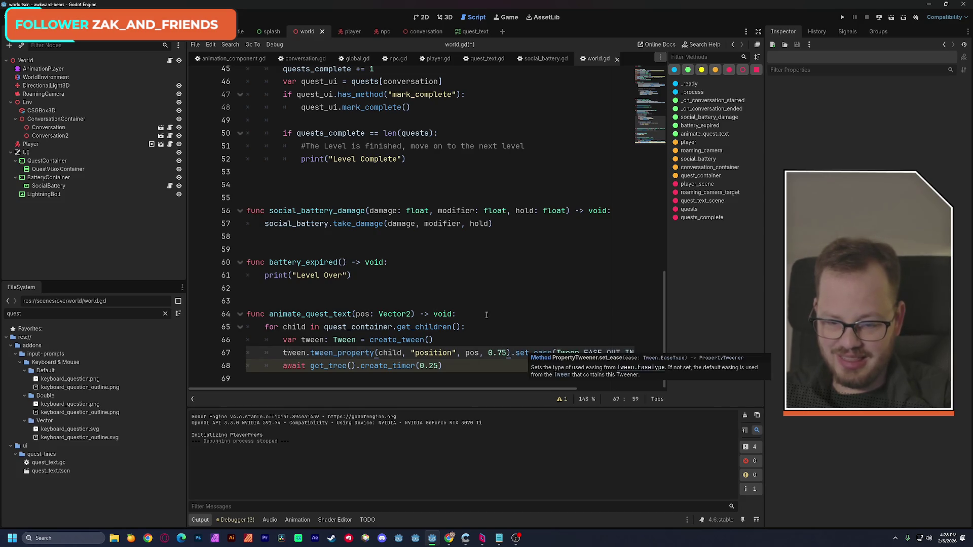
left_click(499, 310)
key("ctrl+s")
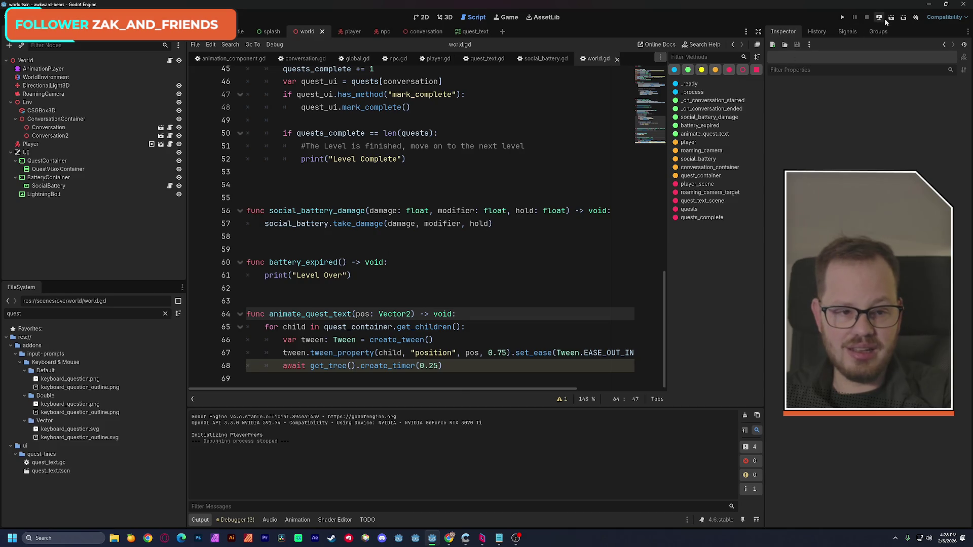
left_click(890, 18)
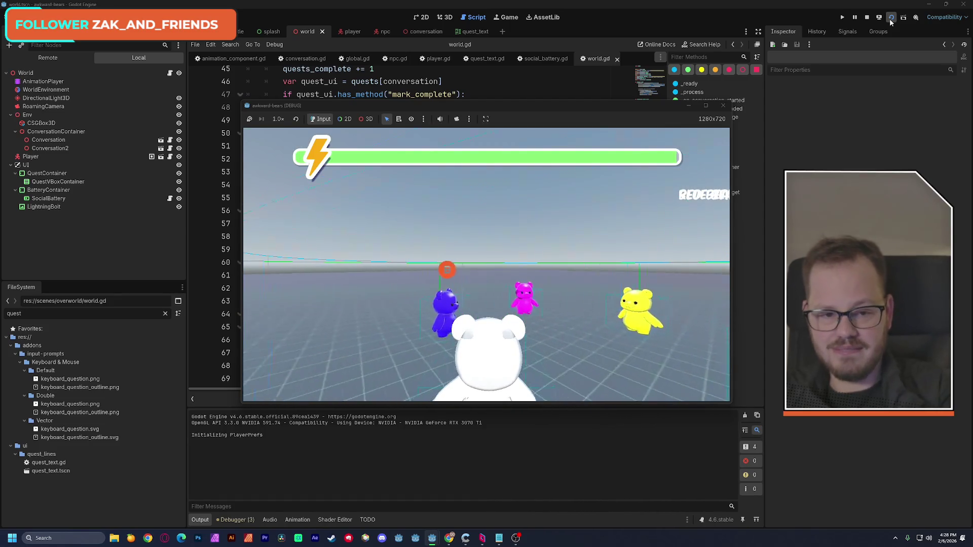
Shorten the tween duration on line 67 to 0.25, save, and rerun.
left_click(723, 106)
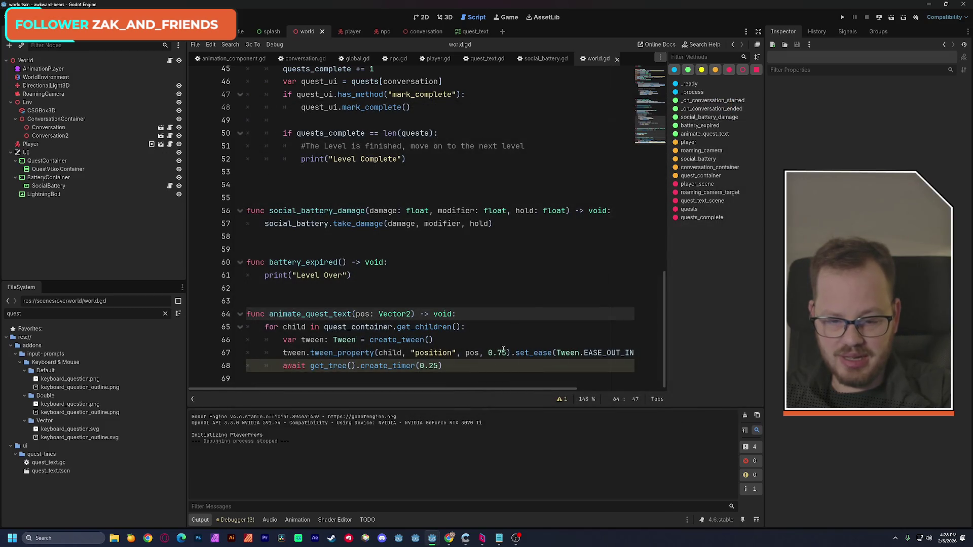
left_click_drag(506, 355, 498, 357)
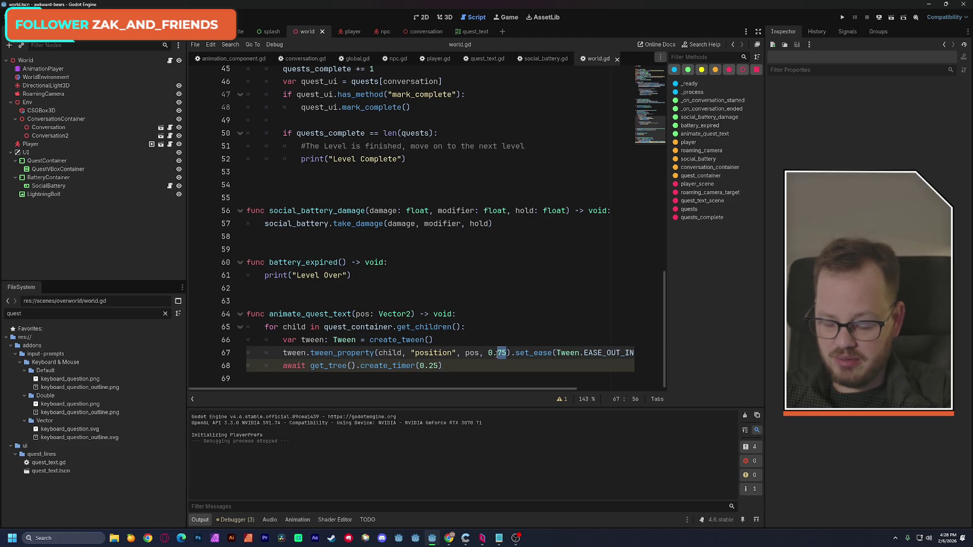
type("25")
left_click(503, 313)
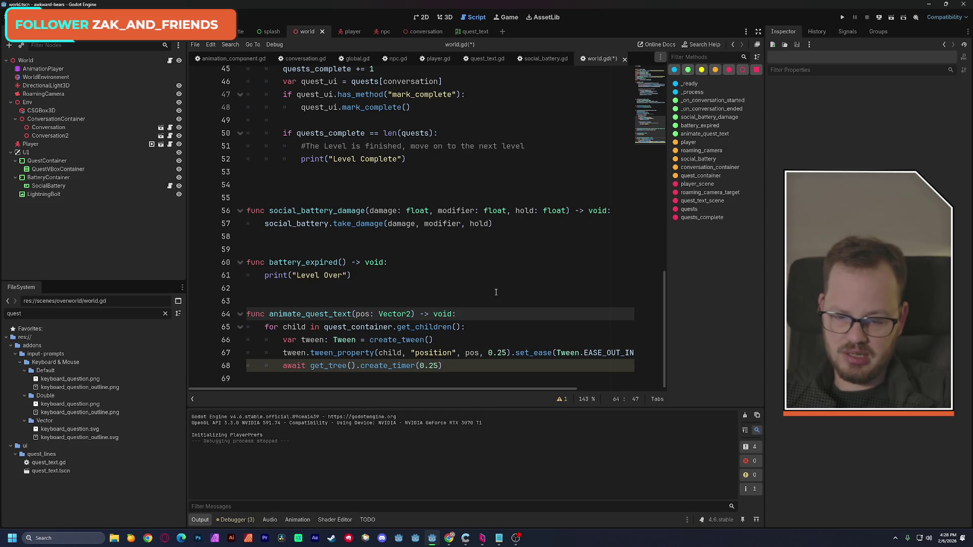
key("ctrl+s")
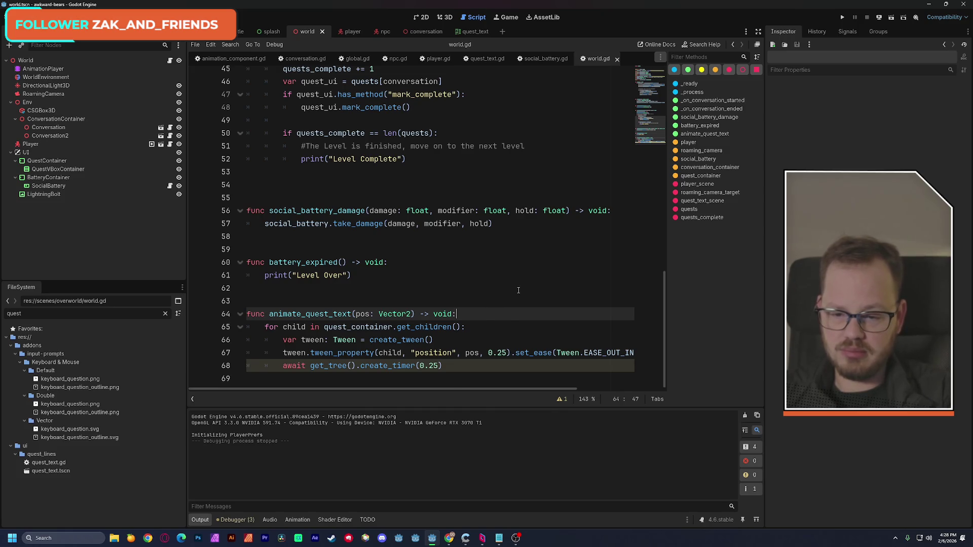
left_click(891, 18)
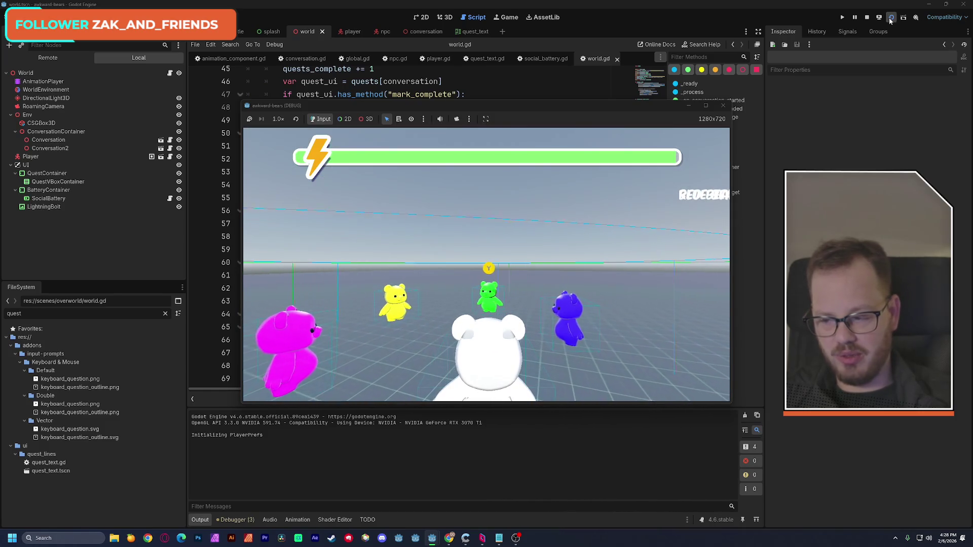
Set the create_timer delay on line 68 to 2.0 and run the scene.
left_click(722, 106)
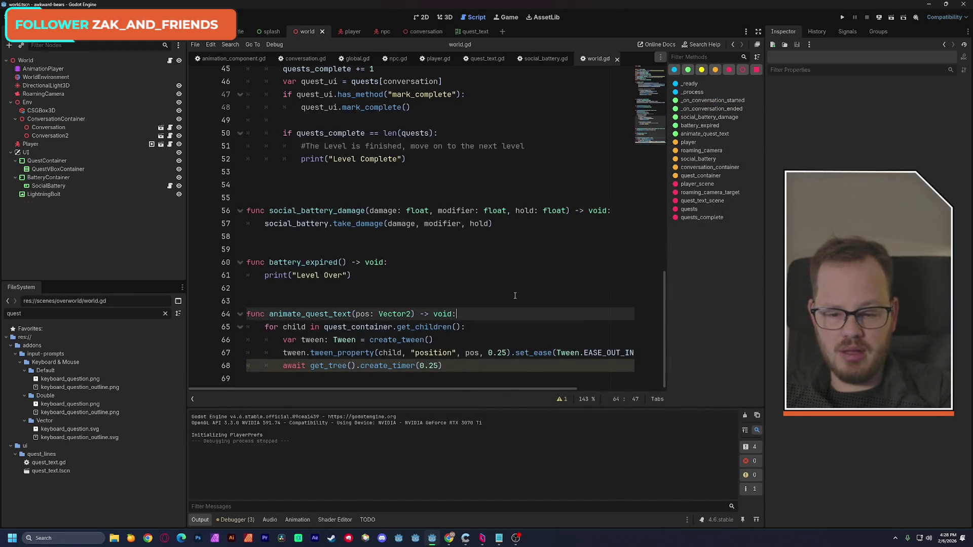
double_click(436, 366)
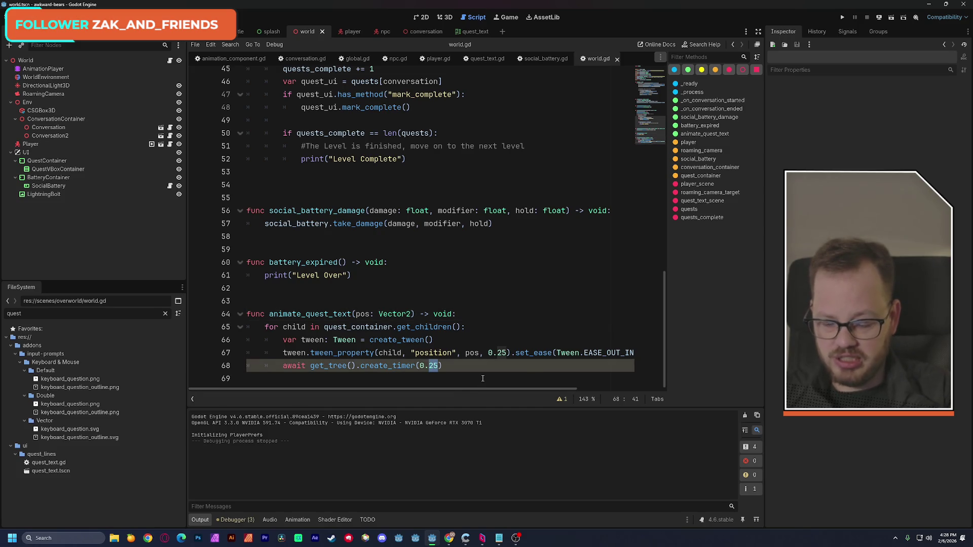
type("2.")
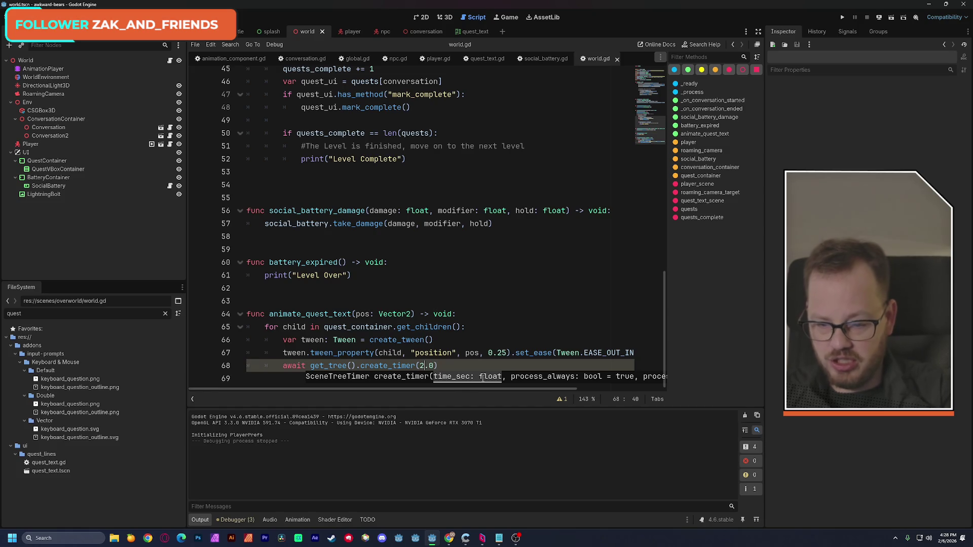
left_click(486, 302)
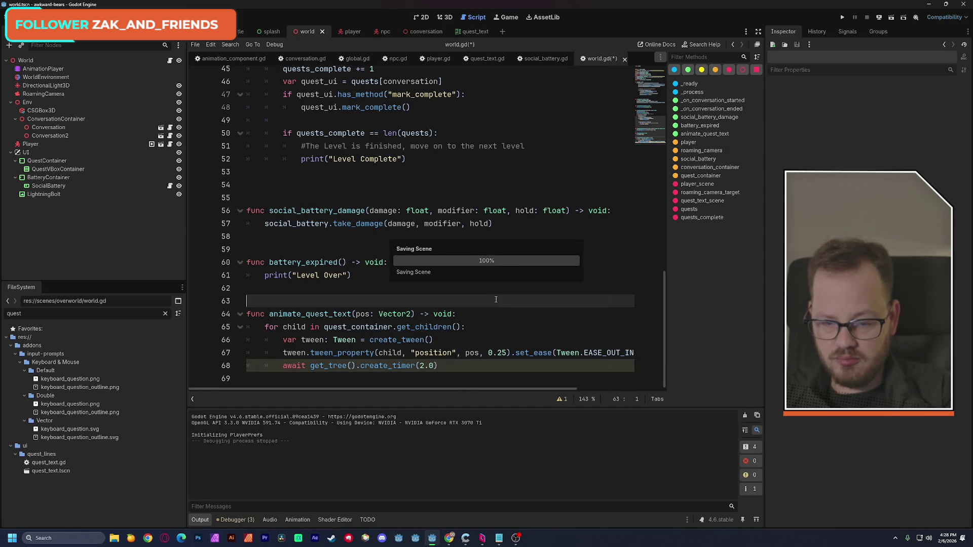
left_click(891, 21)
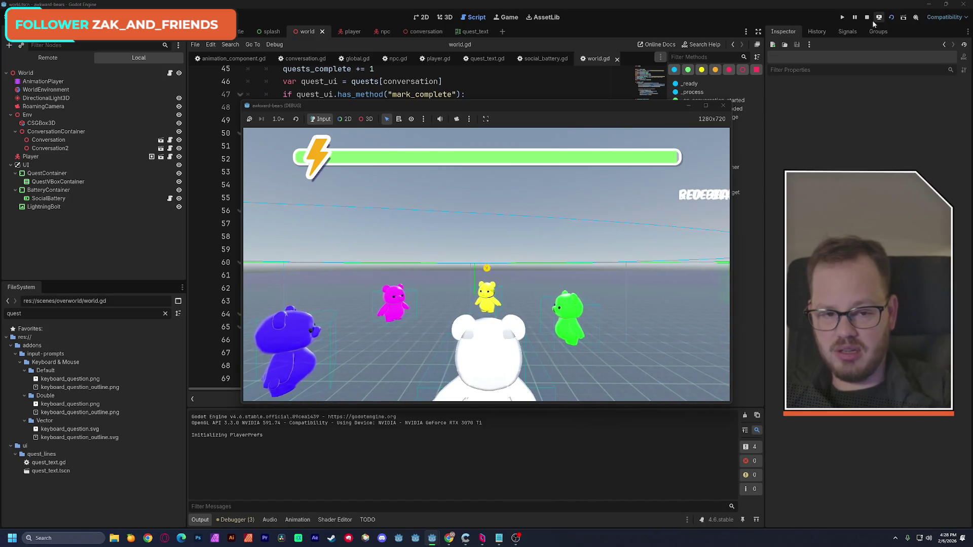
Make the await wait on the create_timer's .timeout signal, then test-run and stop the scene.
left_click(723, 105)
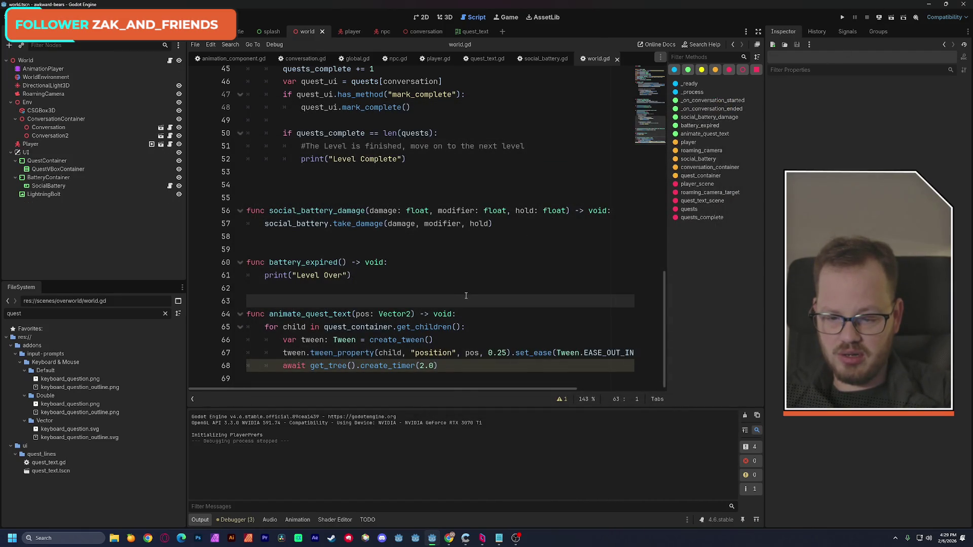
left_click(440, 363)
type(".time")
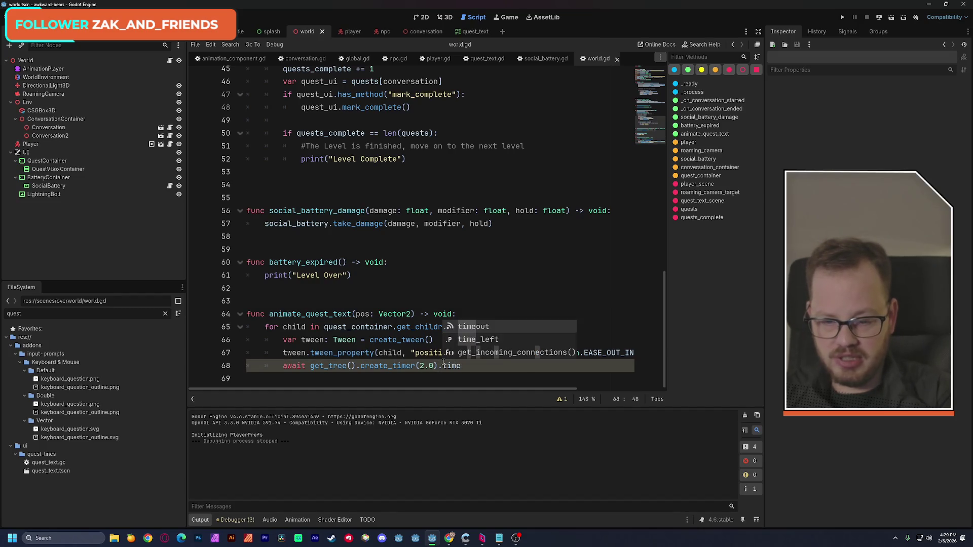
key("Return")
left_click(583, 271)
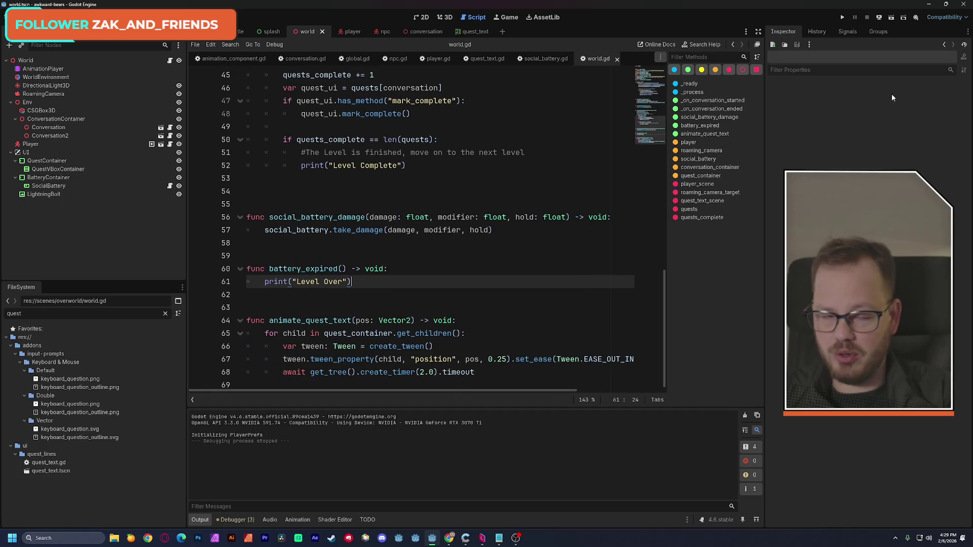
left_click(893, 21)
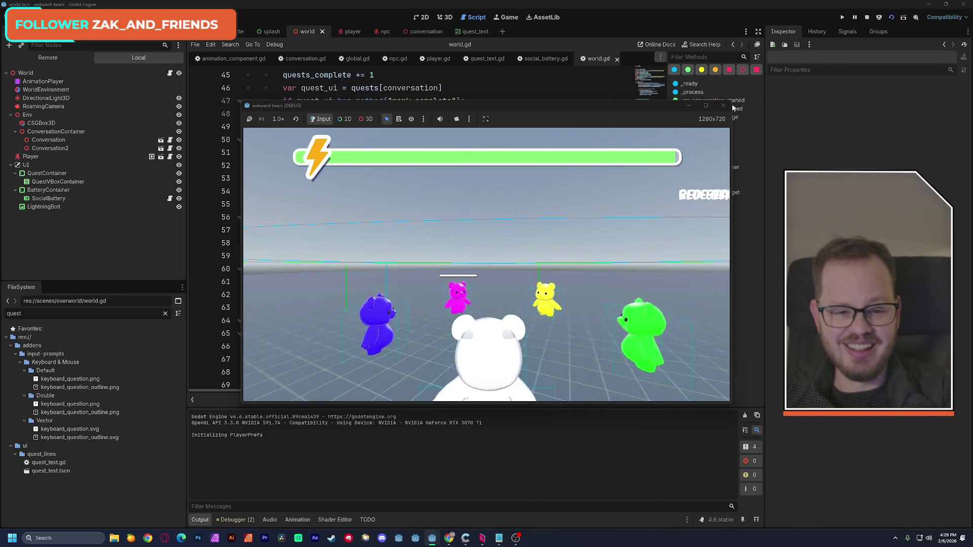
left_click(867, 18)
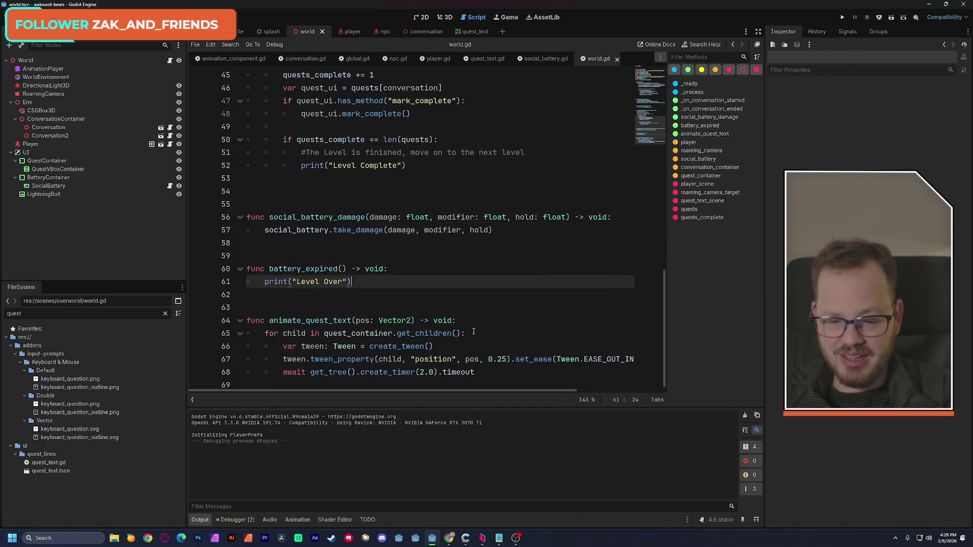
Change the timer delay from 2.0 to 0.25 and the tween duration to 0.5, then save.
left_click(425, 372)
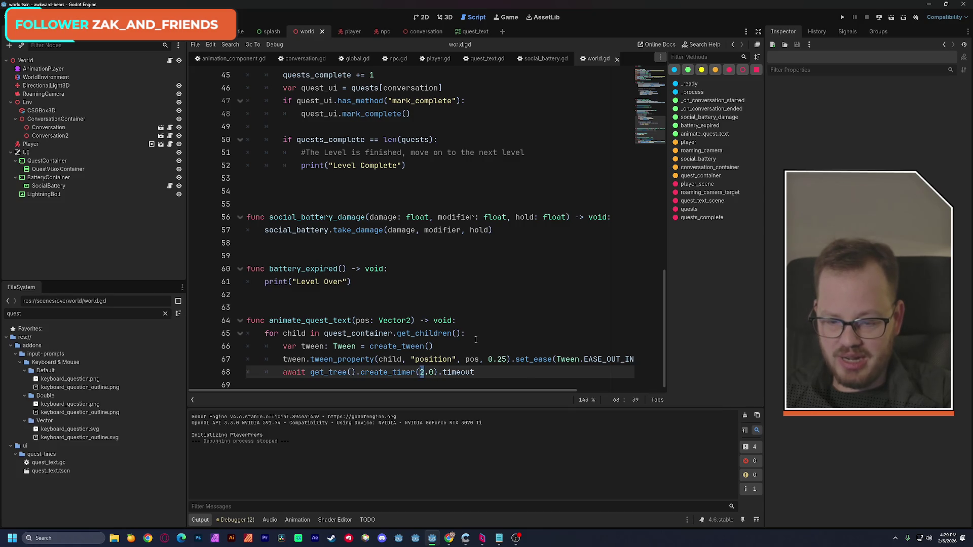
type("0")
key("Right")
key("Right")
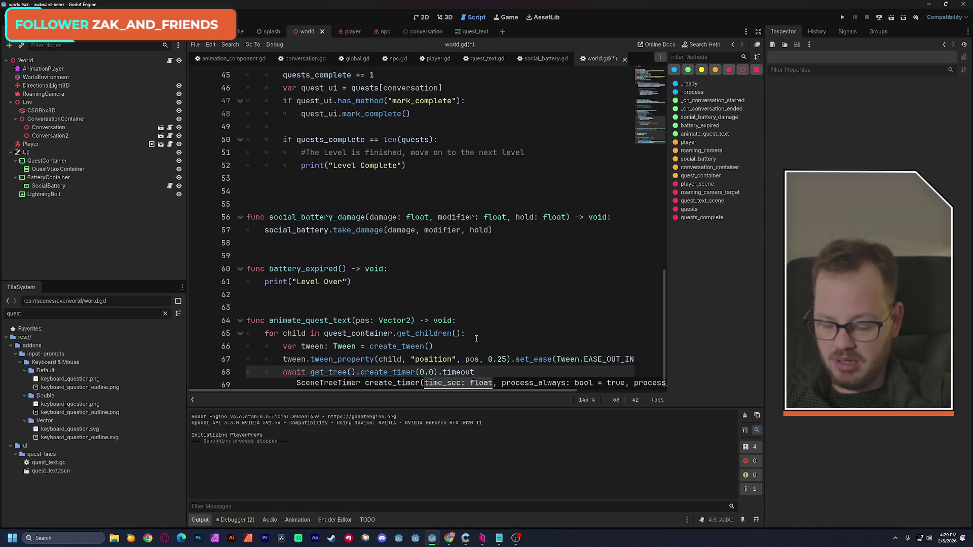
key("BackSpace")
type("25")
left_click(508, 308)
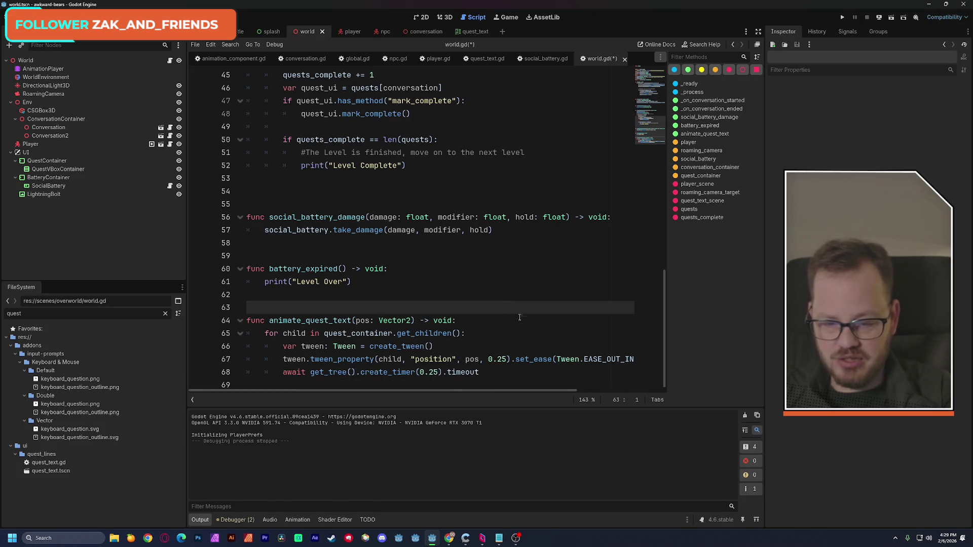
double_click(502, 359)
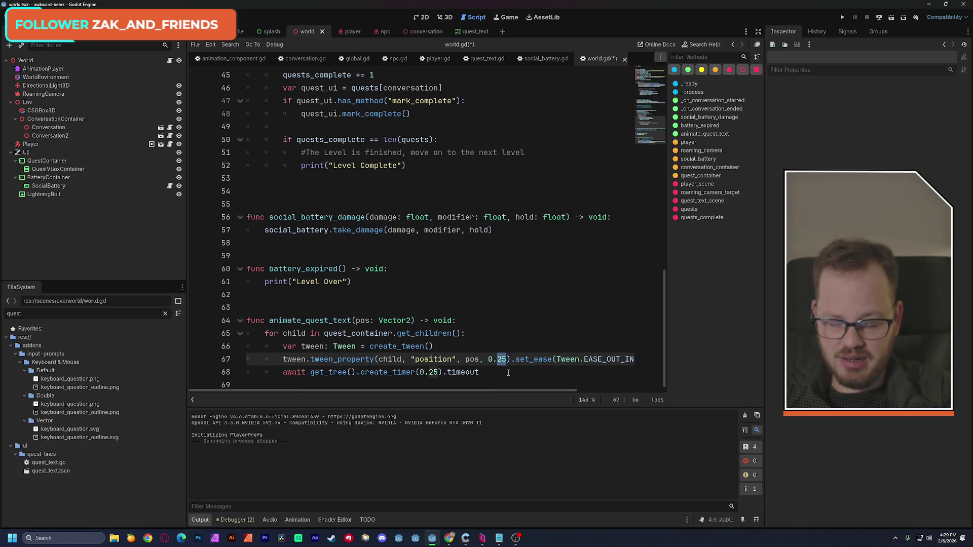
type("5")
left_click(514, 315)
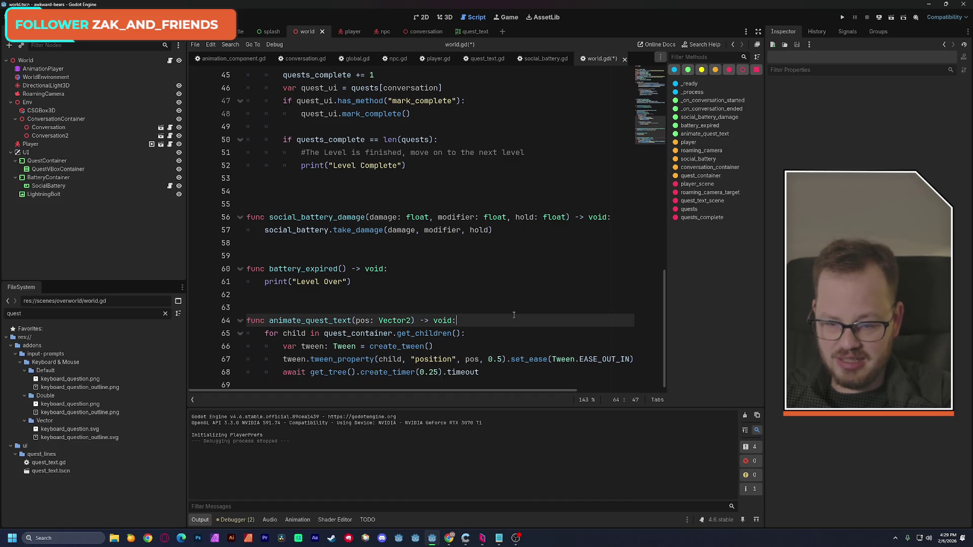
key("ctrl+s")
left_click_drag(545, 392, 595, 391)
Try adding set_trans to the tween line, undo it, save and run the scene.
left_click(578, 358)
type(".tran")
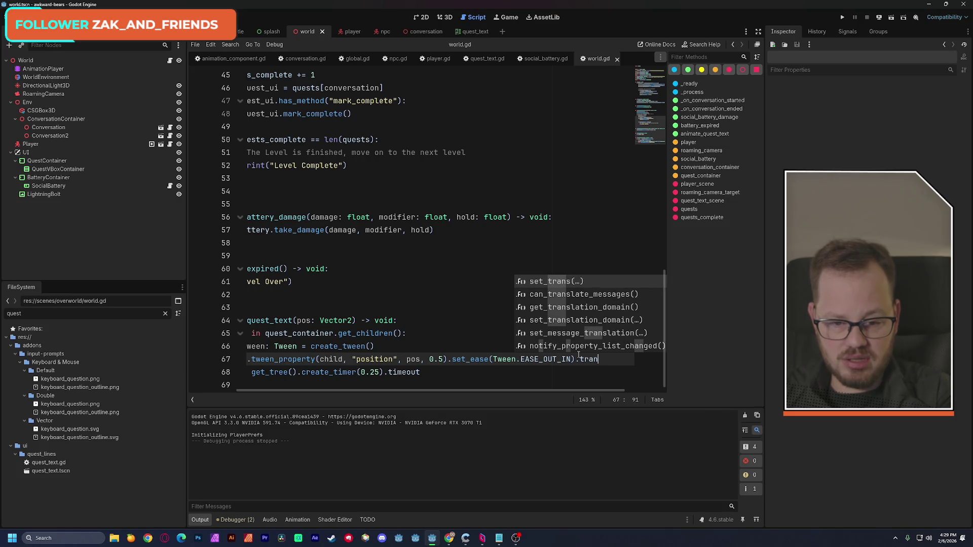
key("Return")
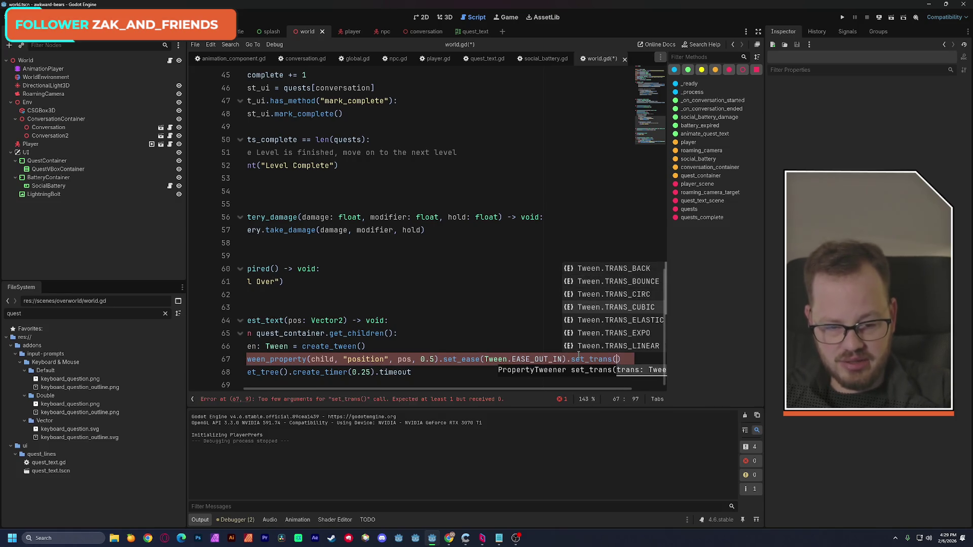
key("Return")
key("ctrl+z")
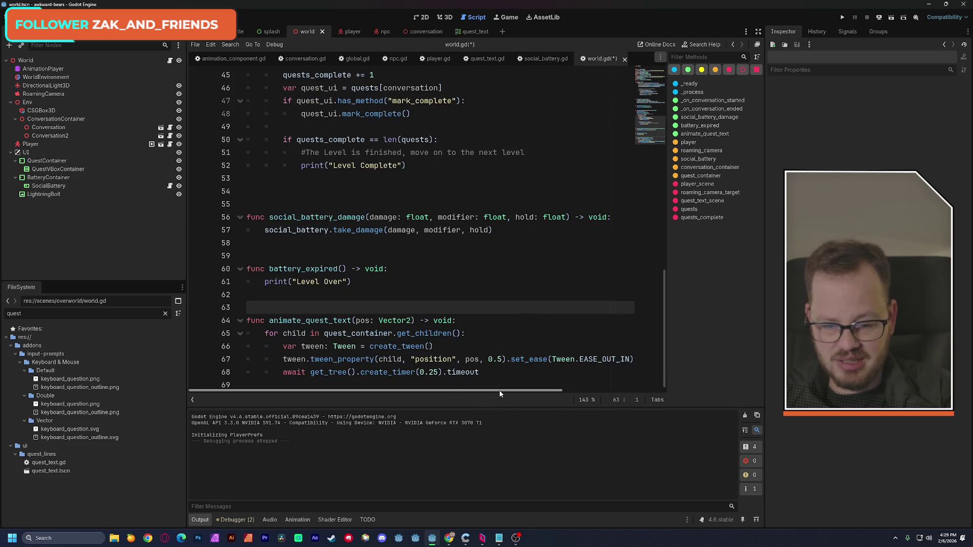
key("ctrl+s")
left_click(891, 17)
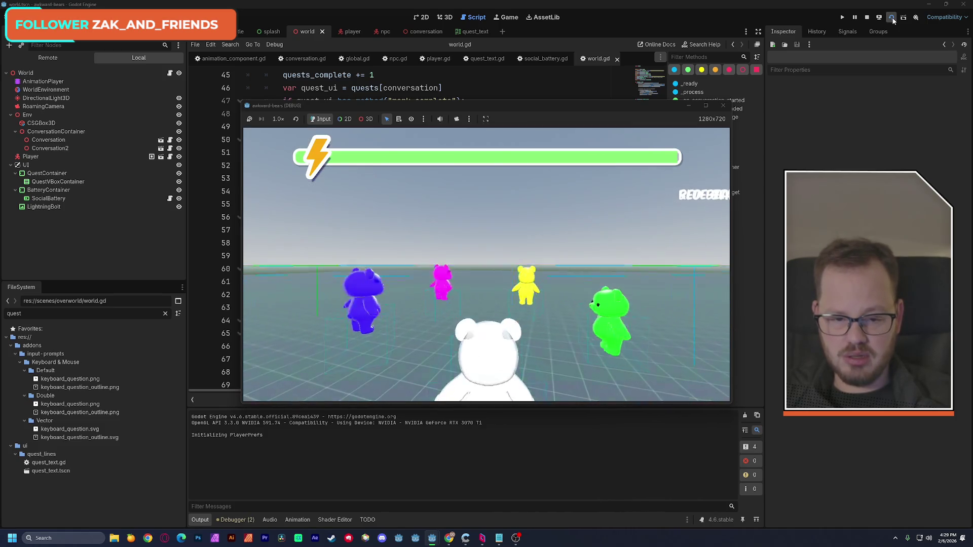
Stop the running game to get back to the world.gd script editor.
left_click(866, 17)
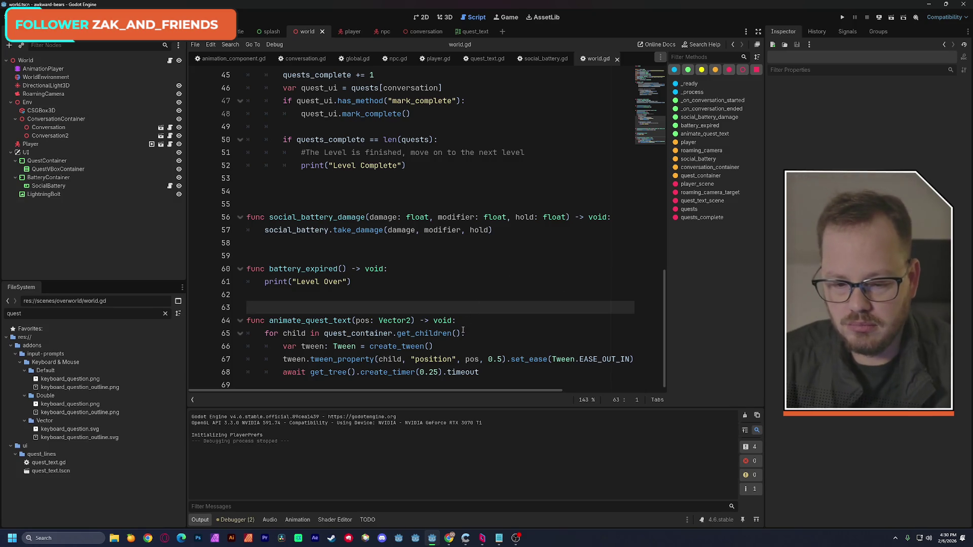
On line 65, drop get_children() and rename the loop variable from child to quest.
left_click_drag(463, 330, 398, 333)
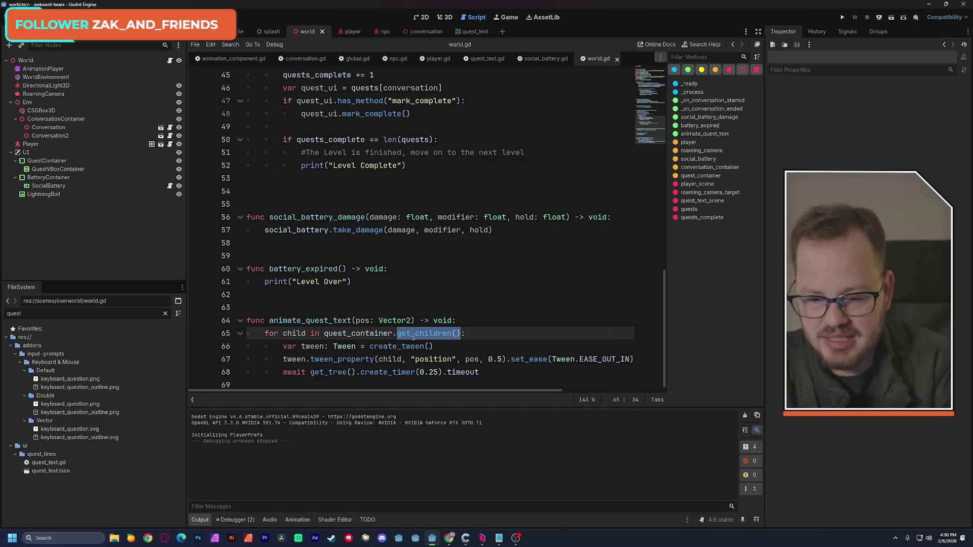
key("BackSpace")
key("BackSpace")
double_click(294, 333)
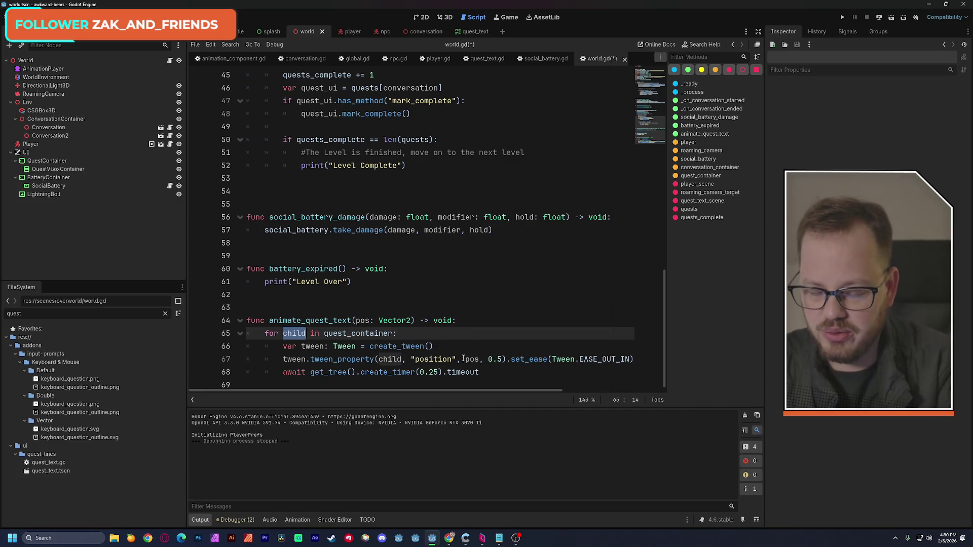
type("quest")
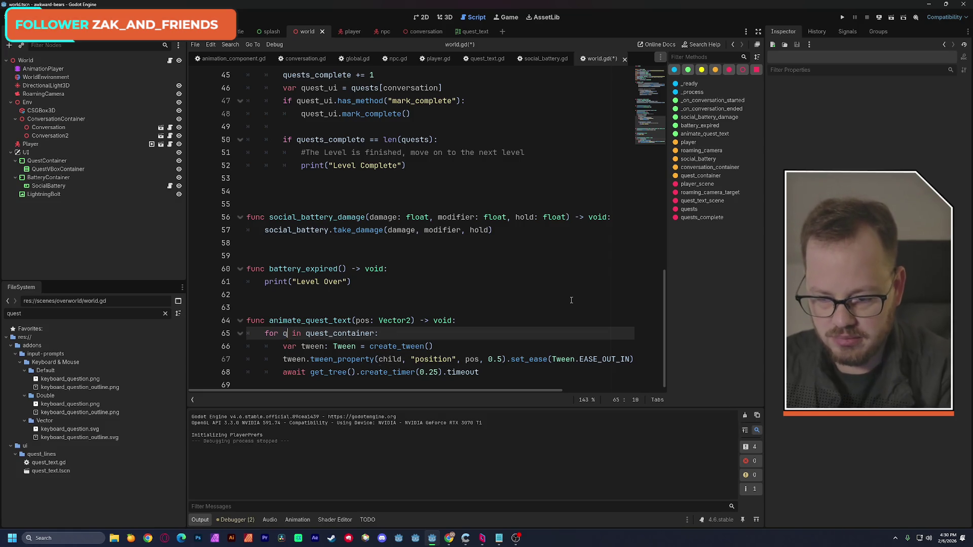
left_click(564, 267)
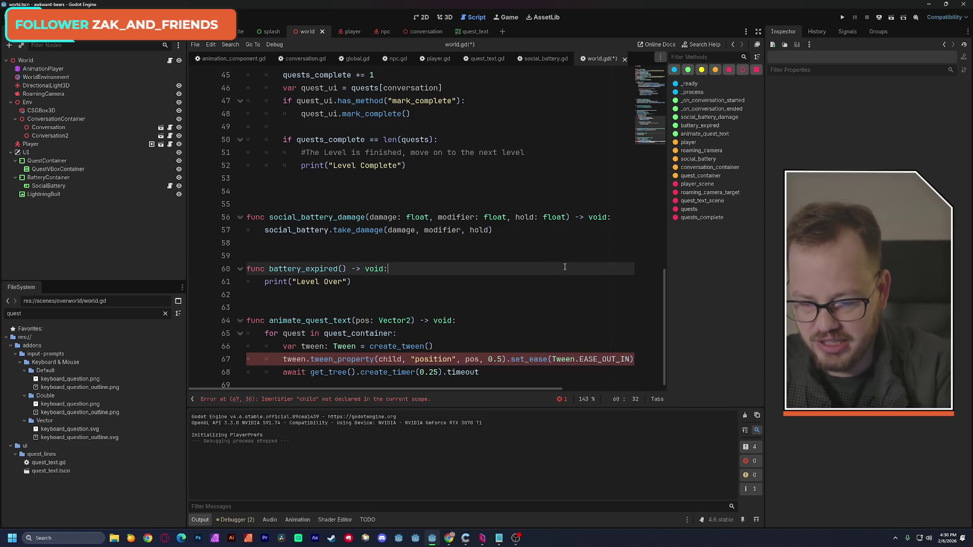
Replace child with quest in line 67's tween call, save world.gd and run the scene.
double_click(294, 334)
key("ctrl+c")
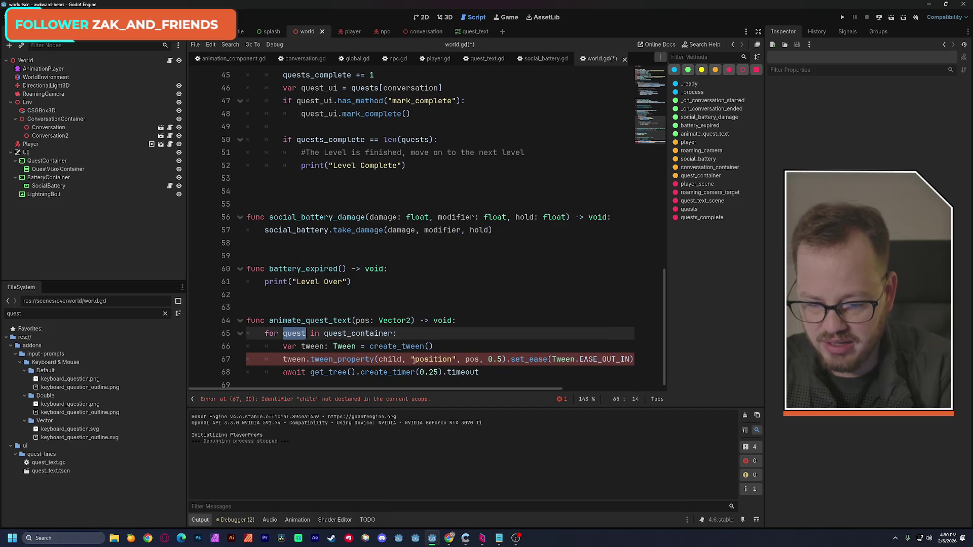
double_click(389, 359)
key("ctrl+v")
left_click(500, 295)
key("ctrl+s")
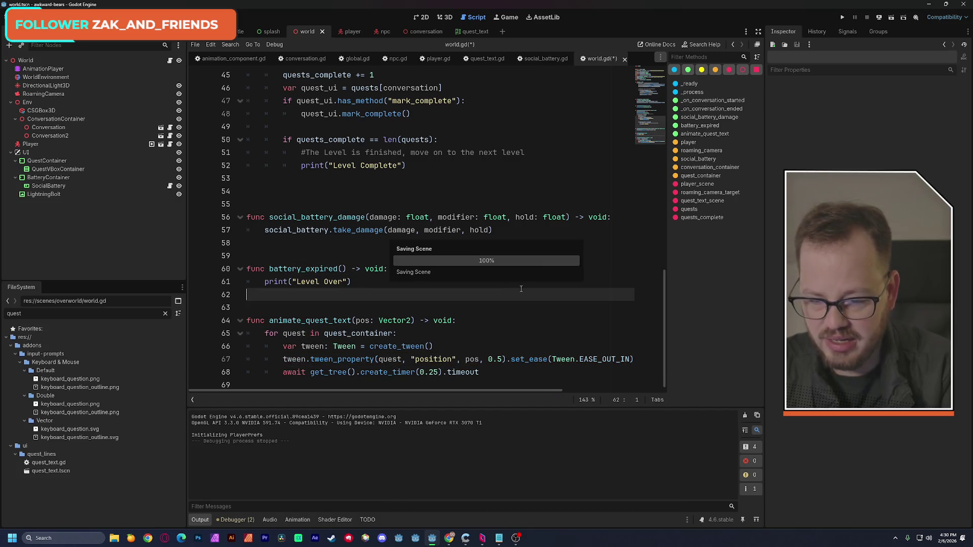
left_click(892, 18)
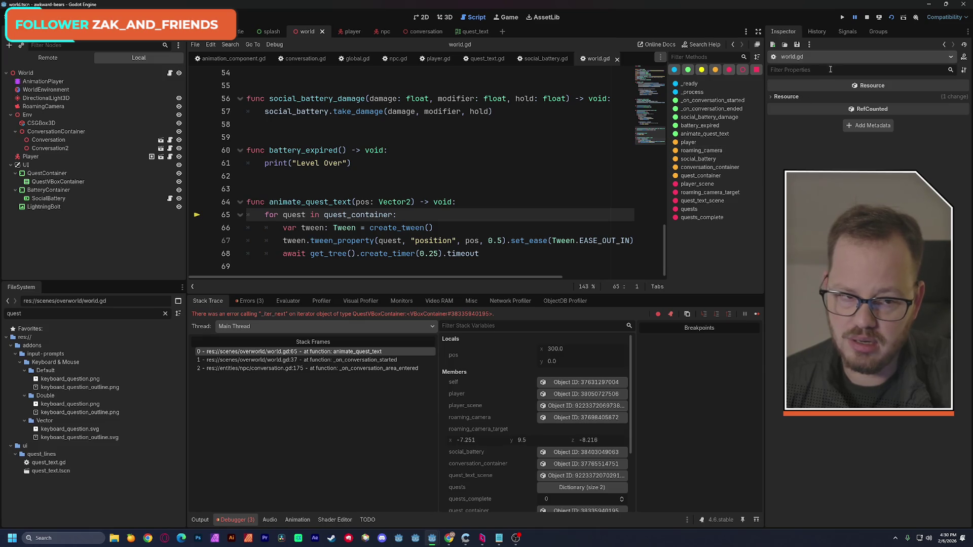
Stop the game and start a new tween line after create_tween, then abandon it.
left_click(866, 18)
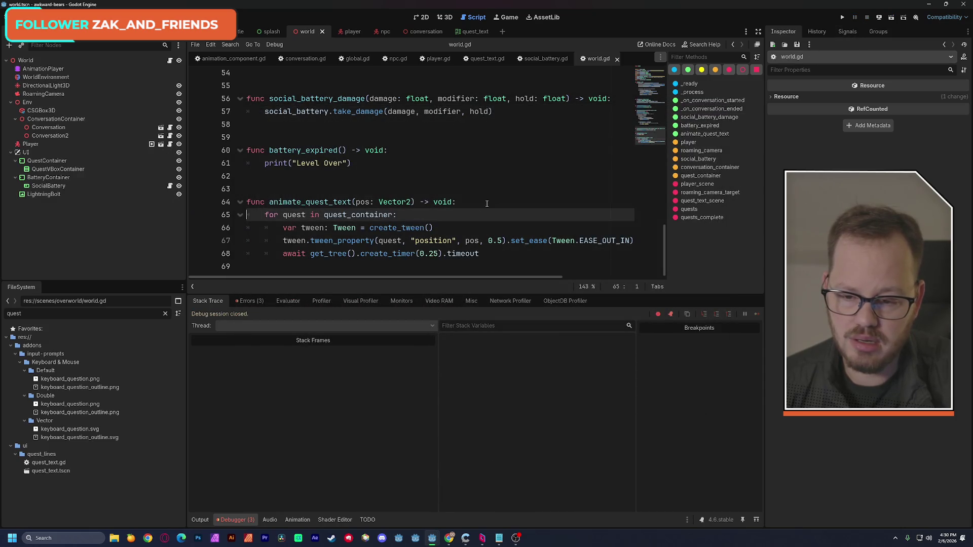
left_click(459, 226)
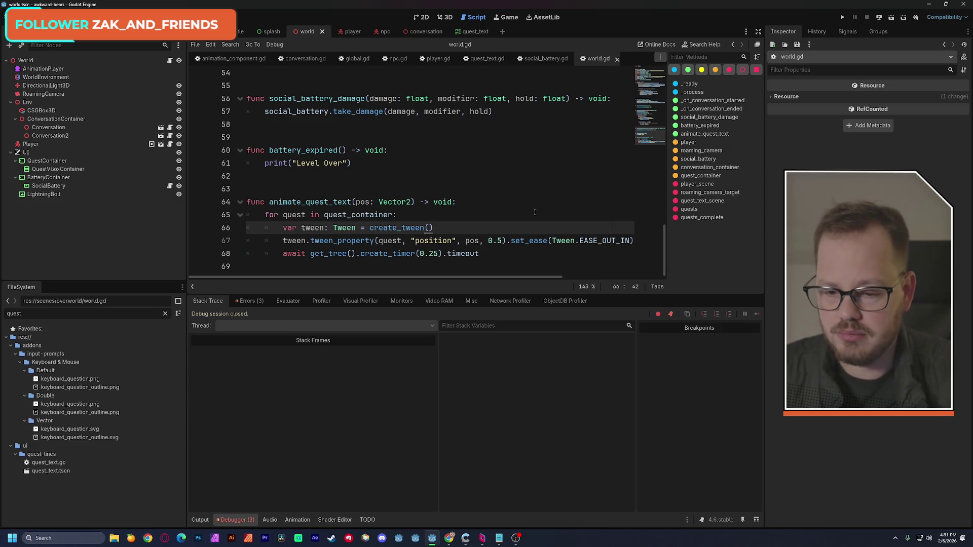
key("Return")
type("tween.")
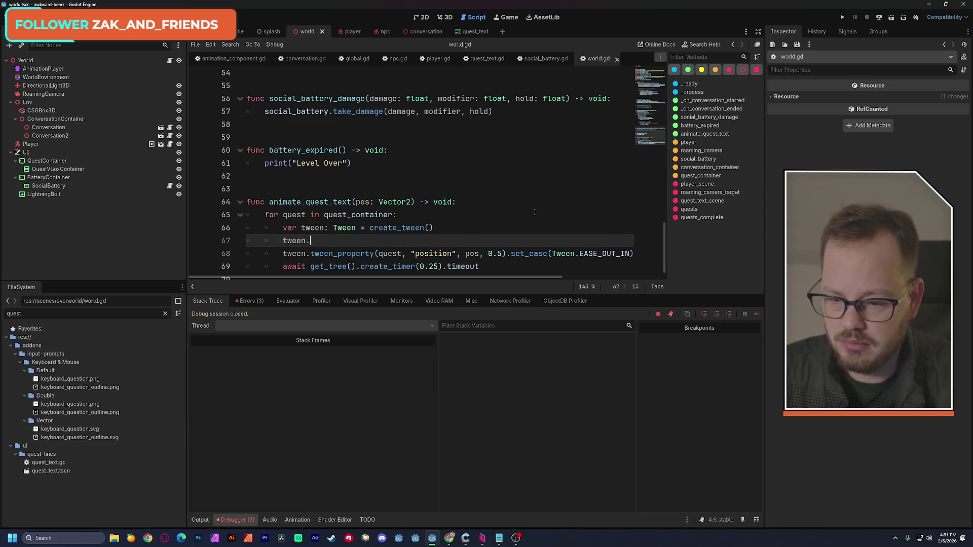
type("dup")
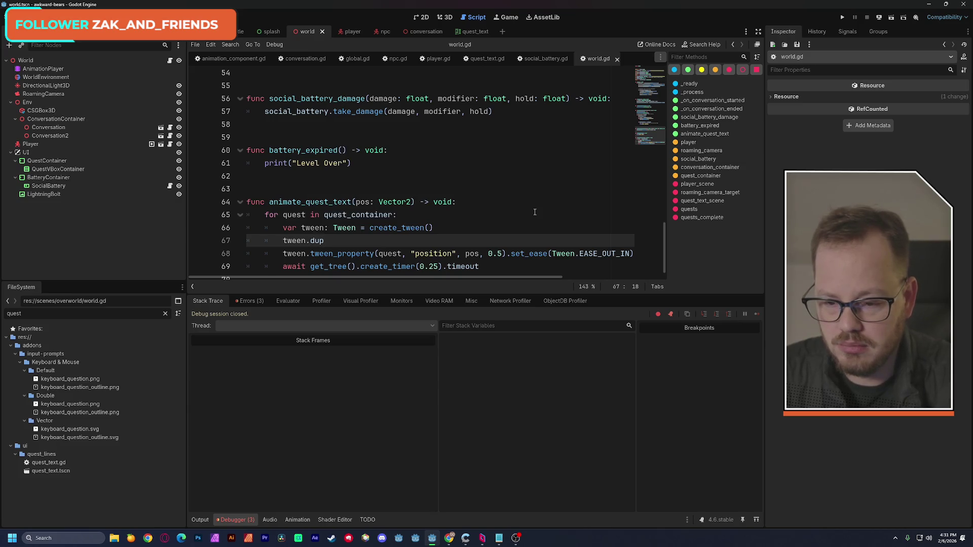
key("BackSpace")
key("BackSpace")
key("BackSpace")
type("make")
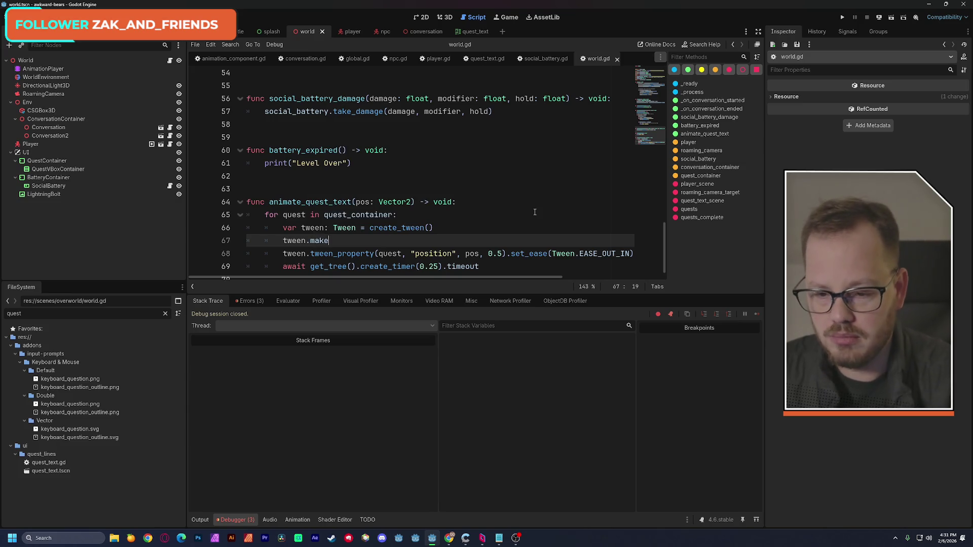
key("BackSpace")
key("BackSpace")
key("BackSpace")
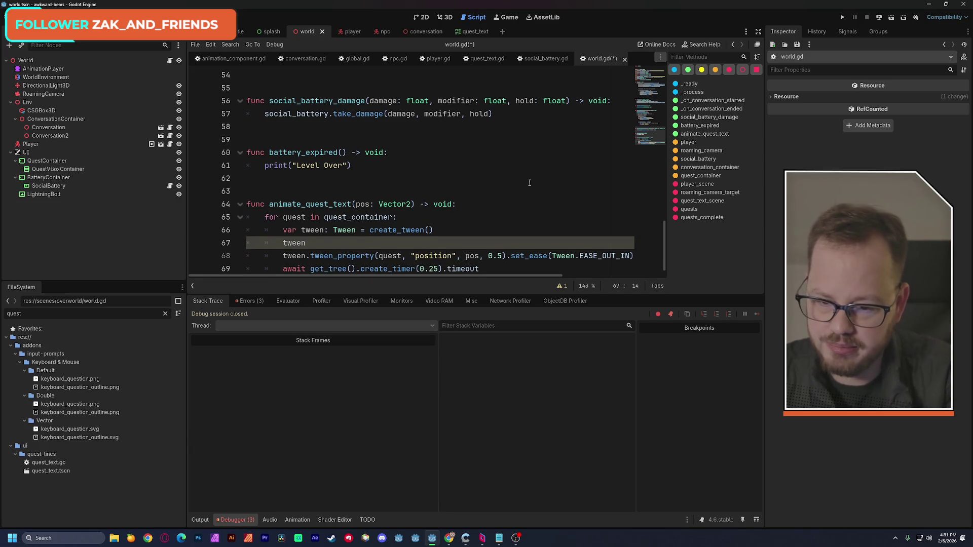
scroll(529, 183, "down", 1)
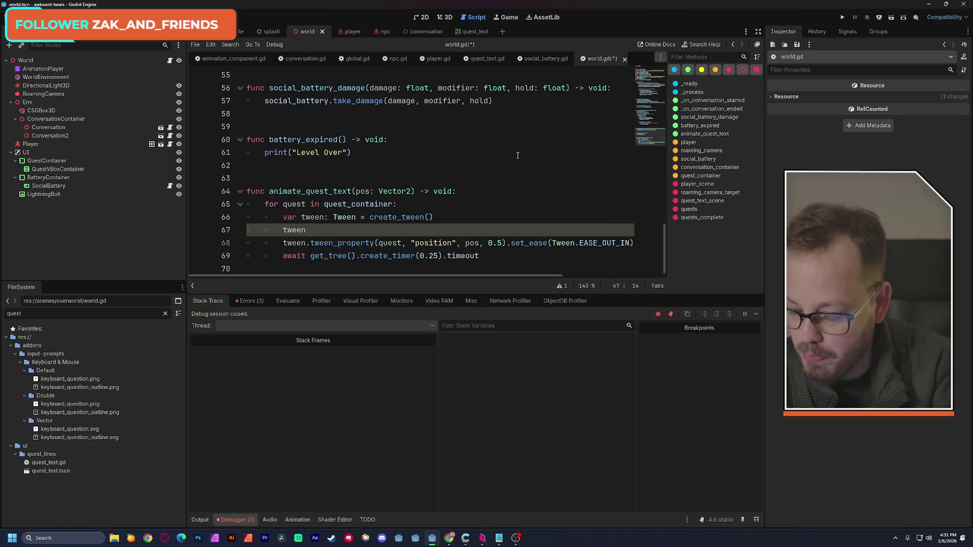
scroll(514, 162, "up", 7)
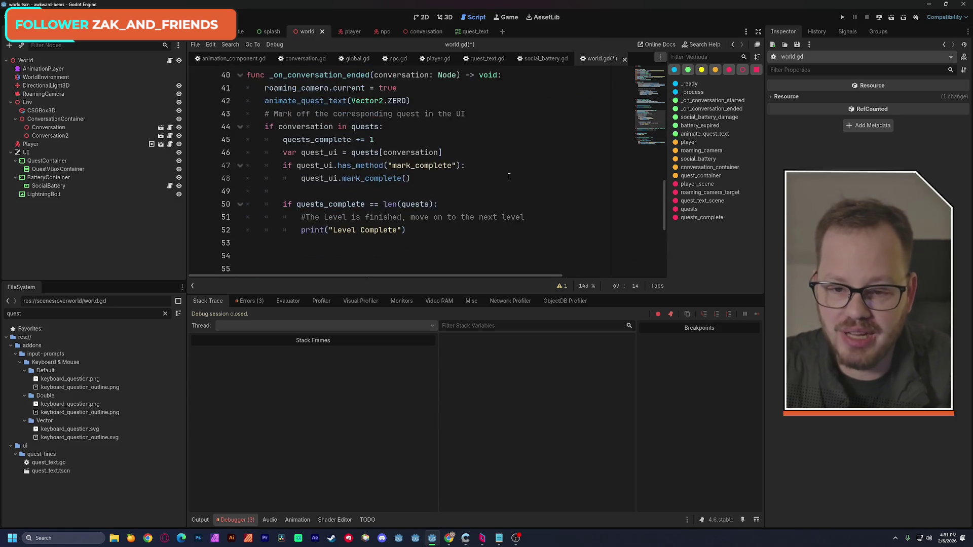
Change the quest text offset on line 37 from 300.0 to 500.0.
left_click(393, 113)
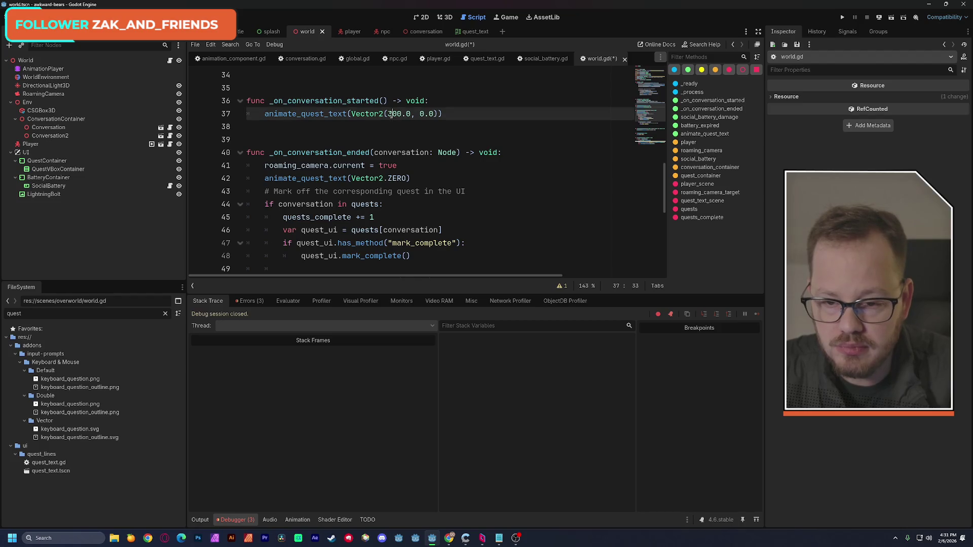
key("BackSpace")
type("5")
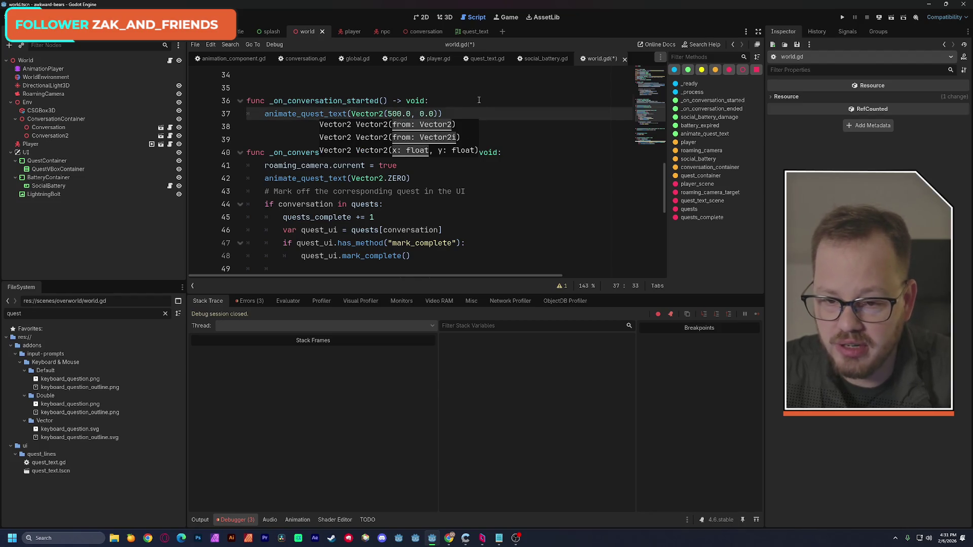
left_click(483, 105)
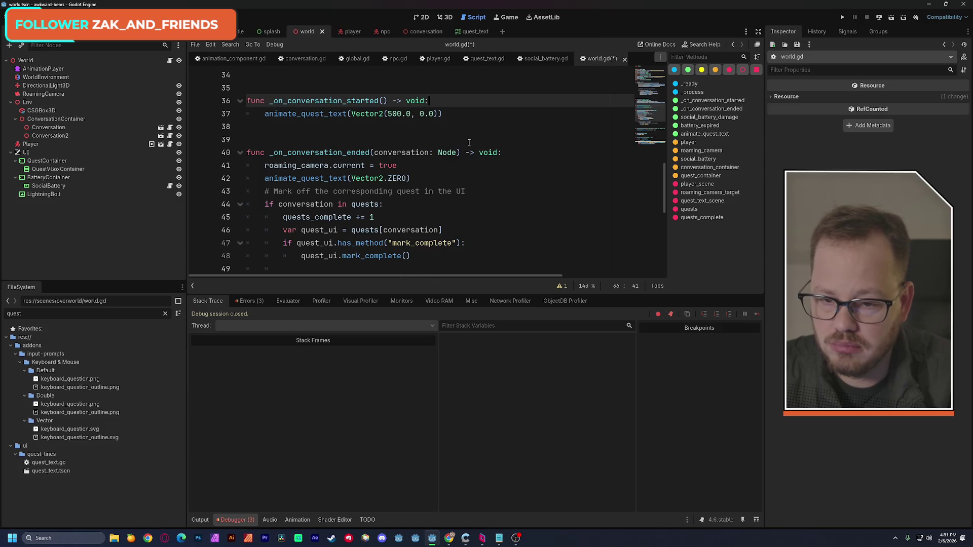
scroll(641, 147, "down", 7)
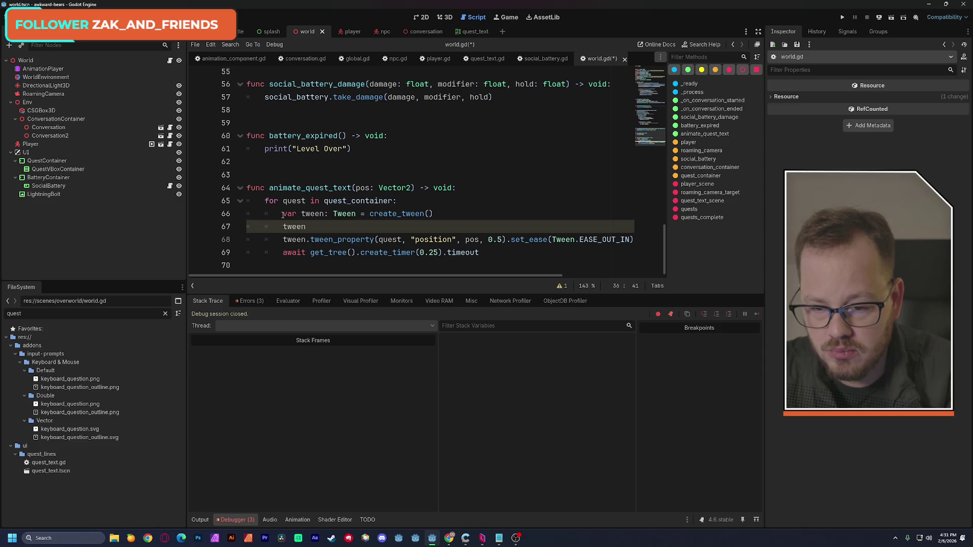
Remove the leftover tween line and add a new pos.y line at the top of the loop.
left_click(282, 215)
key("Return")
key("Up")
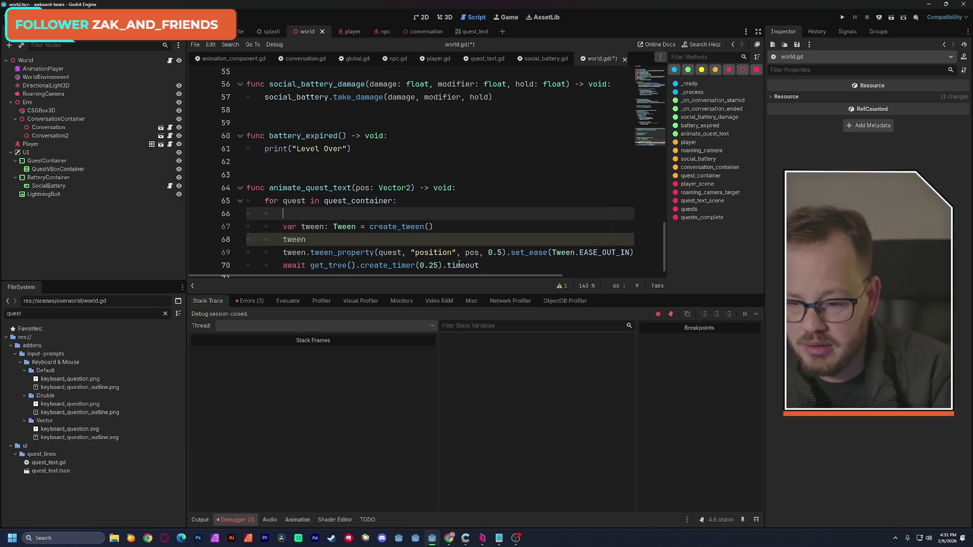
double_click(294, 239)
key("BackSpace")
key("BackSpace")
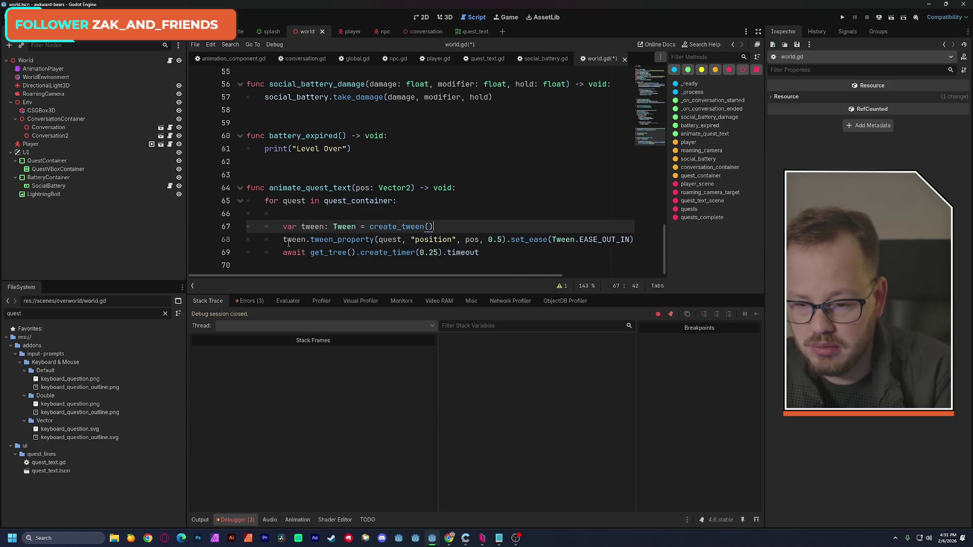
left_click(316, 209)
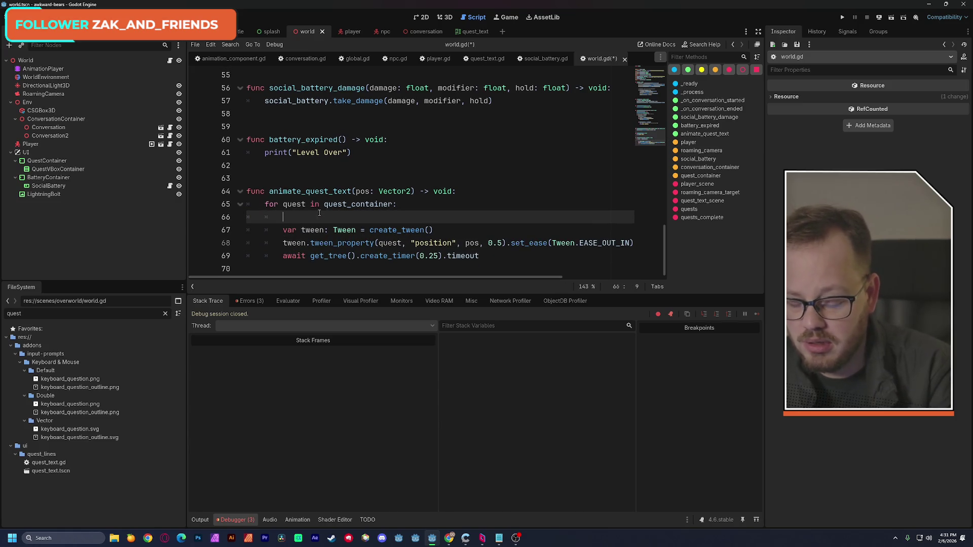
type("pos.y")
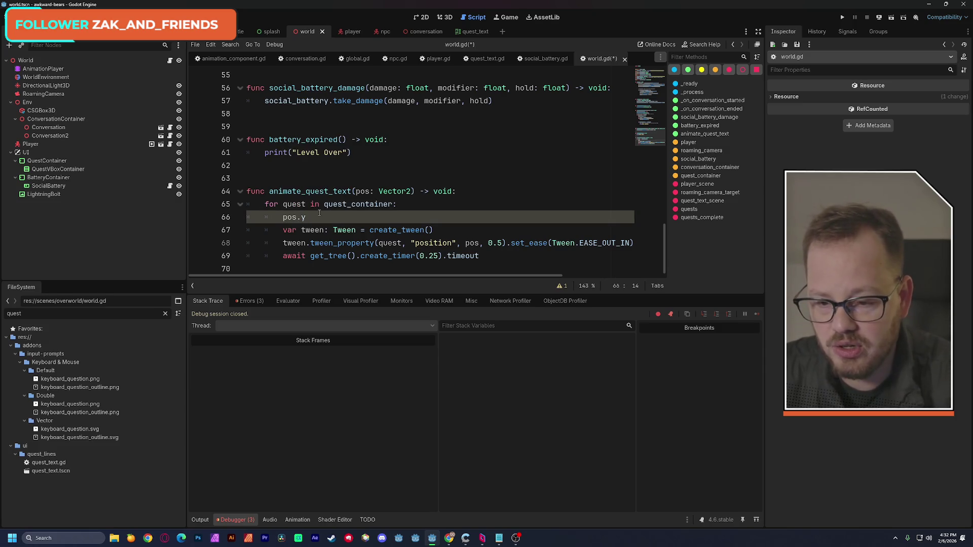
Rename the loop variable back to child, loop over quest_container.get_children(), and pass child to tween_property.
double_click(287, 204)
type("child")
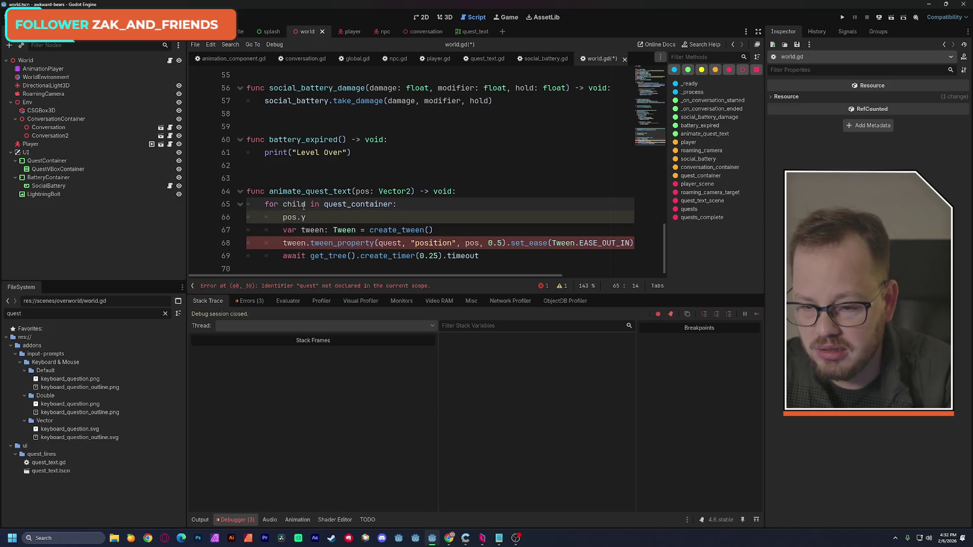
left_click(393, 204)
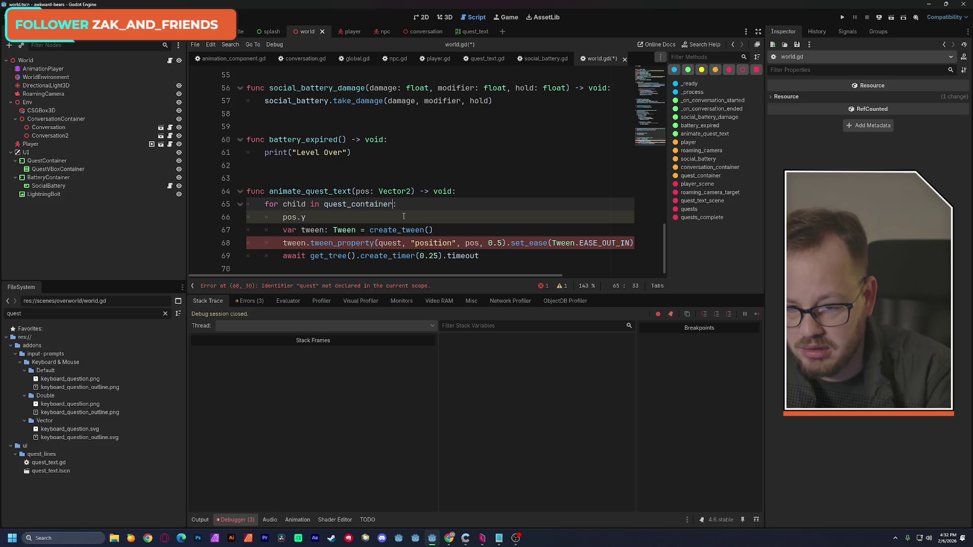
double_click(295, 205)
key("ctrl+c")
double_click(400, 243)
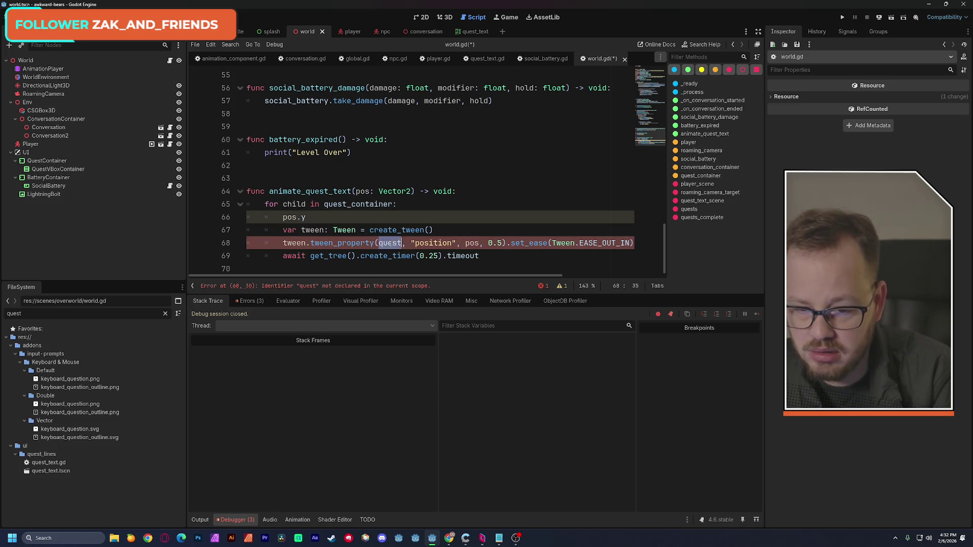
key("ctrl+v")
left_click(393, 204)
type(".get_ch")
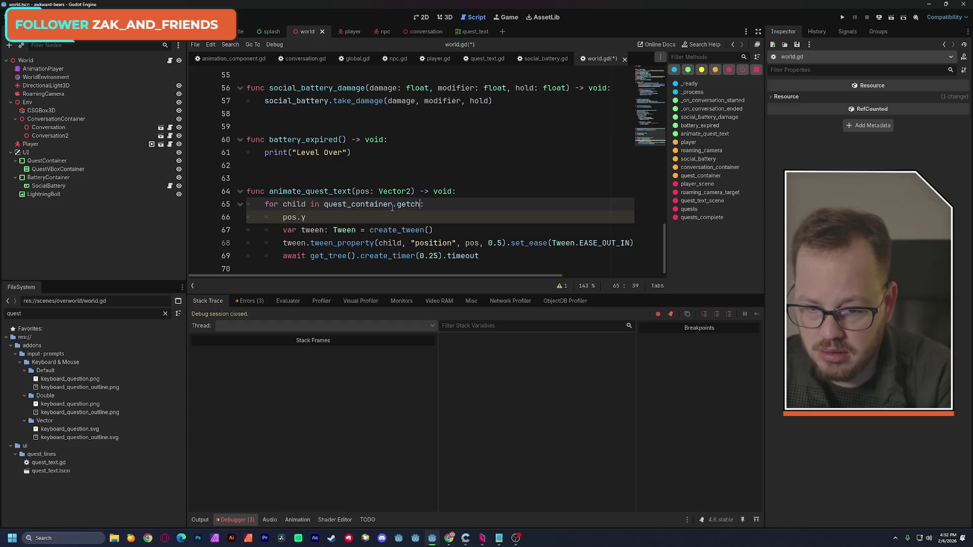
key("Return")
Start the pos.y = child. assignment, then comment out that unfinished line and save world.gd.
key("Down")
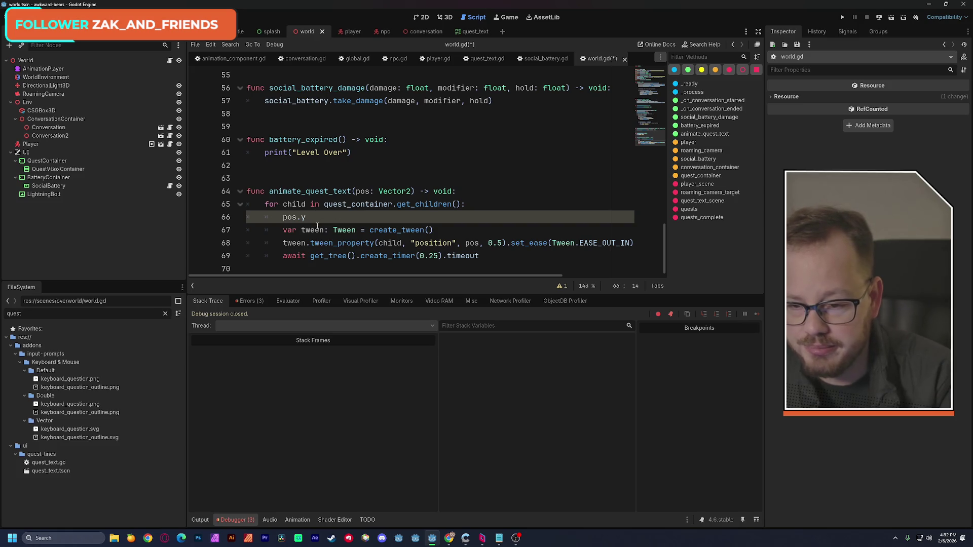
type("= child")
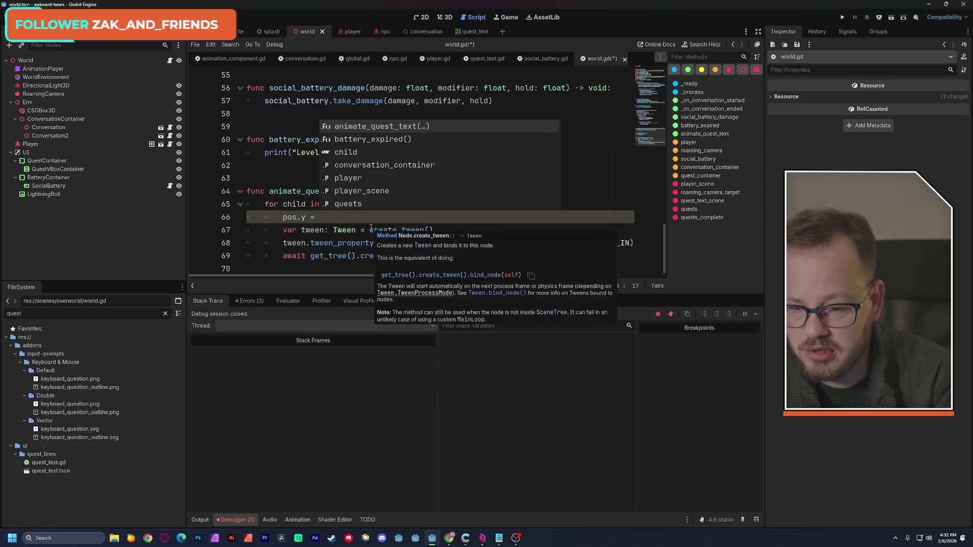
type(".")
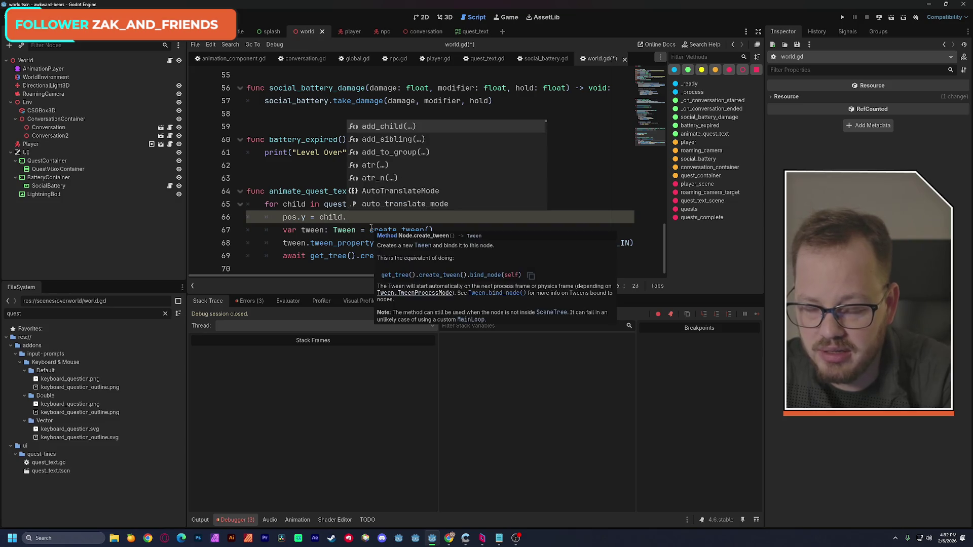
type("po")
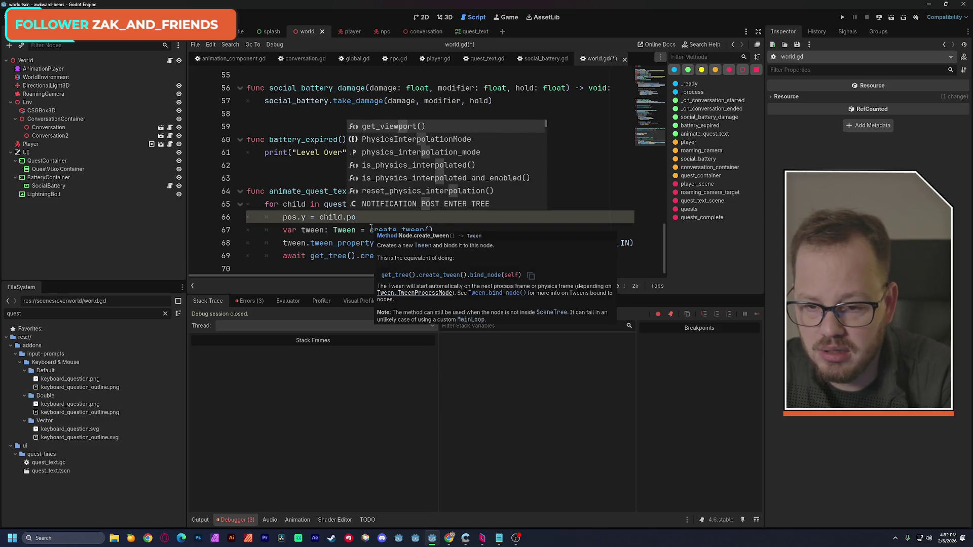
type("s")
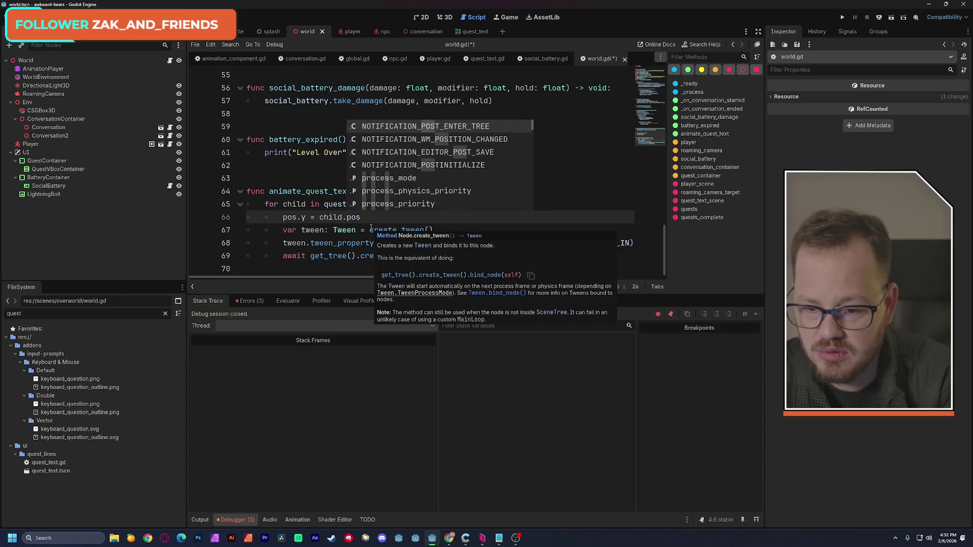
key("BackSpace")
key("BackSpace")
key("BackSpace")
left_click(295, 166)
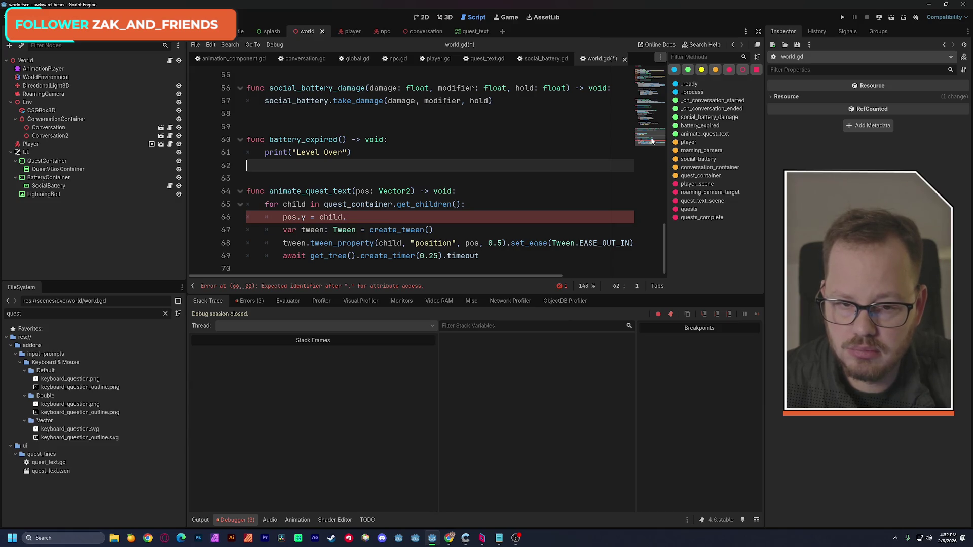
key("ctrl+s")
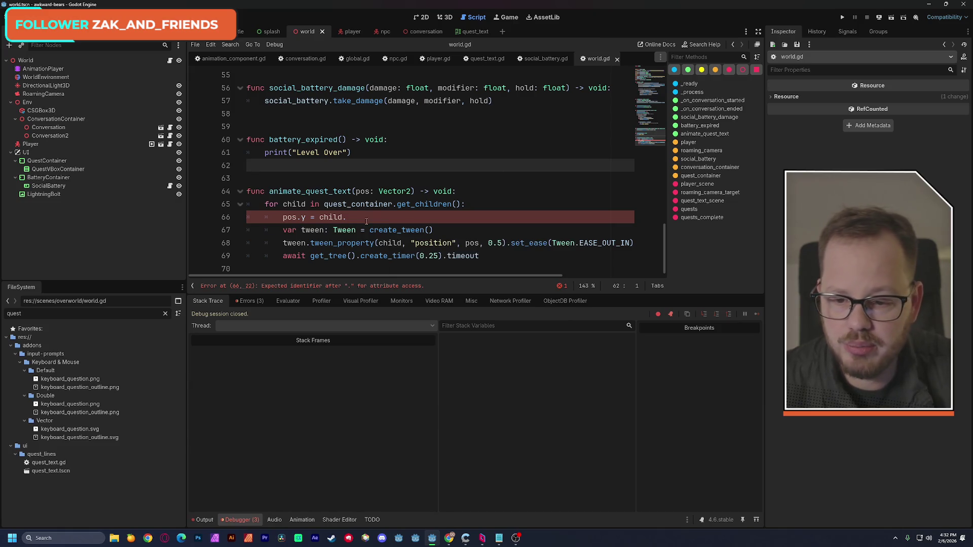
left_click(282, 218)
key("ctrl+k")
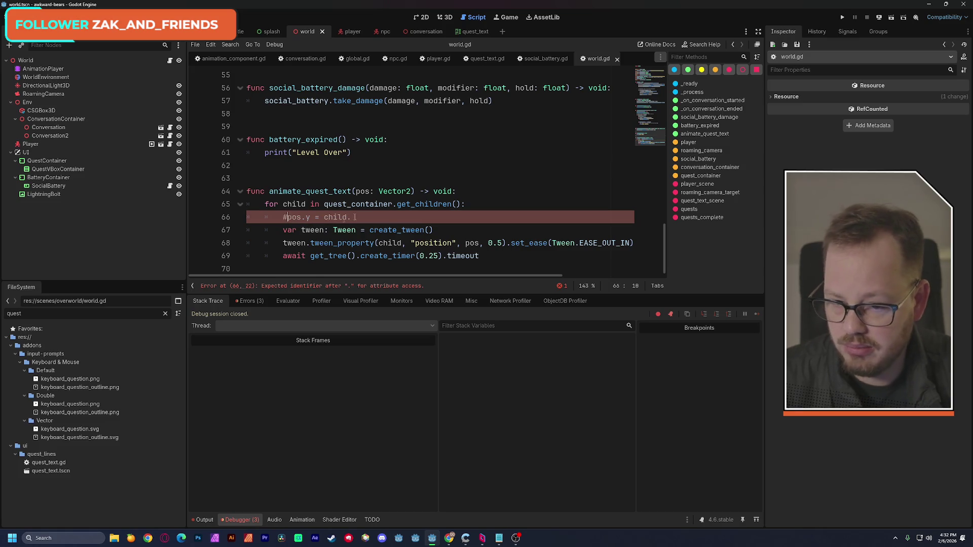
left_click(515, 180)
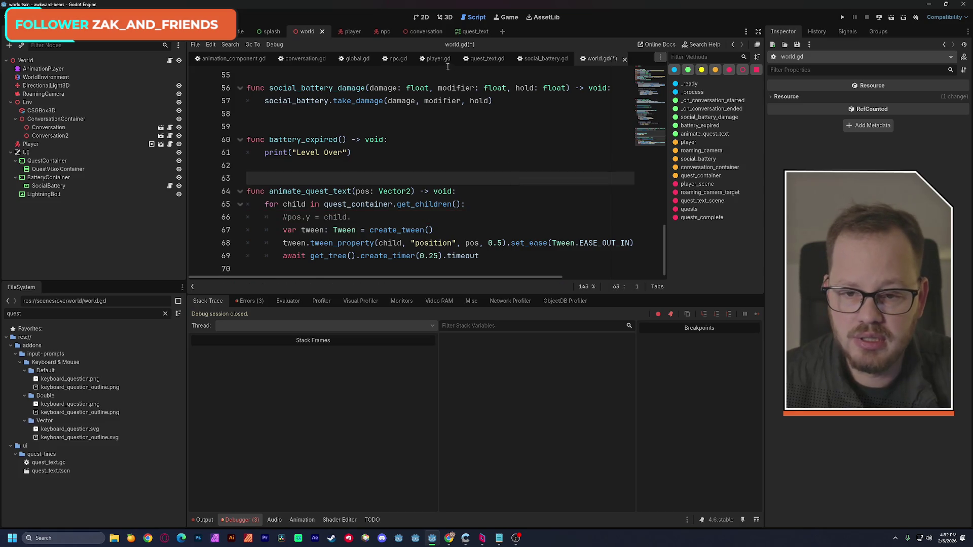
key("ctrl+s")
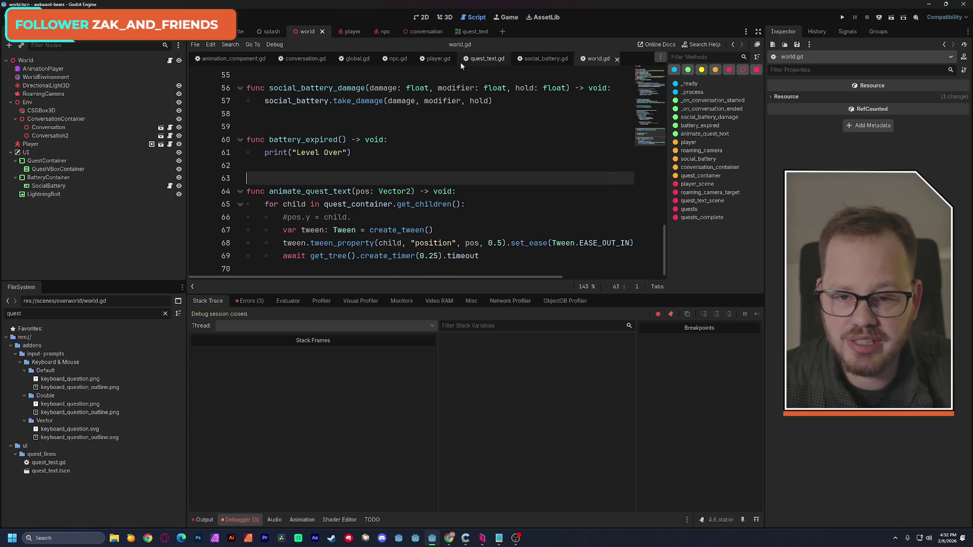
left_click(483, 60)
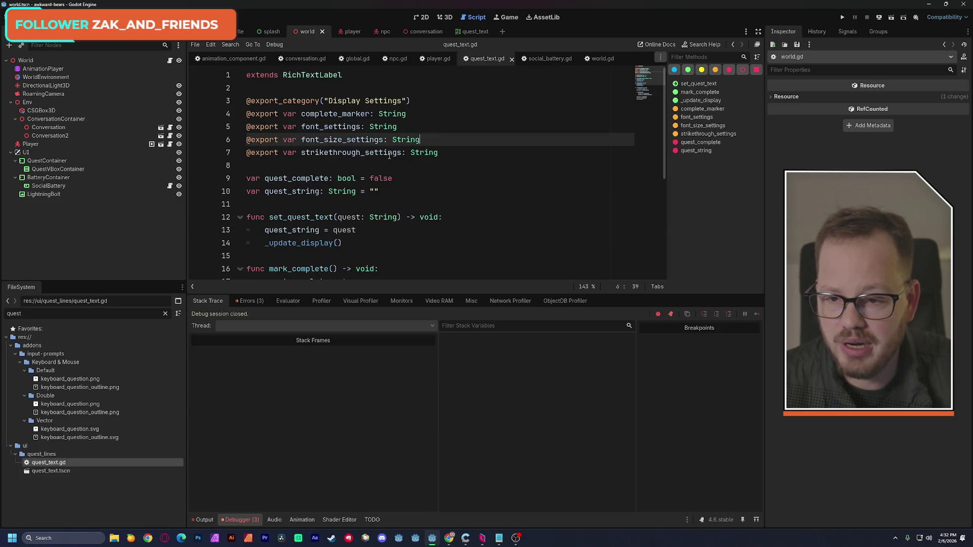
left_click(248, 76)
key("Return")
key("Up")
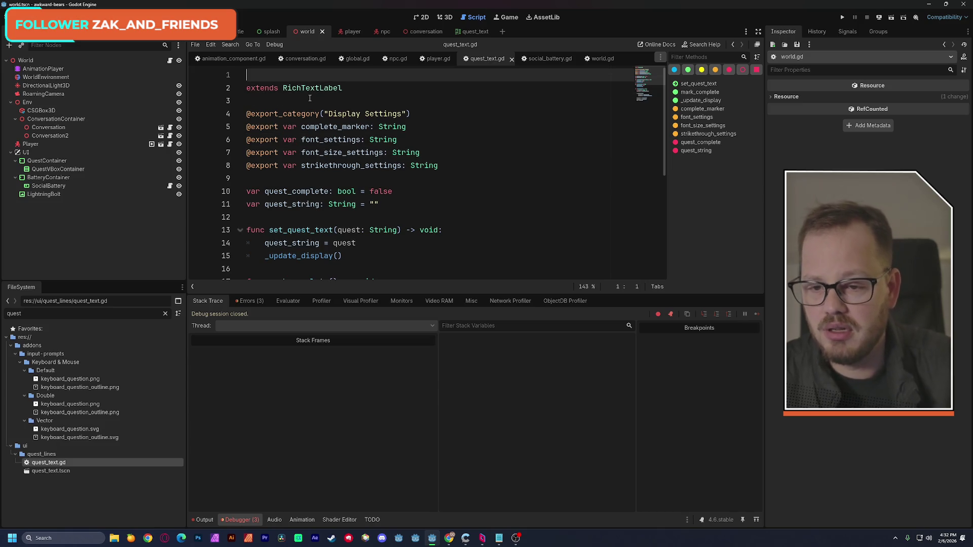
key("Delete")
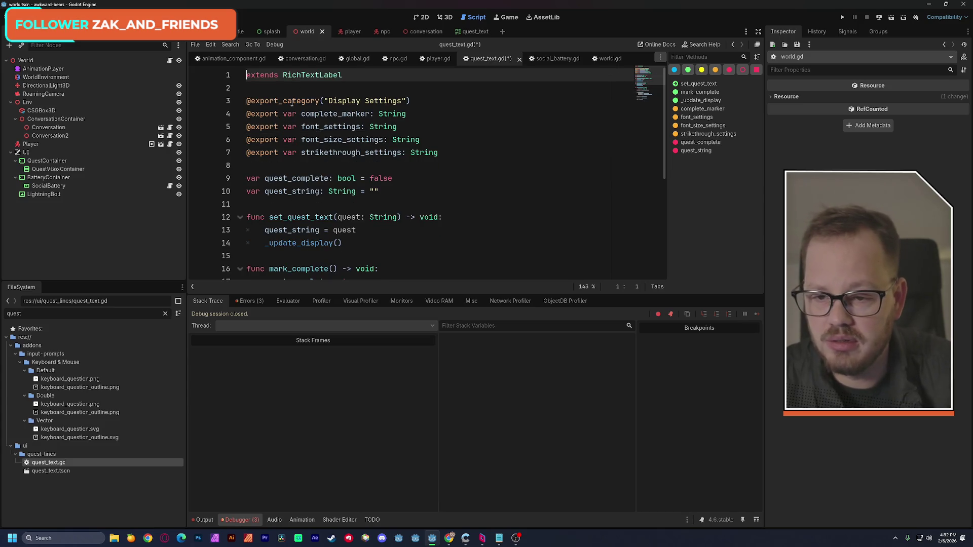
key("ctrl+s")
left_click(312, 76)
double_click(311, 76)
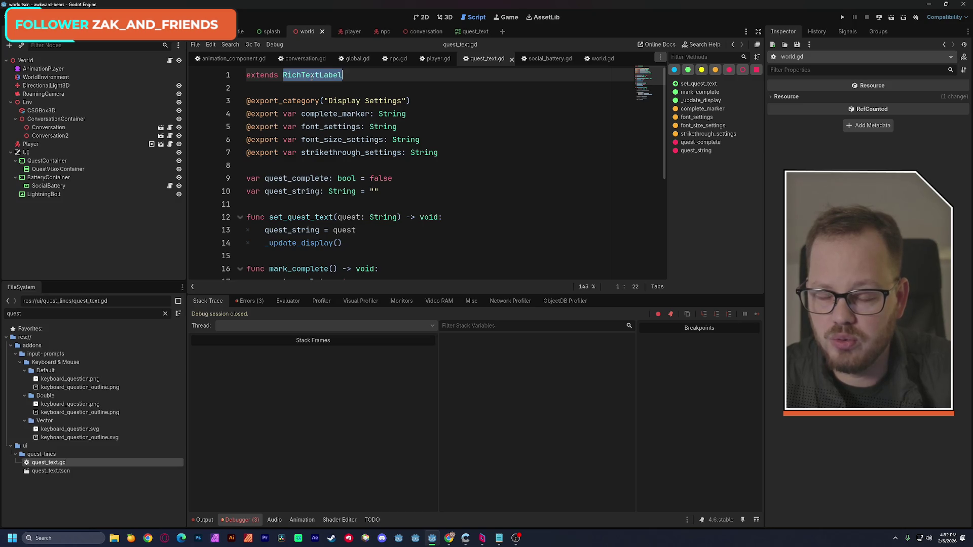
mouse_move(312, 76)
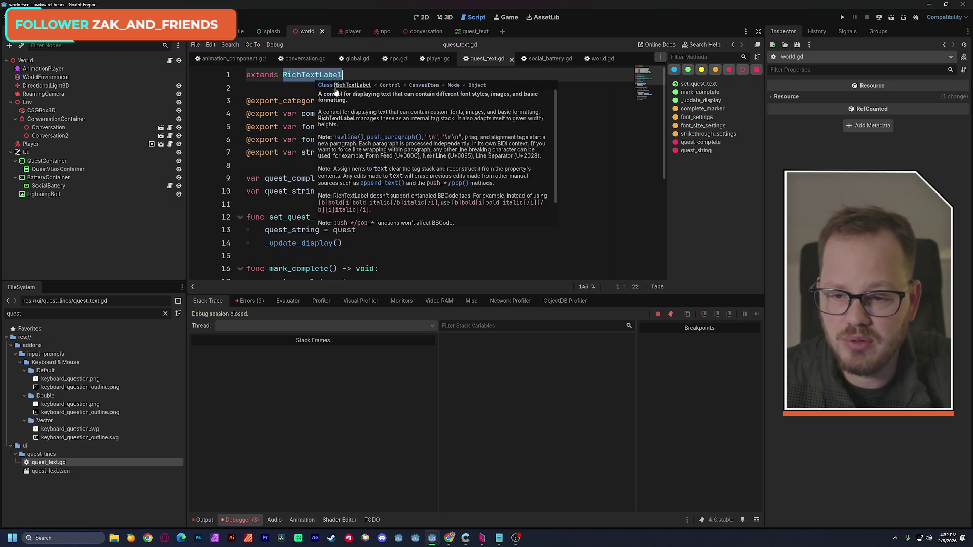
left_click(600, 59)
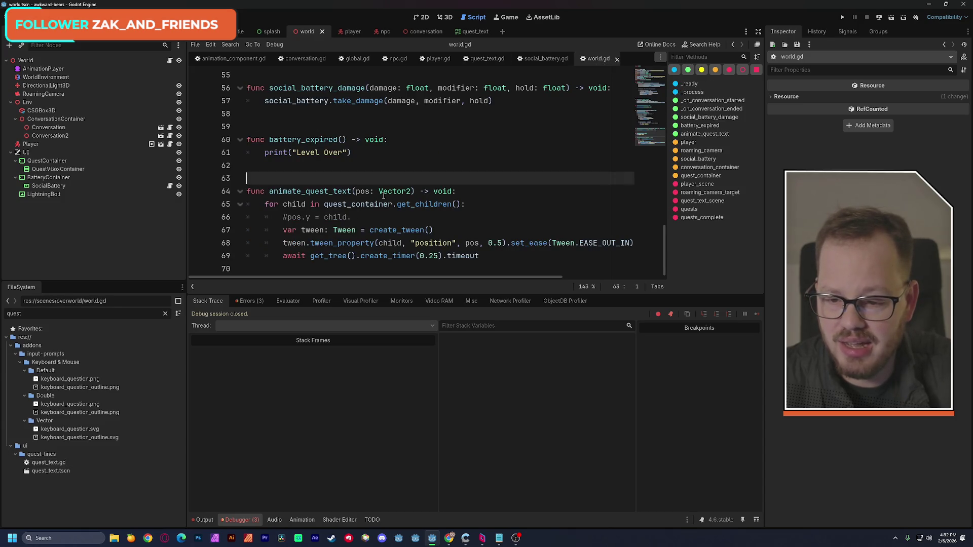
Give the loop variable child the type RichTextLabel on line 65.
left_click(307, 204)
type(": richte")
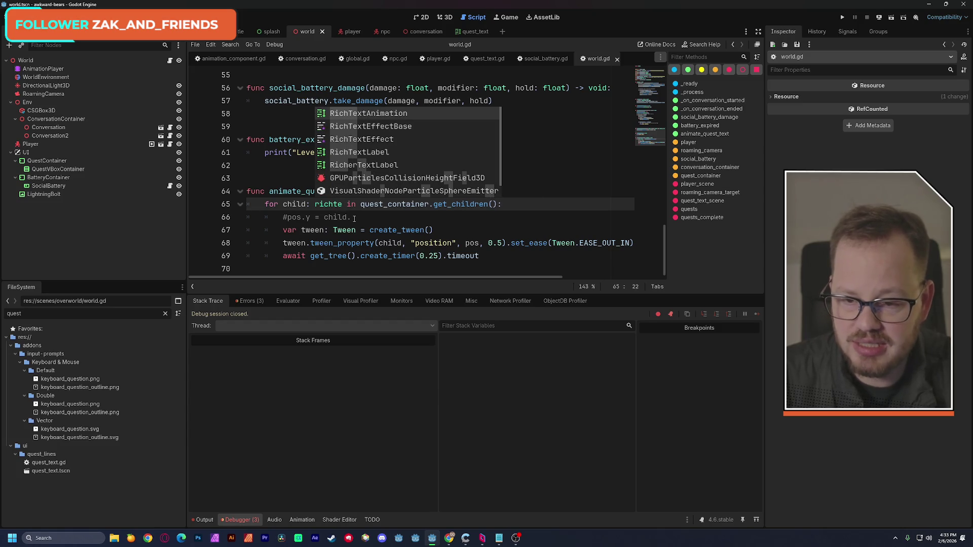
key("Down")
key("Down")
key("Down")
key("Return")
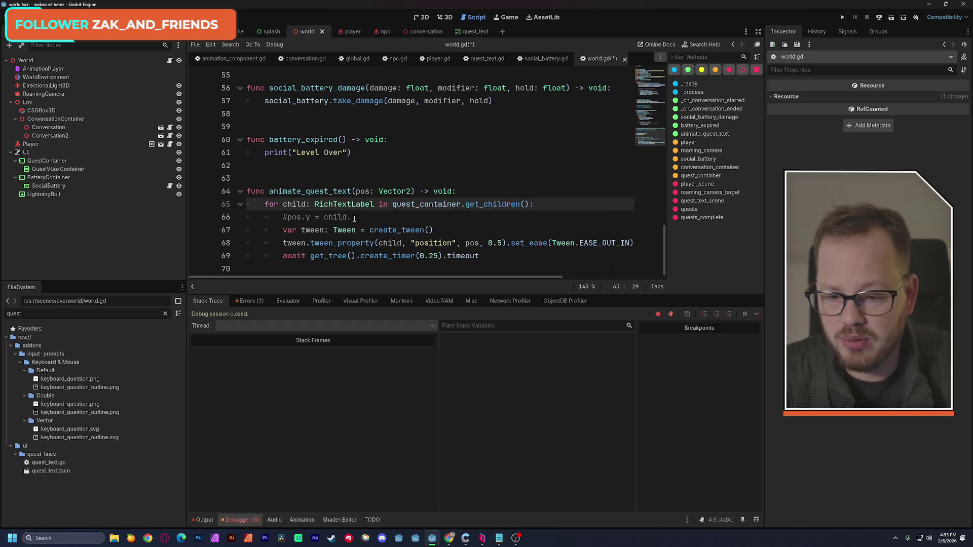
left_click(473, 171)
Uncomment line 66 and extend it to pos.y = child.position.
left_click(292, 218)
key("BackSpace")
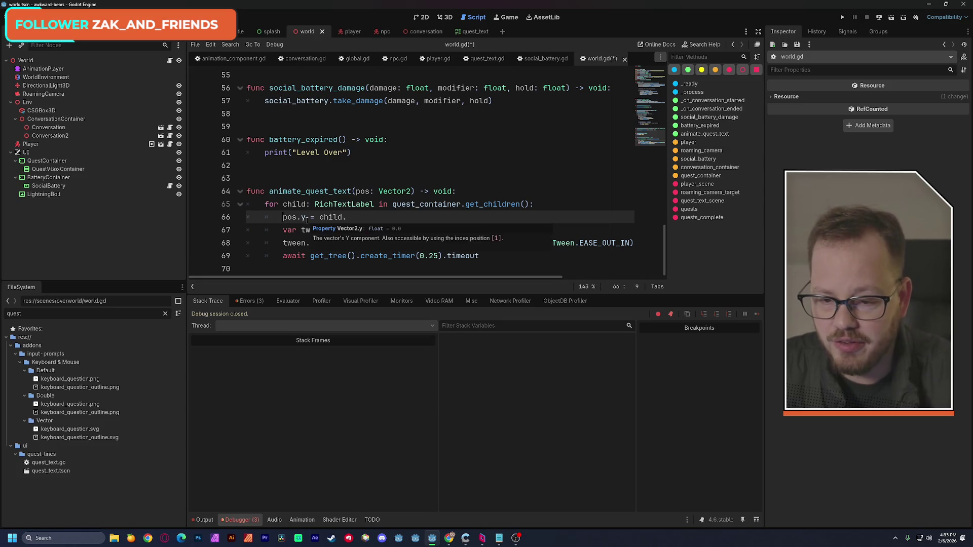
left_click(357, 218)
key("BackSpace")
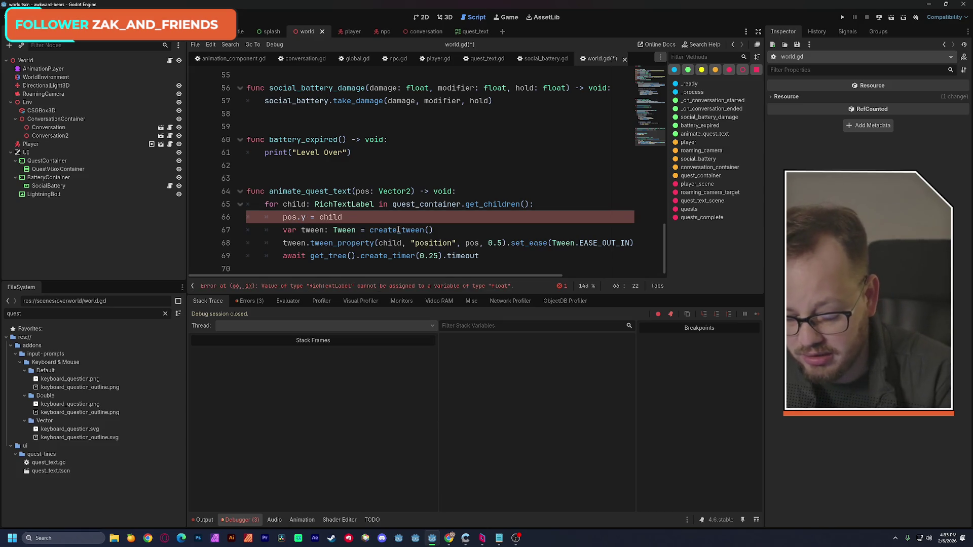
type(".pos")
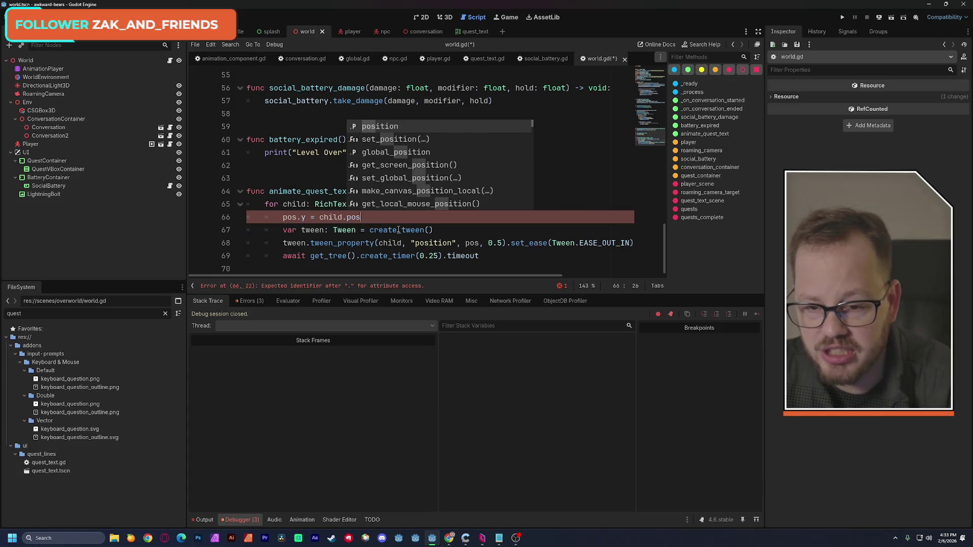
key("Return")
type(".y")
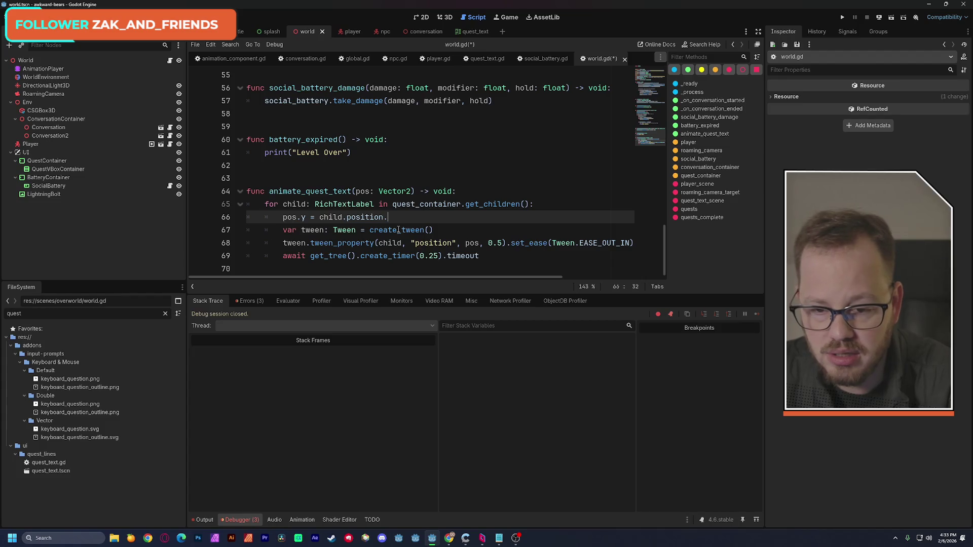
type(".")
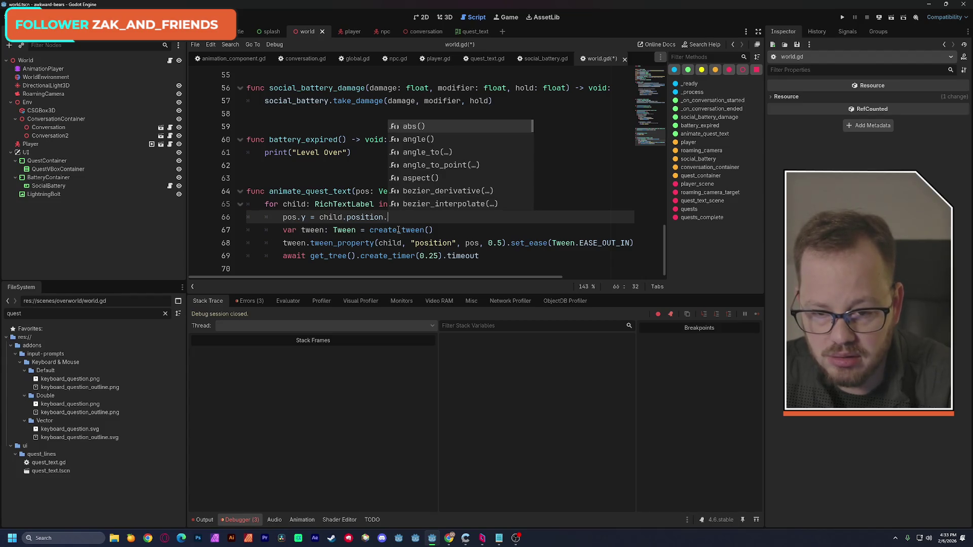
Finish line 66 as pos.y = child.position.y and save world.gd.
scroll(461, 162, "down", 3)
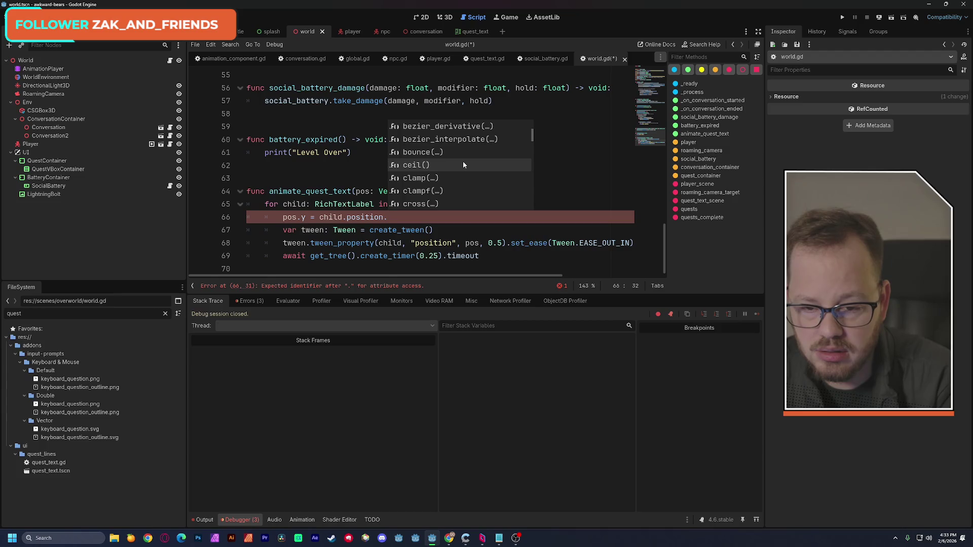
scroll(463, 164, "down", 4)
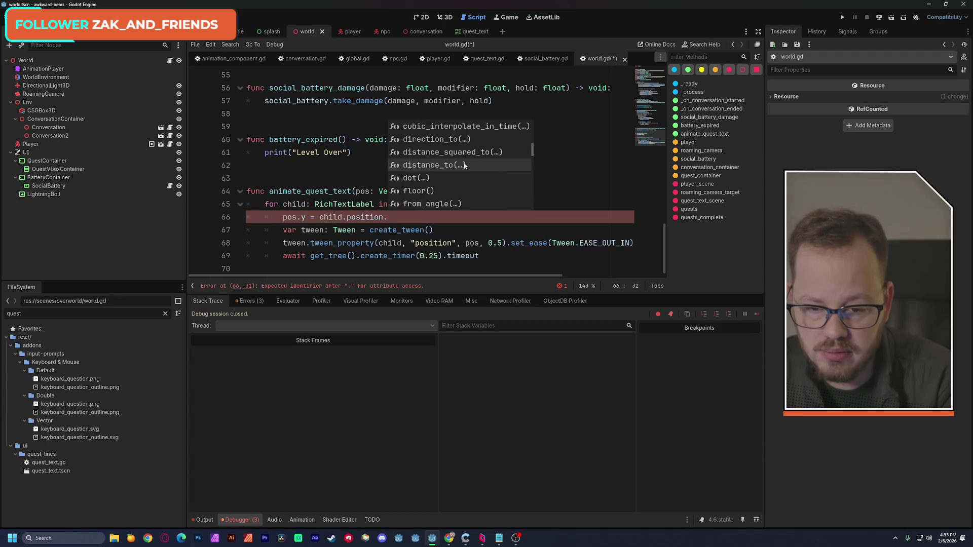
scroll(463, 165, "down", 2)
left_click(408, 216)
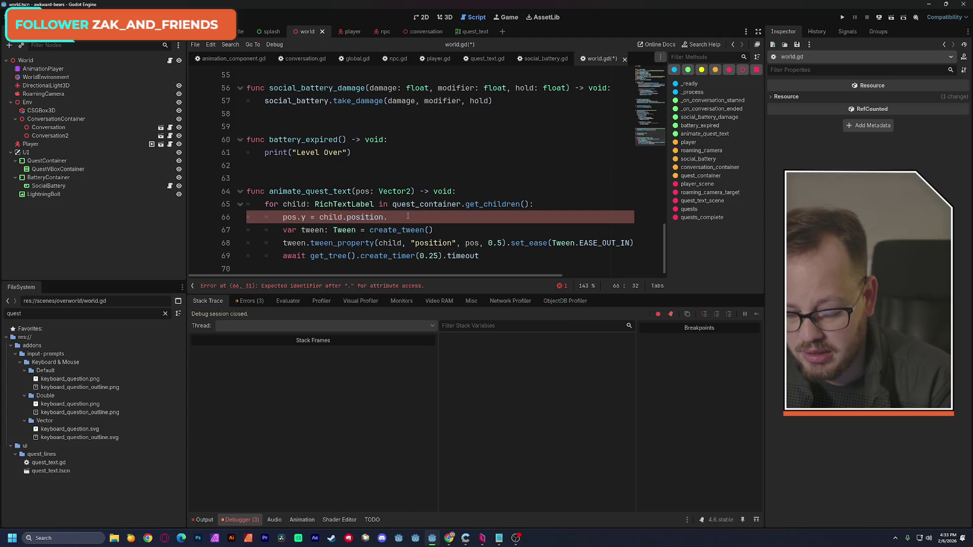
type("76")
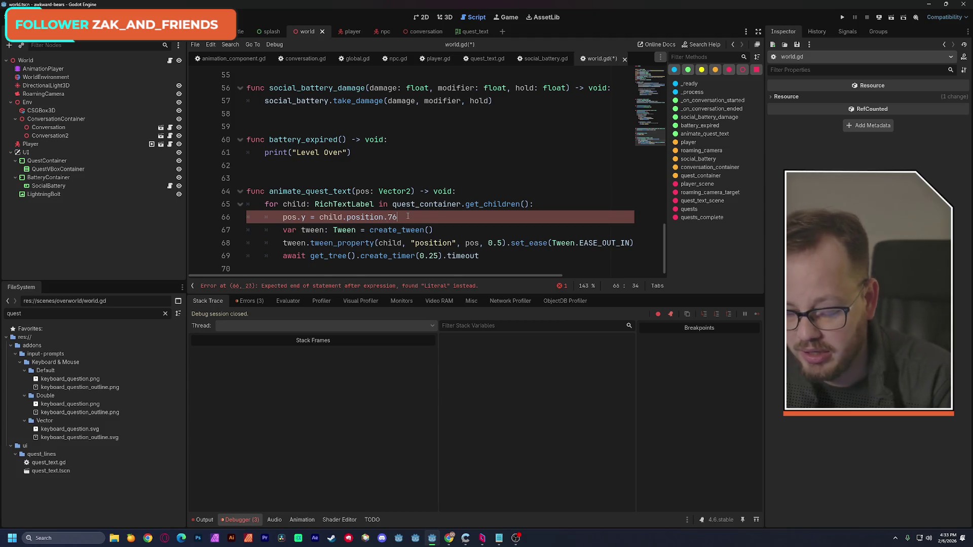
key("BackSpace")
key("BackSpace")
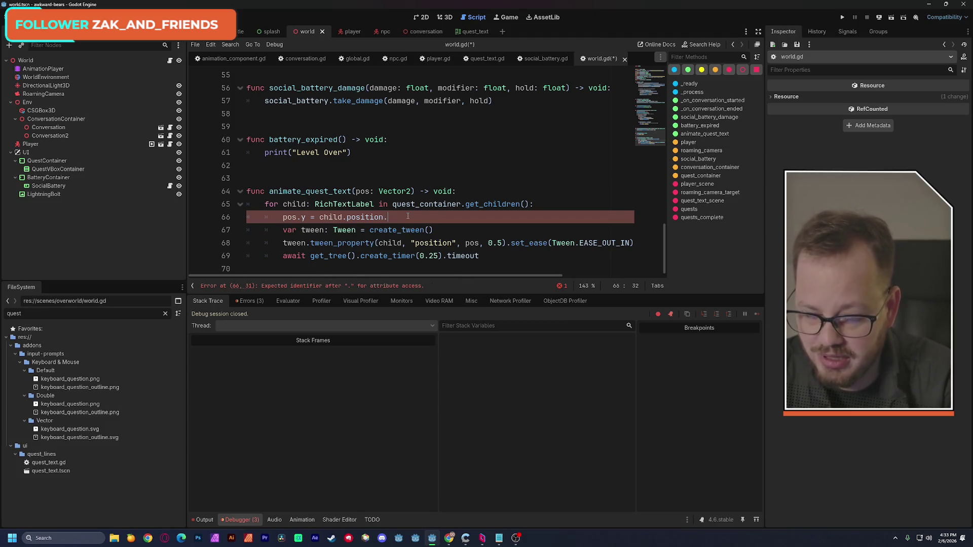
type("y")
left_click(448, 165)
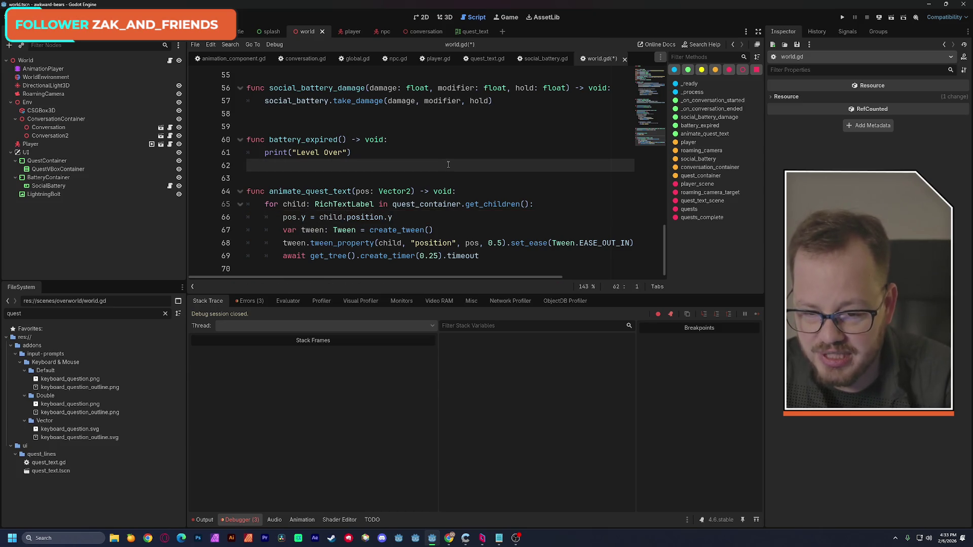
key("ctrl+s")
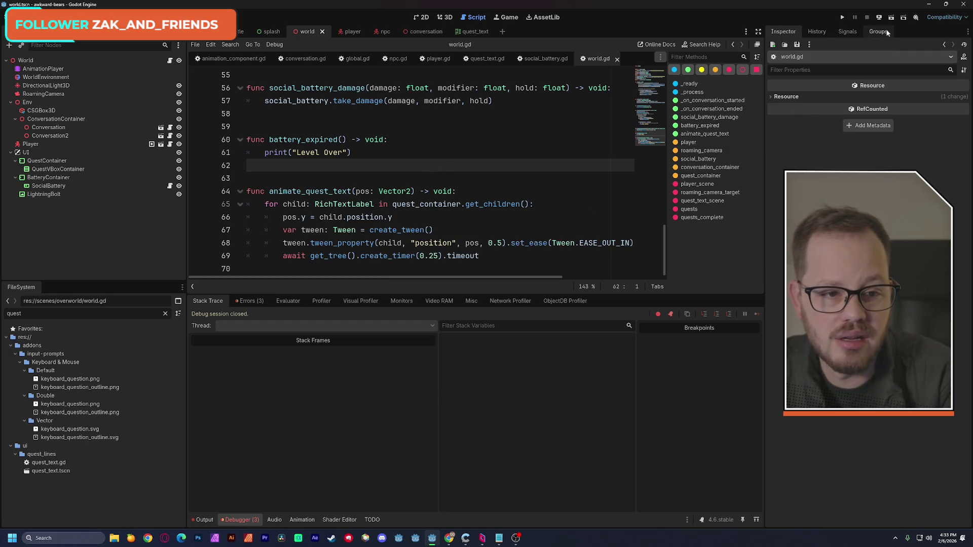
left_click(891, 17)
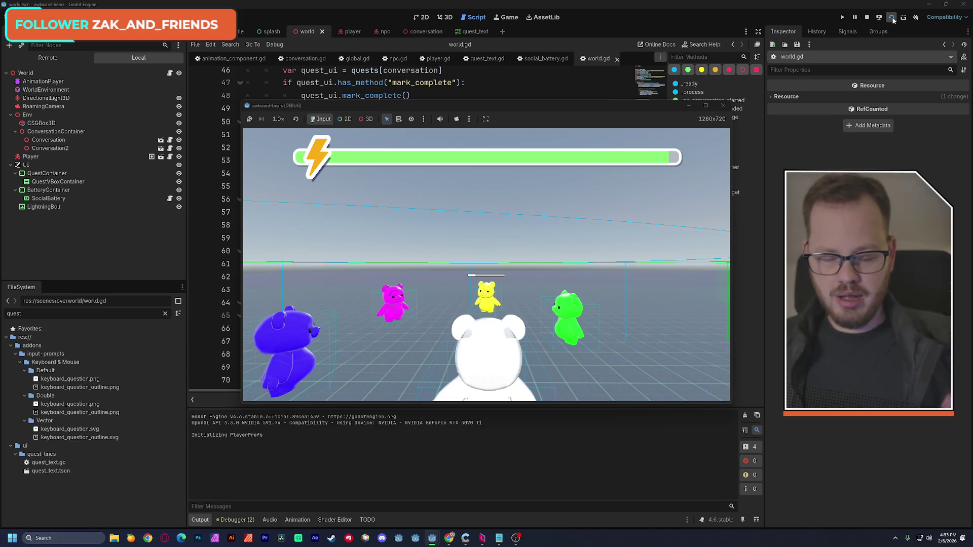
left_click(723, 105)
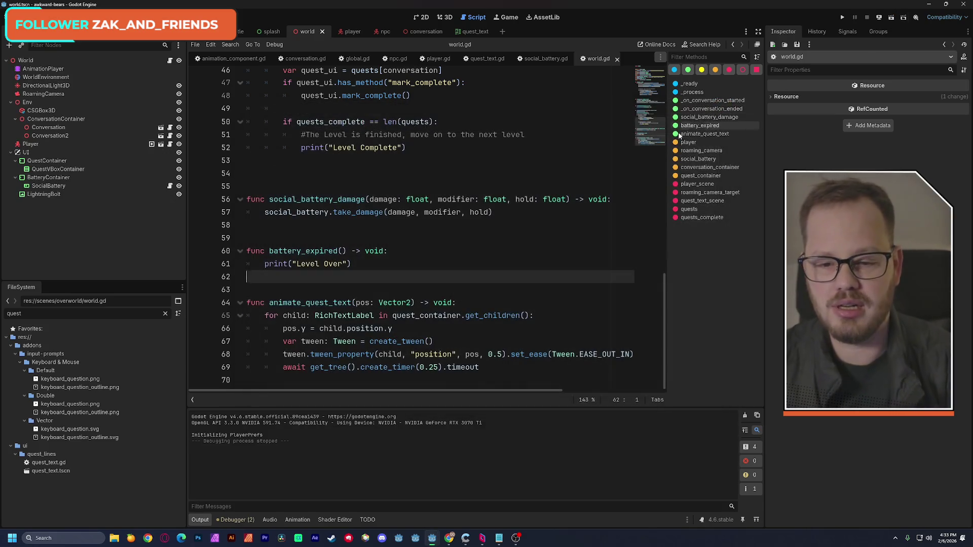
scroll(456, 198, "up", 8)
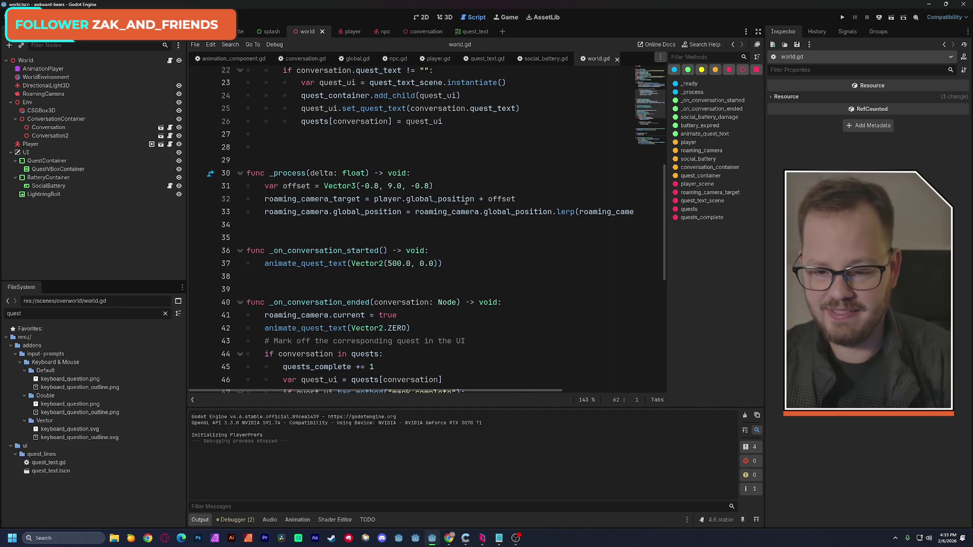
Change line 37's offset from Vector2(500.0, 0.0) to Vector2(1000.0, 0.0) and run the game.
left_click_drag(411, 265, 388, 264)
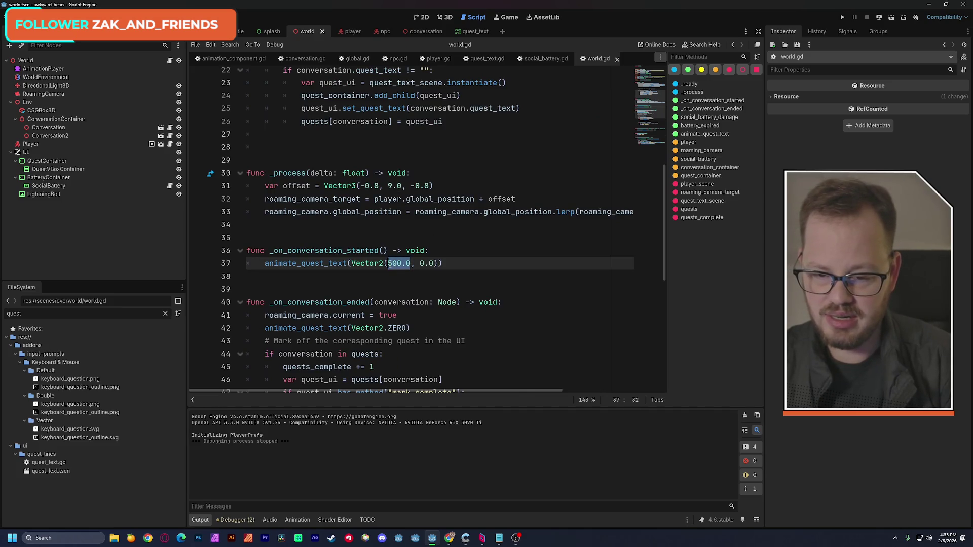
left_click(396, 265)
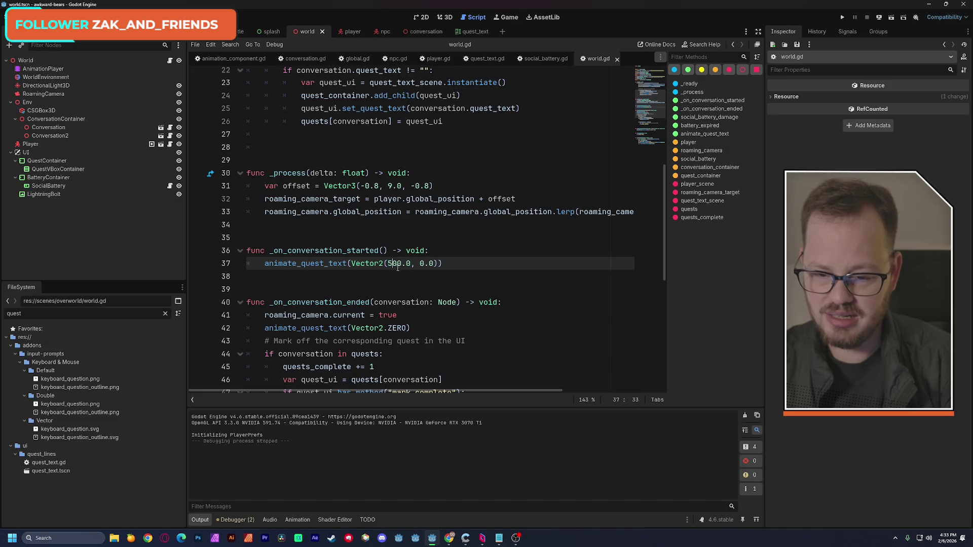
key("BackSpace")
type("10")
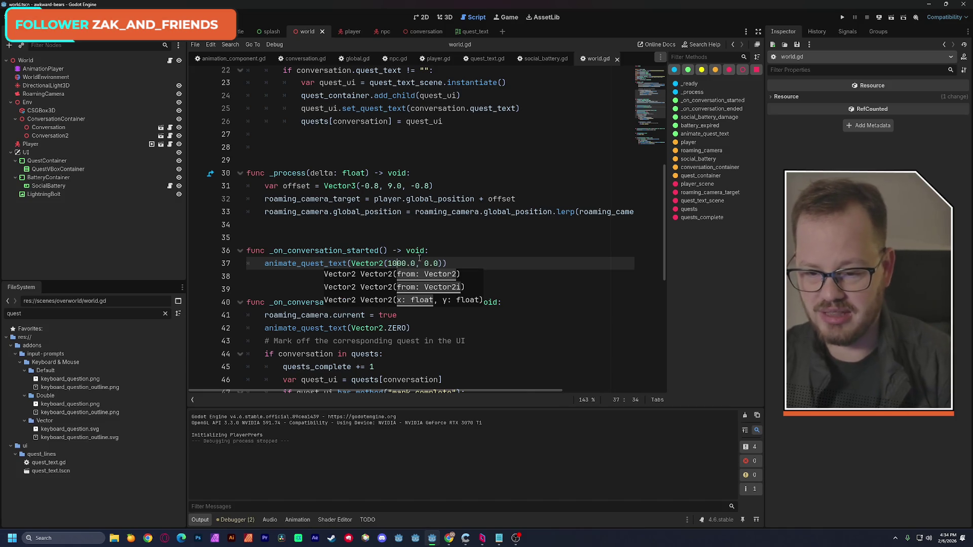
left_click(484, 213)
left_click(893, 17)
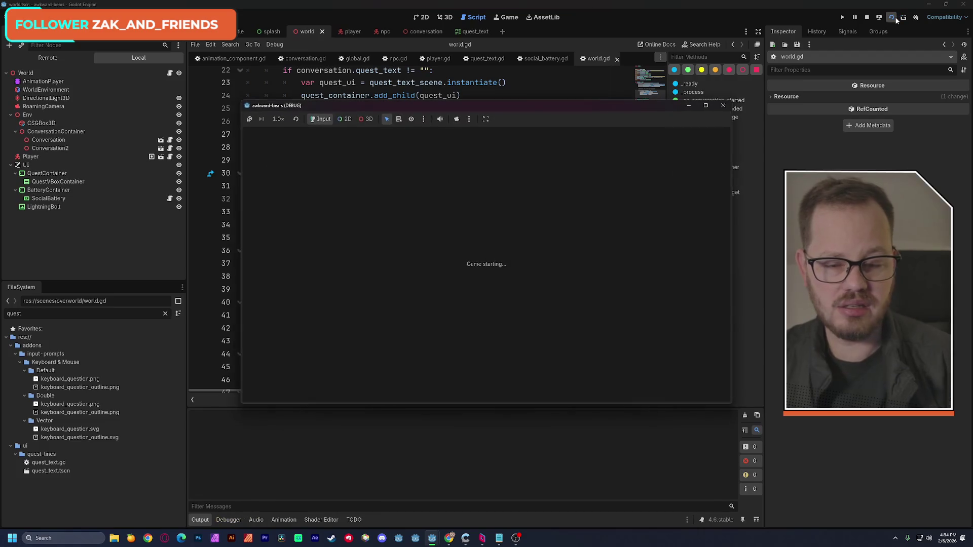